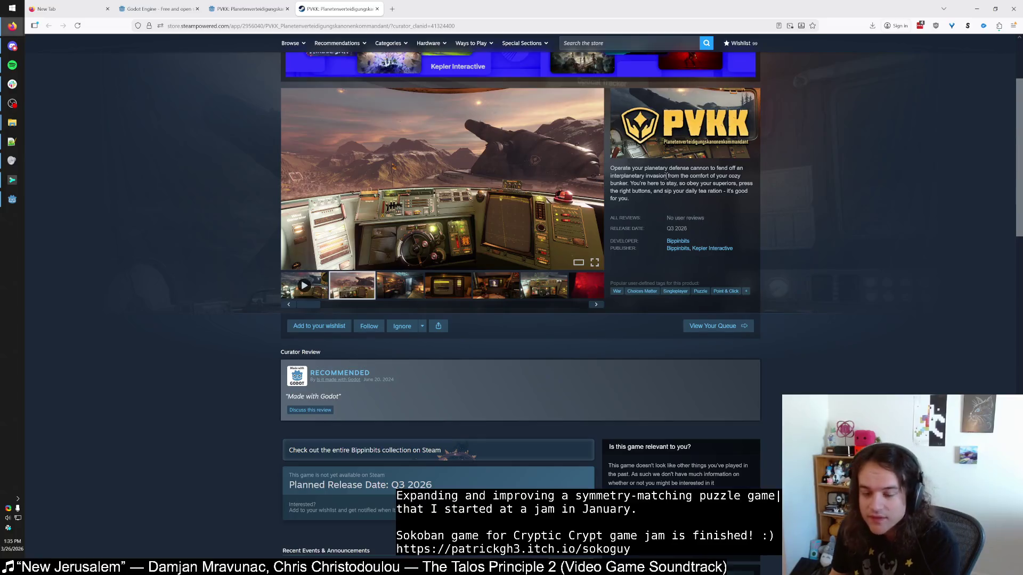
Step: Read the top of the PVKK store page, briefly highlighting the game title and description
{"action": "scroll", "coordinate": [668, 175], "scroll_direction": "up", "scroll_amount": 3}
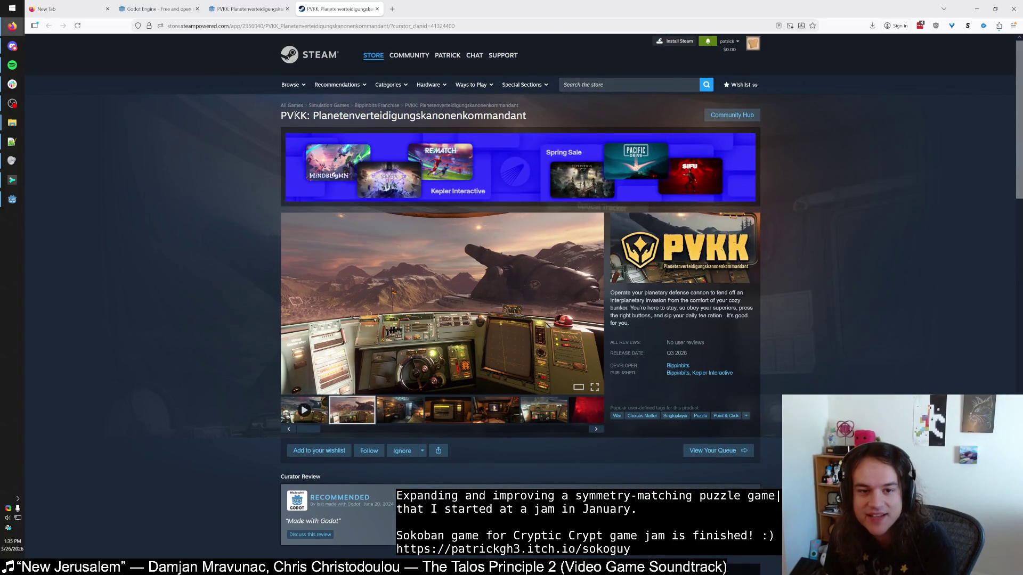
{"action": "left_click_drag", "start_coordinate": [319, 115], "coordinate": [549, 115]}
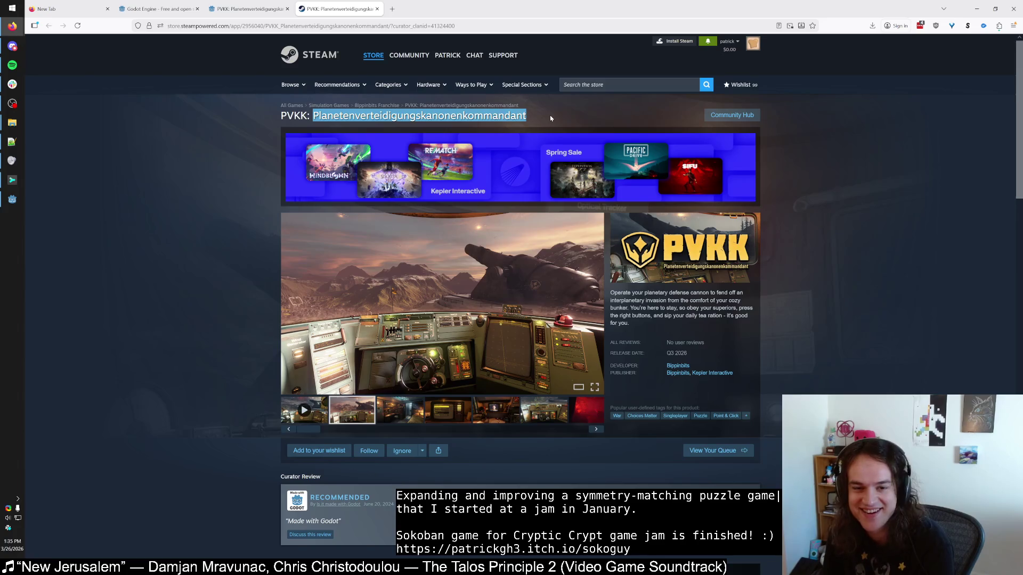
{"action": "left_click", "coordinate": [549, 115]}
{"action": "key", "text": "ctrl+a"}
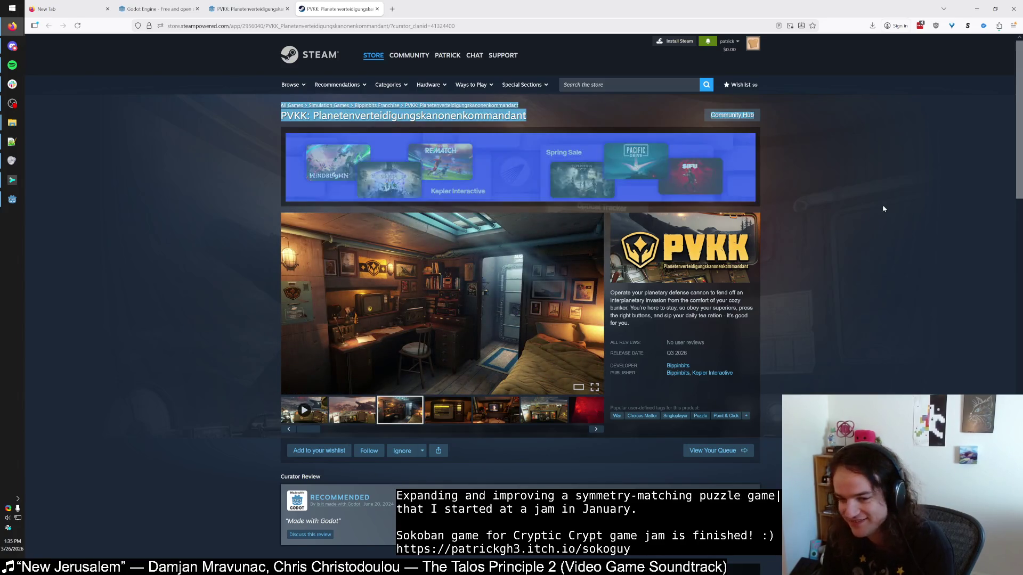
{"action": "left_click", "coordinate": [878, 206]}
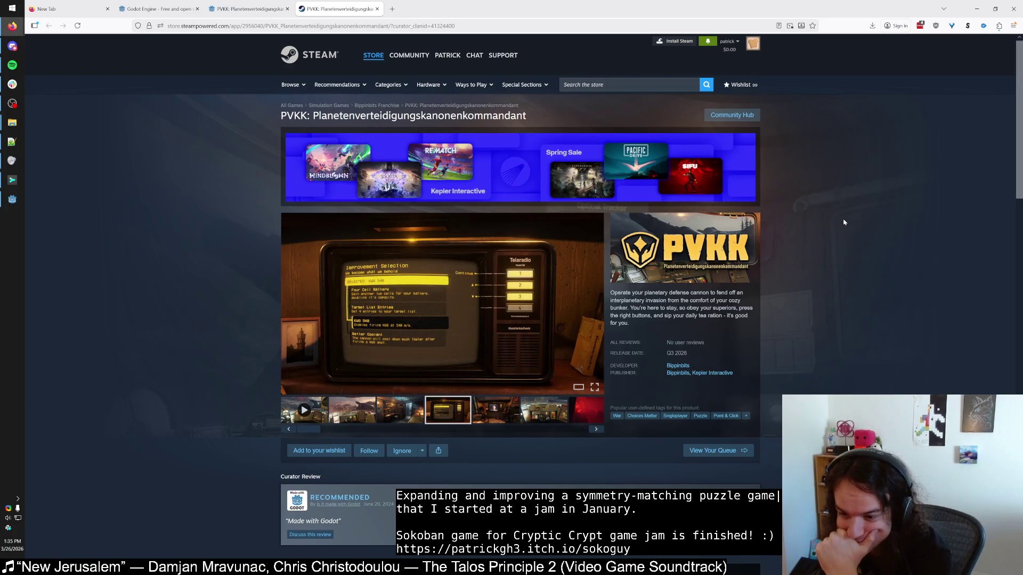
{"action": "scroll", "coordinate": [844, 222], "scroll_direction": "down", "scroll_amount": 6}
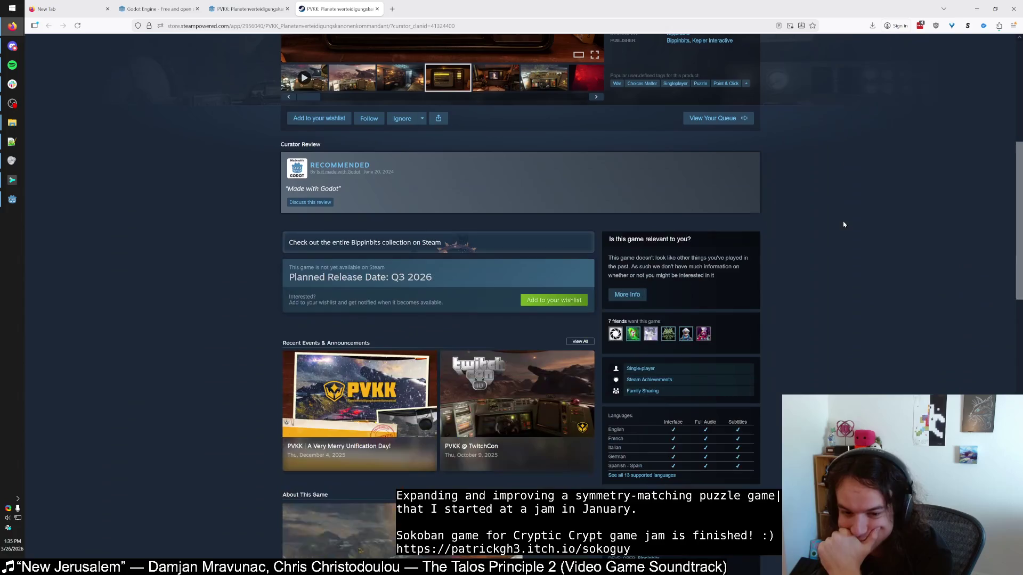
{"action": "scroll", "coordinate": [843, 223], "scroll_direction": "up", "scroll_amount": 4}
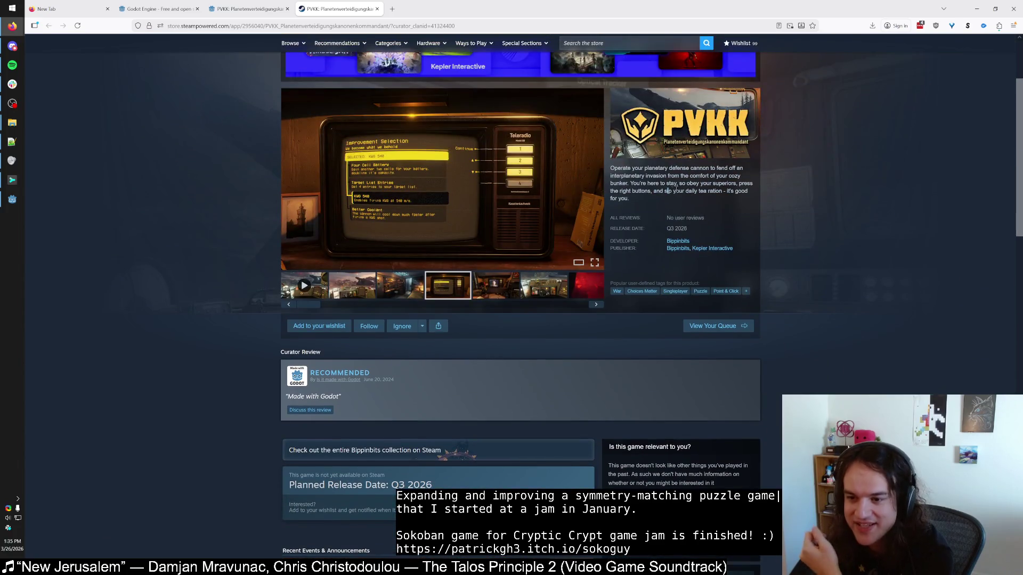
{"action": "left_click_drag", "start_coordinate": [671, 189], "coordinate": [814, 221]}
{"action": "left_click", "coordinate": [814, 221]}
Step: Scroll down and back up through the rest of the PVKK store page
{"action": "scroll", "coordinate": [815, 218], "scroll_direction": "down", "scroll_amount": 7}
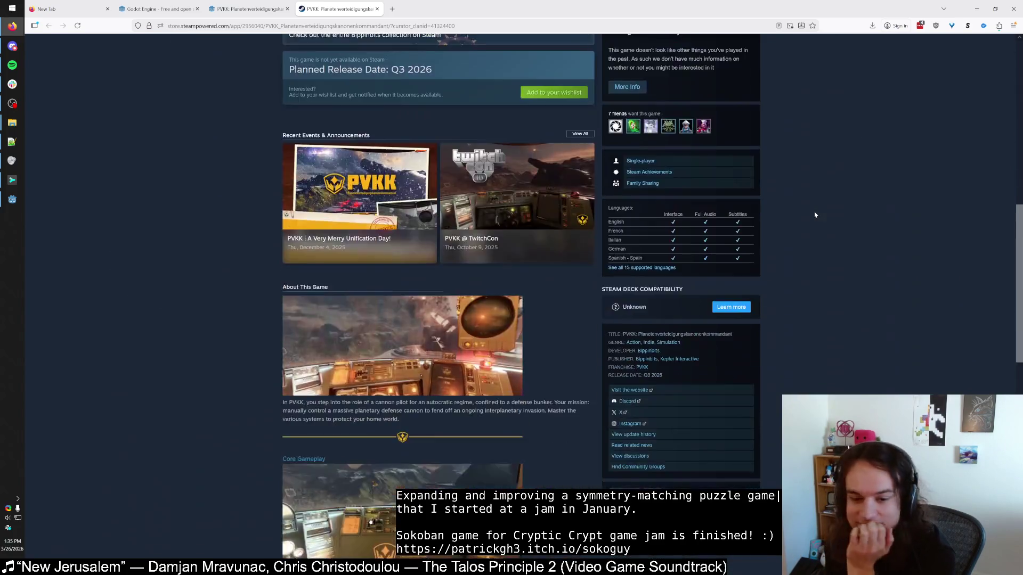
{"action": "scroll", "coordinate": [814, 215], "scroll_direction": "down", "scroll_amount": 5}
{"action": "scroll", "coordinate": [541, 404], "scroll_direction": "up", "scroll_amount": 3}
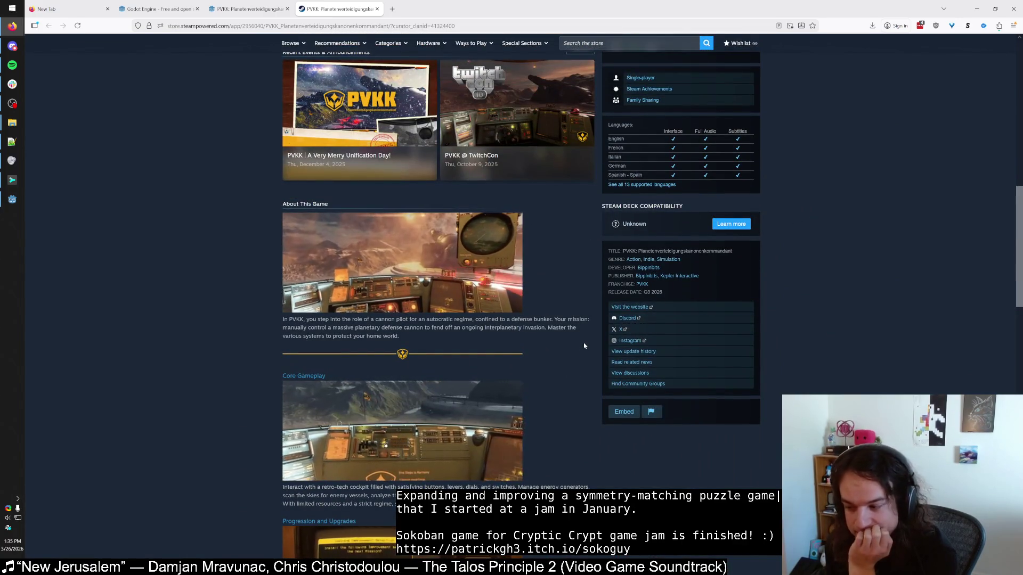
{"action": "scroll", "coordinate": [584, 345], "scroll_direction": "down", "scroll_amount": 3}
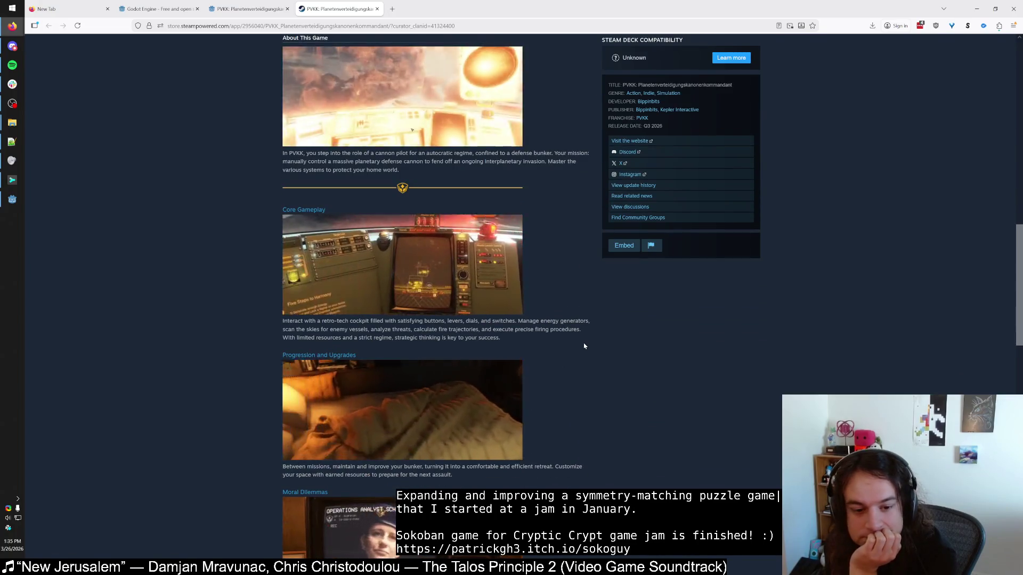
{"action": "scroll", "coordinate": [583, 345], "scroll_direction": "down", "scroll_amount": 5}
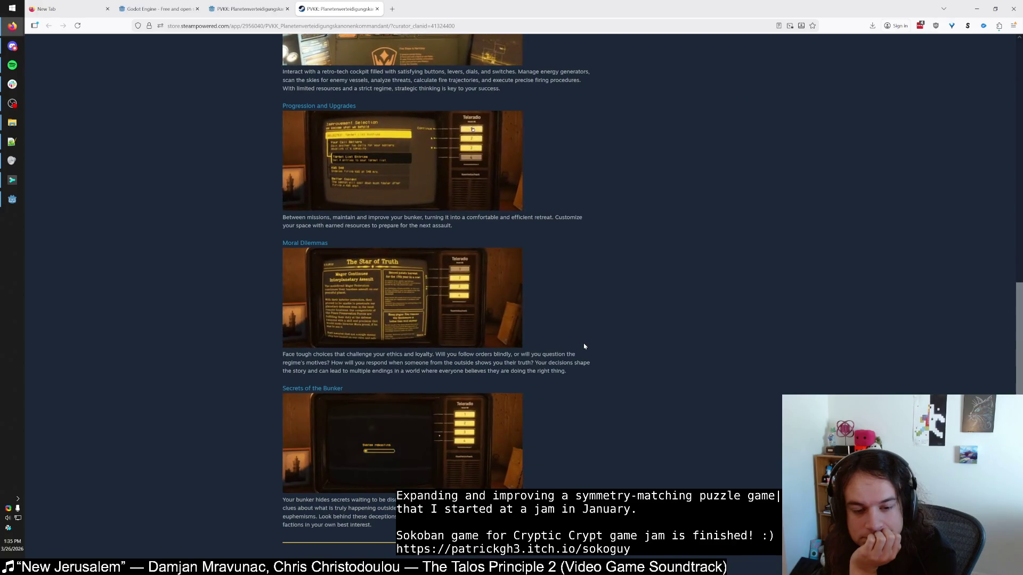
{"action": "scroll", "coordinate": [583, 346], "scroll_direction": "down", "scroll_amount": 3}
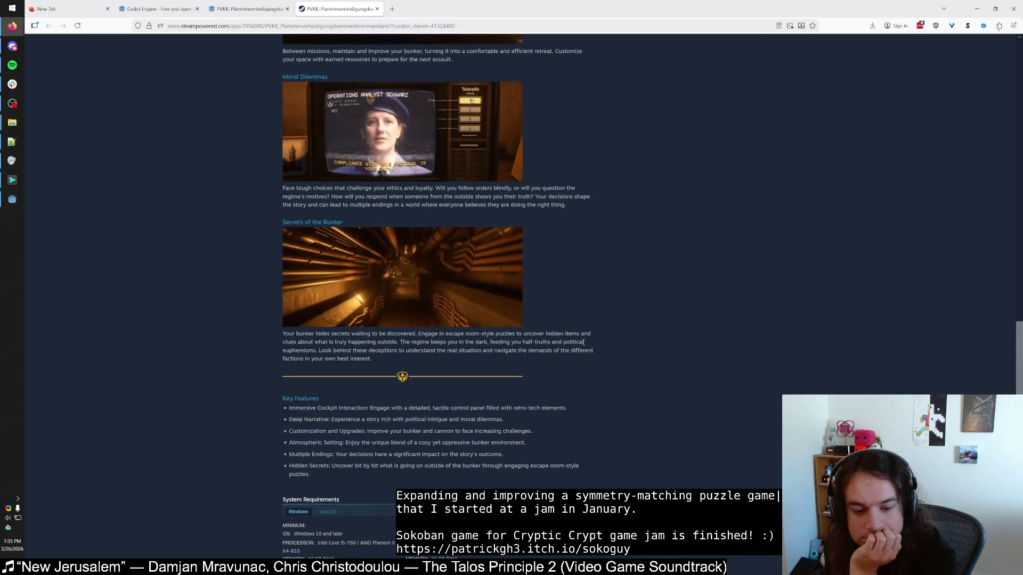
{"action": "scroll", "coordinate": [586, 343], "scroll_direction": "up", "scroll_amount": 14}
{"action": "scroll", "coordinate": [596, 342], "scroll_direction": "up", "scroll_amount": 5}
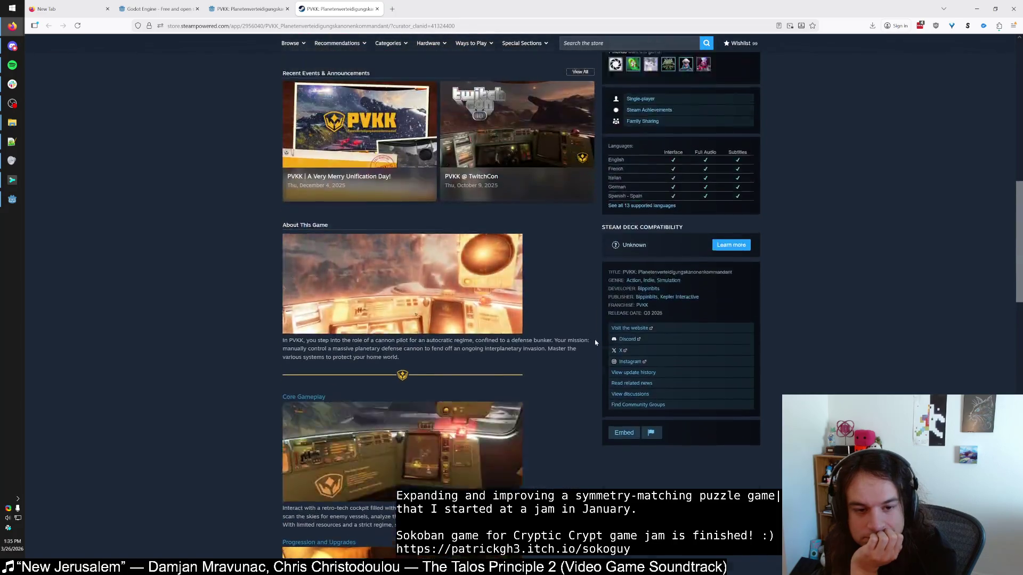
{"action": "scroll", "coordinate": [595, 343], "scroll_direction": "down", "scroll_amount": 4}
{"action": "scroll", "coordinate": [595, 343], "scroll_direction": "up", "scroll_amount": 4}
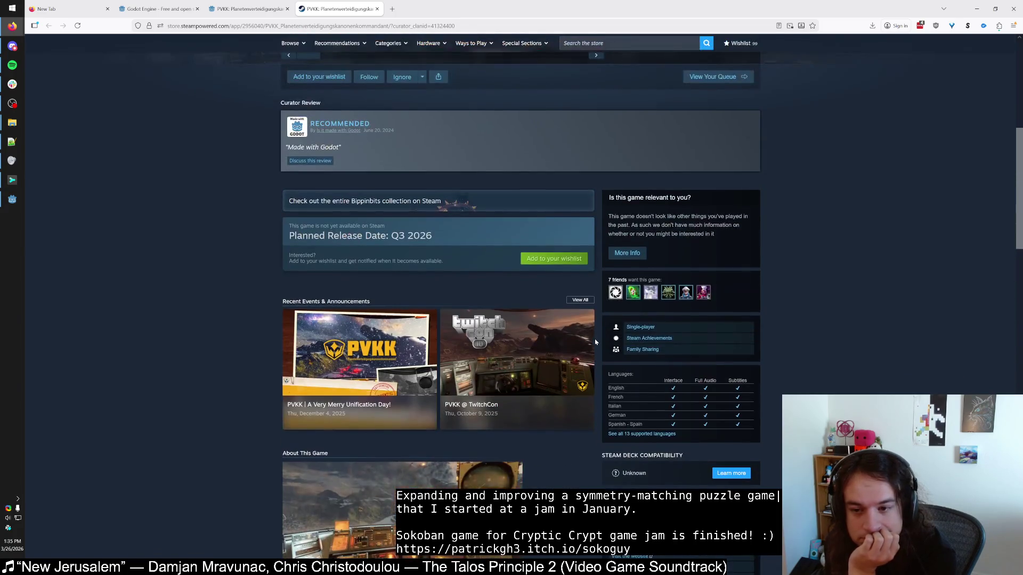
{"action": "scroll", "coordinate": [595, 342], "scroll_direction": "up", "scroll_amount": 3}
{"action": "scroll", "coordinate": [594, 342], "scroll_direction": "up", "scroll_amount": 2}
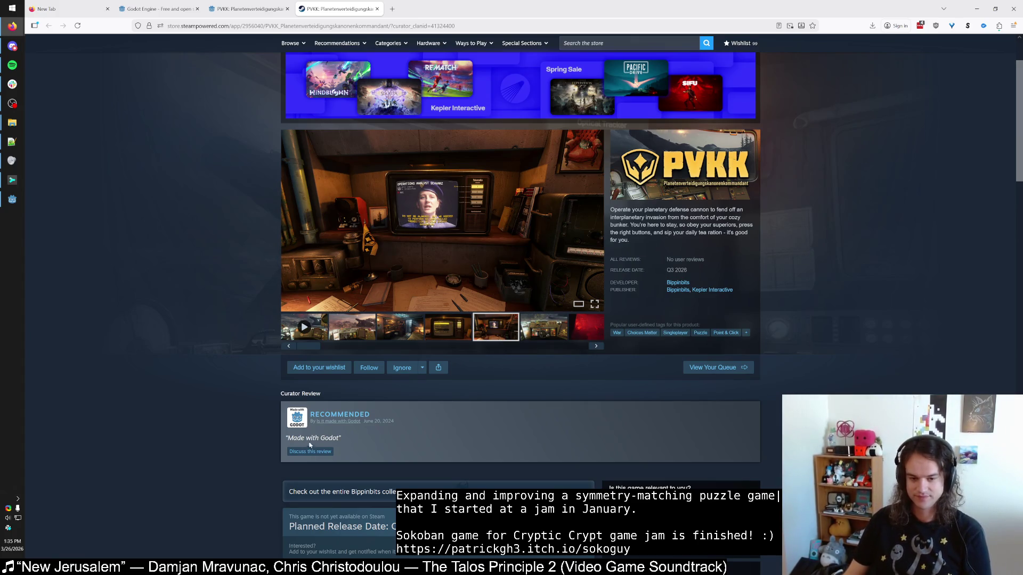
Step: Highlight the Made with Godot quote, then close both PVKK store tabs
{"action": "left_click_drag", "start_coordinate": [289, 438], "coordinate": [330, 438]}
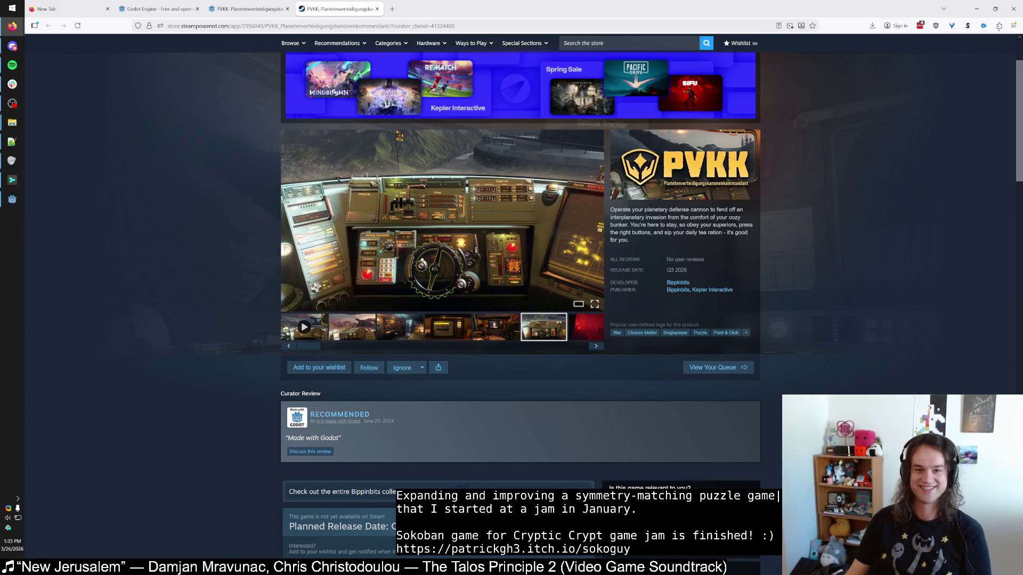
{"action": "left_click_drag", "start_coordinate": [405, 26], "coordinate": [612, 85]}
{"action": "left_click", "coordinate": [832, 191]}
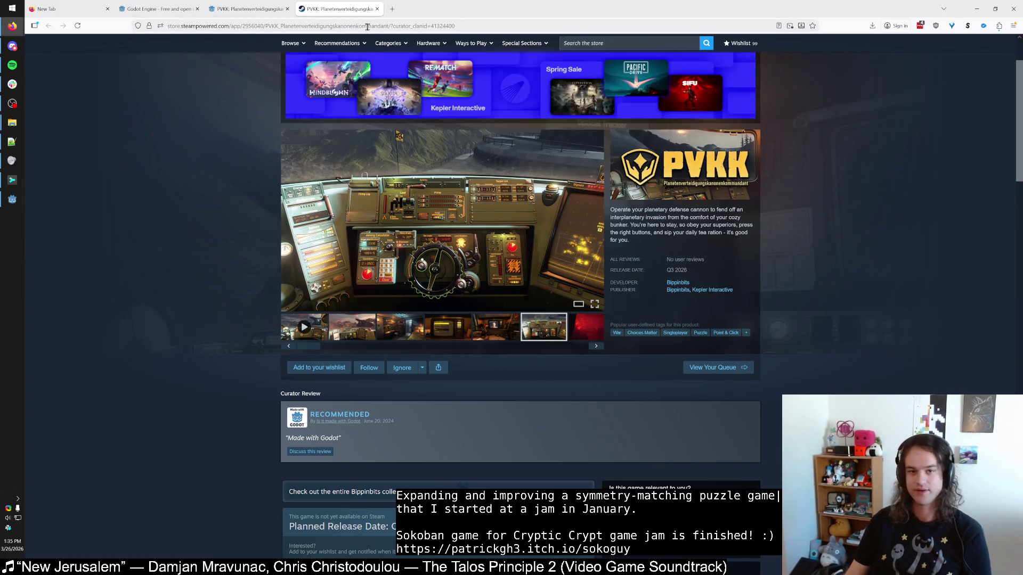
{"action": "left_click", "coordinate": [250, 9]}
{"action": "left_click", "coordinate": [287, 9]}
{"action": "left_click", "coordinate": [287, 9]}
{"action": "left_click", "coordinate": [204, 176]}
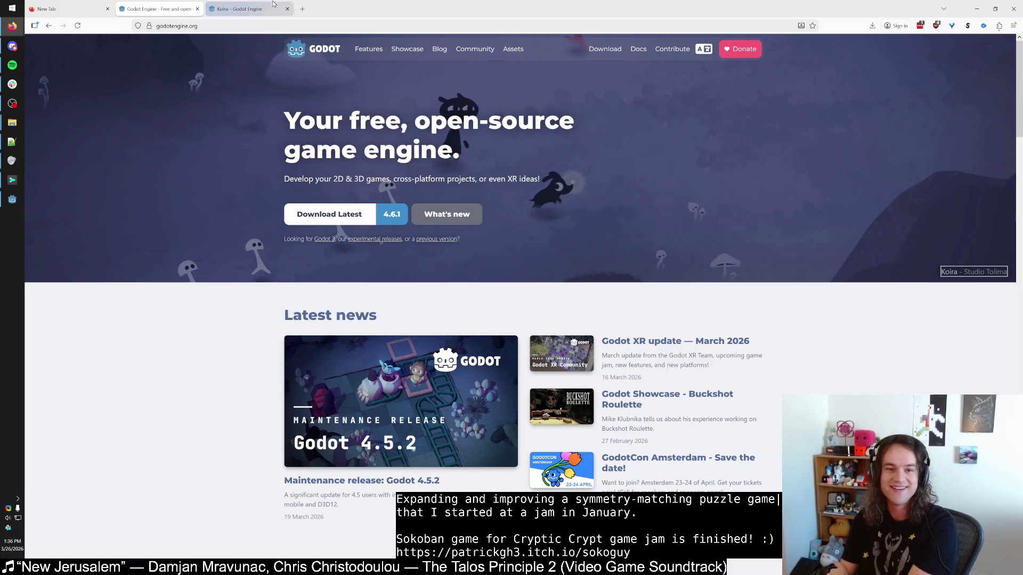
{"action": "key", "text": "ctrl+Tab"}
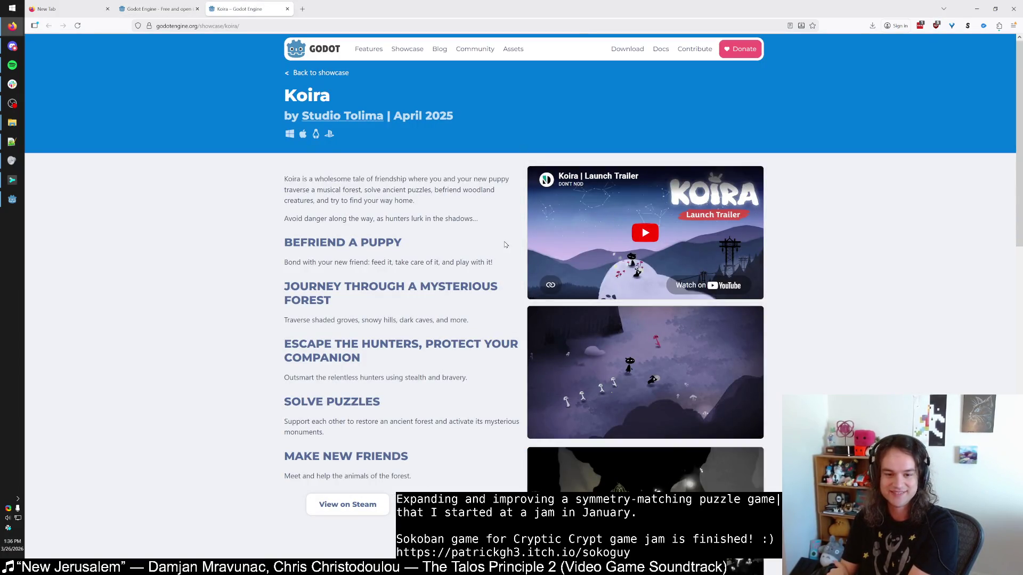
{"action": "left_click", "coordinate": [364, 505]}
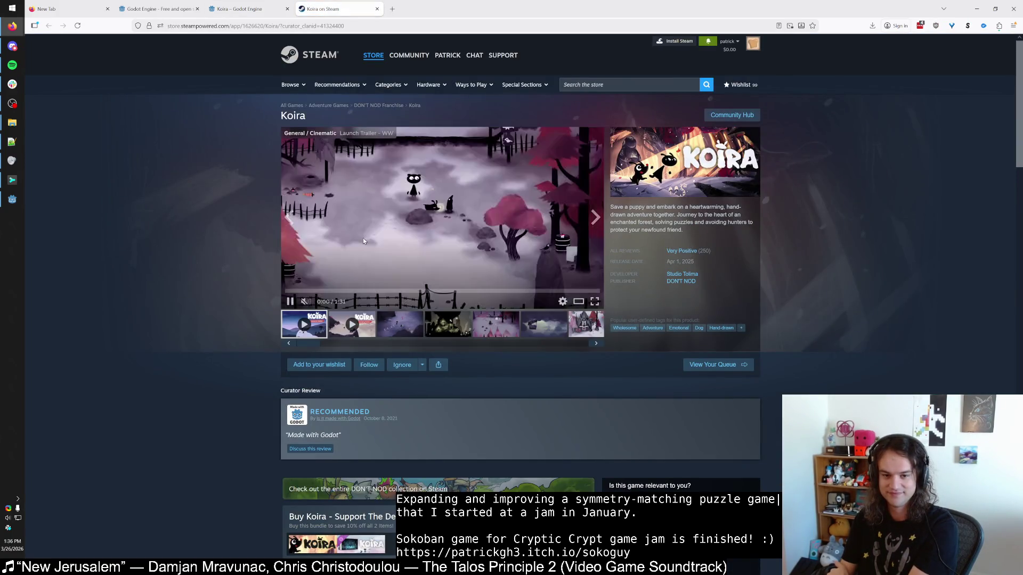
{"action": "left_click", "coordinate": [410, 326]}
{"action": "left_click", "coordinate": [447, 322]}
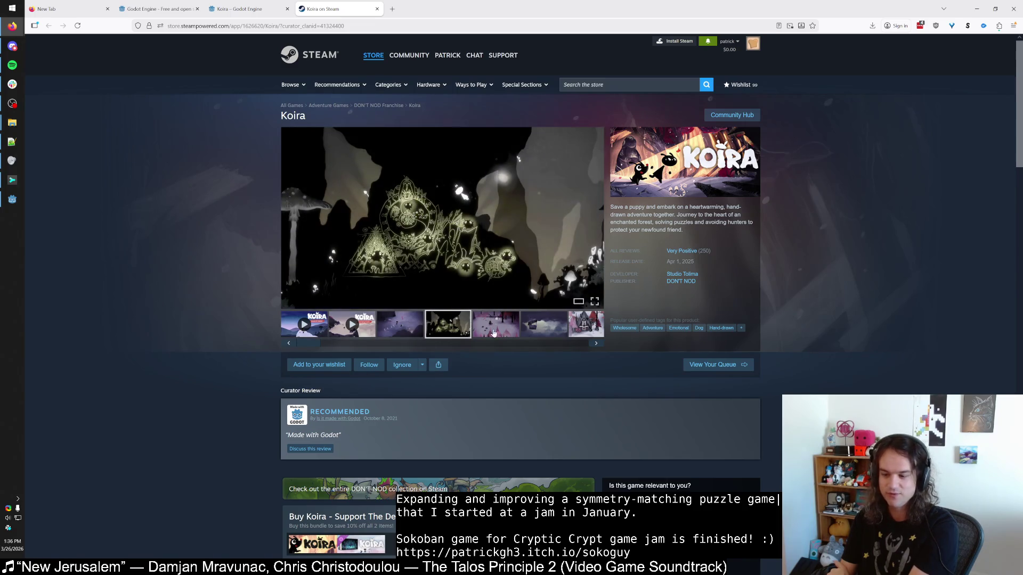
{"action": "left_click", "coordinate": [510, 322]}
{"action": "left_click", "coordinate": [543, 325]}
{"action": "left_click", "coordinate": [587, 328]}
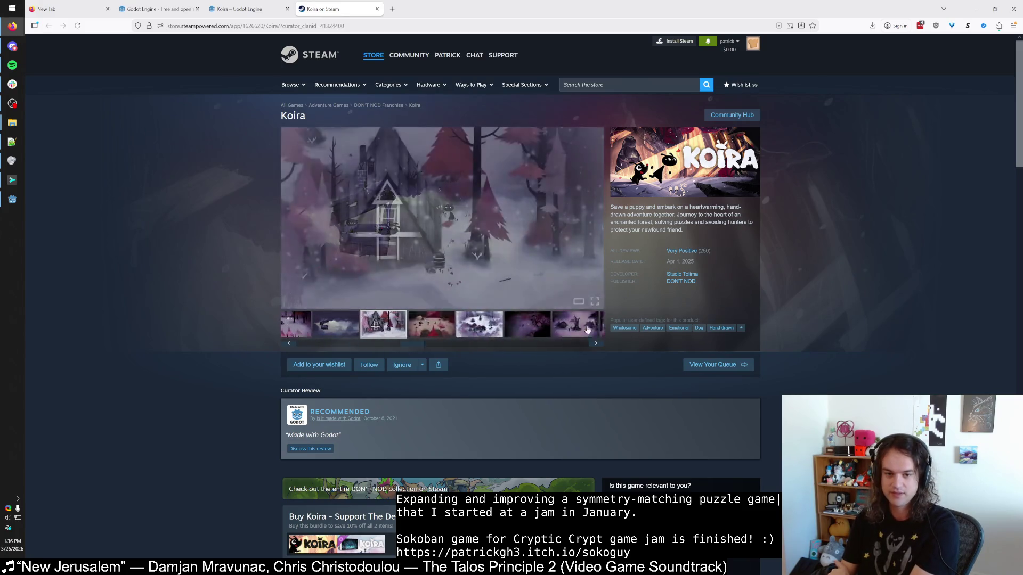
{"action": "left_click", "coordinate": [361, 324]}
{"action": "left_click", "coordinate": [396, 328]}
{"action": "left_click", "coordinate": [443, 327]}
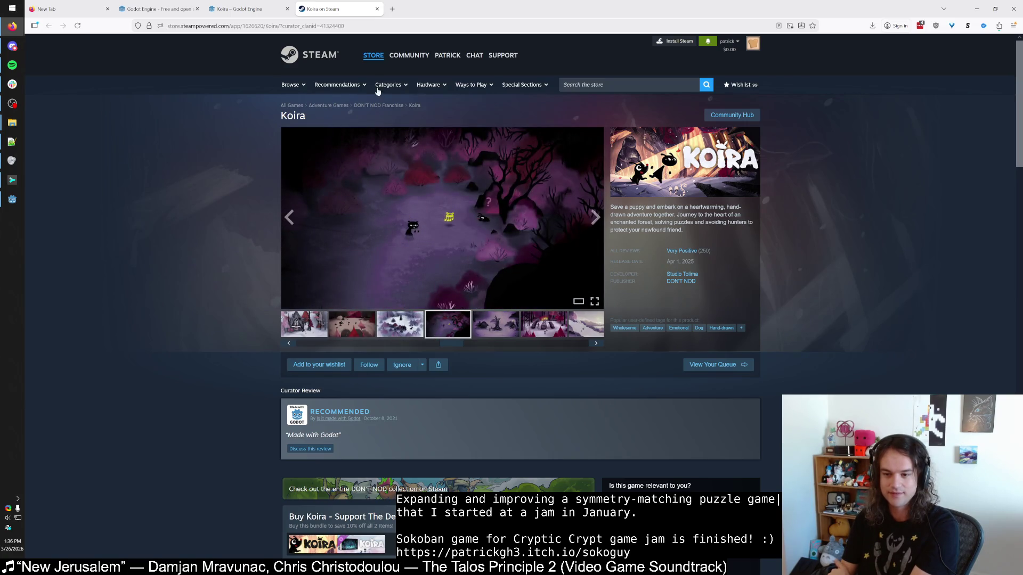
{"action": "left_click", "coordinate": [377, 8]}
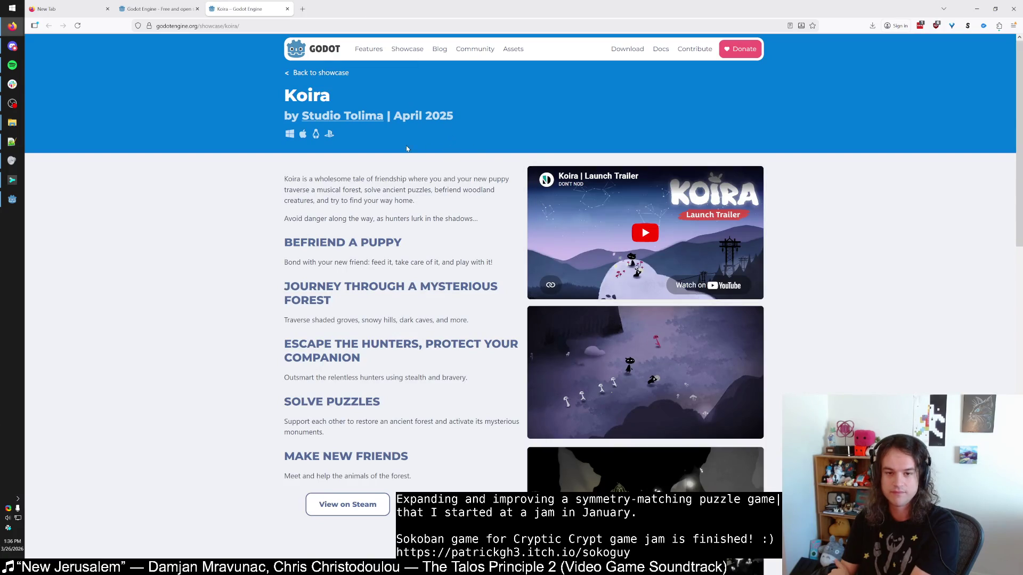
{"action": "key", "text": "ctrl+w"}
{"action": "left_click", "coordinate": [77, 26]}
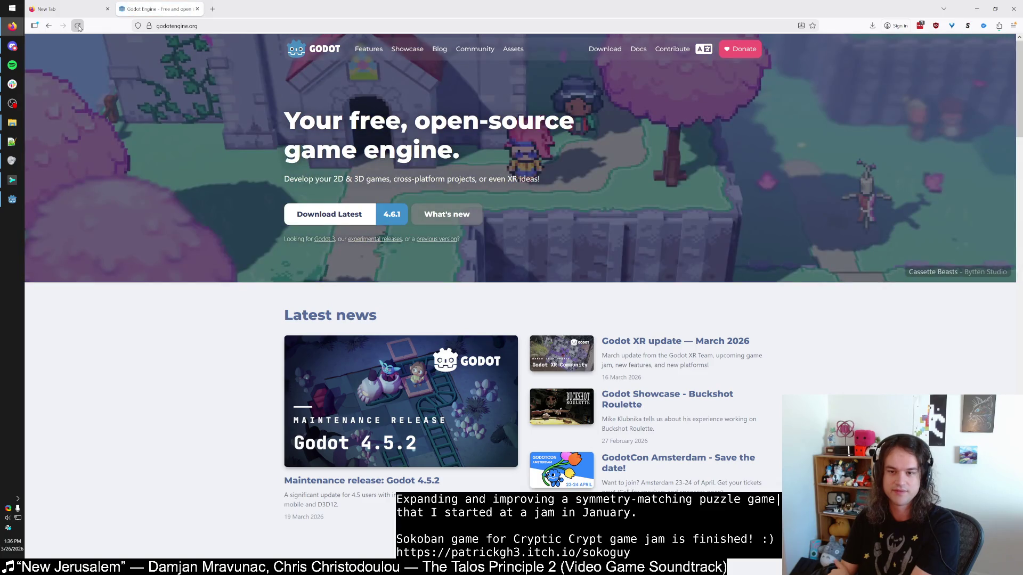
{"action": "left_click", "coordinate": [917, 276]}
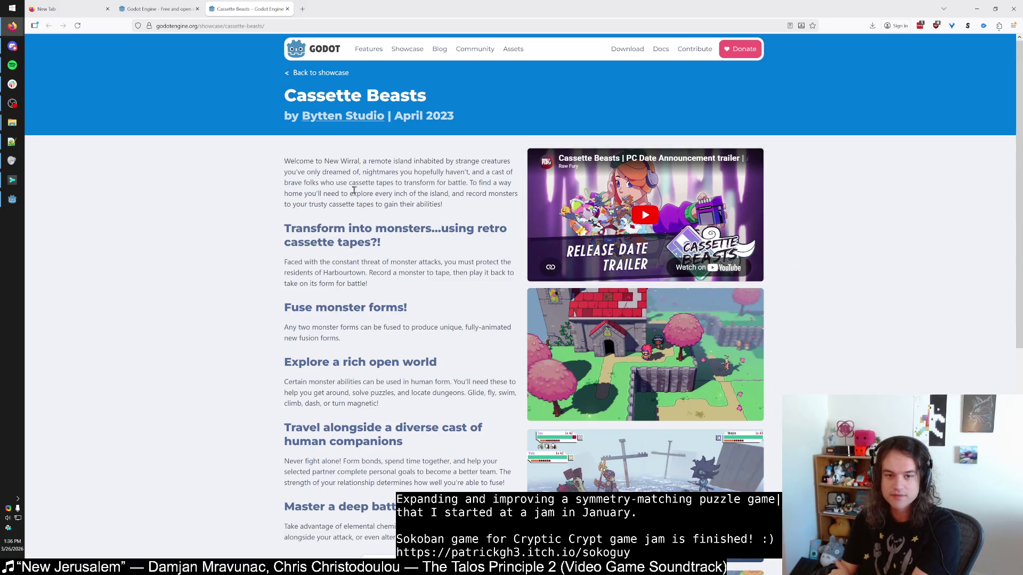
{"action": "scroll", "coordinate": [376, 242], "scroll_direction": "down", "scroll_amount": 5}
{"action": "left_click", "coordinate": [399, 356]}
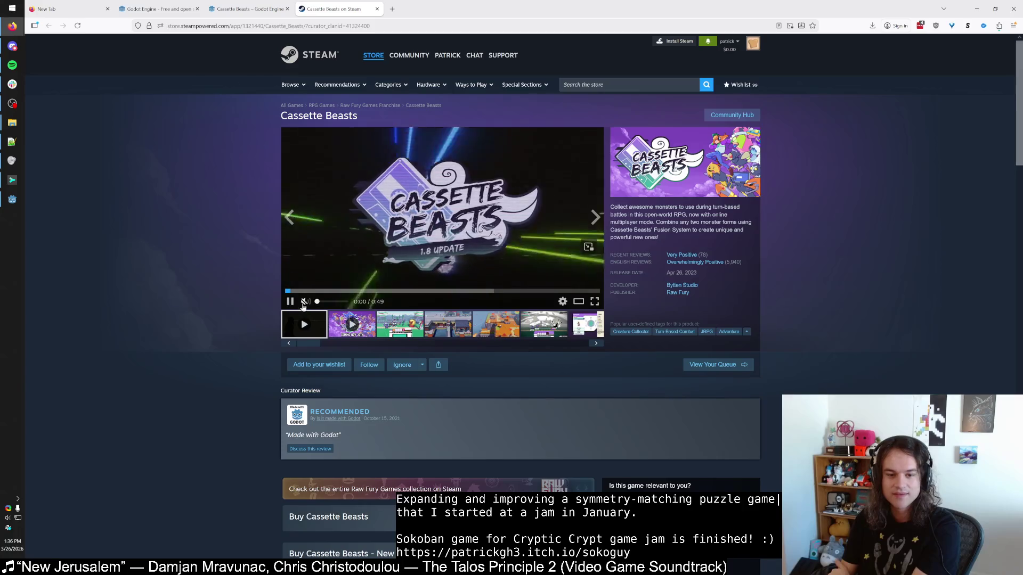
{"action": "left_click_drag", "start_coordinate": [339, 292], "coordinate": [365, 292]}
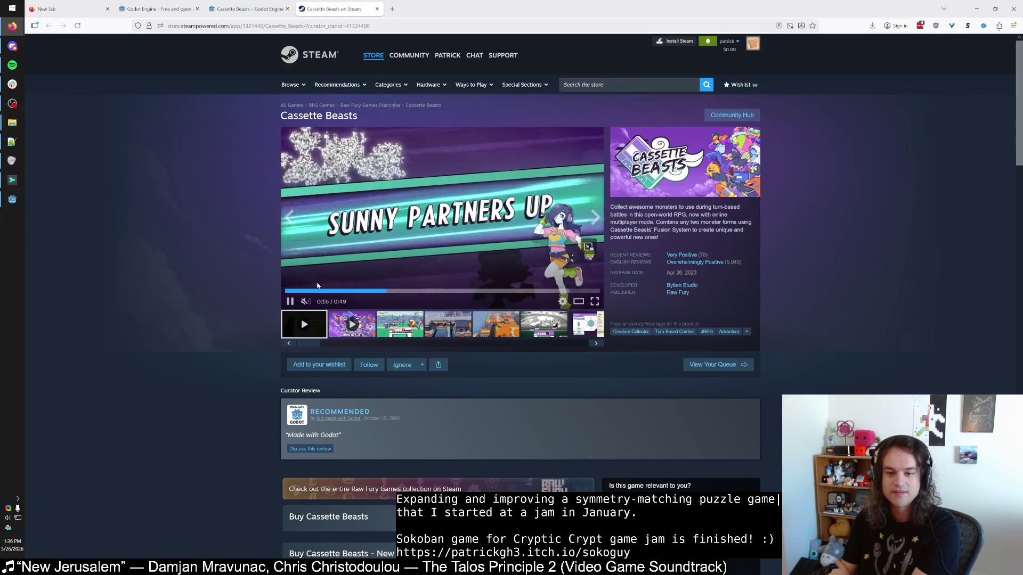
{"action": "left_click_drag", "start_coordinate": [411, 293], "coordinate": [526, 293]}
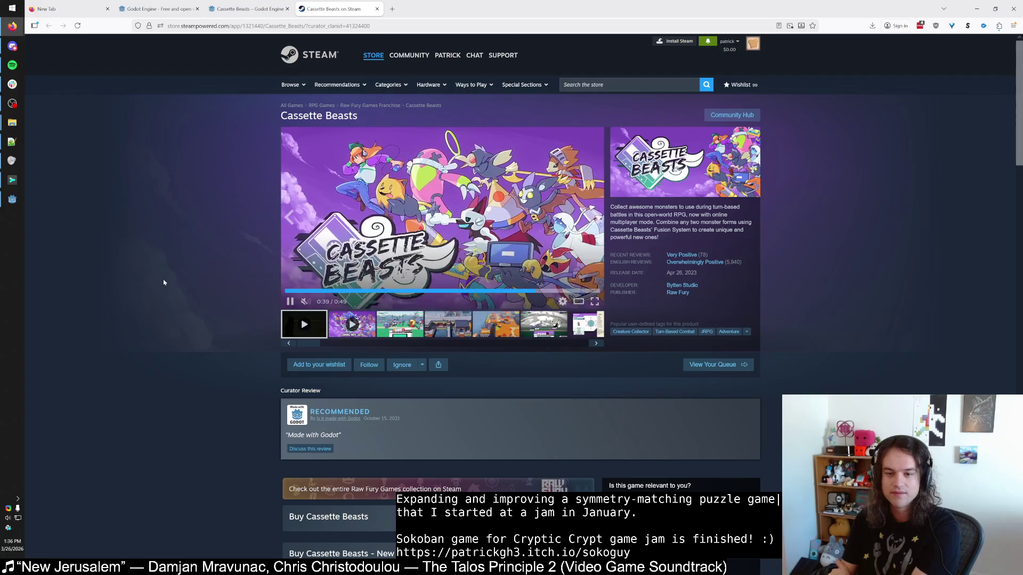
{"action": "key", "text": "ctrl+w"}
{"action": "key", "text": "ctrl+w"}
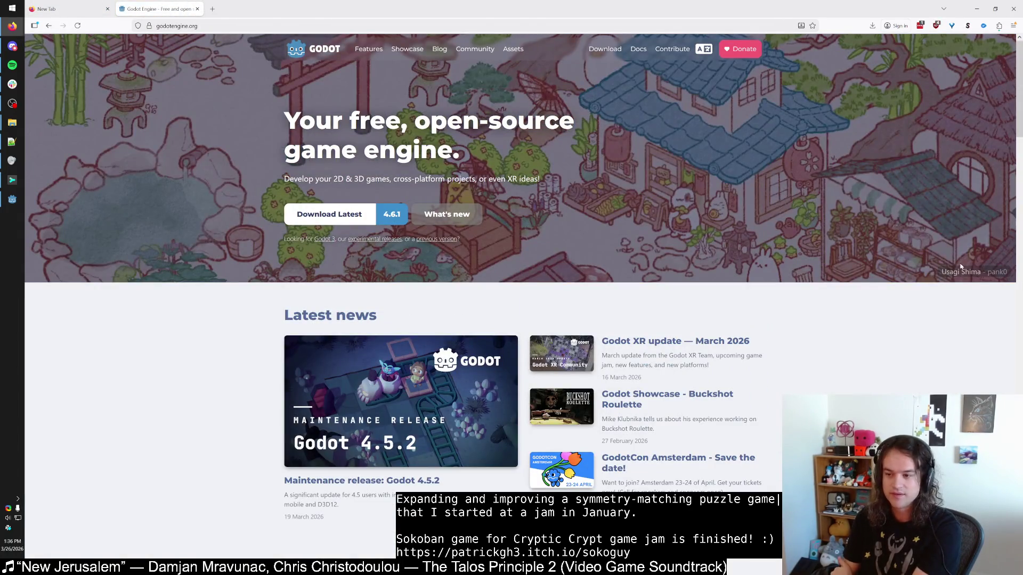
Step: Open the Usagi Shima showcase, watch its release trailer full screen, then close the tab
{"action": "middle_click", "coordinate": [960, 272]}
{"action": "key", "text": "ctrl+Tab"}
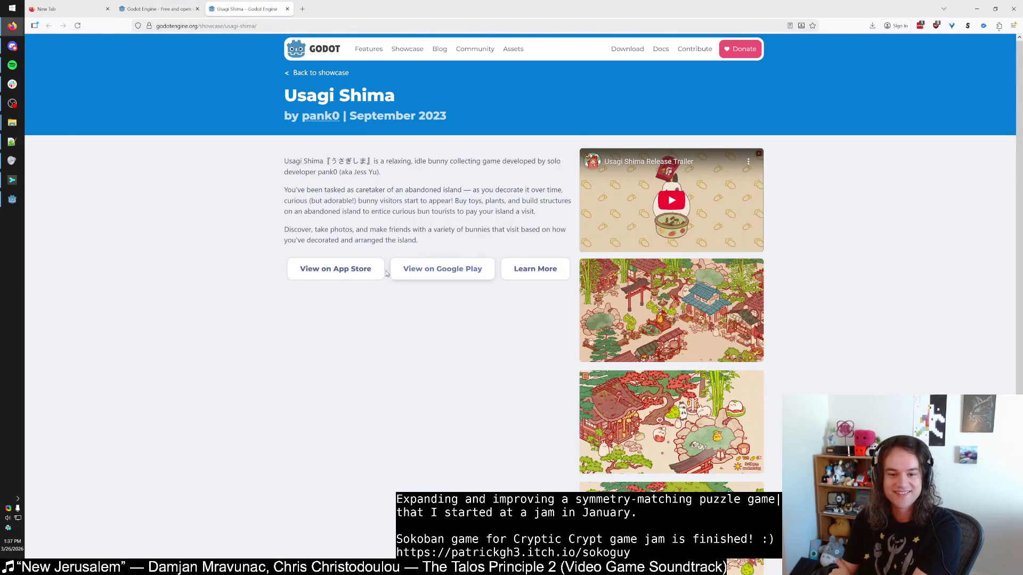
{"action": "left_click", "coordinate": [671, 200]}
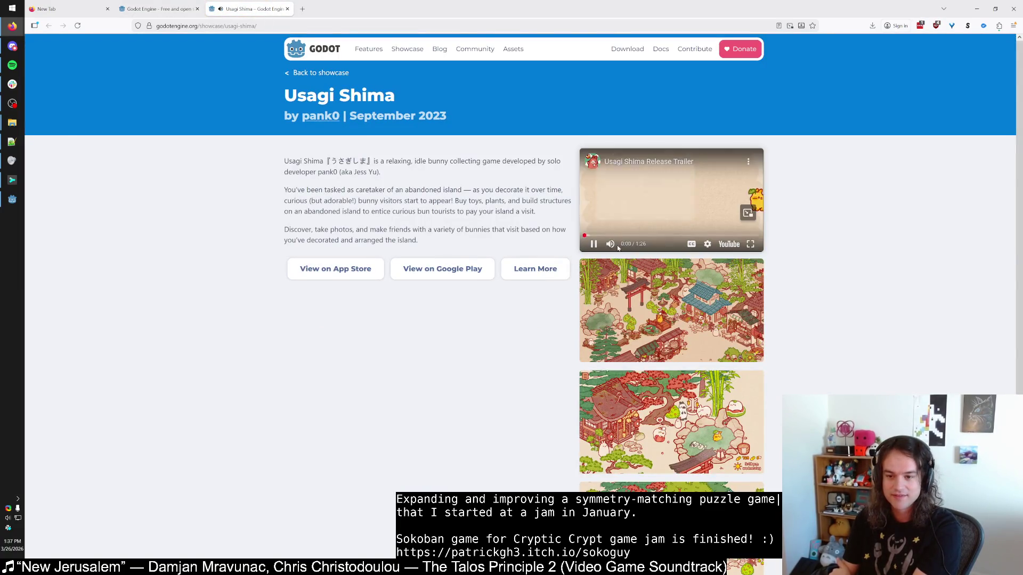
{"action": "left_click", "coordinate": [750, 244]}
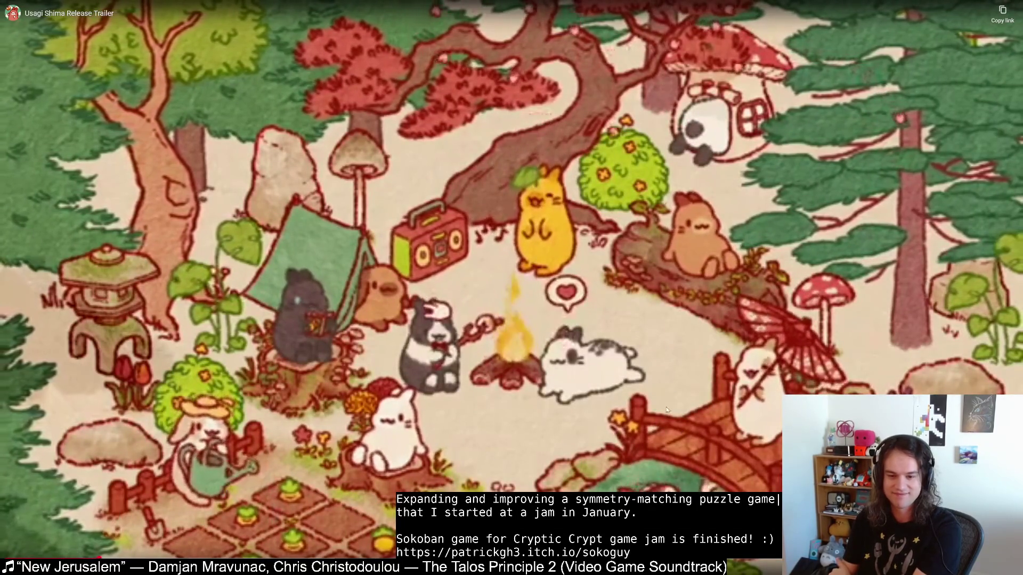
{"action": "key", "text": "Escape"}
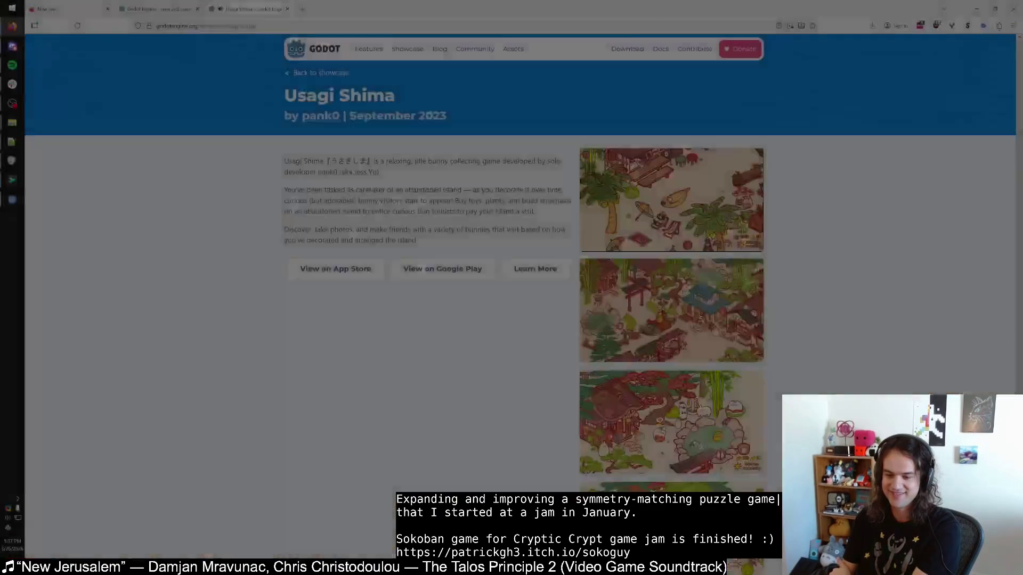
{"action": "left_click", "coordinate": [748, 212]}
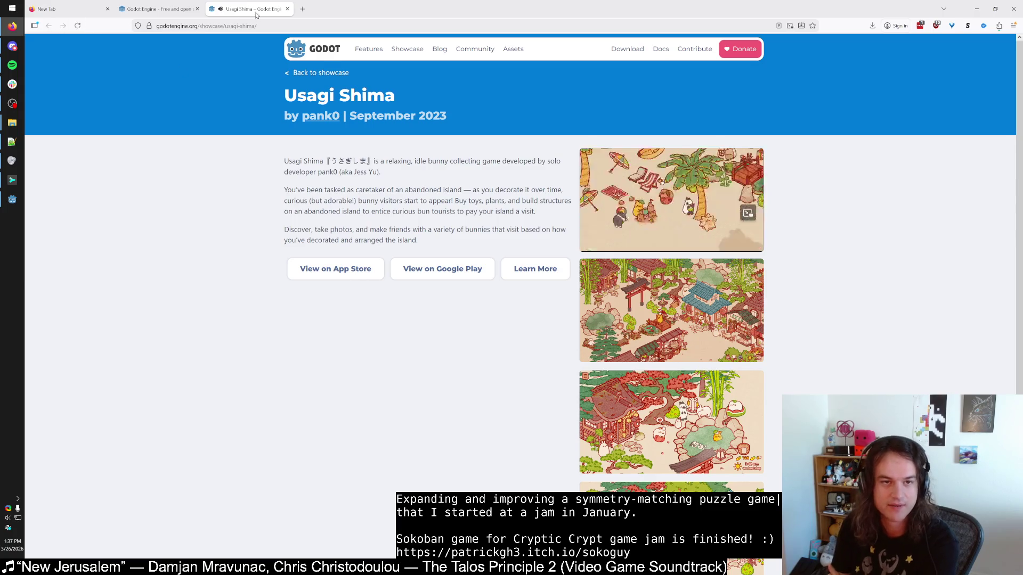
{"action": "key", "text": "ctrl+w"}
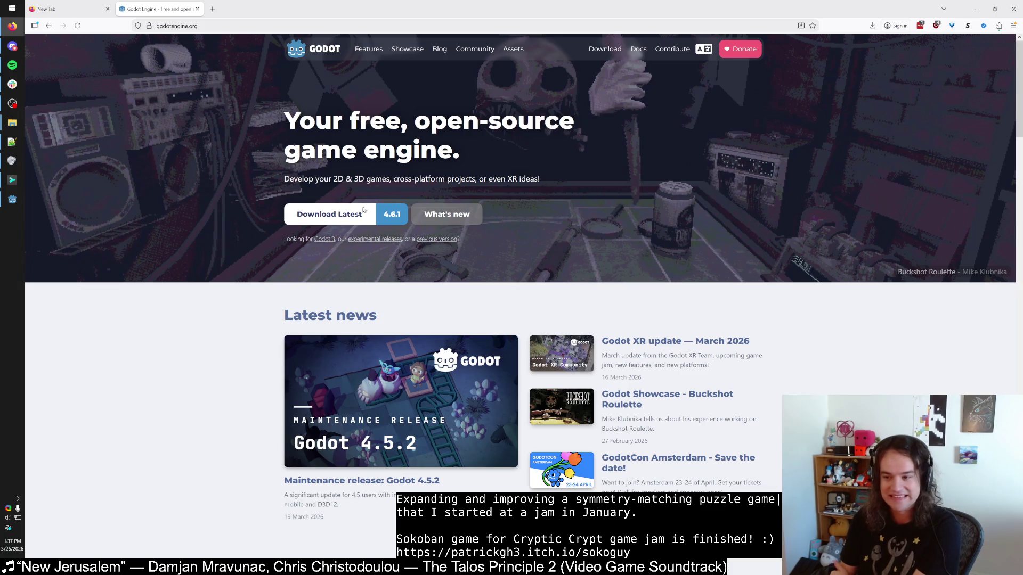
Step: Open the Buckshot Roulette showcase, view three enlarged screenshots, then close its tab
{"action": "middle_click", "coordinate": [917, 273]}
{"action": "left_click", "coordinate": [250, 8]}
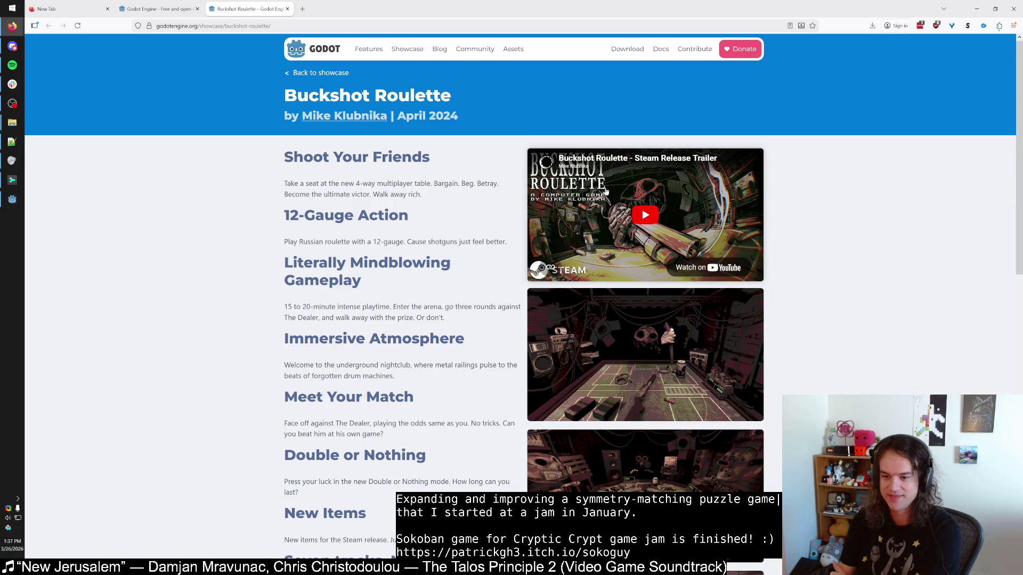
{"action": "scroll", "coordinate": [681, 214], "scroll_direction": "down", "scroll_amount": 2}
{"action": "left_click", "coordinate": [681, 214]}
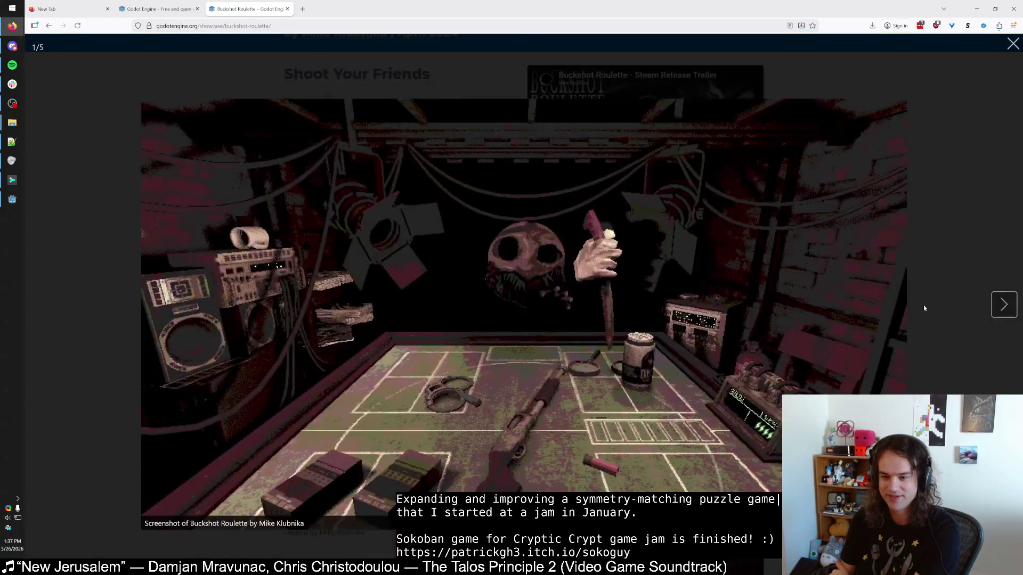
{"action": "left_click", "coordinate": [1000, 308]}
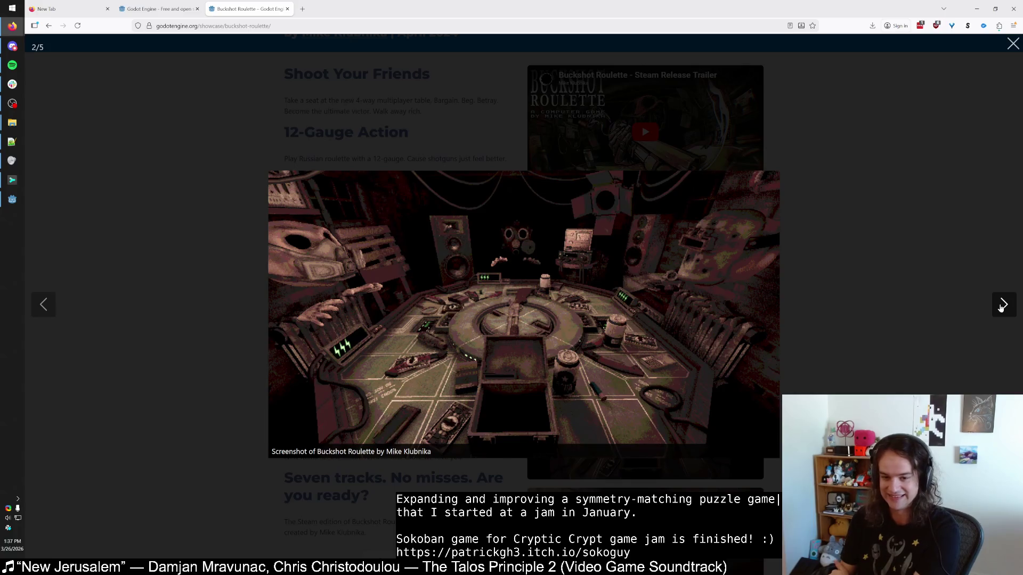
{"action": "left_click", "coordinate": [1000, 308]}
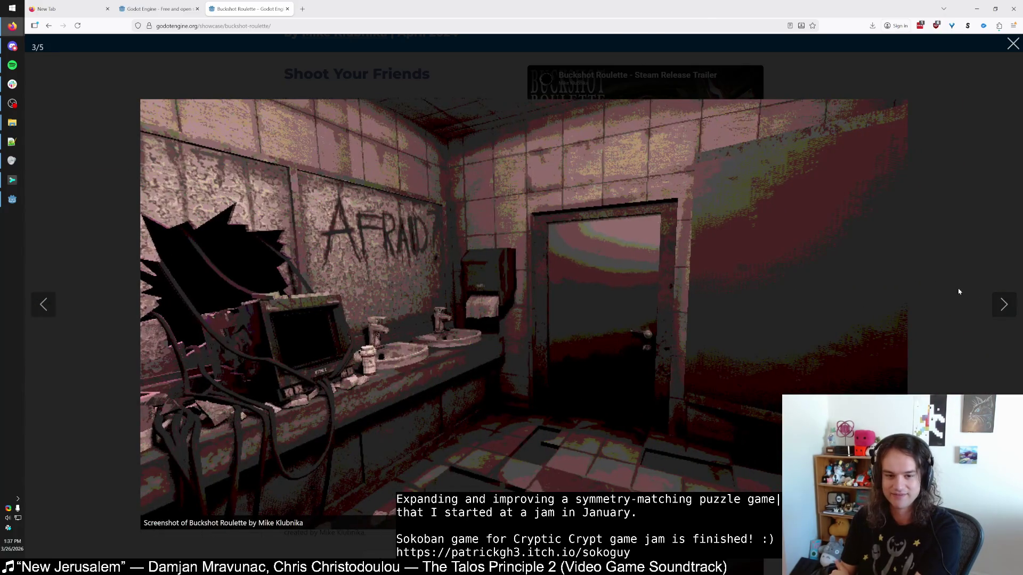
{"action": "left_click", "coordinate": [959, 292]}
{"action": "middle_click", "coordinate": [277, 3]}
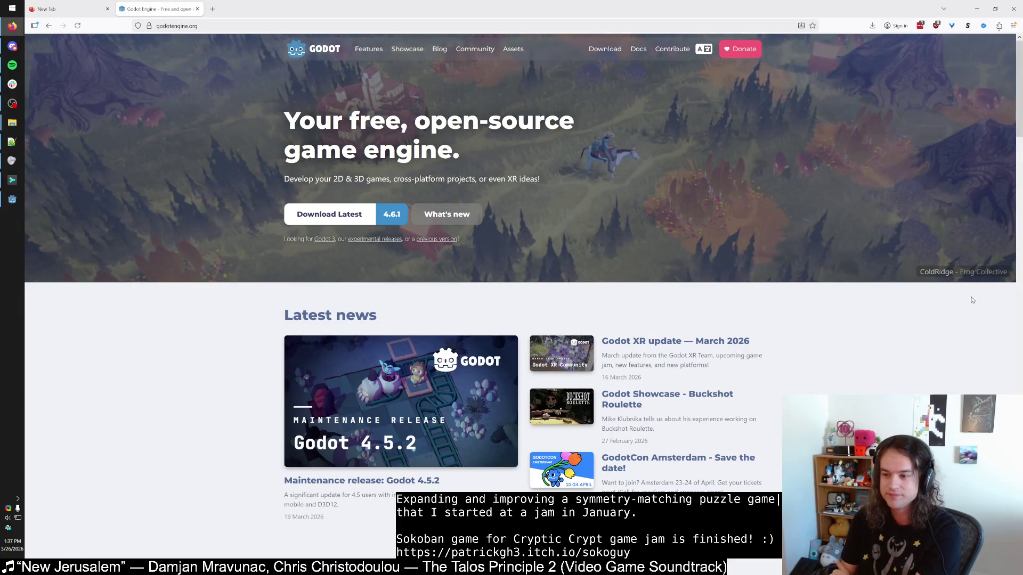
Step: Open the ColdRidge showcase, view two enlarged screenshots, then close its tab
{"action": "middle_click", "coordinate": [959, 276]}
{"action": "left_click", "coordinate": [228, 6]}
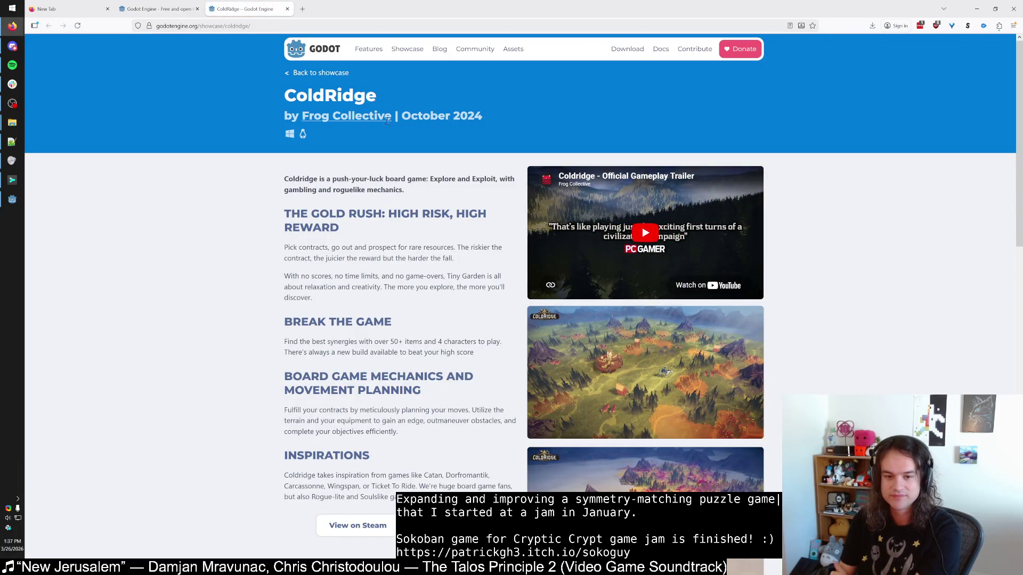
{"action": "left_click", "coordinate": [616, 349]}
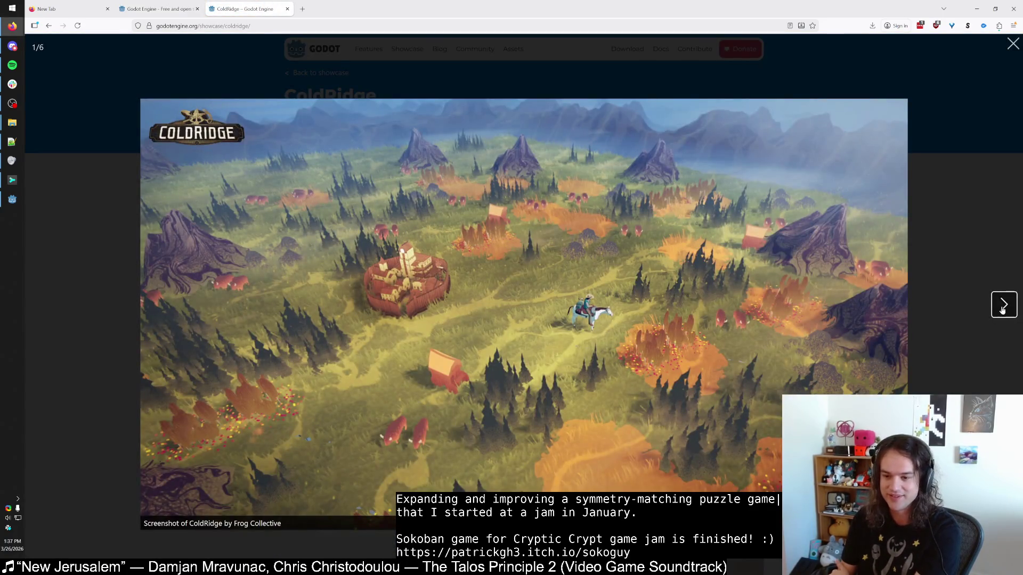
{"action": "left_click", "coordinate": [1001, 310]}
{"action": "left_click", "coordinate": [990, 237]}
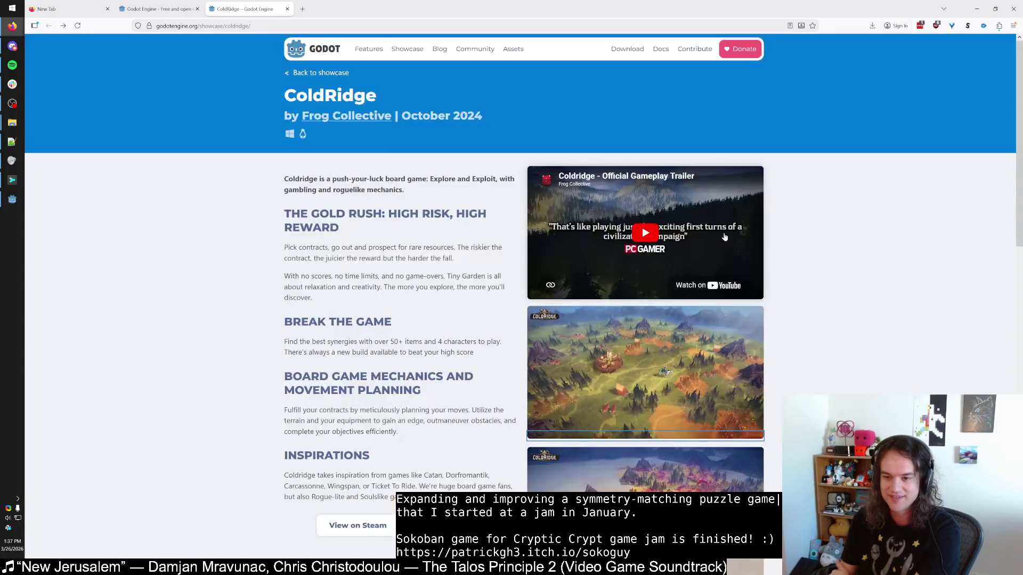
{"action": "scroll", "coordinate": [692, 237], "scroll_direction": "down", "scroll_amount": 10}
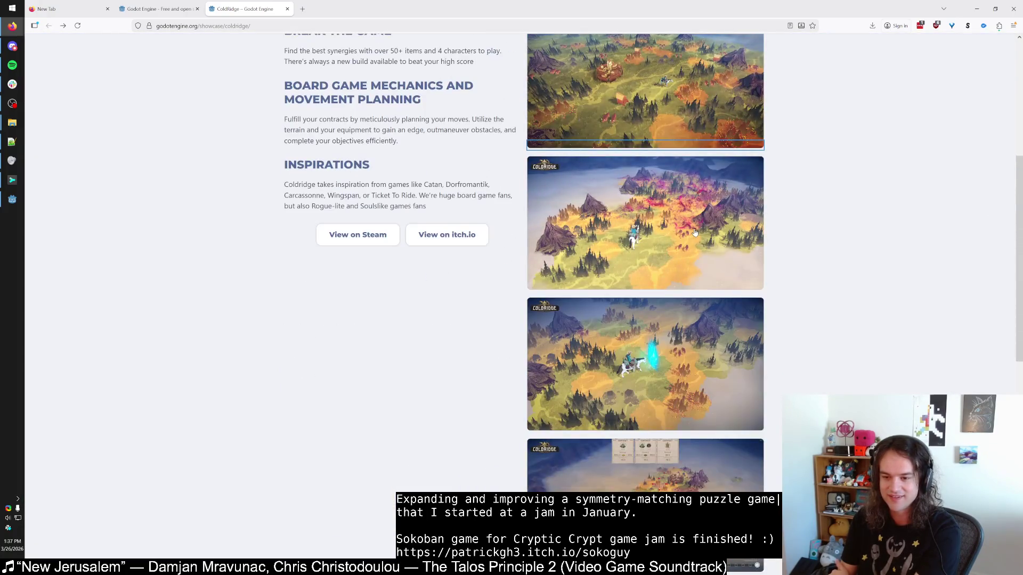
{"action": "middle_click", "coordinate": [265, 5]}
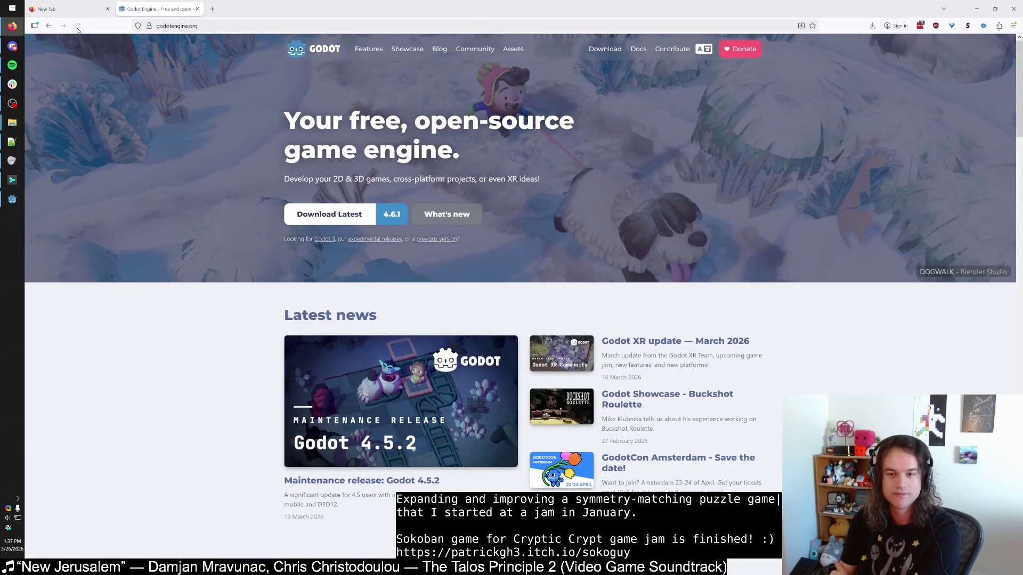
Step: Open the DOGWALK showcase, page through all its enlarged screenshots, then close its tab
{"action": "middle_click", "coordinate": [937, 272]}
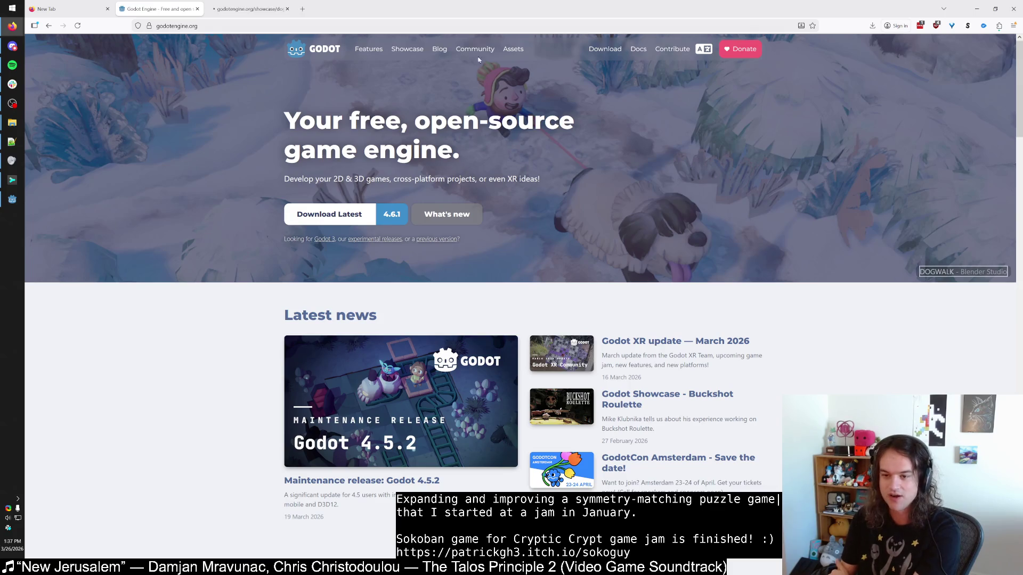
{"action": "left_click", "coordinate": [246, 9]}
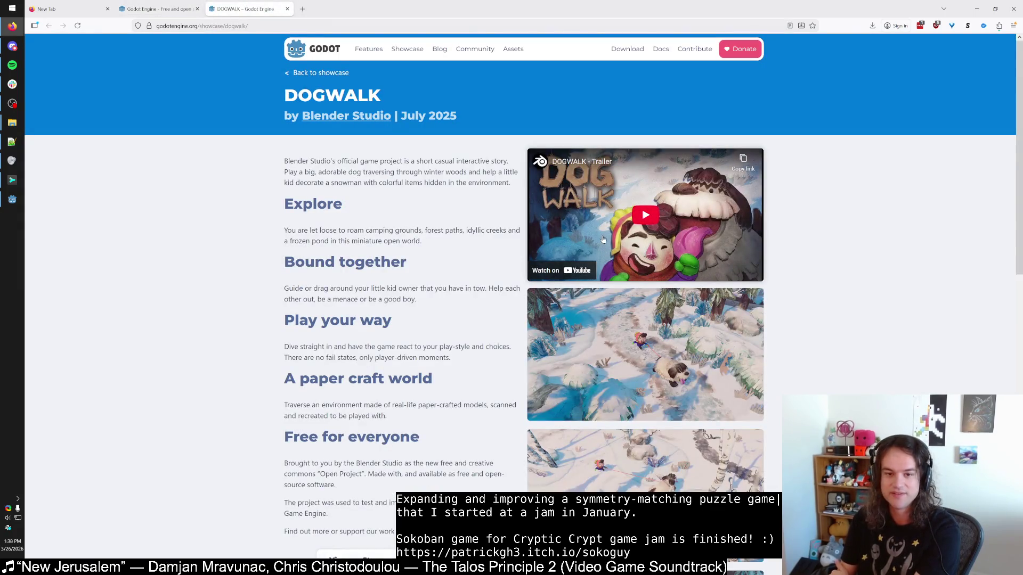
{"action": "left_click", "coordinate": [601, 306]}
{"action": "left_click", "coordinate": [1001, 306]}
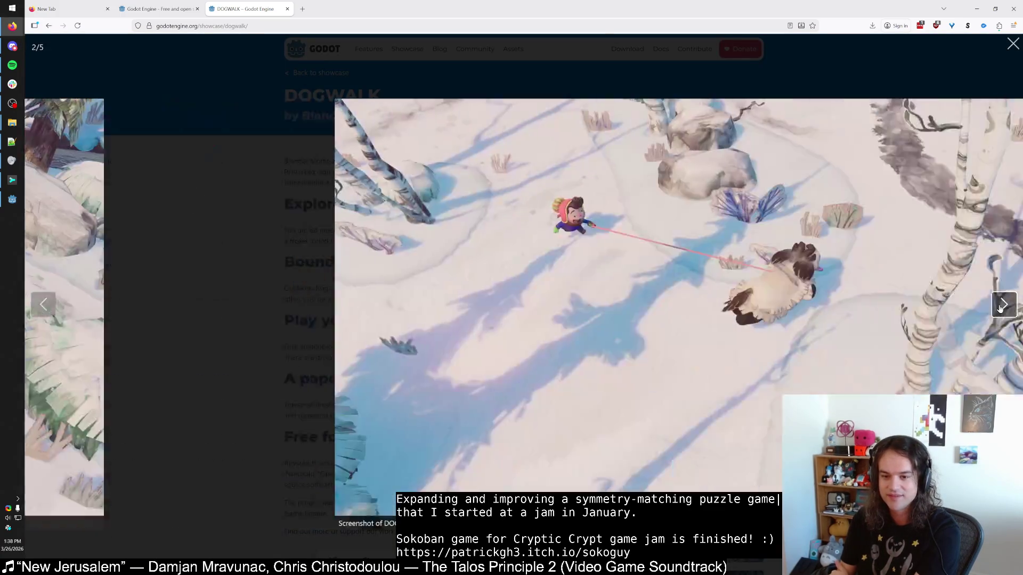
{"action": "left_click", "coordinate": [1000, 308]}
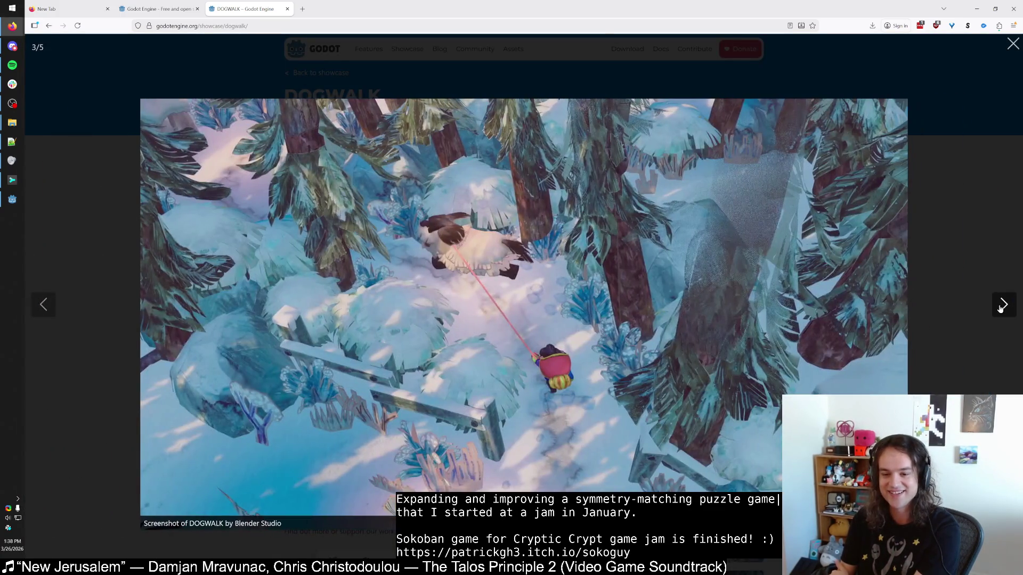
{"action": "left_click", "coordinate": [1000, 308]}
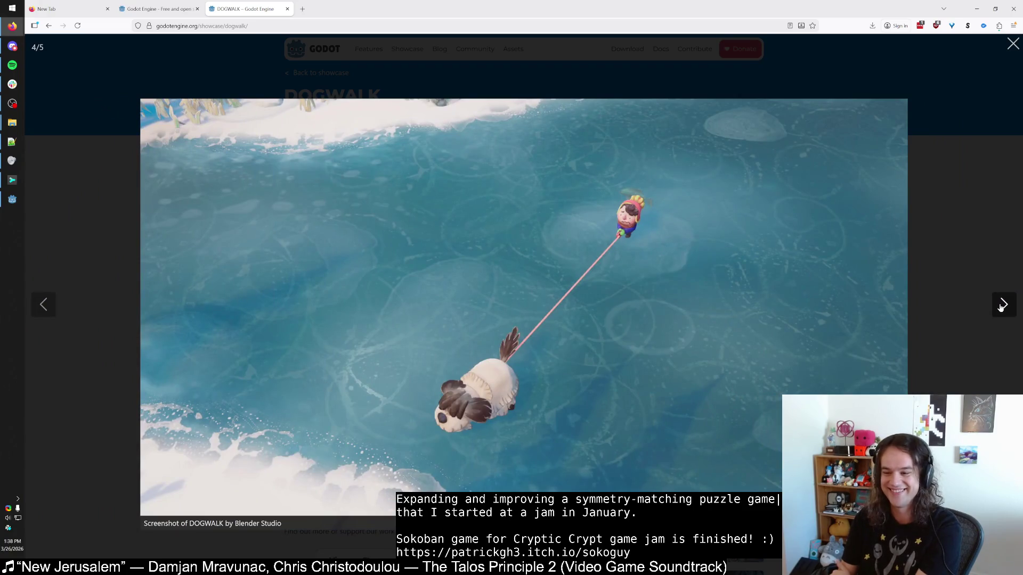
{"action": "left_click", "coordinate": [1001, 305]}
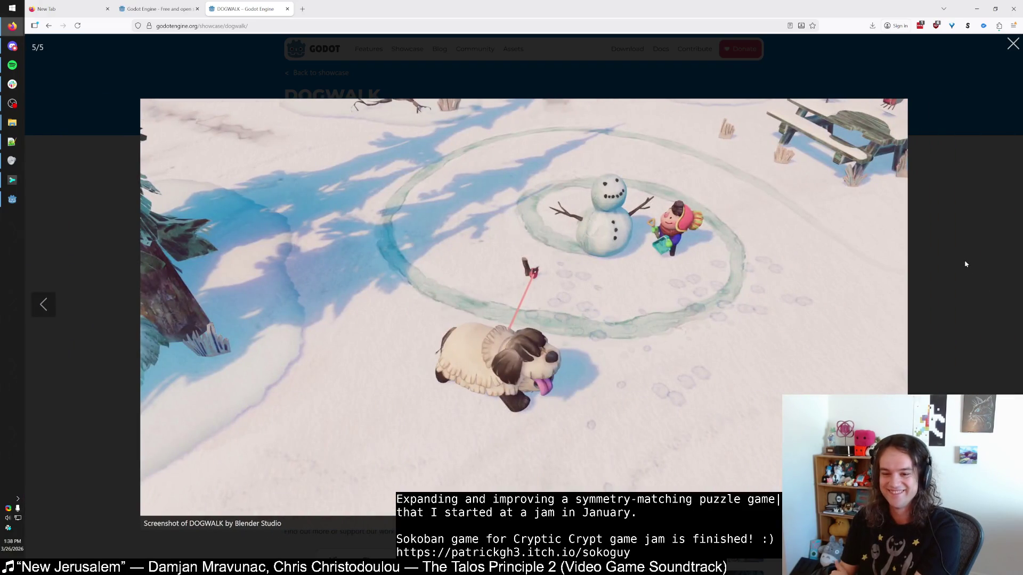
{"action": "left_click", "coordinate": [965, 263]}
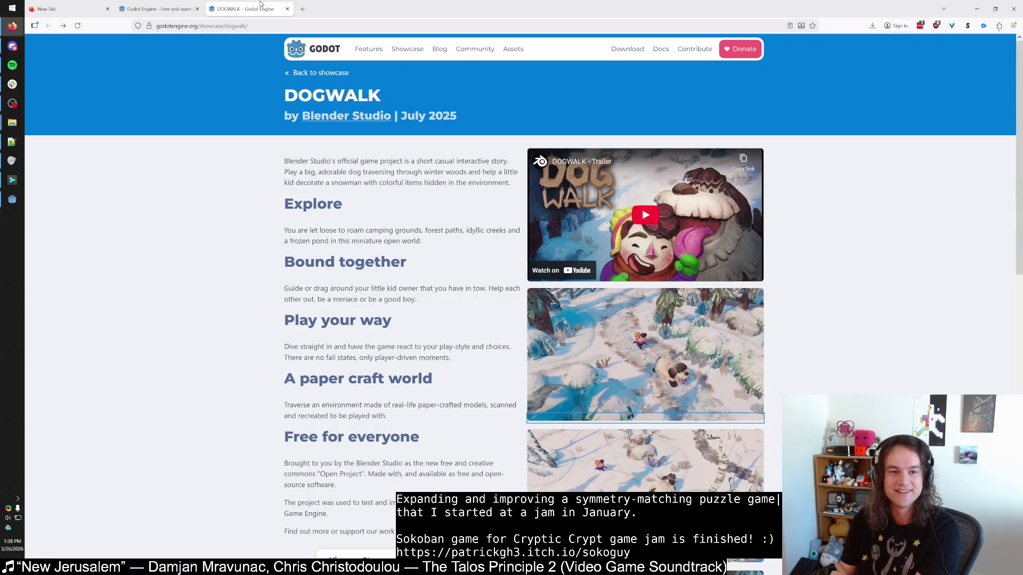
{"action": "middle_click", "coordinate": [261, 4]}
Step: Reload the Godot homepage three times, close the website and launch the Godot Project Manager
{"action": "left_click", "coordinate": [77, 27]}
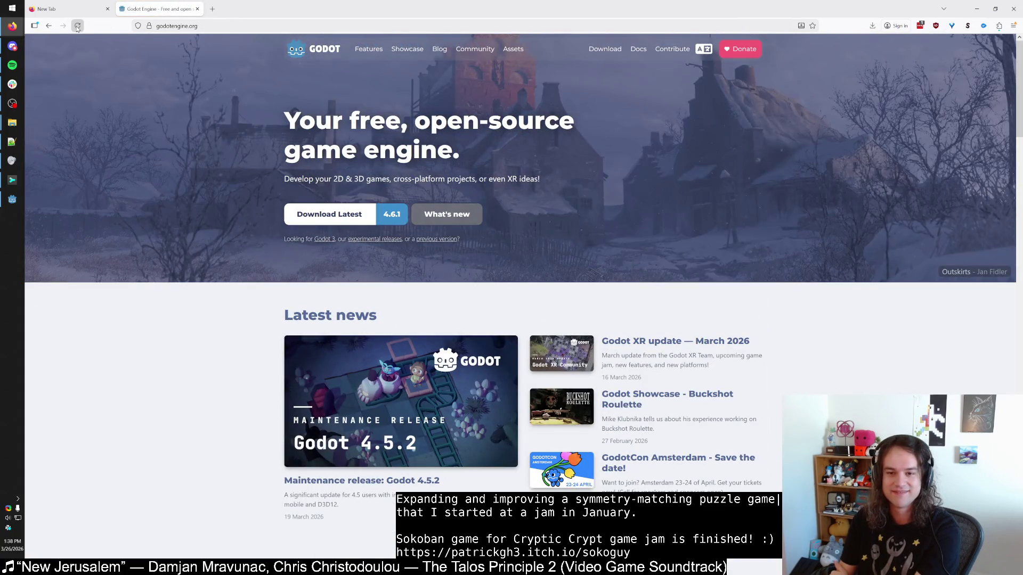
{"action": "left_click", "coordinate": [77, 27]}
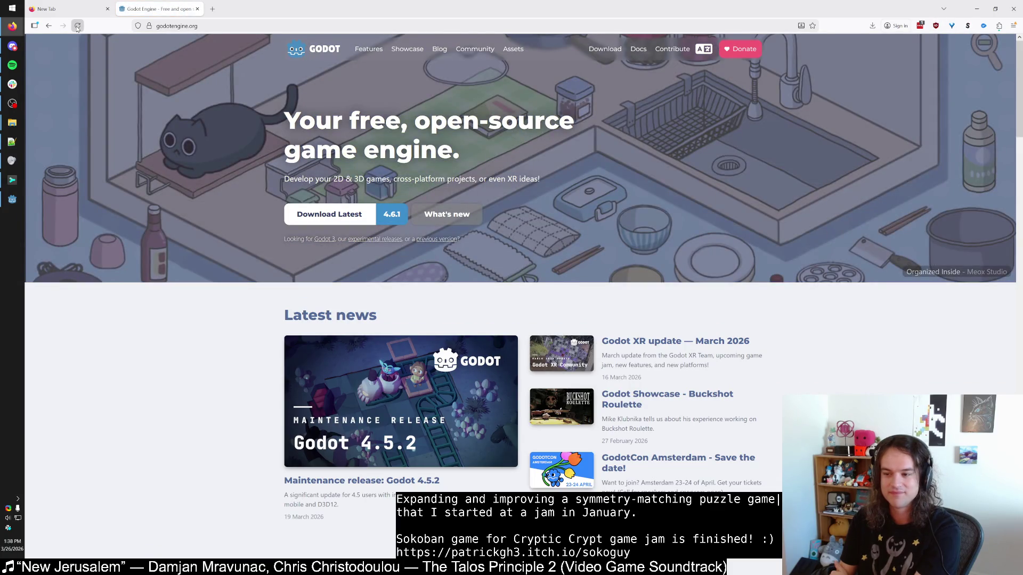
{"action": "left_click", "coordinate": [77, 26]}
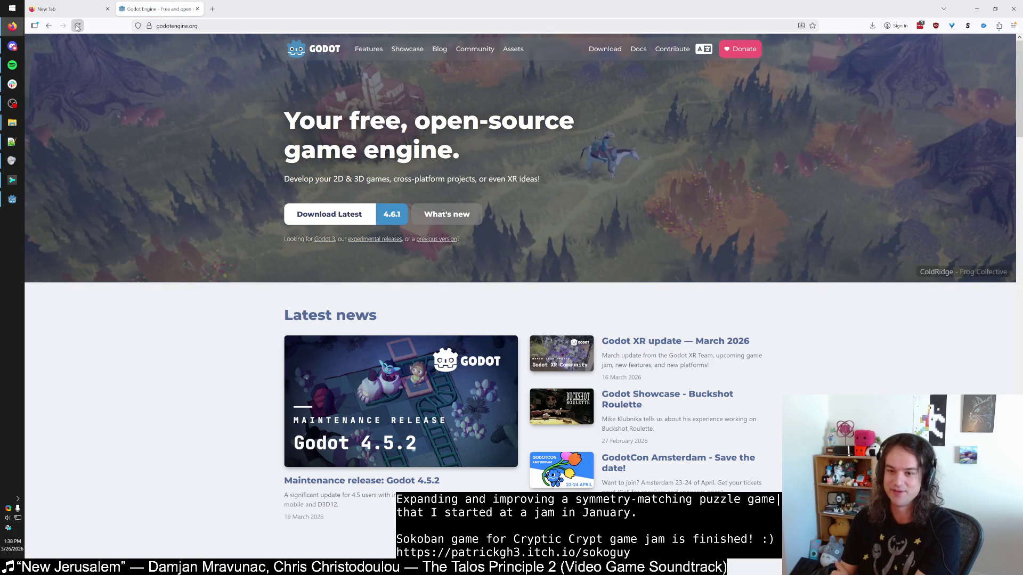
{"action": "middle_click", "coordinate": [146, 2]}
{"action": "left_click", "coordinate": [12, 199]}
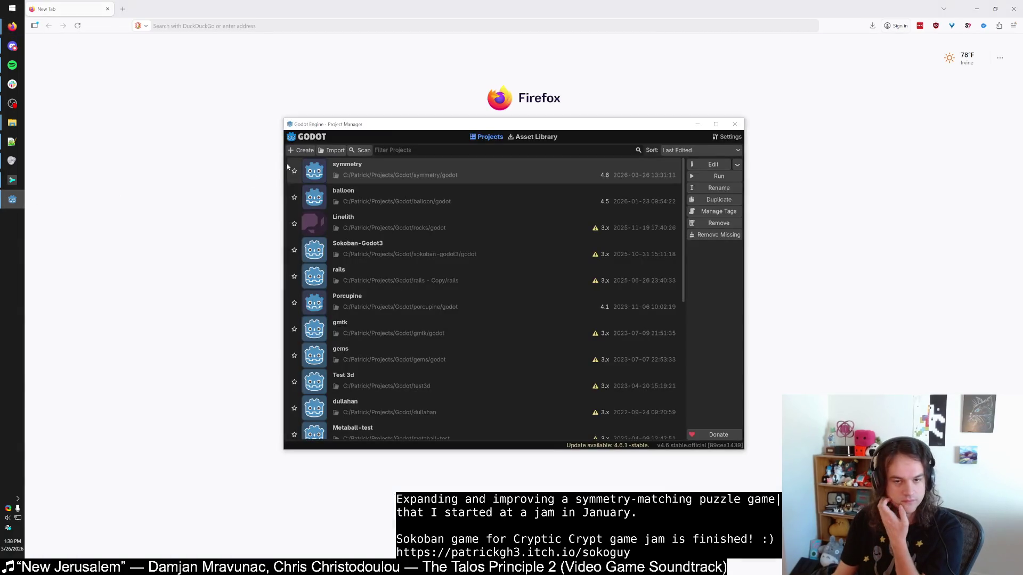
Step: Open the symmetry project from the Project Manager and maximize the editor window
{"action": "double_click", "coordinate": [380, 172]}
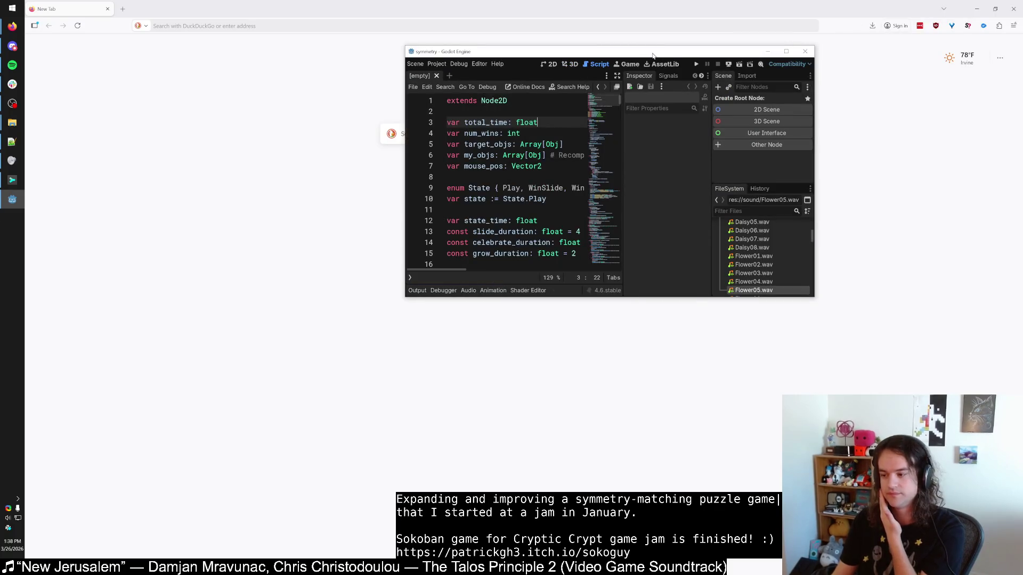
{"action": "left_click_drag", "start_coordinate": [667, 51], "coordinate": [492, 77]}
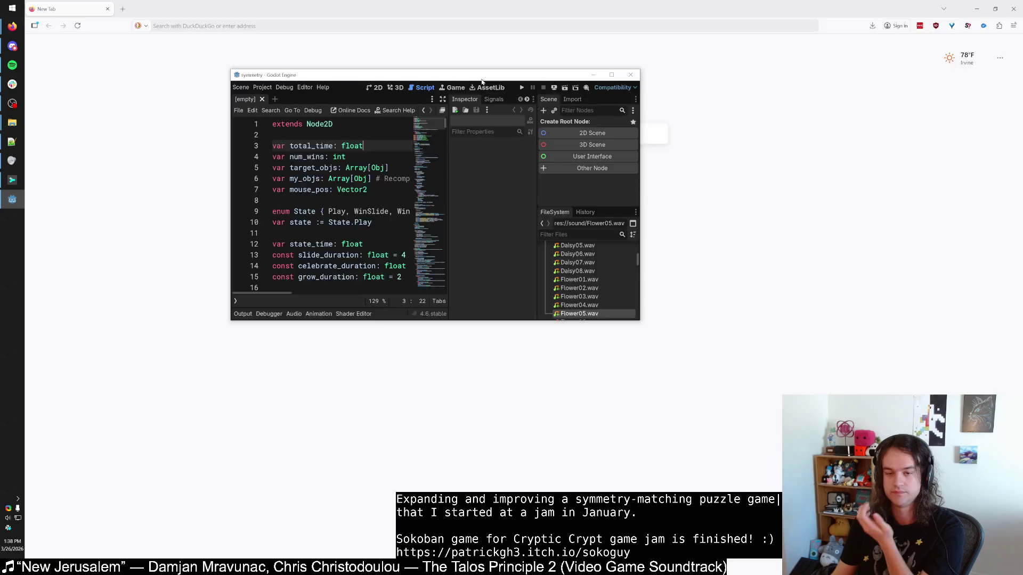
{"action": "double_click", "coordinate": [481, 80]}
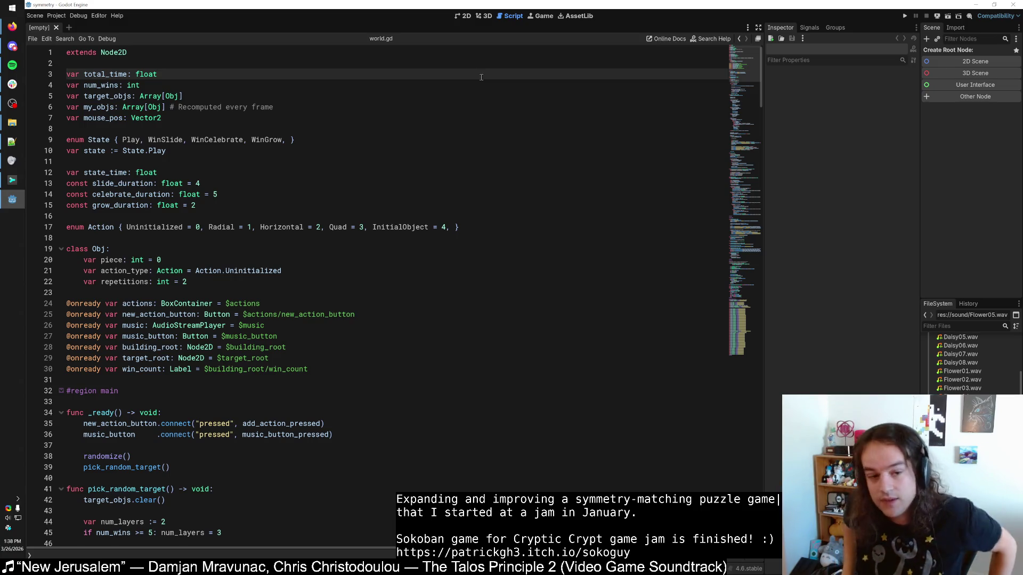
Step: Place the cursor on lines 7, 15 and 9 of world.gd, then open the Project menu
{"action": "left_click", "coordinate": [246, 116]}
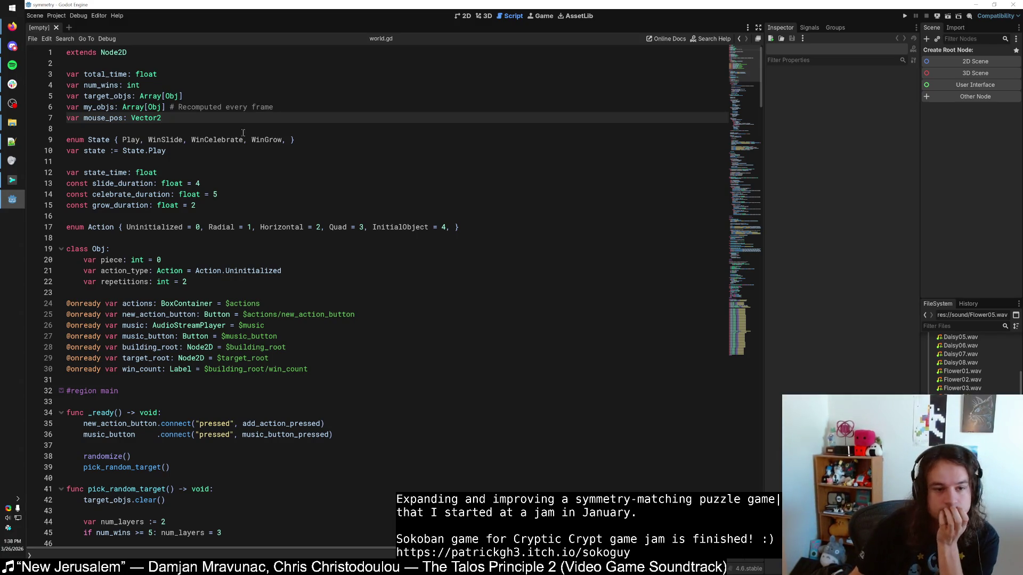
{"action": "left_click", "coordinate": [243, 202]}
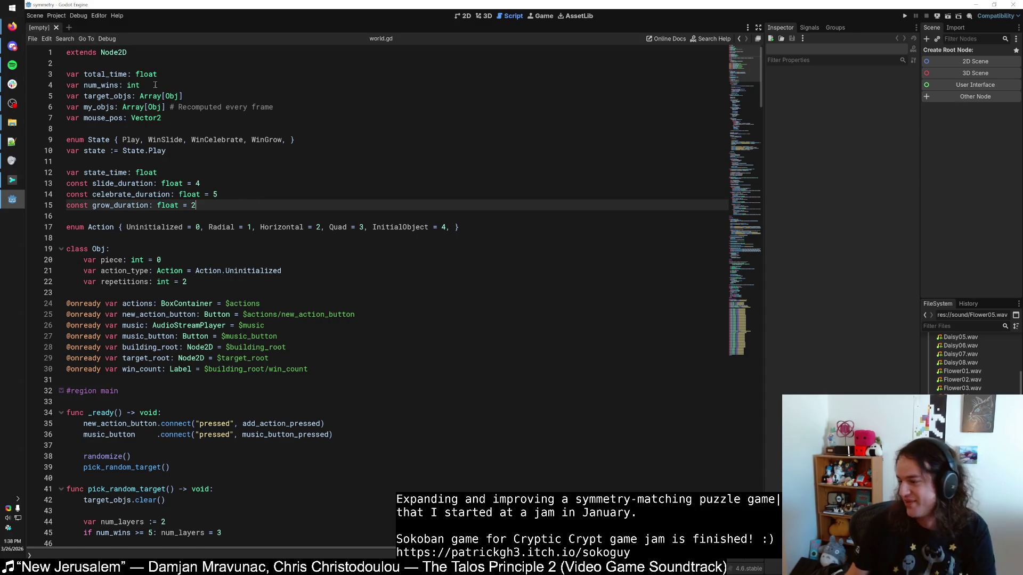
{"action": "left_click", "coordinate": [59, 18]}
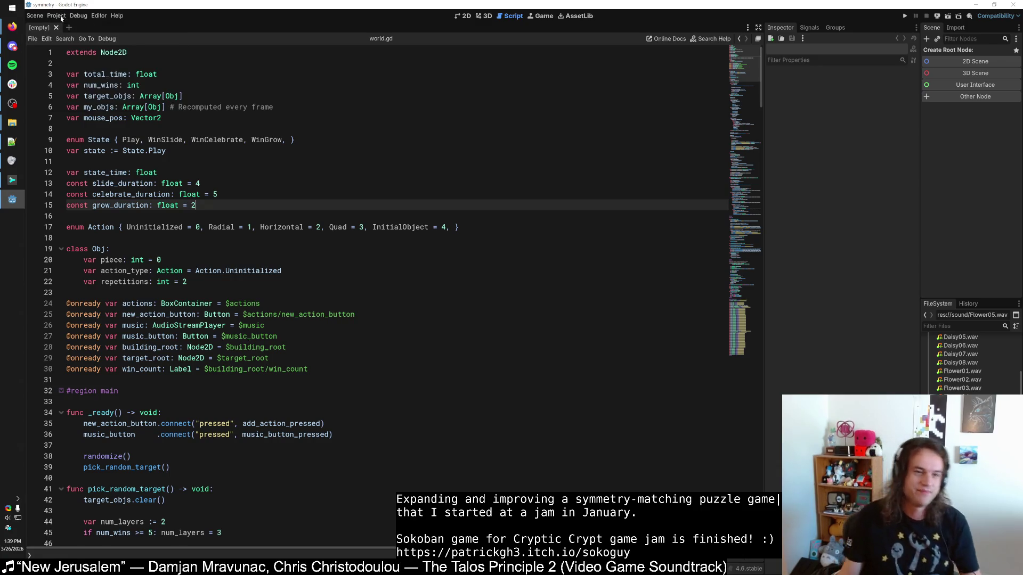
{"action": "left_click", "coordinate": [51, 17]}
{"action": "left_click", "coordinate": [49, 17]}
{"action": "left_click", "coordinate": [59, 17]}
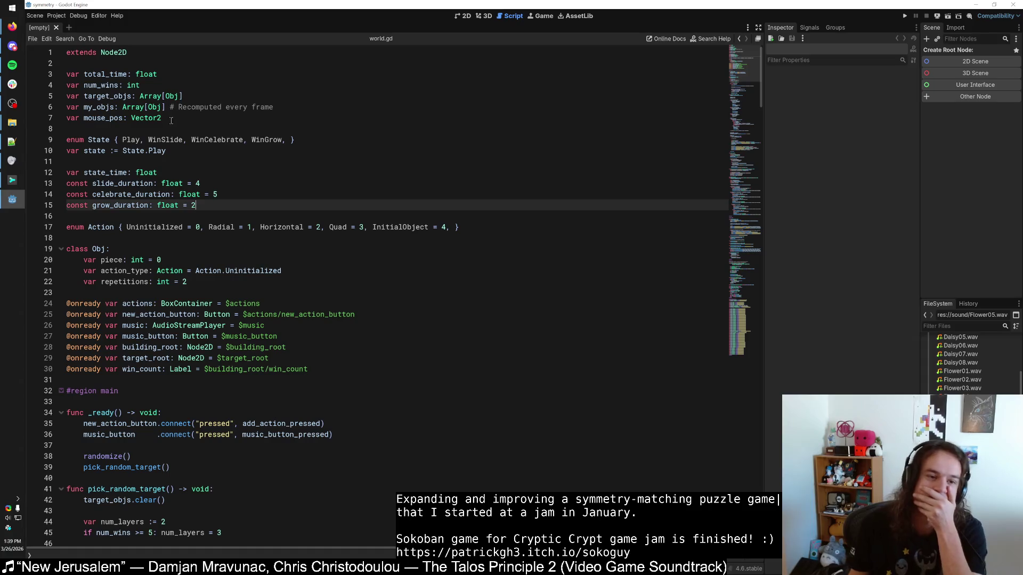
{"action": "left_click", "coordinate": [97, 142]}
{"action": "left_click", "coordinate": [56, 15]}
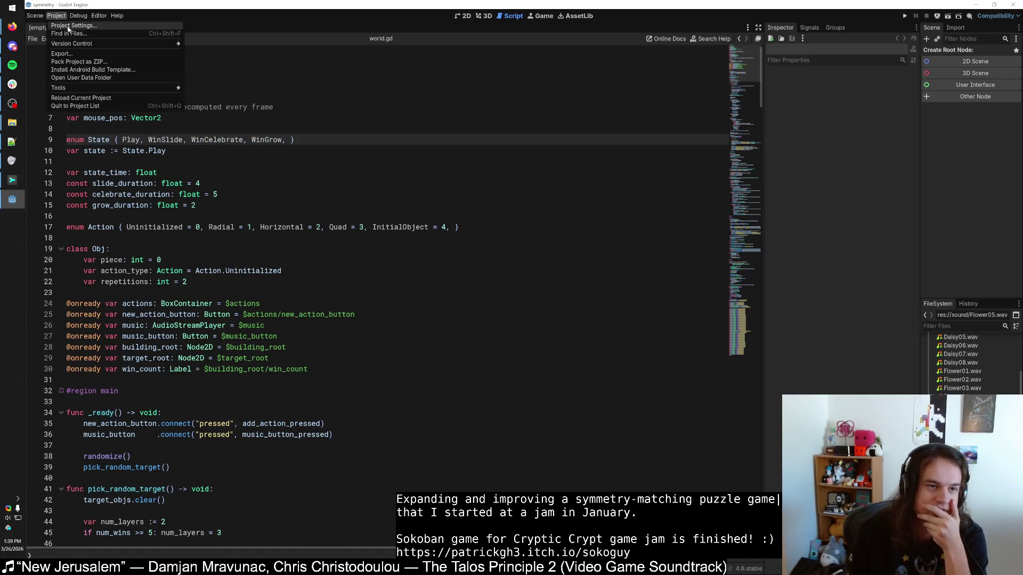
Step: Open Project Settings, make the dialog taller, filter for 'font' and view GDScript and GUI font entries
{"action": "left_click", "coordinate": [69, 25]}
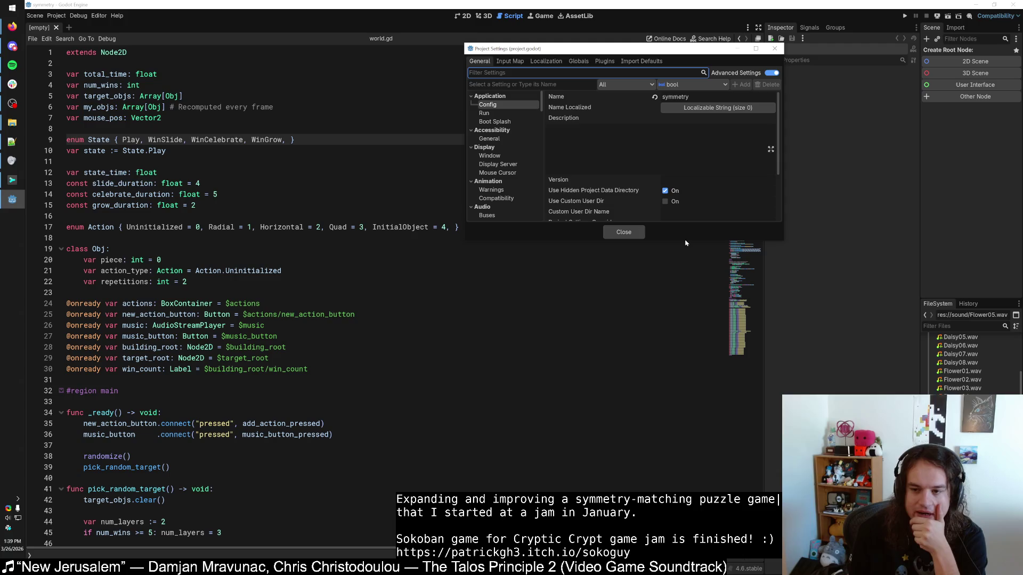
{"action": "left_click_drag", "start_coordinate": [685, 243], "coordinate": [684, 431]}
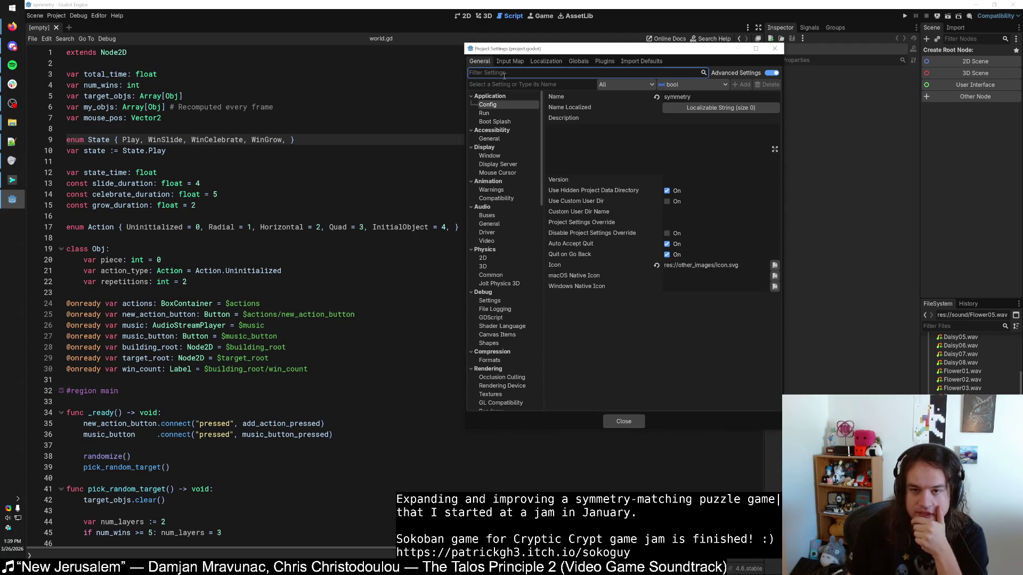
{"action": "type", "text": "font"}
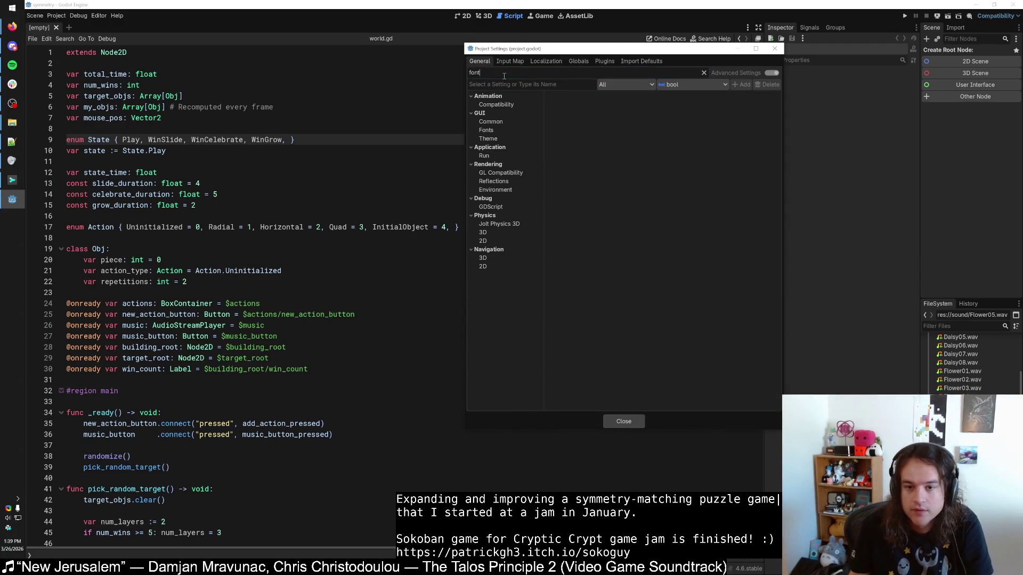
{"action": "left_click", "coordinate": [489, 206]}
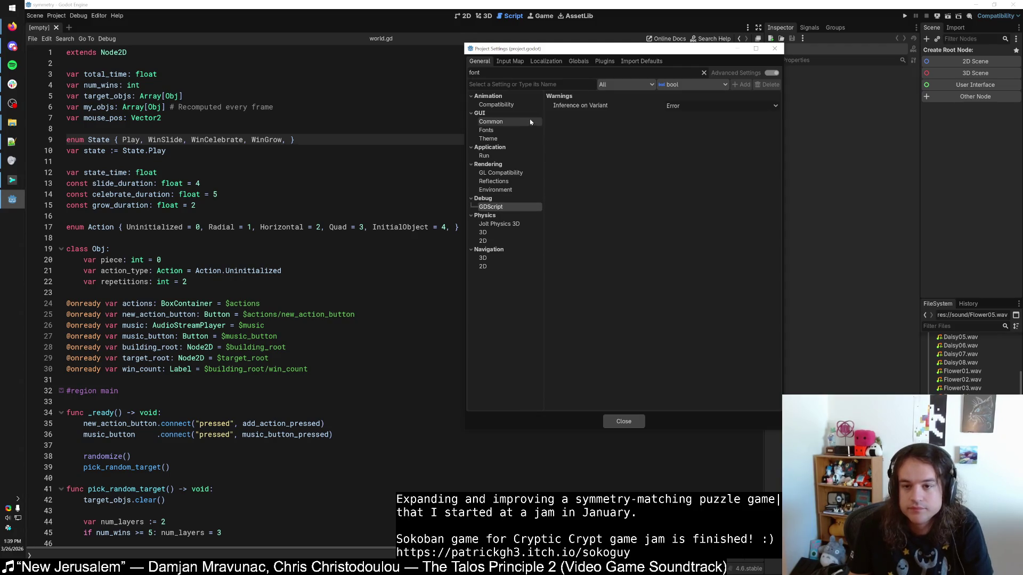
{"action": "left_click", "coordinate": [501, 123]}
{"action": "left_click", "coordinate": [493, 130]}
Step: Filter for 'gdscr' to see GDScript warnings, then refilter for 'font' and view theme font settings
{"action": "type", "text": "gdscr"}
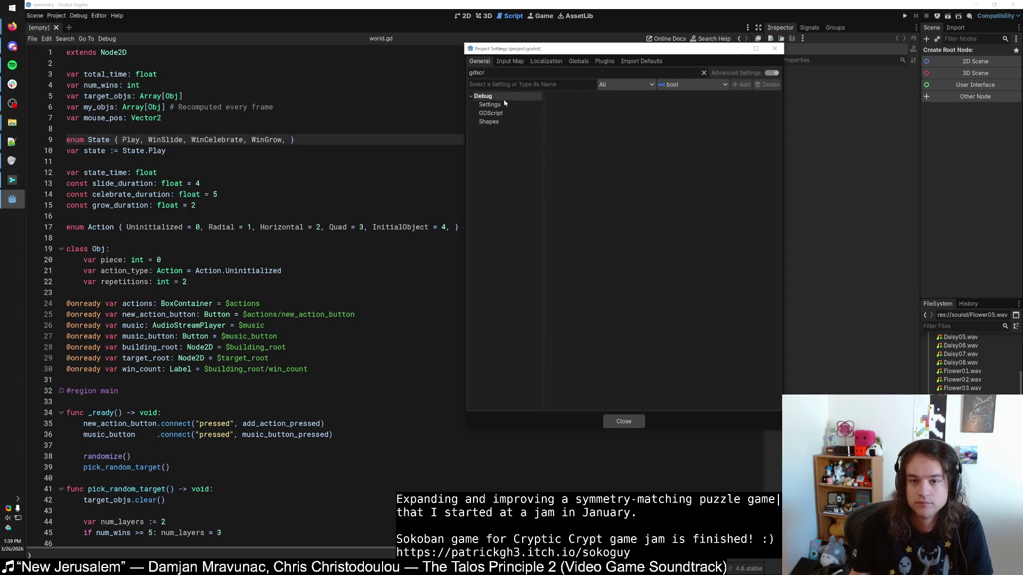
{"action": "left_click", "coordinate": [491, 113]}
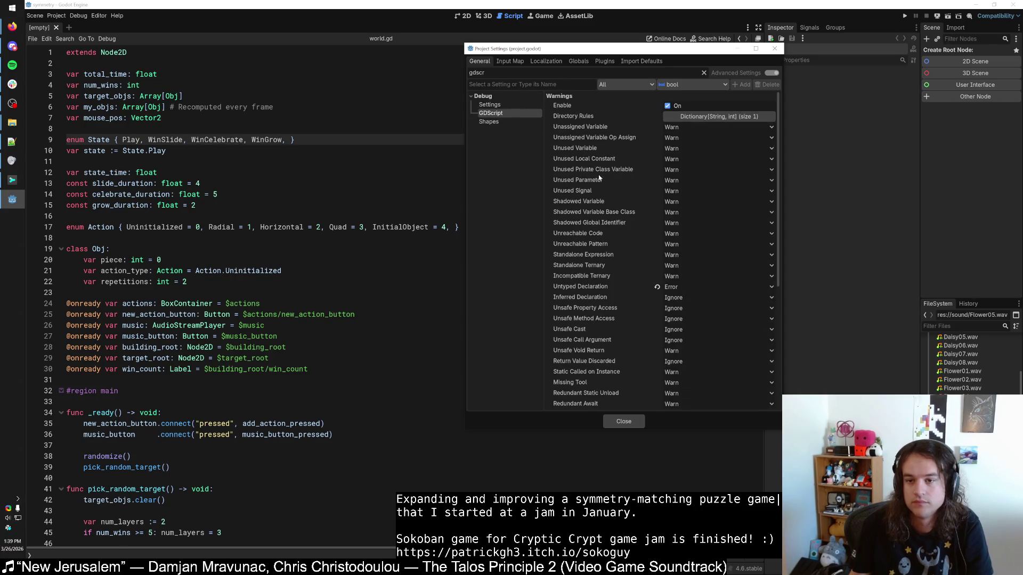
{"action": "left_click", "coordinate": [508, 73]}
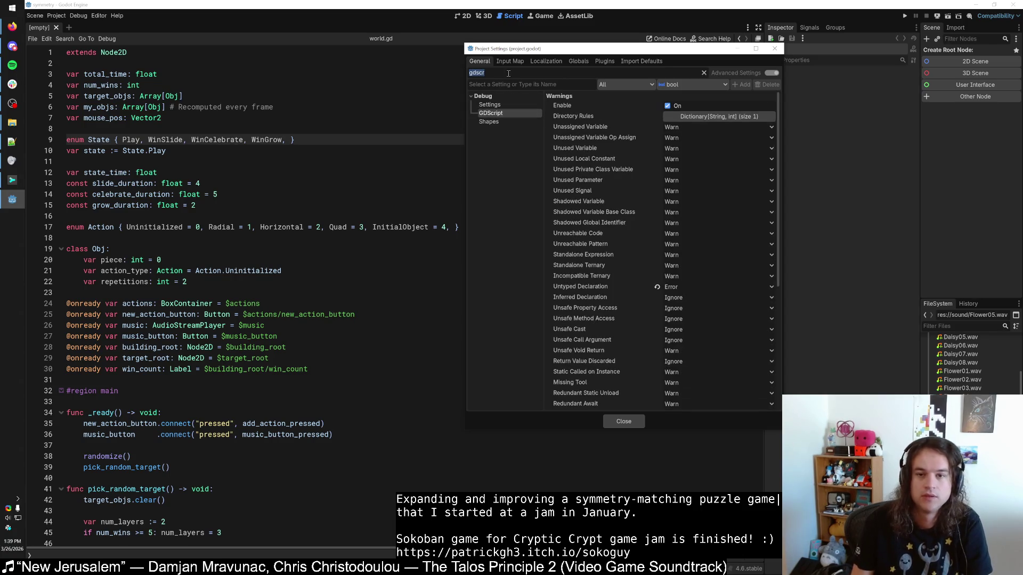
{"action": "key", "text": "BackSpace"}
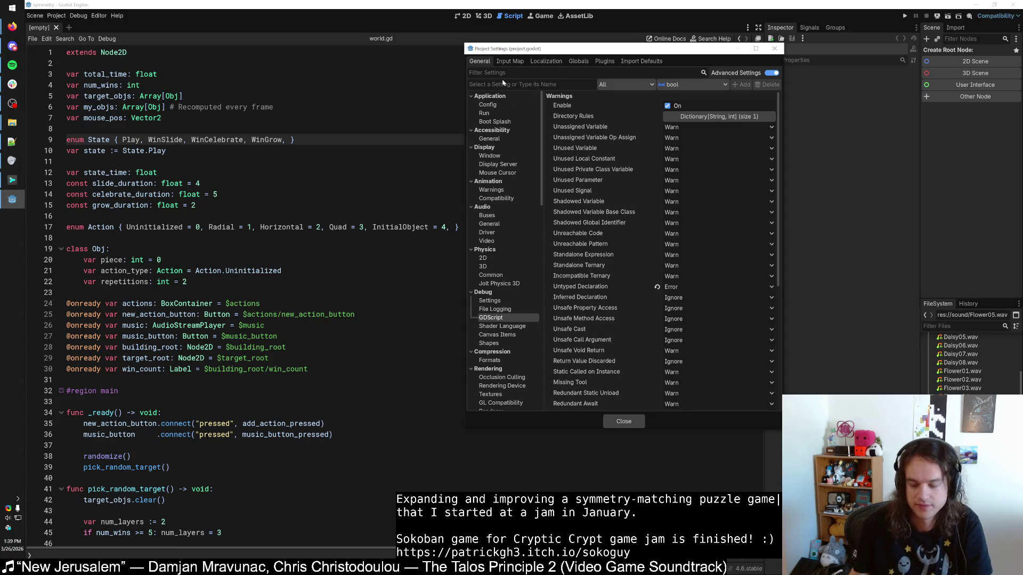
{"action": "type", "text": "font"}
{"action": "left_click", "coordinate": [495, 130]}
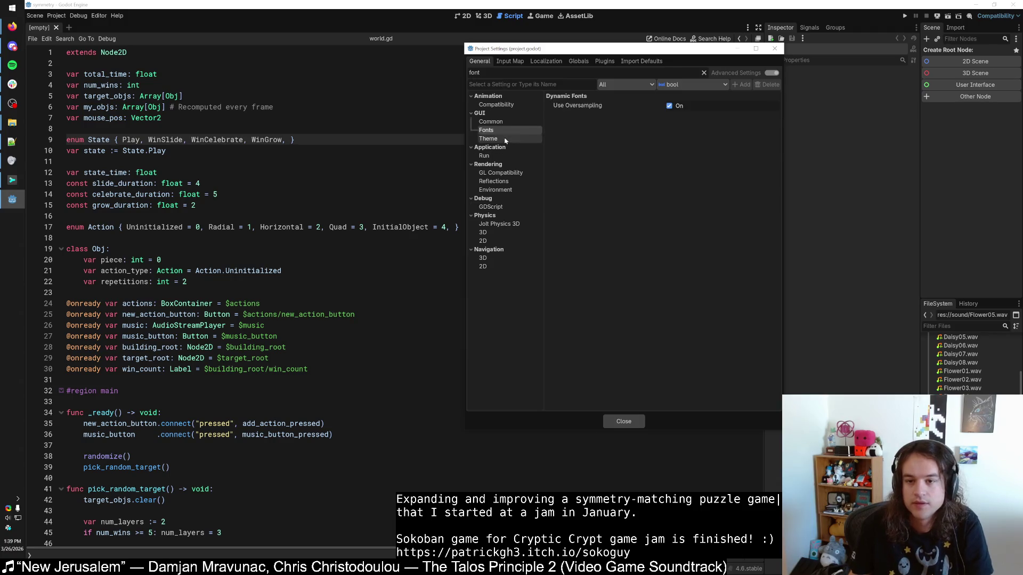
{"action": "left_click", "coordinate": [500, 139]}
Step: Browse the Application Run and Debug sections of the font-filtered settings
{"action": "key", "text": "Up"}
{"action": "key", "text": "Up"}
{"action": "key", "text": "Up"}
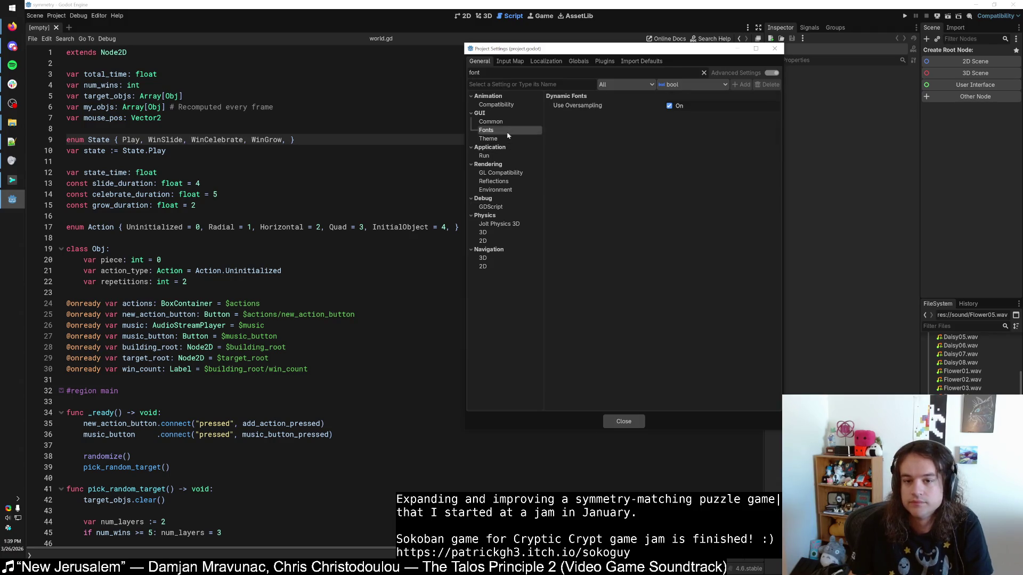
{"action": "left_click", "coordinate": [486, 155]}
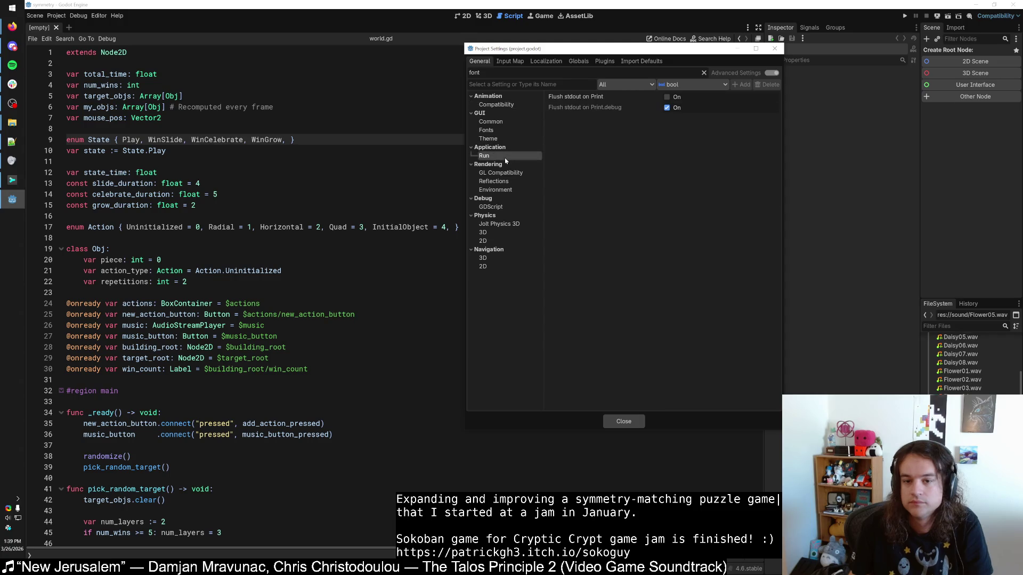
{"action": "left_click", "coordinate": [500, 199]}
{"action": "left_click", "coordinate": [499, 202]}
{"action": "double_click", "coordinate": [499, 202]}
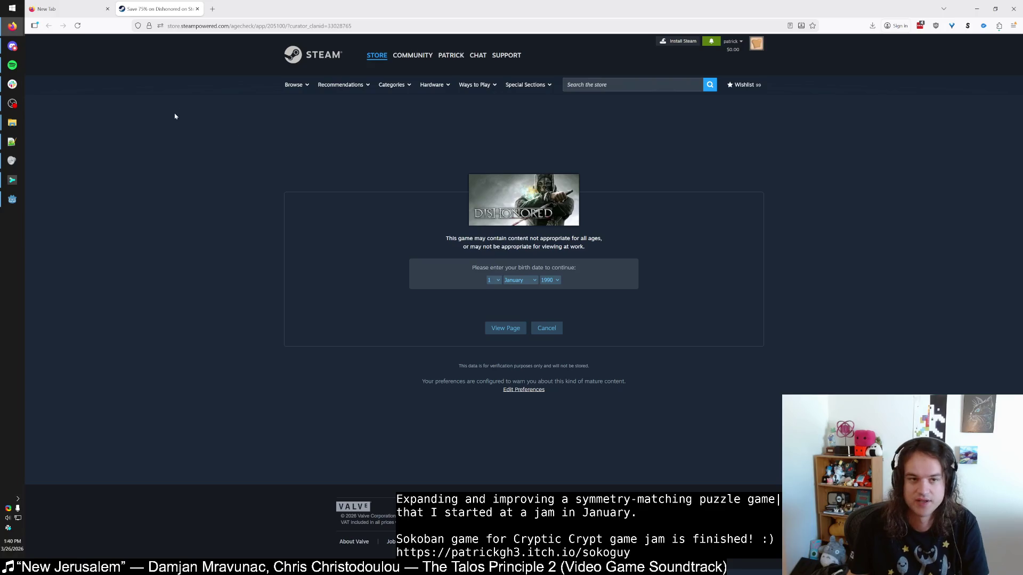
Step: Close the Dishonored age-check tab, glance at the Godot editor, and return to the browser
{"action": "middle_click", "coordinate": [150, 5]}
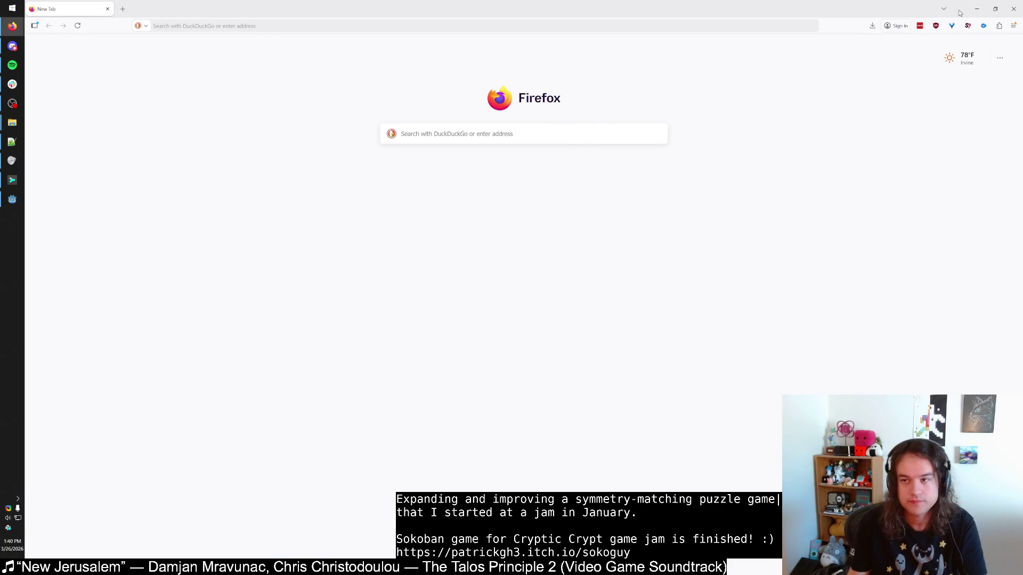
{"action": "left_click", "coordinate": [977, 9]}
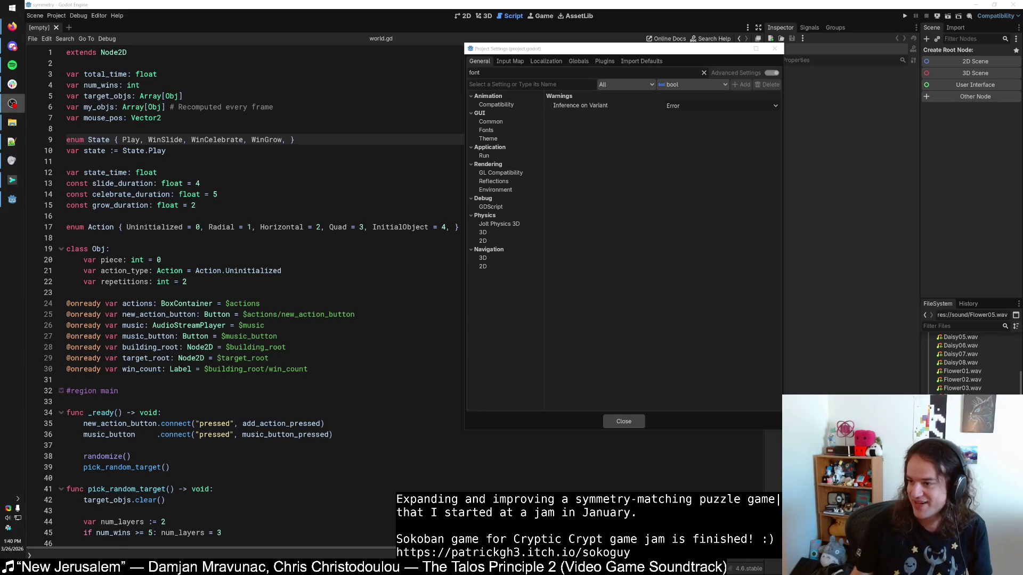
{"action": "key", "text": "alt+Tab"}
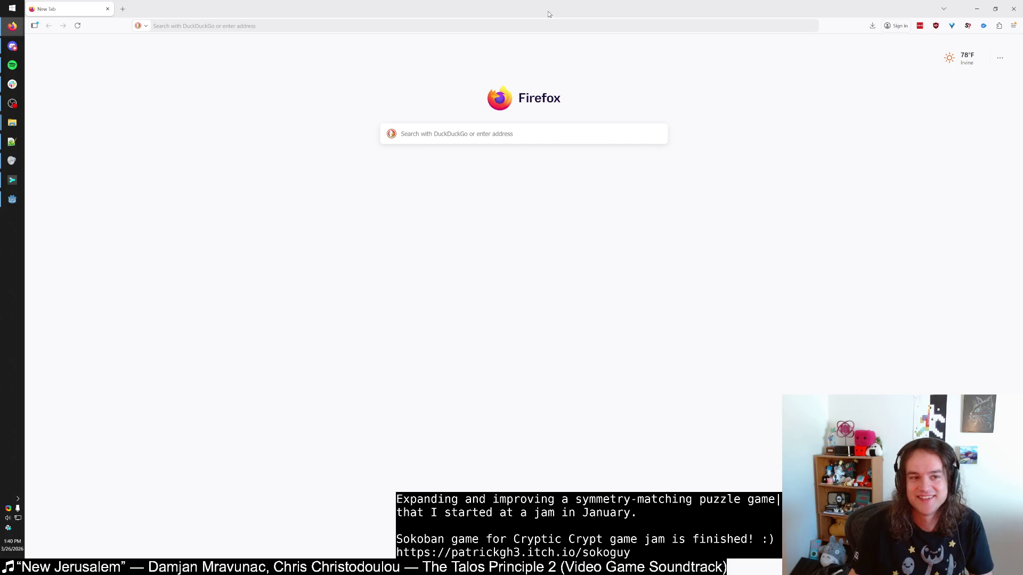
Step: Search 'a little perspective' in a new tab and read its Steam page's demo and release date
{"action": "key", "text": "ctrl+t"}
{"action": "type", "text": "a"}
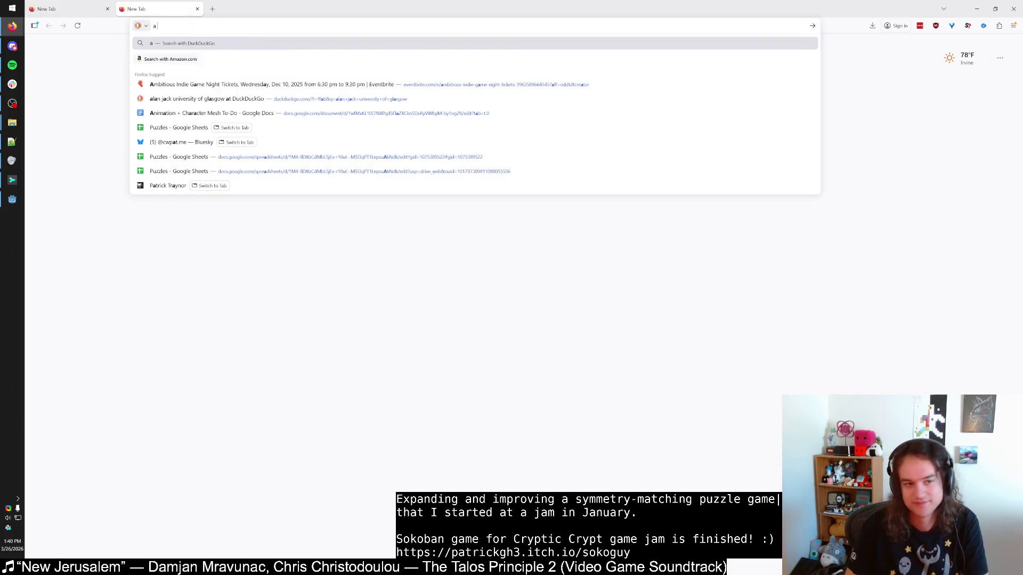
{"action": "type", "text": " little perspective"}
{"action": "key", "text": "Return"}
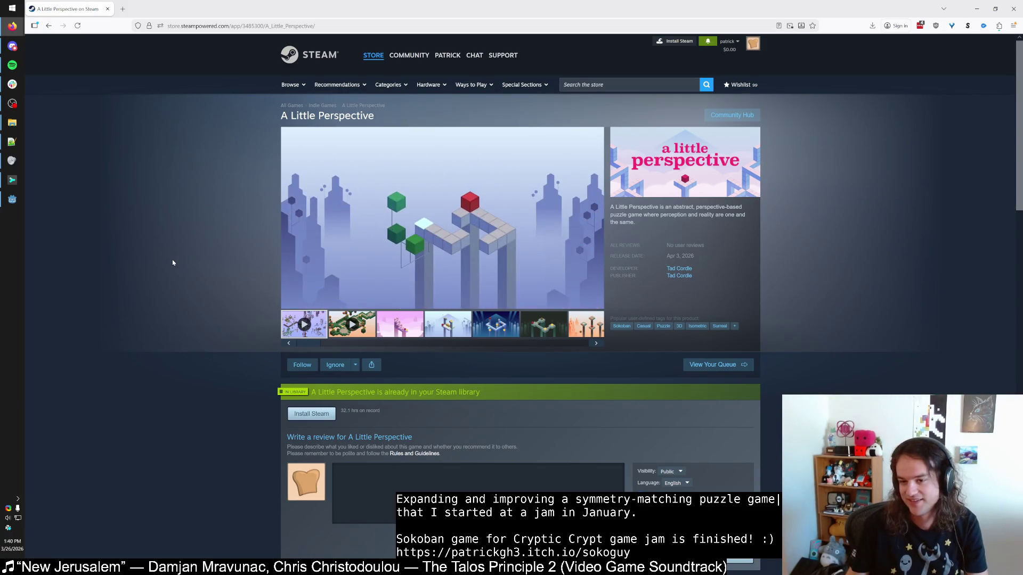
{"action": "key", "text": "ctrl+l"}
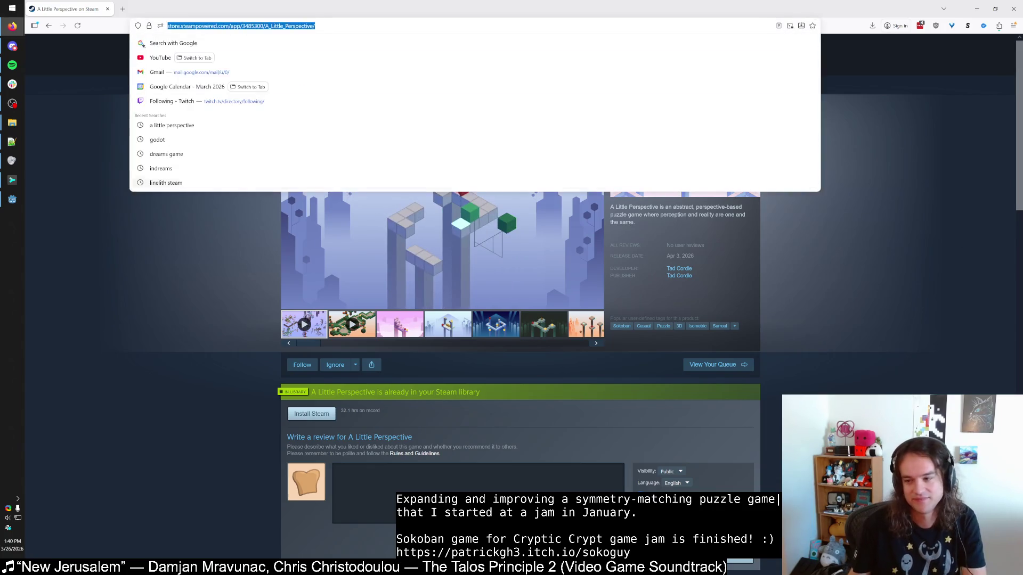
{"action": "left_click", "coordinate": [11, 102]}
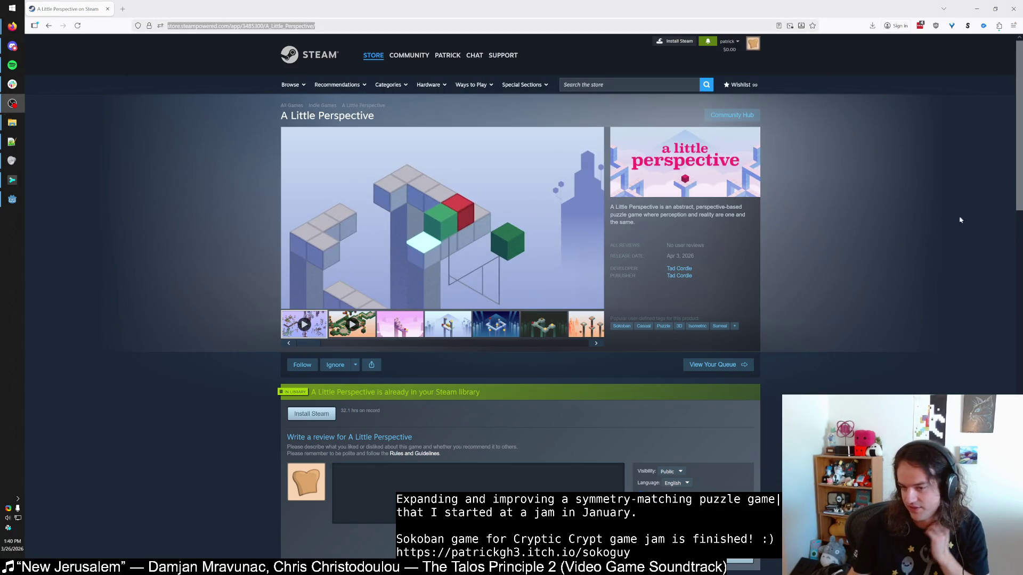
{"action": "left_click", "coordinate": [872, 198]}
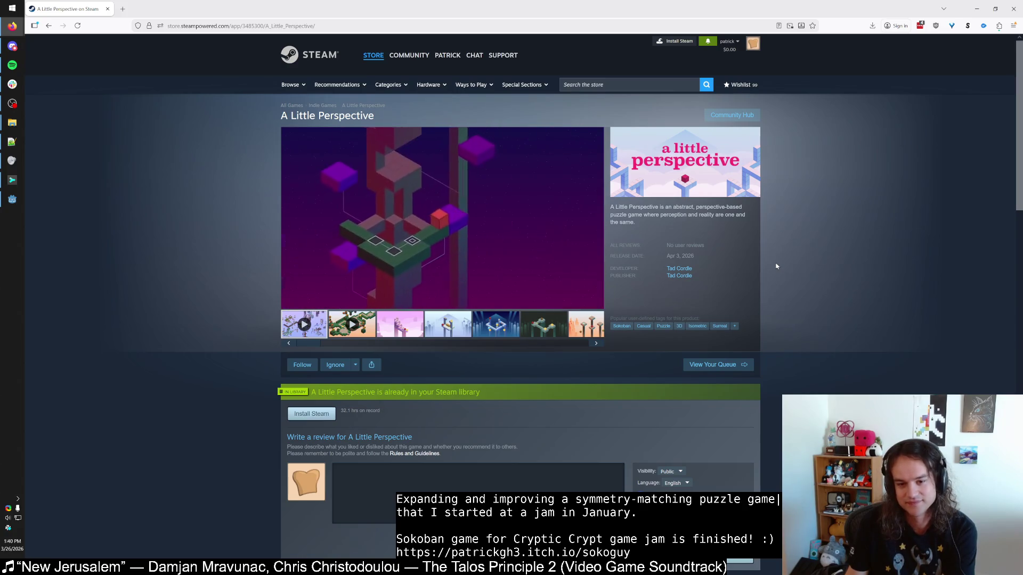
{"action": "scroll", "coordinate": [777, 264], "scroll_direction": "down", "scroll_amount": 3}
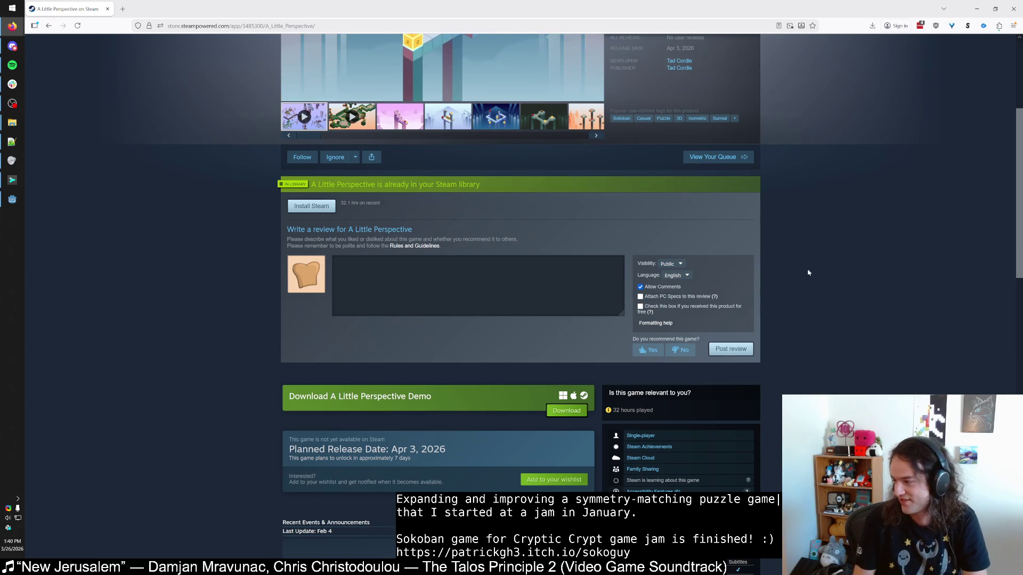
{"action": "key", "text": "ctrl+t"}
Step: Search DuckDuckGo for 'pragmata' and preview the Pragmata Release Date image
{"action": "type", "text": "pra"}
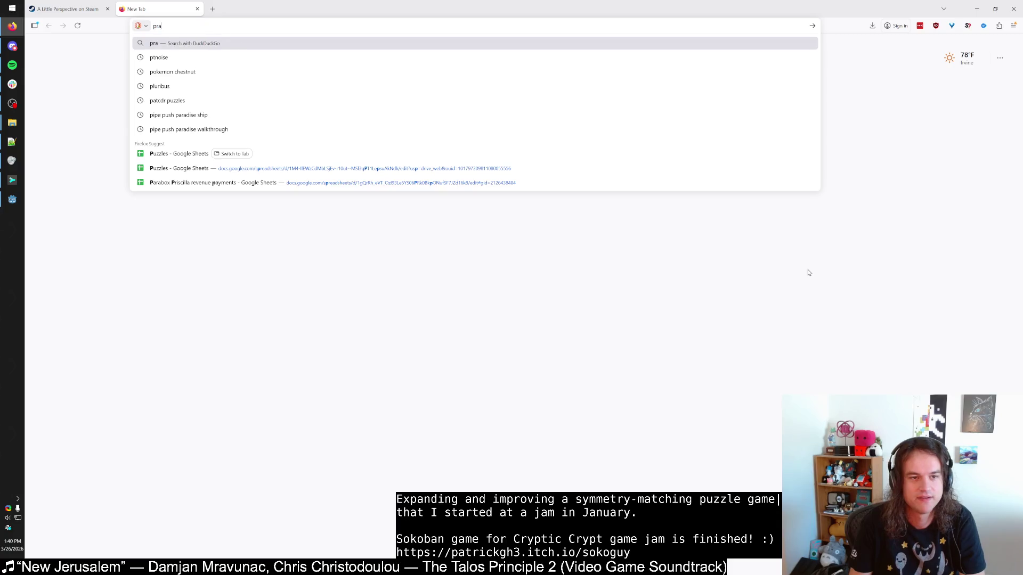
{"action": "type", "text": "gmatat"}
{"action": "key", "text": "Return"}
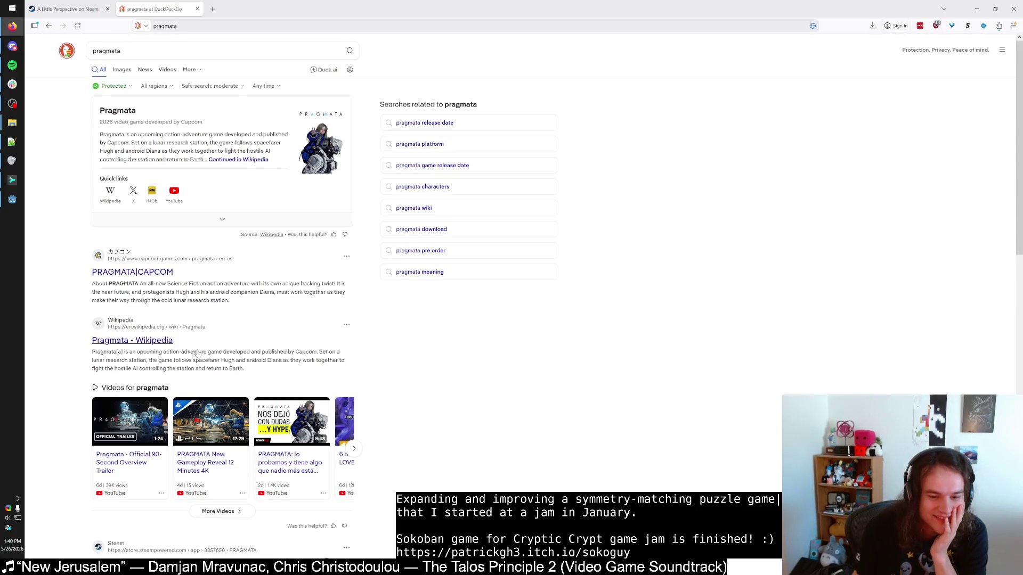
{"action": "left_click", "coordinate": [123, 78]}
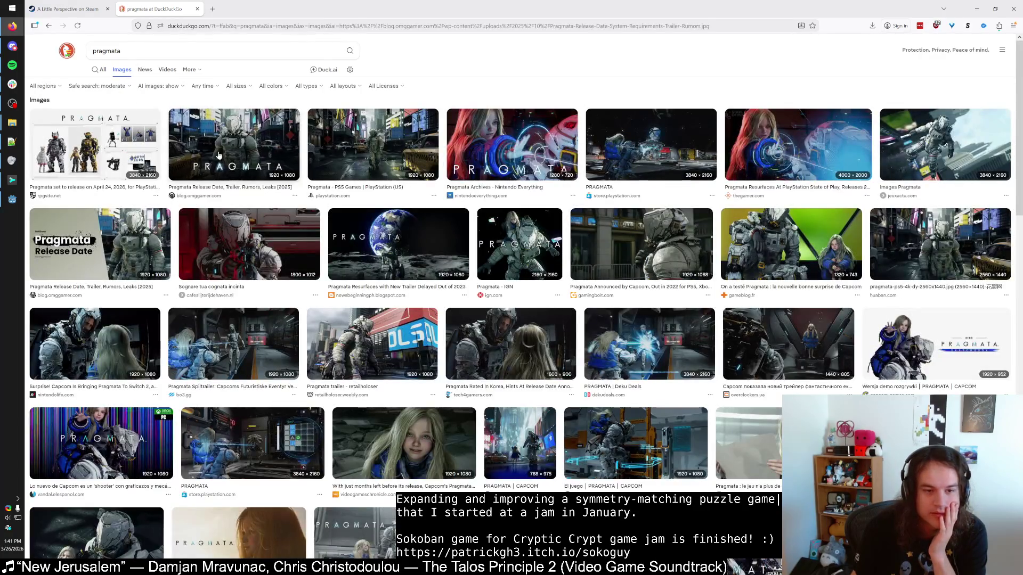
{"action": "left_click", "coordinate": [218, 152]}
Step: Flip back and forth through the neighbouring image previews, then close the search tab
{"action": "key", "text": "Right"}
{"action": "key", "text": "Right"}
{"action": "key", "text": "Right"}
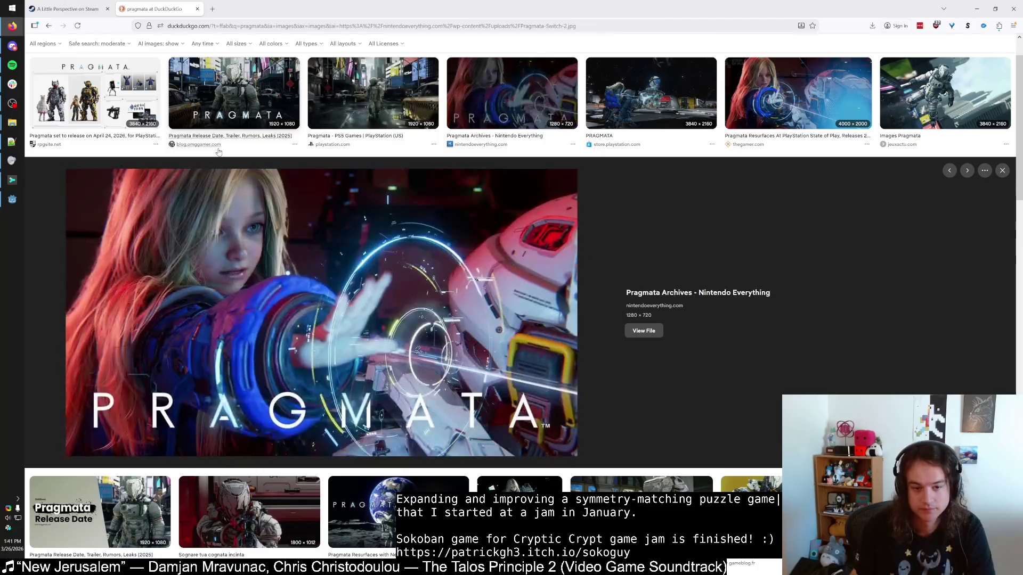
{"action": "key", "text": "Right"}
{"action": "key", "text": "Left"}
{"action": "key", "text": "Left"}
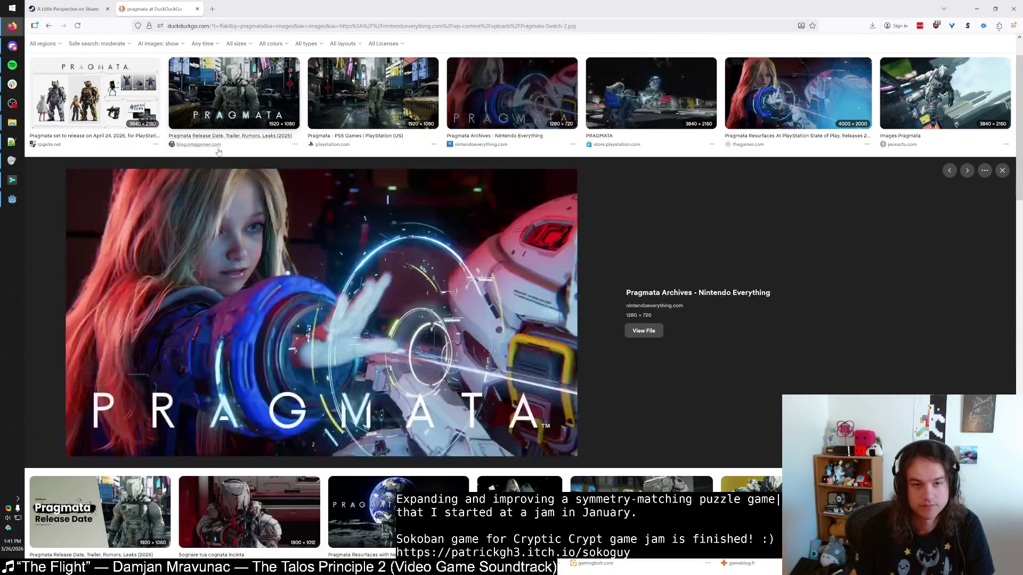
{"action": "key", "text": "Left"}
{"action": "key", "text": "Right"}
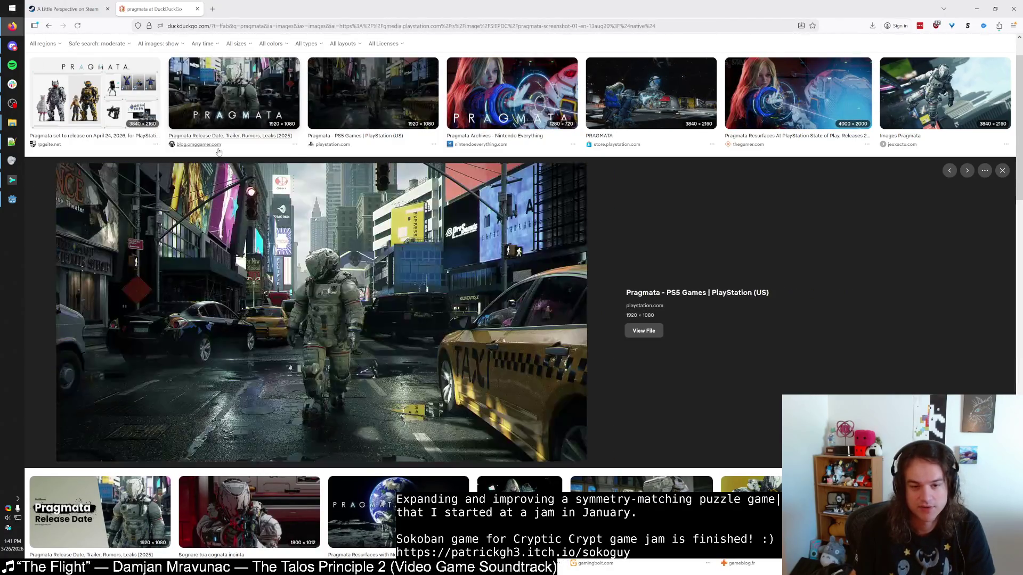
{"action": "key", "text": "ctrl+w"}
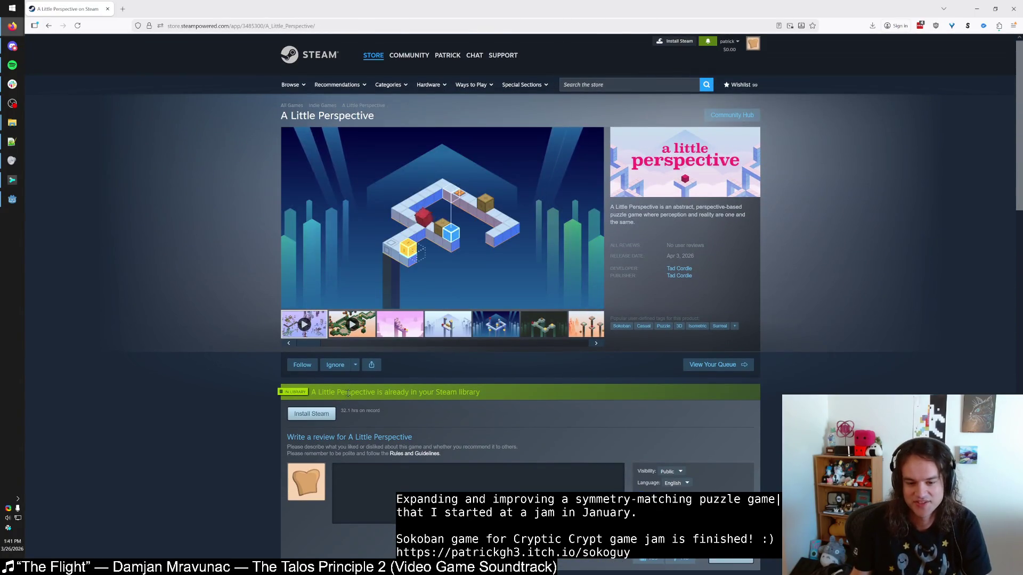
{"action": "left_click_drag", "start_coordinate": [348, 392], "coordinate": [478, 393]}
{"action": "left_click", "coordinate": [478, 393]}
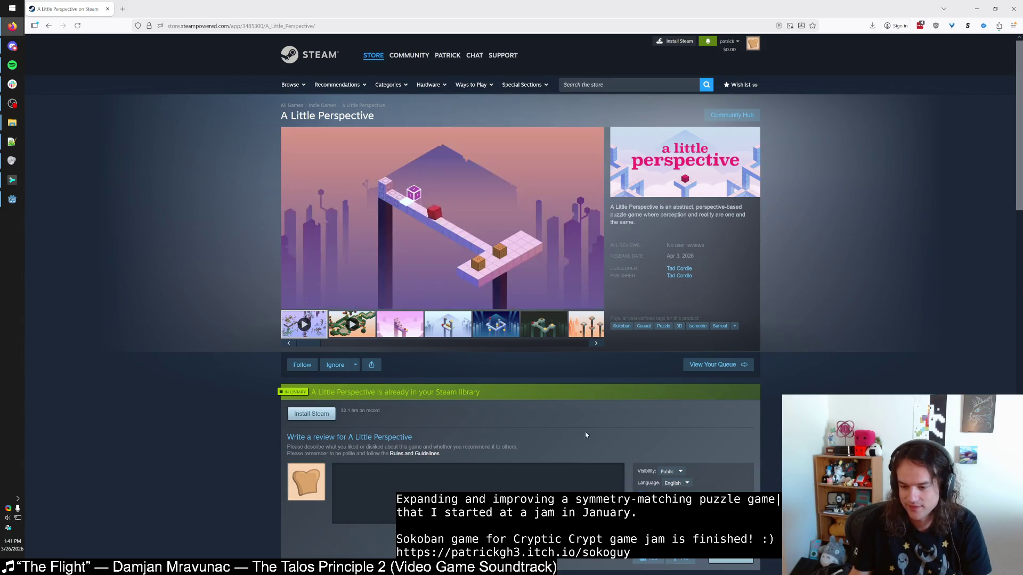
{"action": "scroll", "coordinate": [631, 356], "scroll_direction": "down", "scroll_amount": 3}
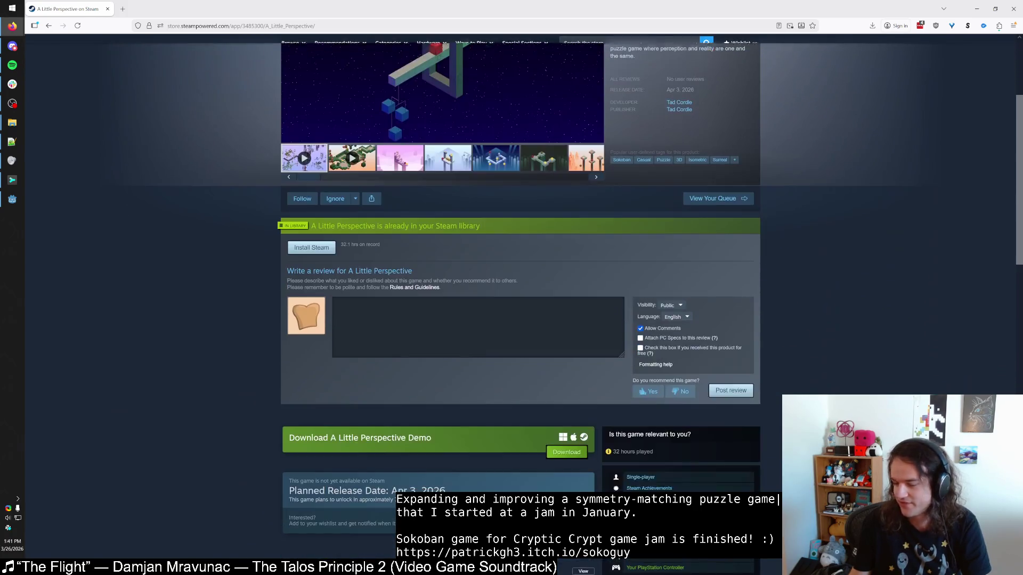
{"action": "mouse_move", "coordinate": [650, 356]}
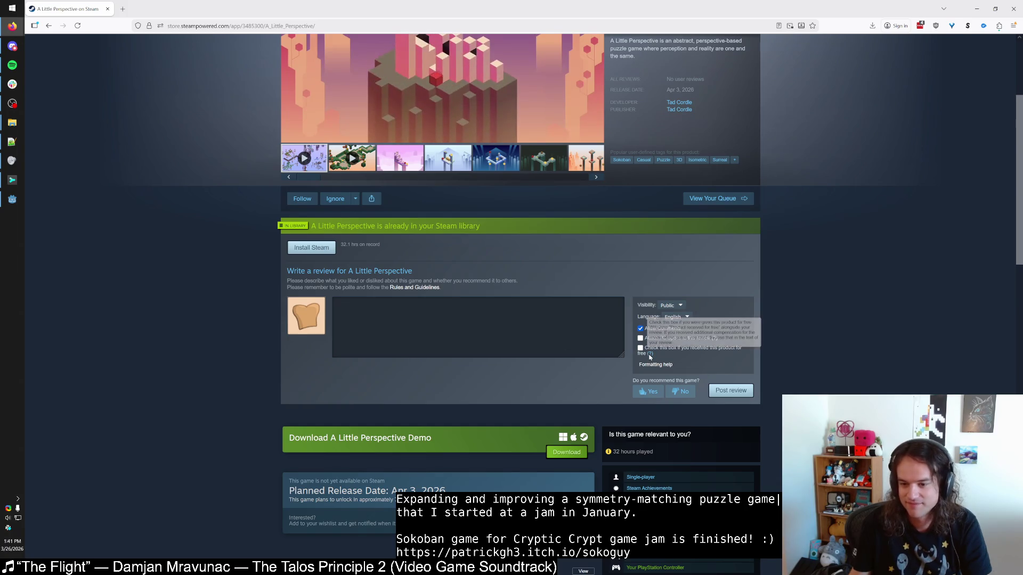
{"action": "left_click", "coordinate": [477, 332]}
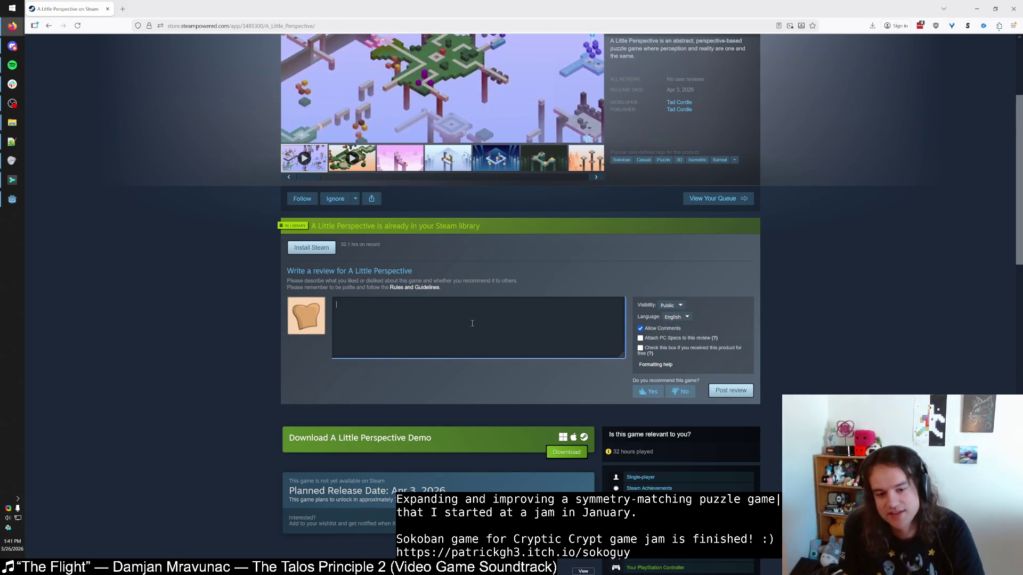
{"action": "left_click", "coordinate": [485, 294]}
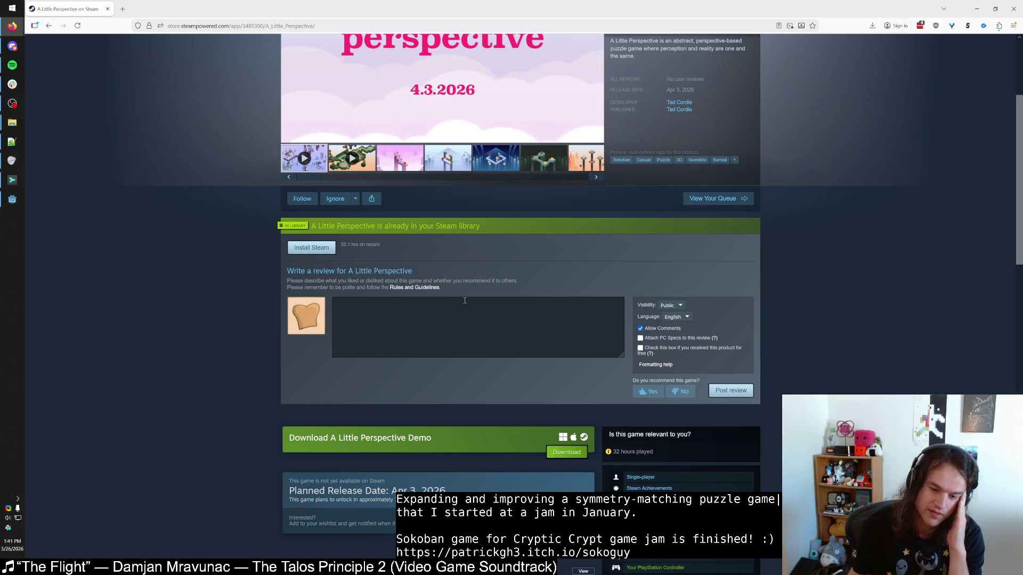
{"action": "scroll", "coordinate": [472, 278], "scroll_direction": "down", "scroll_amount": 1}
{"action": "left_click", "coordinate": [468, 284]}
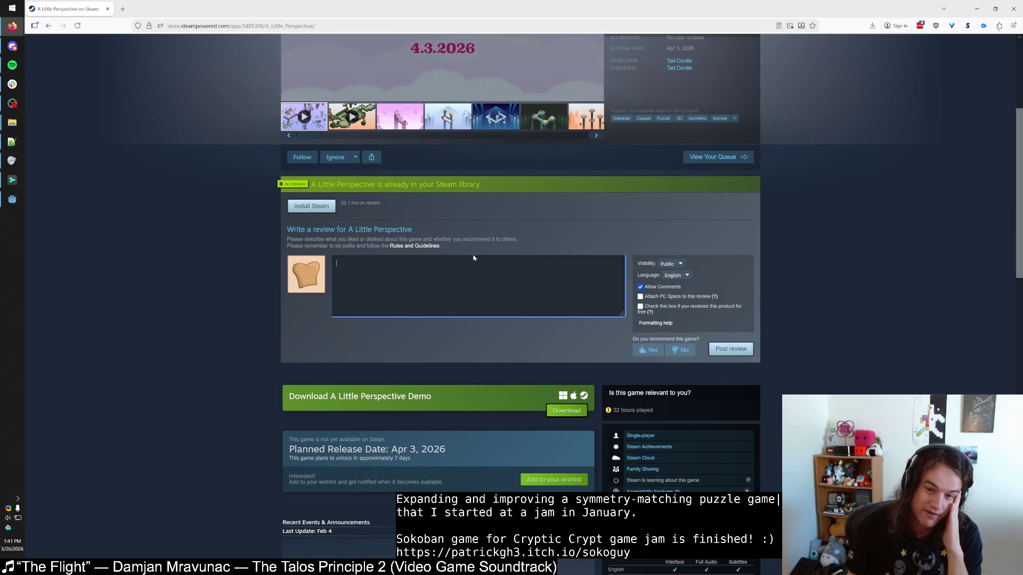
{"action": "left_click_drag", "start_coordinate": [477, 238], "coordinate": [512, 239]}
{"action": "left_click", "coordinate": [510, 238]}
{"action": "scroll", "coordinate": [613, 202], "scroll_direction": "up", "scroll_amount": 2}
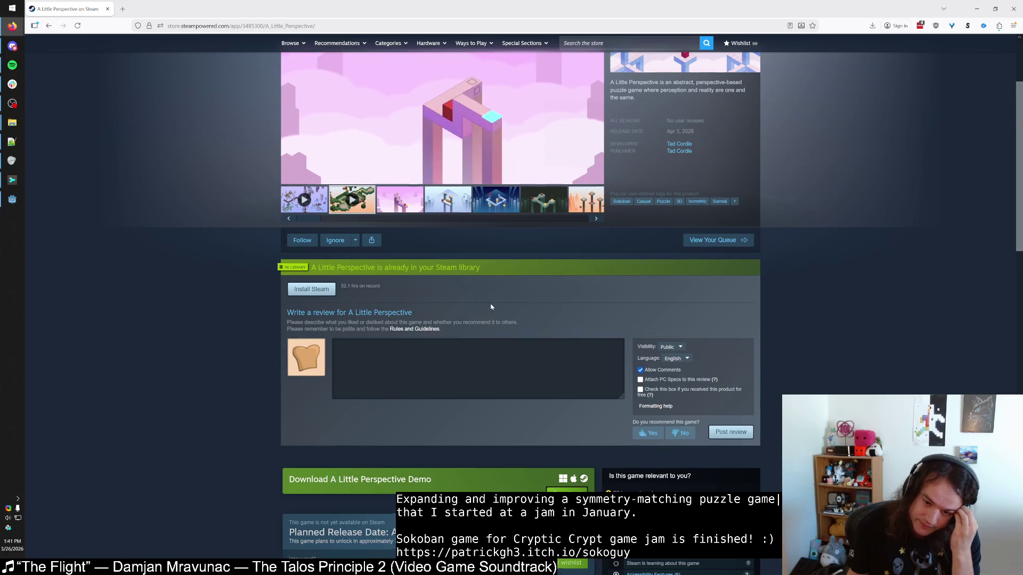
{"action": "scroll", "coordinate": [484, 309], "scroll_direction": "down", "scroll_amount": 2}
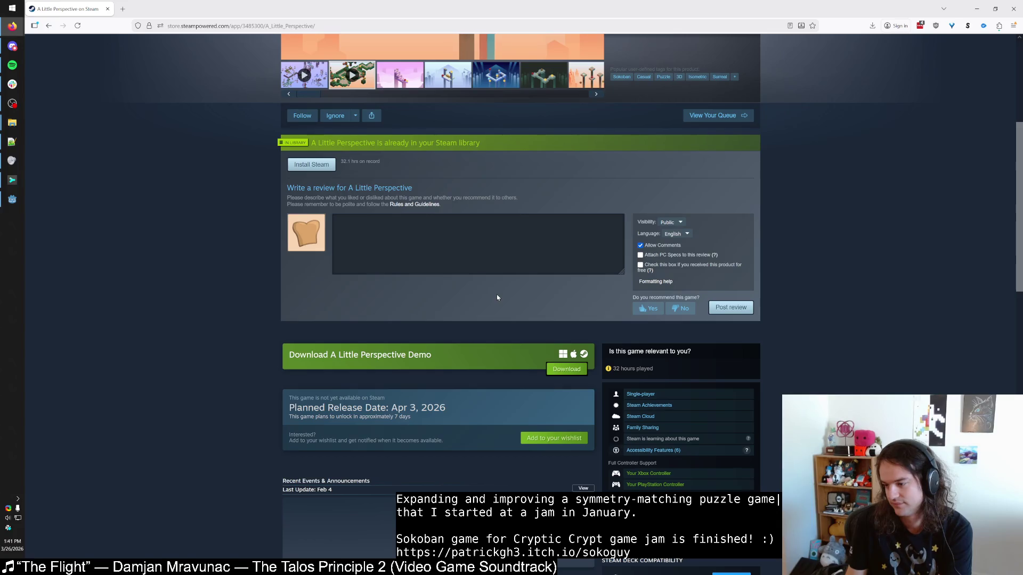
{"action": "left_click", "coordinate": [506, 251]}
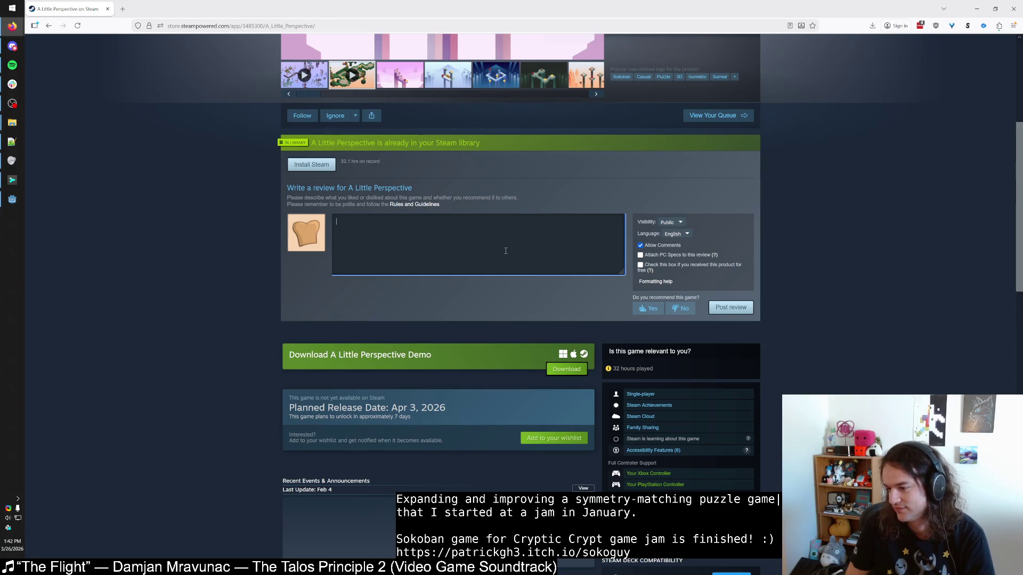
{"action": "scroll", "coordinate": [506, 253], "scroll_direction": "up", "scroll_amount": 5}
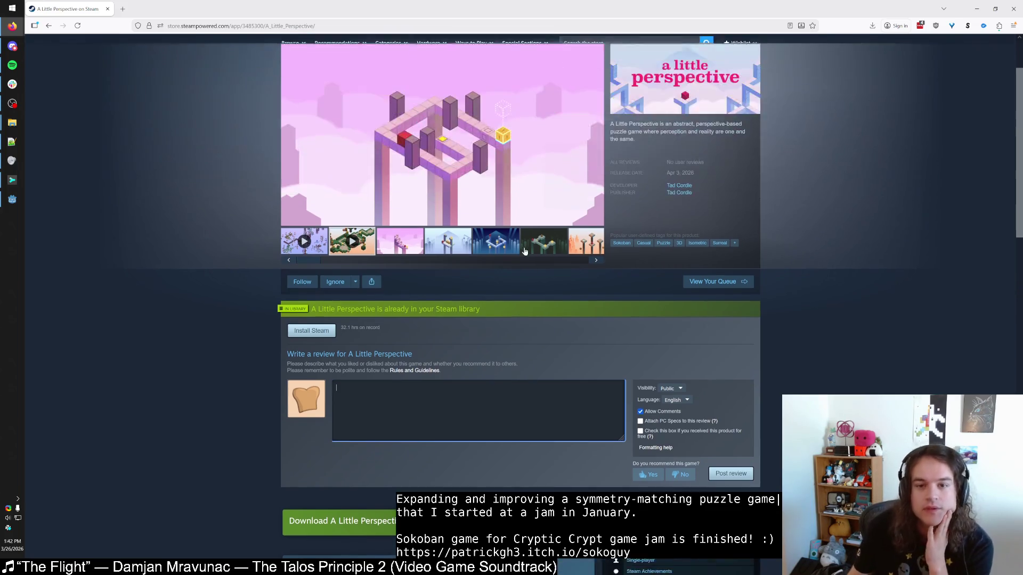
{"action": "left_click", "coordinate": [13, 103]}
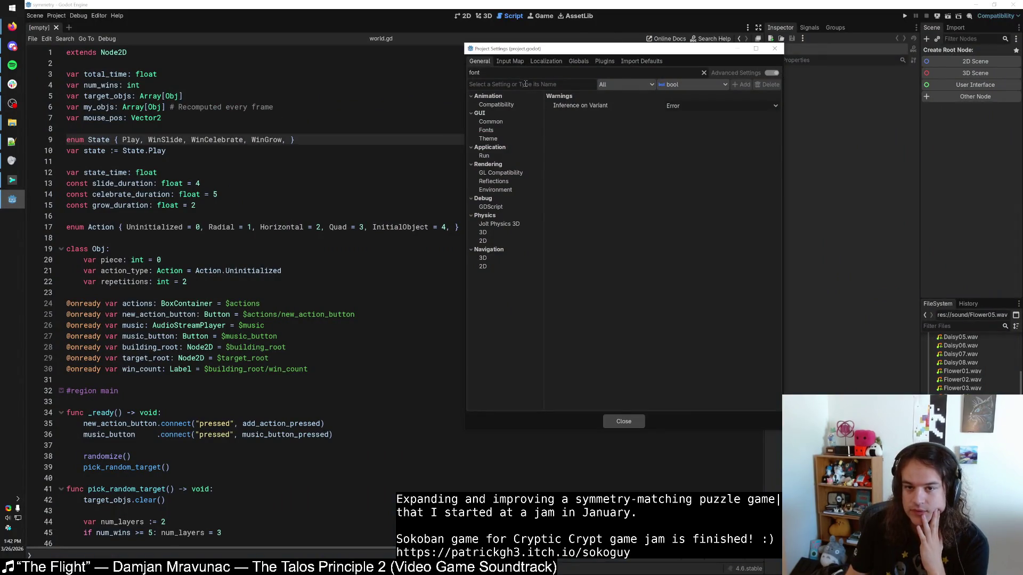
Step: Review the GUI theme font settings under the 'font' filter, clear it and close Project Settings
{"action": "double_click", "coordinate": [511, 72]}
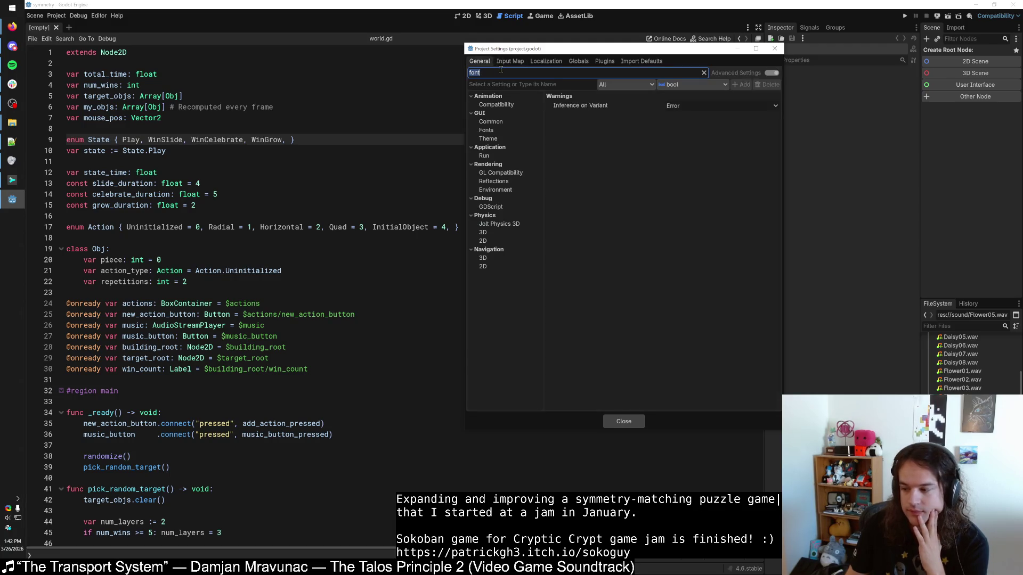
{"action": "left_click", "coordinate": [498, 122]}
{"action": "left_click", "coordinate": [499, 129]}
{"action": "left_click", "coordinate": [499, 138]}
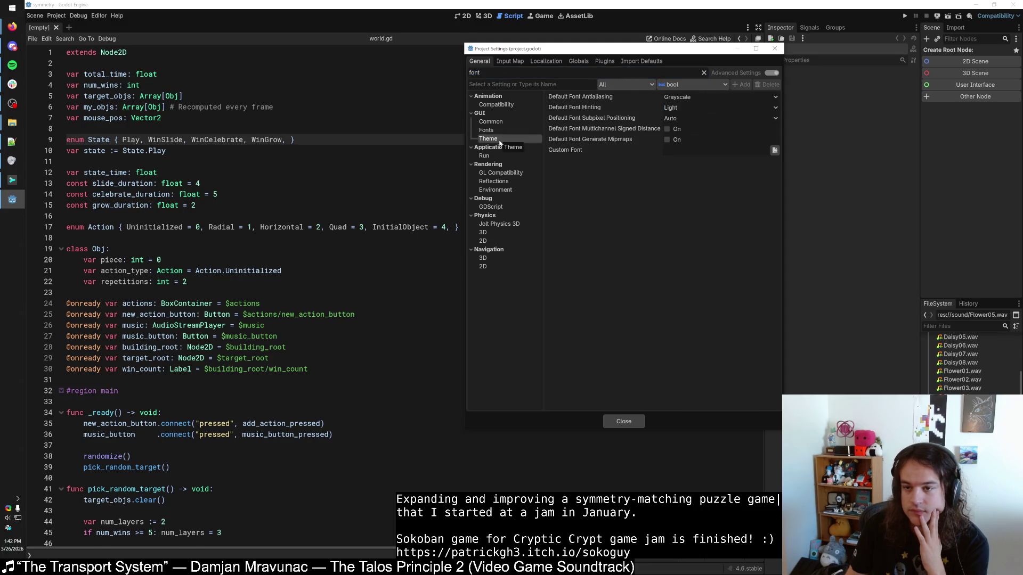
{"action": "key", "text": "BackSpace"}
{"action": "key", "text": "BackSpace"}
{"action": "key", "text": "BackSpace"}
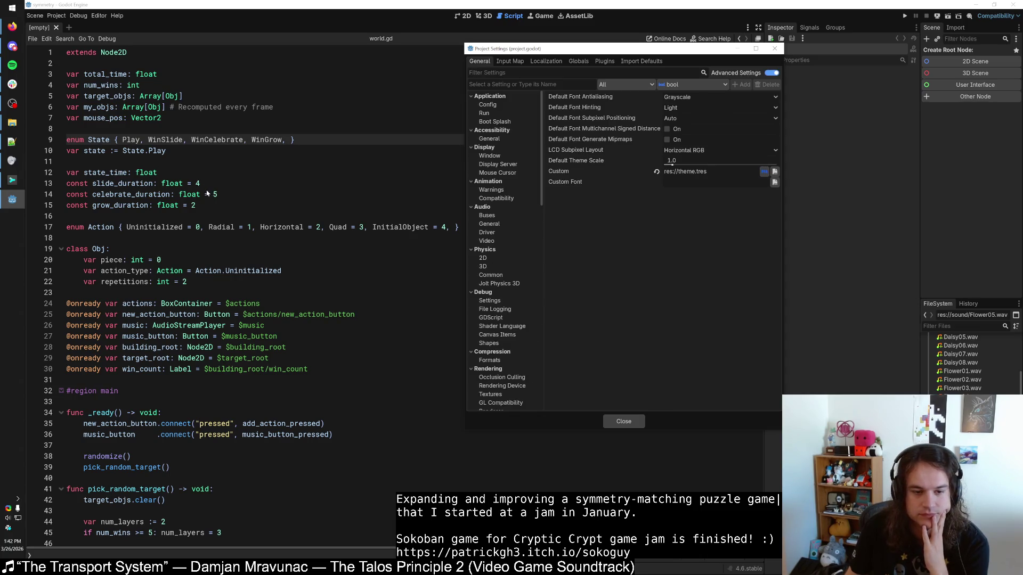
{"action": "scroll", "coordinate": [542, 164], "scroll_direction": "down", "scroll_amount": 2}
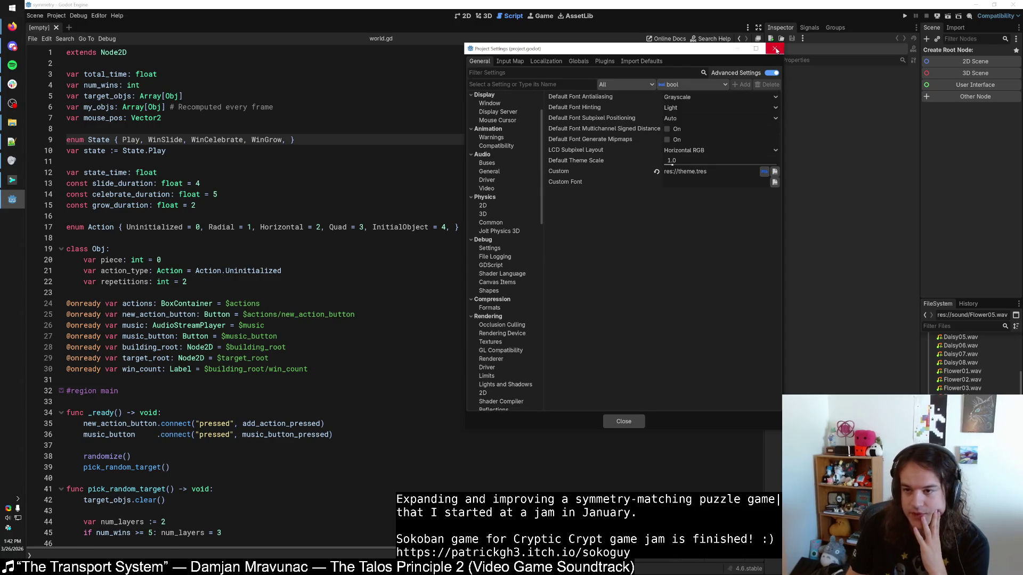
{"action": "left_click", "coordinate": [774, 48]}
Step: Zoom the world.gd code text out once with Ctrl+minus, then in twice with Ctrl+=
{"action": "key", "text": "Down"}
{"action": "key", "text": "Down"}
{"action": "key", "text": "Down"}
{"action": "scroll", "coordinate": [275, 250], "scroll_direction": "down", "scroll_amount": 4}
{"action": "key", "text": "ctrl+minus"}
{"action": "key", "text": "Down"}
{"action": "key", "text": "Down"}
{"action": "key", "text": "Down"}
{"action": "key", "text": "ctrl+equal"}
{"action": "key", "text": "ctrl+equal"}
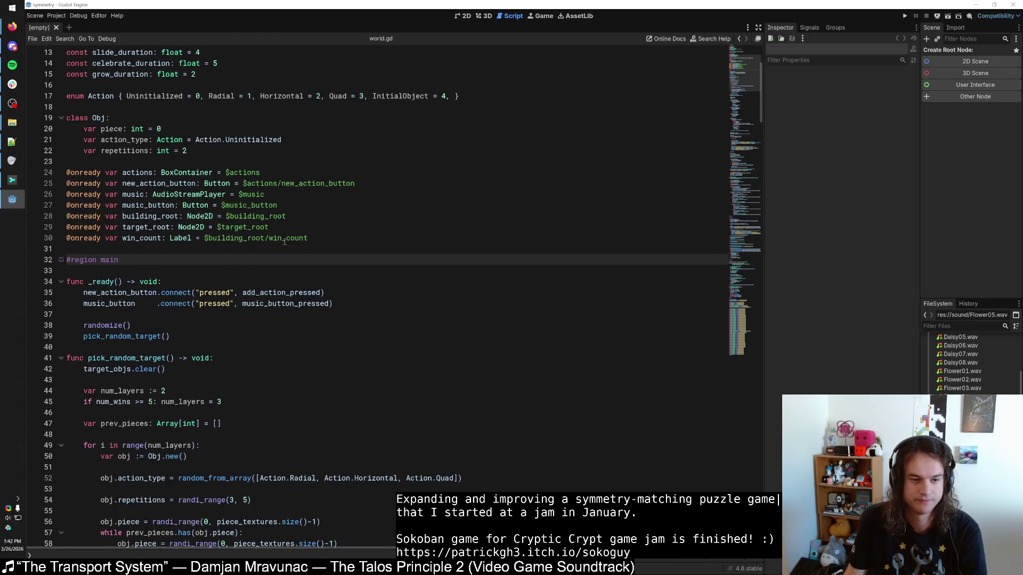
{"action": "key", "text": "ctrl+equal"}
{"action": "scroll", "coordinate": [428, 256], "scroll_direction": "up", "scroll_amount": 4}
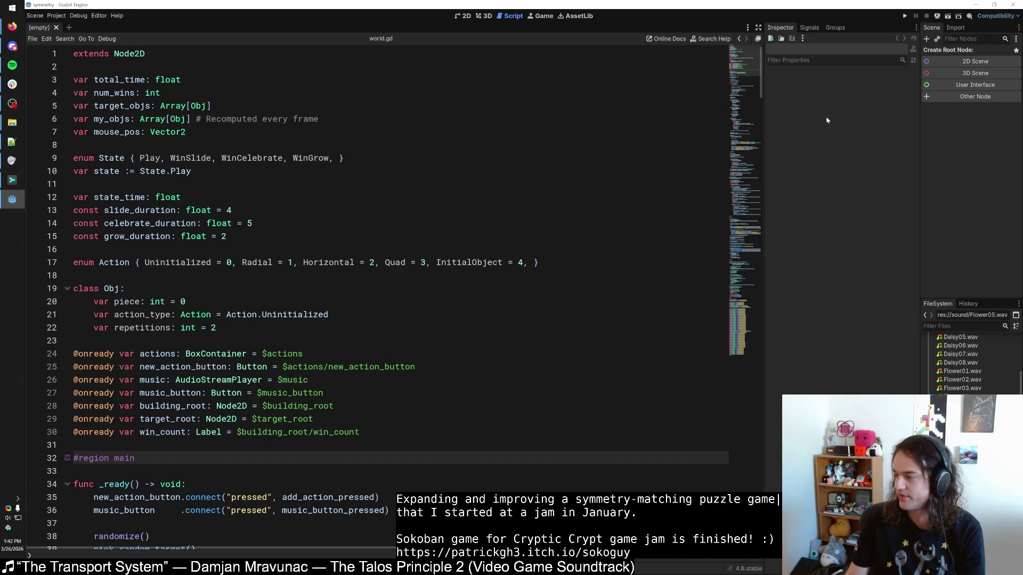
Step: Open Editor Settings, enlarge the window and scroll to the main and code font sizes of 14
{"action": "left_click", "coordinate": [55, 15]}
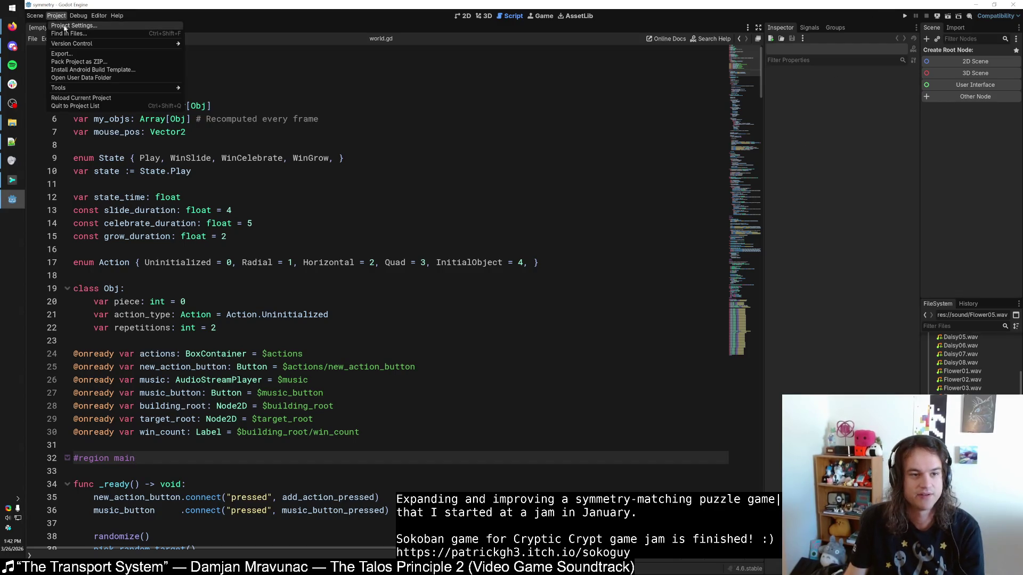
{"action": "left_click", "coordinate": [64, 23]}
{"action": "left_click", "coordinate": [774, 49]}
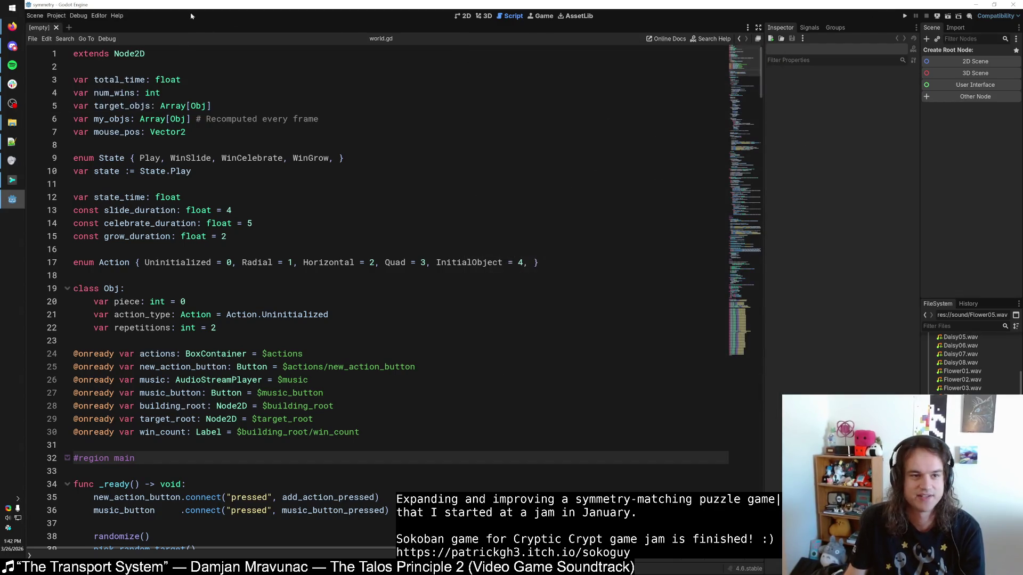
{"action": "left_click", "coordinate": [98, 16]}
{"action": "left_click", "coordinate": [118, 26]}
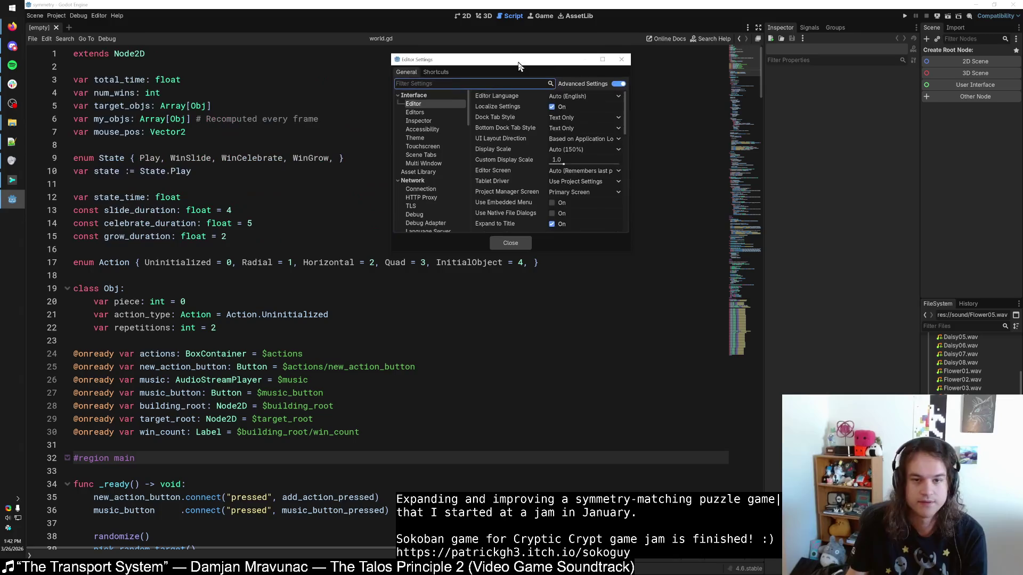
{"action": "left_click_drag", "start_coordinate": [630, 256], "coordinate": [718, 321]}
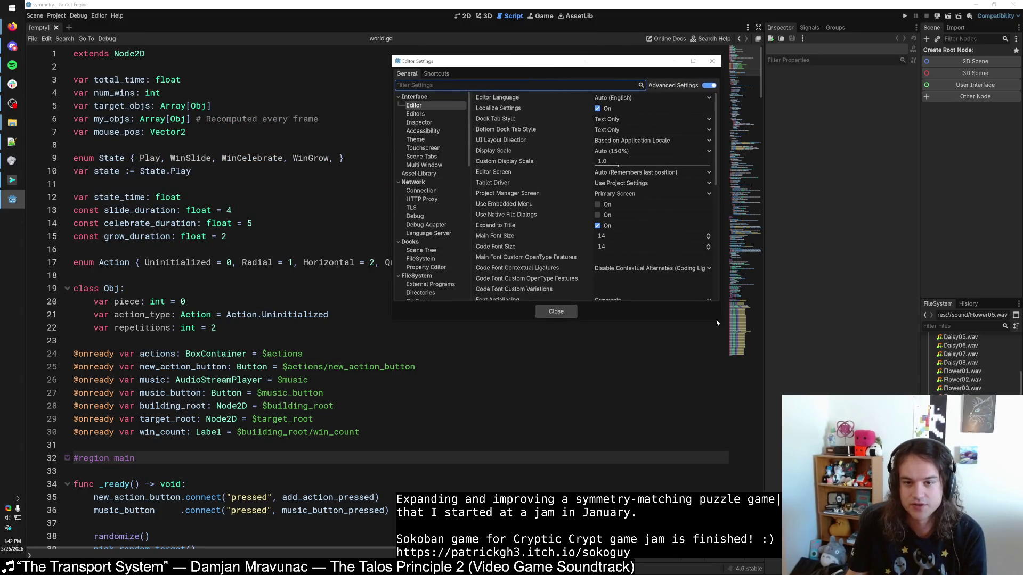
{"action": "scroll", "coordinate": [535, 224], "scroll_direction": "down", "scroll_amount": 5}
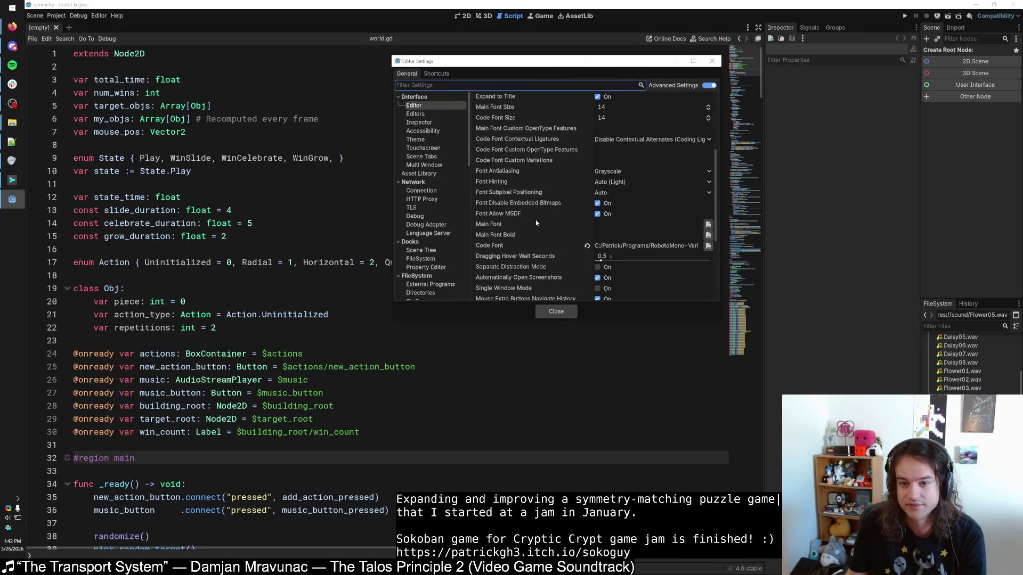
{"action": "scroll", "coordinate": [581, 225], "scroll_direction": "down", "scroll_amount": 3}
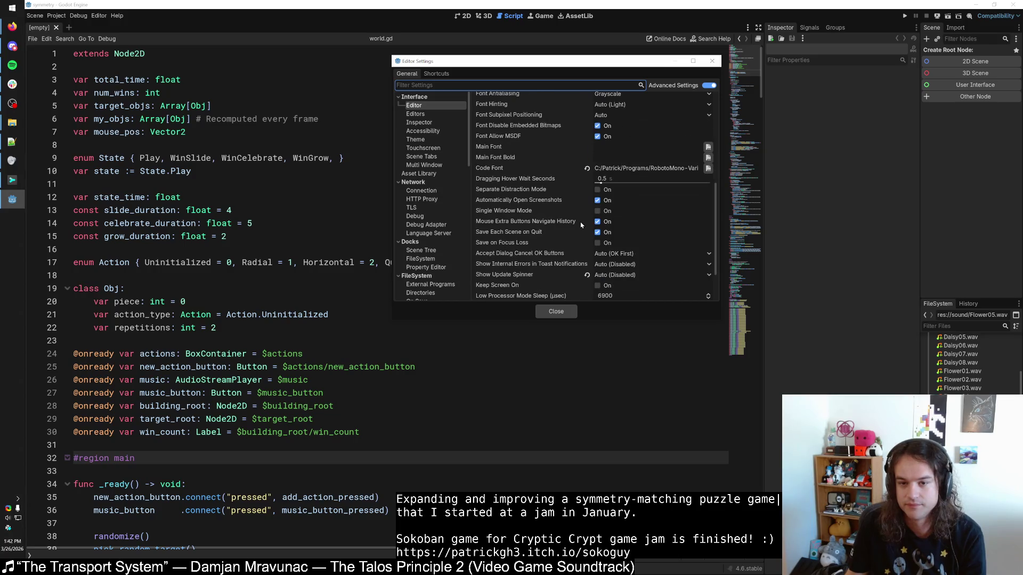
Step: Run the symmetry flower game and enlarge its floating game window
{"action": "left_click", "coordinate": [712, 61]}
{"action": "left_click", "coordinate": [903, 15]}
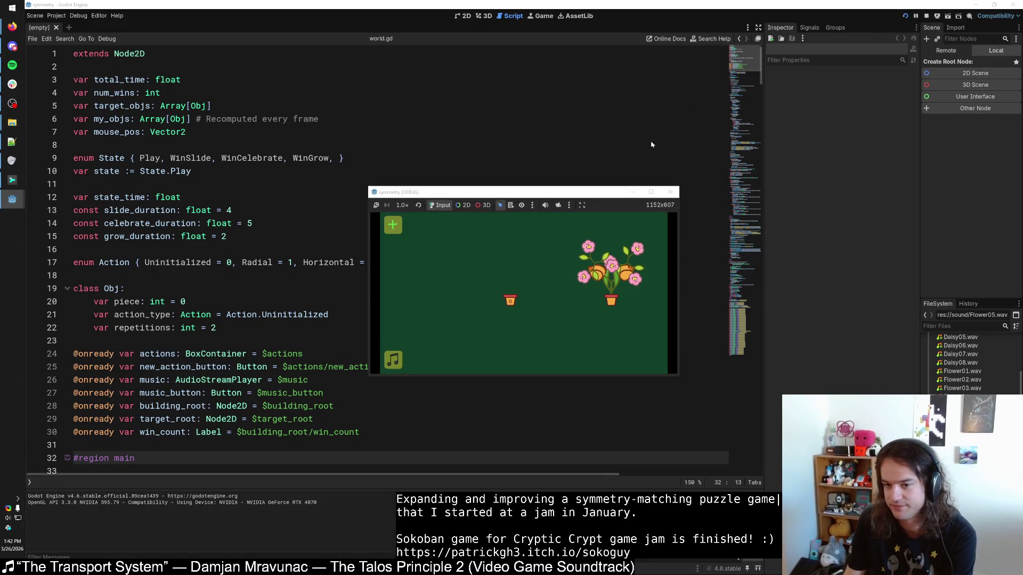
{"action": "left_click_drag", "start_coordinate": [600, 194], "coordinate": [479, 5]}
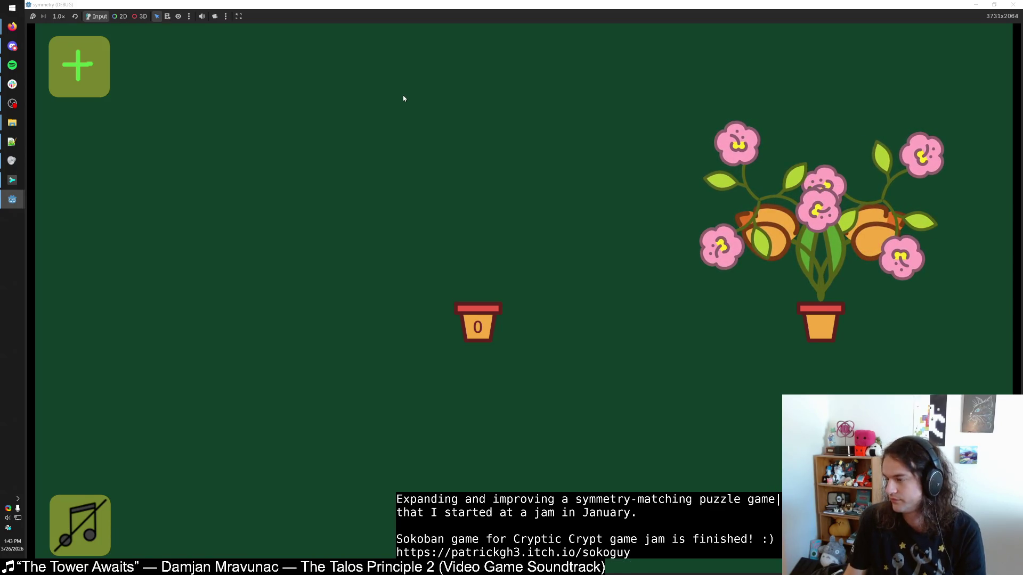
{"action": "key", "text": "super+Down"}
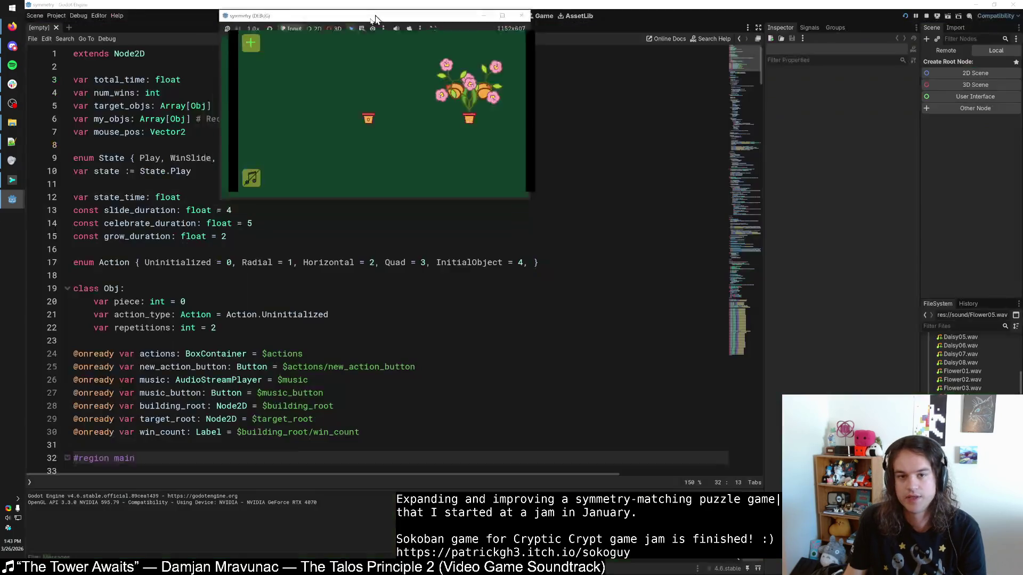
{"action": "left_click_drag", "start_coordinate": [505, 215], "coordinate": [674, 319]}
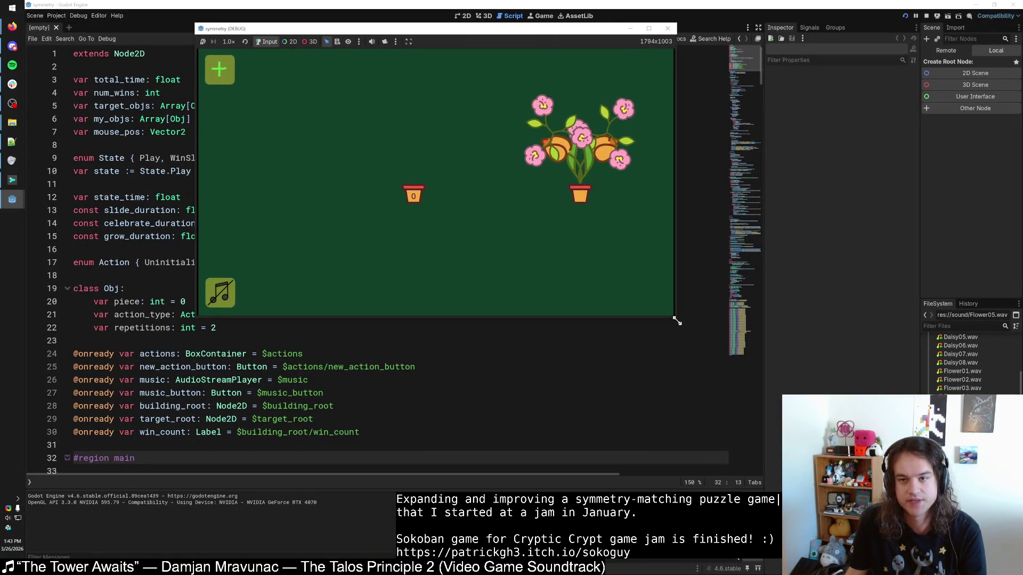
Step: Restart the game and move its window up and left over the script editor
{"action": "left_click", "coordinate": [666, 28]}
{"action": "left_click", "coordinate": [904, 16]}
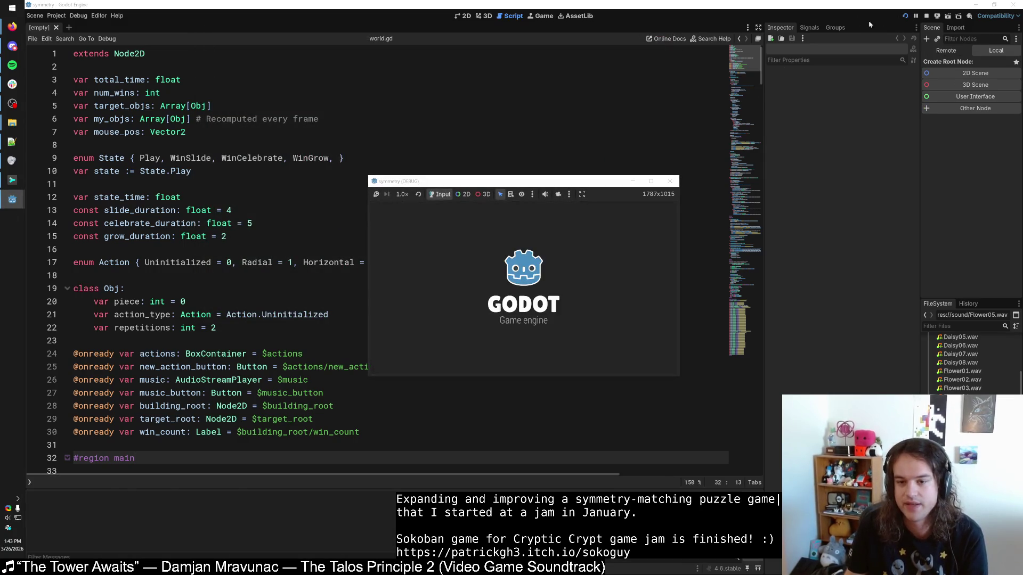
{"action": "left_click_drag", "start_coordinate": [602, 182], "coordinate": [534, 156]}
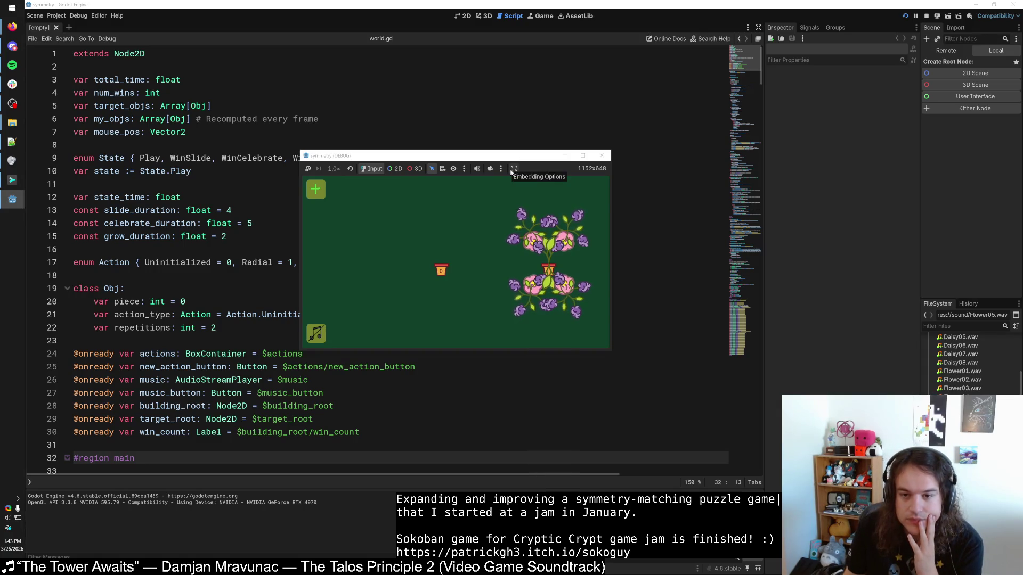
{"action": "left_click", "coordinate": [513, 169]}
Step: Try game speeds of 2.0× and 8.0×, then return to 1.0× speed
{"action": "left_click", "coordinate": [551, 173]}
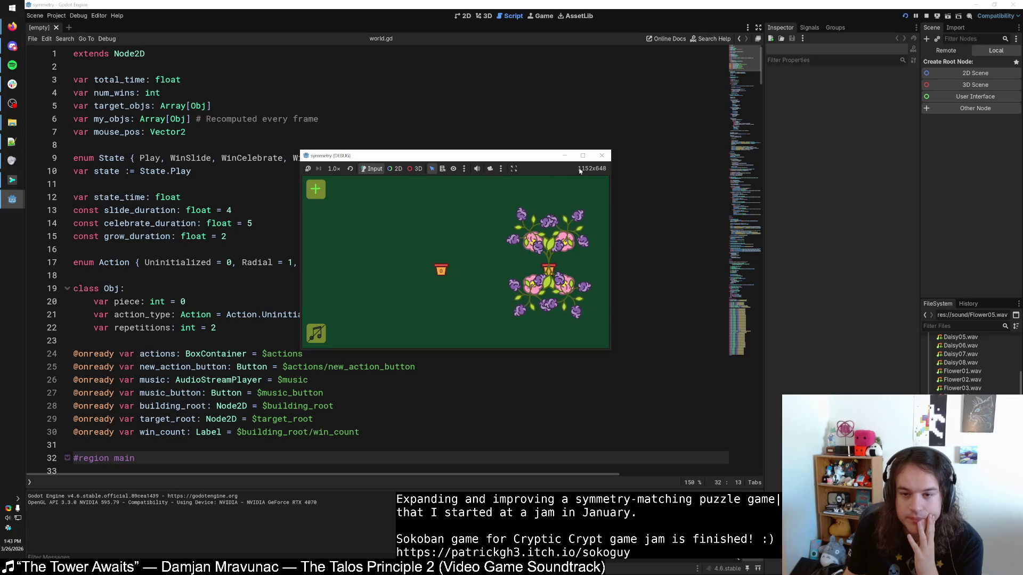
{"action": "mouse_move", "coordinate": [517, 158]}
{"action": "left_mouse_down"}
{"action": "mouse_move", "coordinate": [548, 155]}
{"action": "mouse_move", "coordinate": [531, 152]}
{"action": "left_mouse_up"}
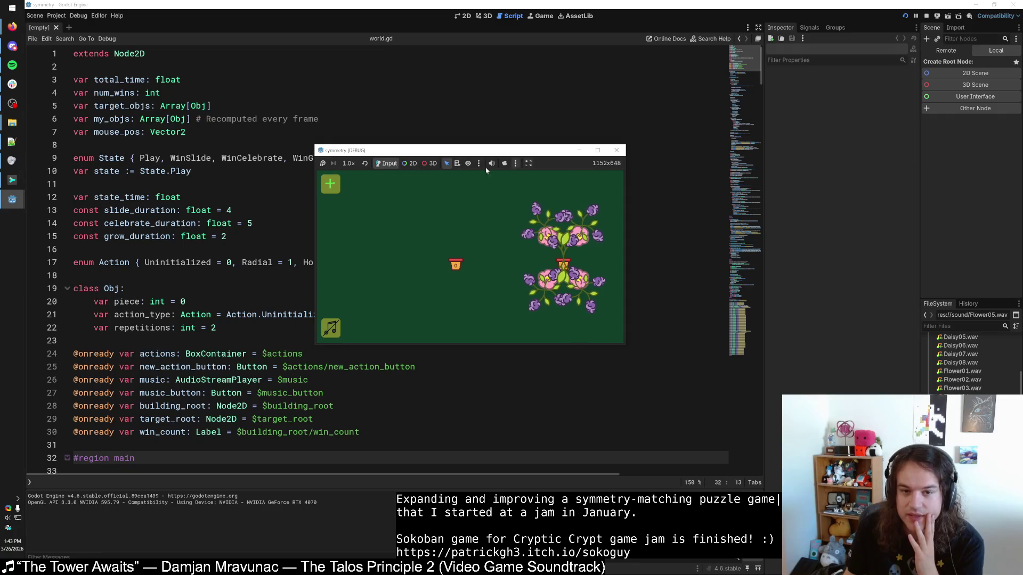
{"action": "left_click", "coordinate": [349, 164]}
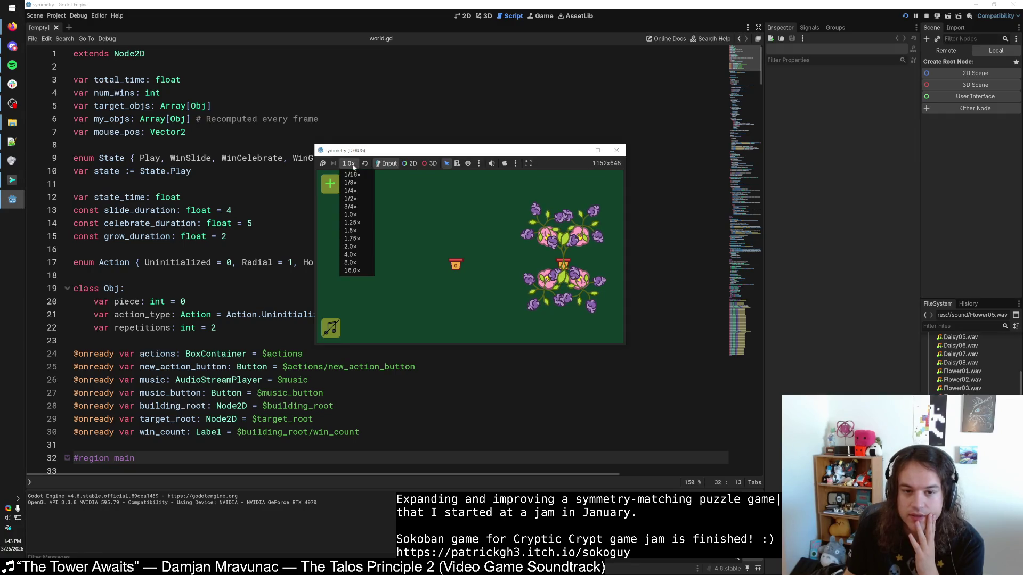
{"action": "left_click", "coordinate": [351, 247]}
{"action": "left_click", "coordinate": [350, 164]}
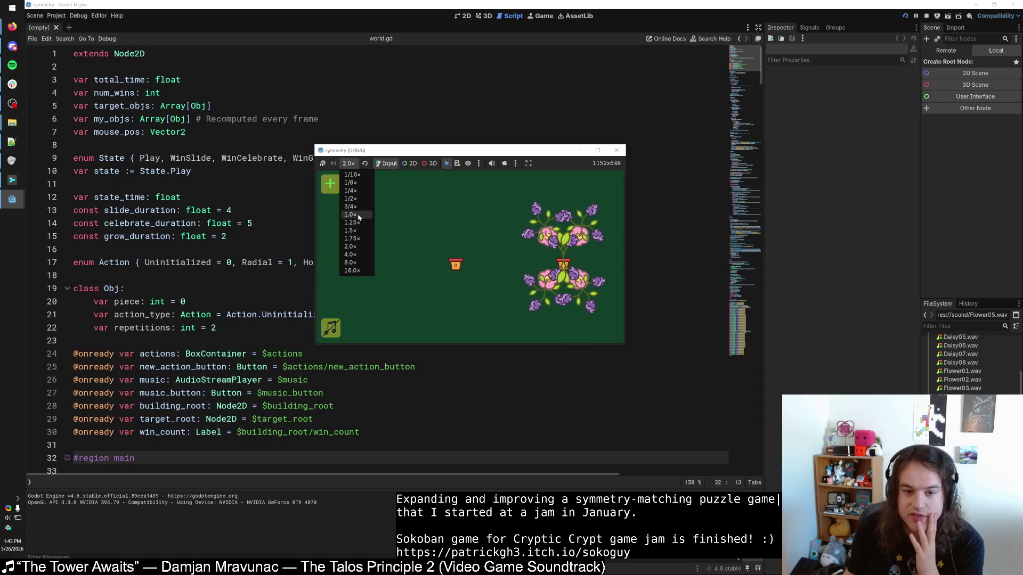
{"action": "left_click", "coordinate": [360, 262]}
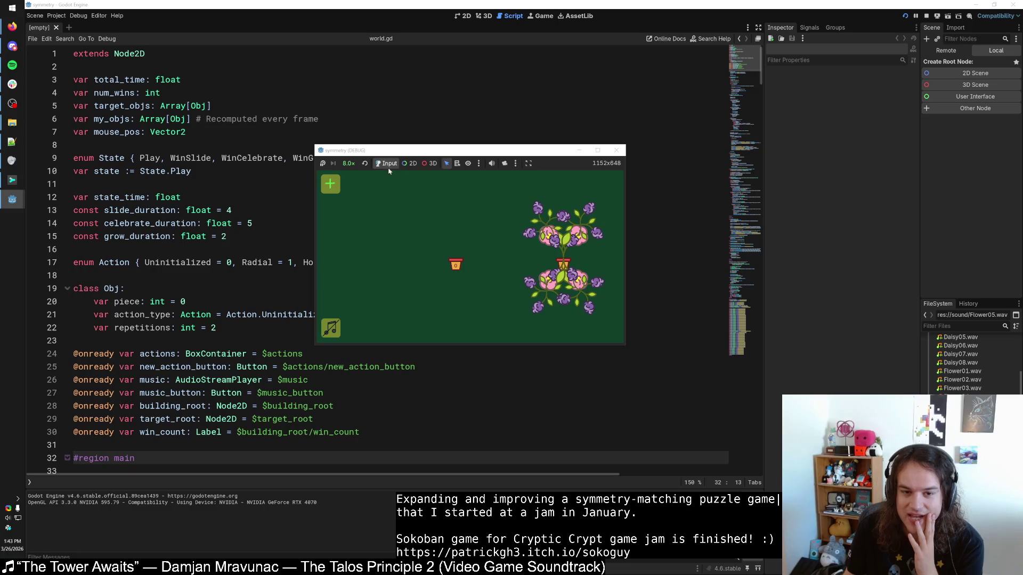
{"action": "left_click", "coordinate": [348, 164]}
{"action": "left_click", "coordinate": [352, 218]}
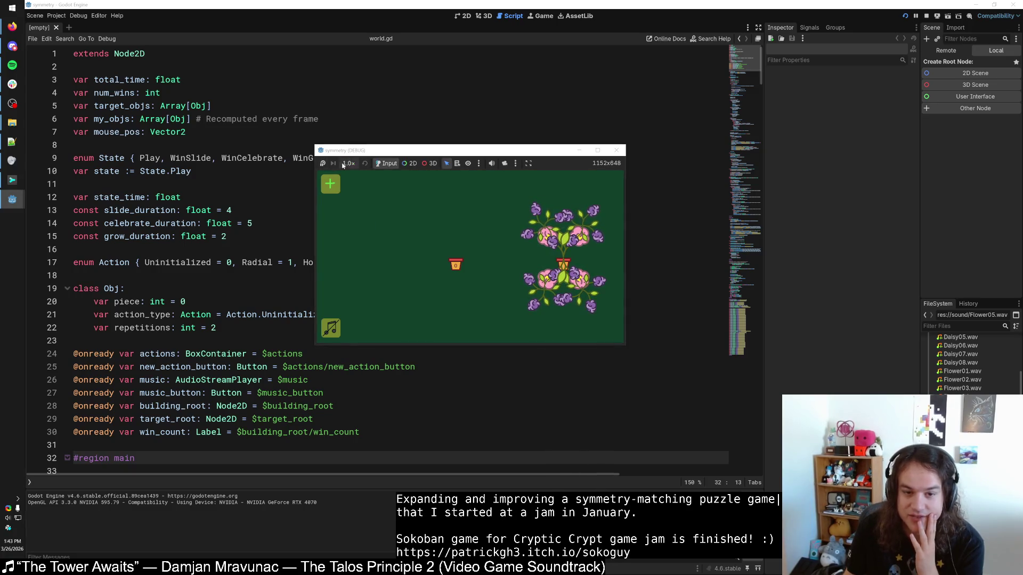
{"action": "left_click", "coordinate": [344, 164]}
{"action": "left_click", "coordinate": [349, 165]}
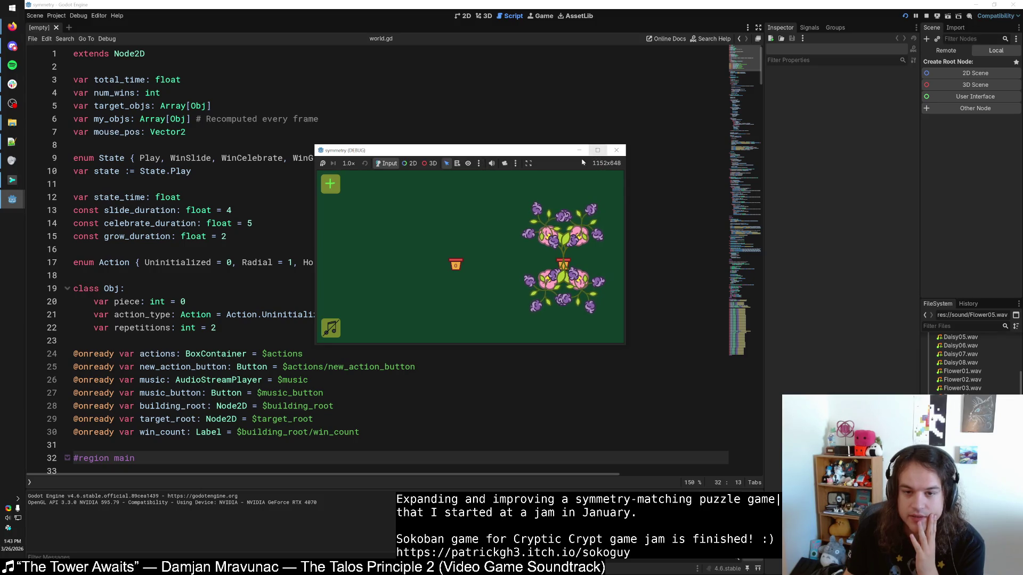
Step: Set the embedded game to a fixed size, then move and enlarge its window
{"action": "left_click", "coordinate": [528, 164]}
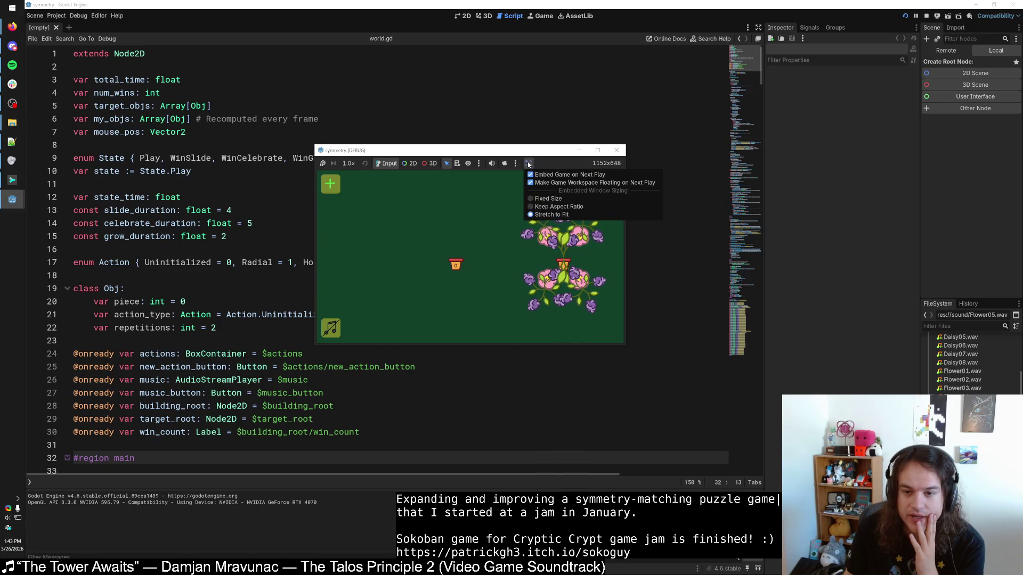
{"action": "left_click", "coordinate": [553, 197]}
{"action": "left_click", "coordinate": [528, 164]}
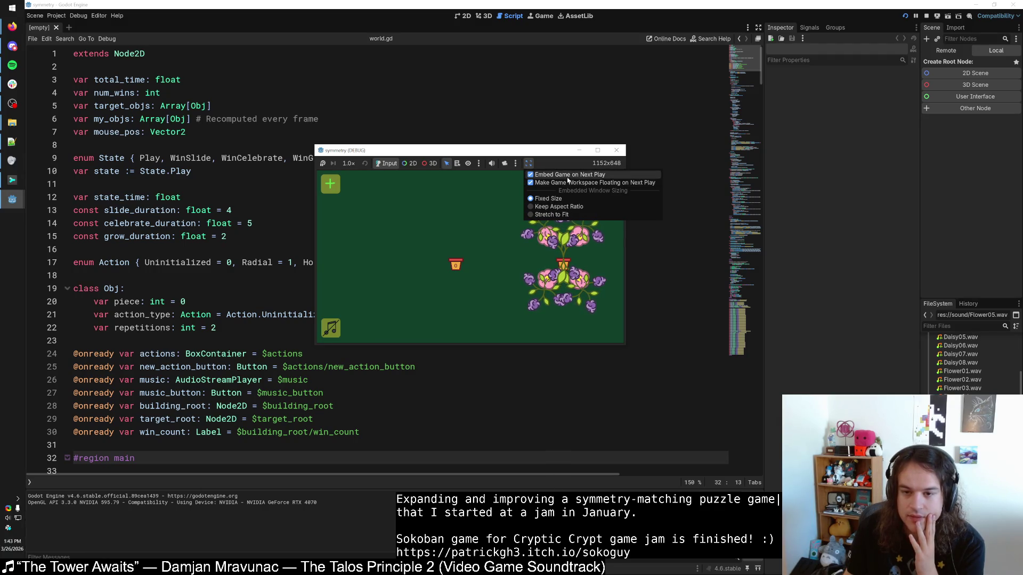
{"action": "left_click", "coordinate": [565, 163]}
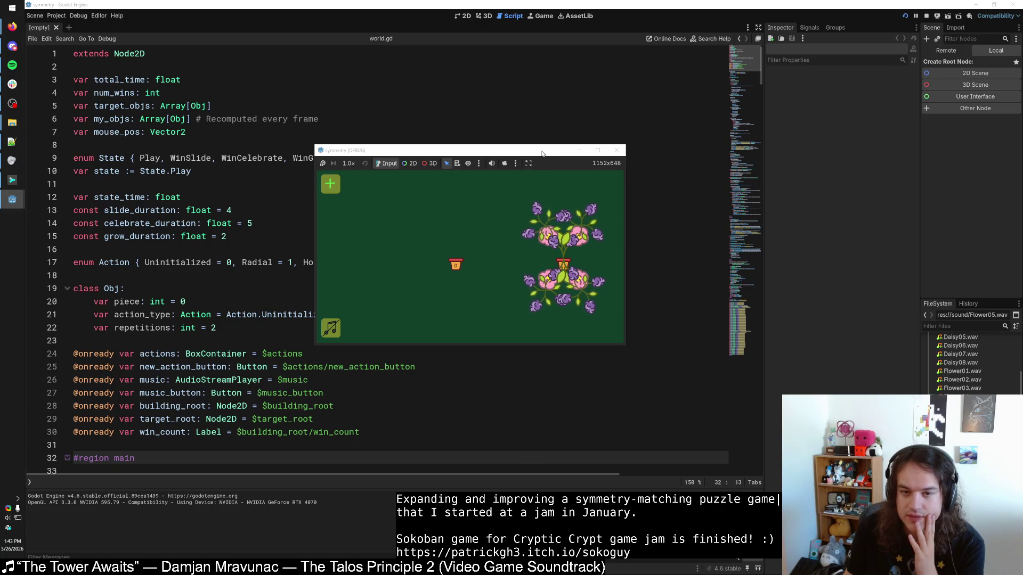
{"action": "left_click_drag", "start_coordinate": [541, 154], "coordinate": [480, 134]}
{"action": "mouse_move", "coordinate": [562, 326]}
{"action": "left_mouse_down"}
{"action": "mouse_move", "coordinate": [602, 354]}
{"action": "mouse_move", "coordinate": [754, 376]}
{"action": "mouse_move", "coordinate": [844, 485]}
{"action": "left_mouse_up"}
Step: Switch embedding to Keep Aspect Ratio, then stop and rerun the game
{"action": "left_click", "coordinate": [455, 143]}
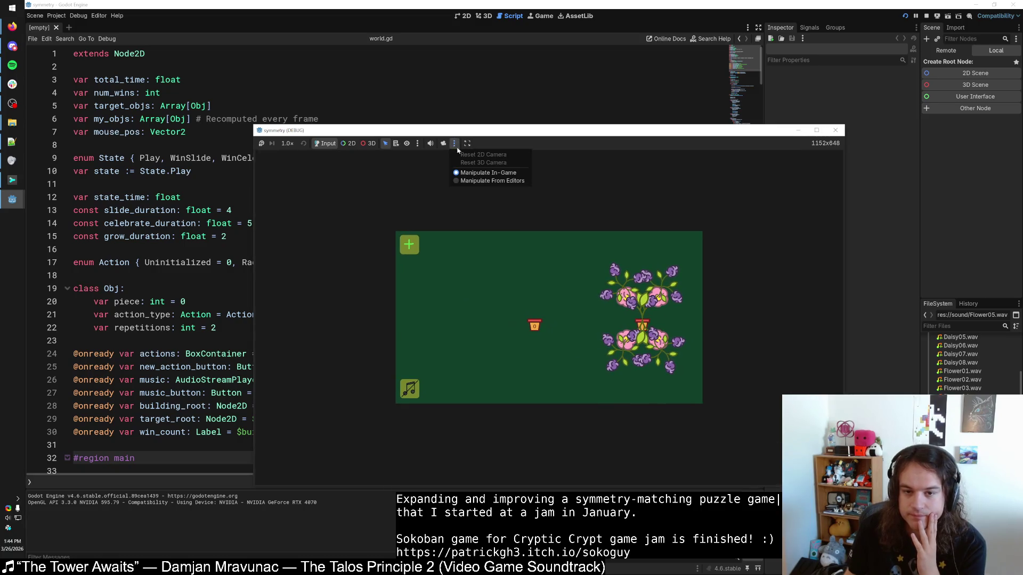
{"action": "left_click", "coordinate": [466, 143]}
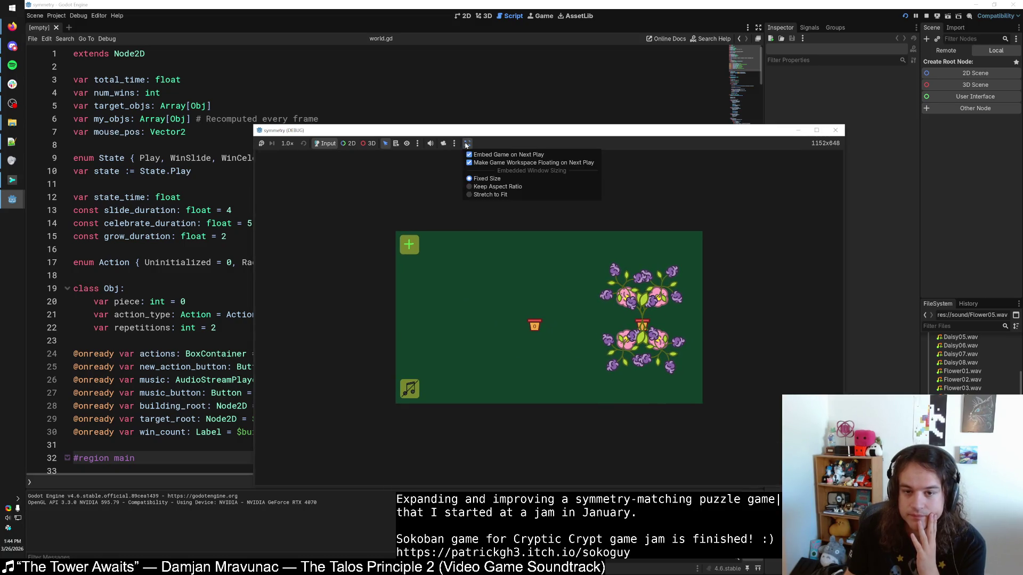
{"action": "left_click", "coordinate": [478, 187]}
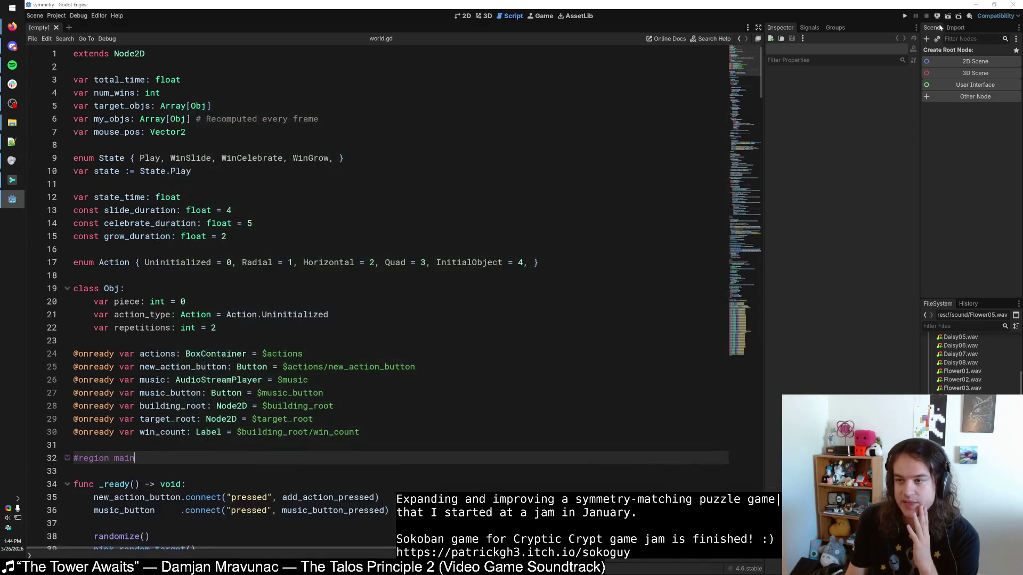
{"action": "left_click", "coordinate": [907, 16]}
{"action": "left_click", "coordinate": [910, 17]}
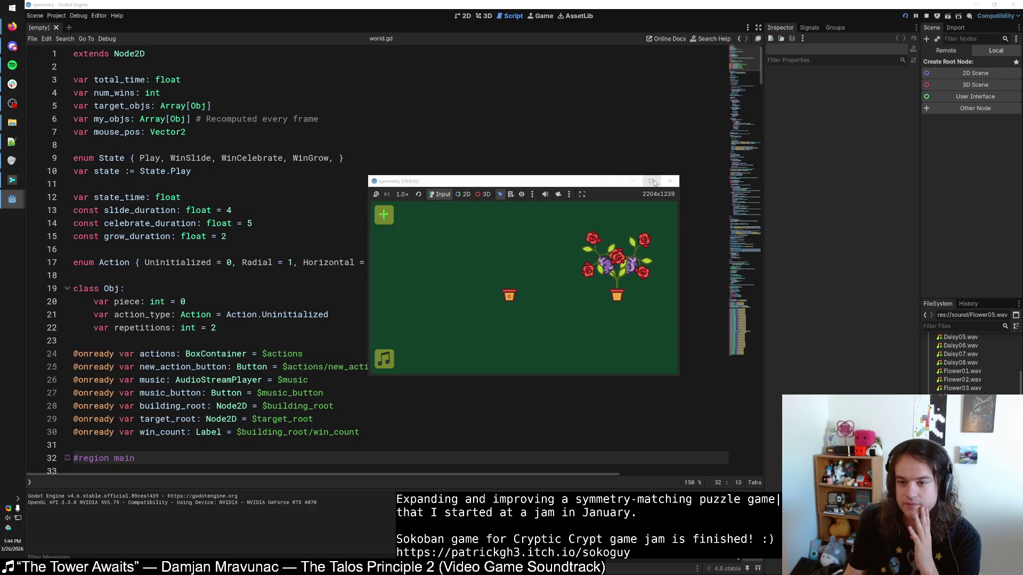
Step: Restore the maximized game window and resize it to 2129x1198, positioned up and left
{"action": "key", "text": "m"}
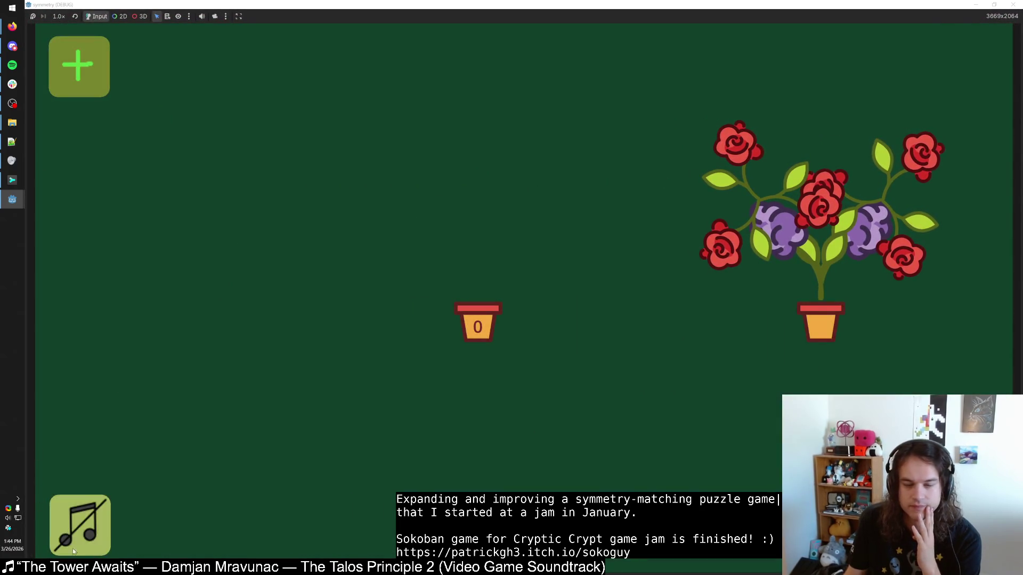
{"action": "double_click", "coordinate": [447, 5]}
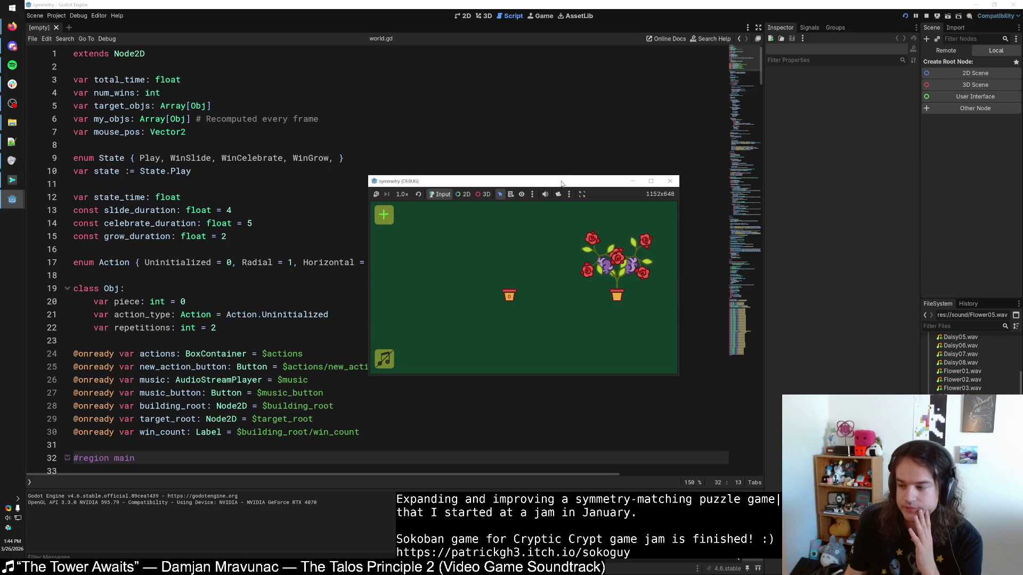
{"action": "left_click", "coordinate": [530, 194]}
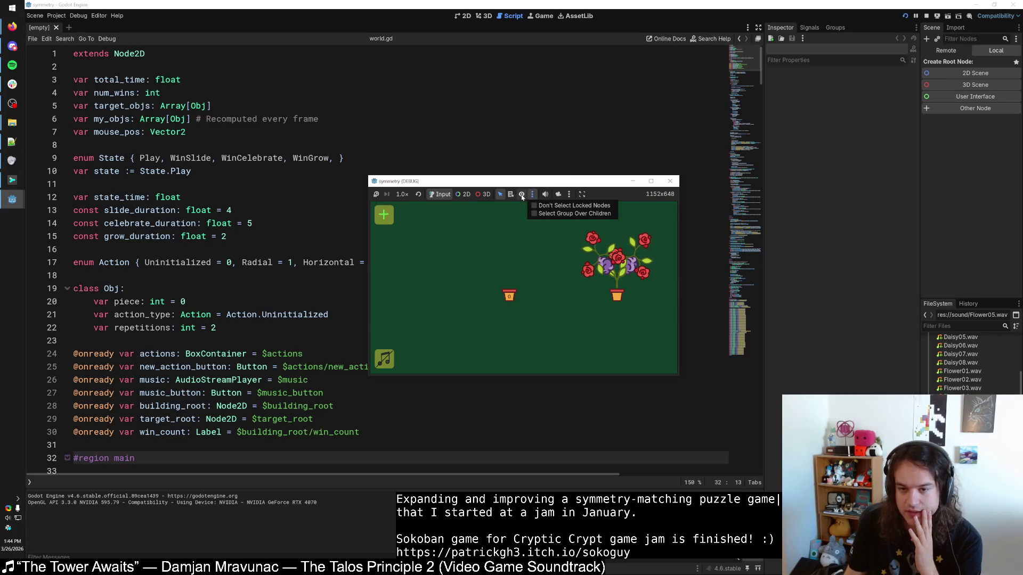
{"action": "left_click", "coordinate": [522, 197]}
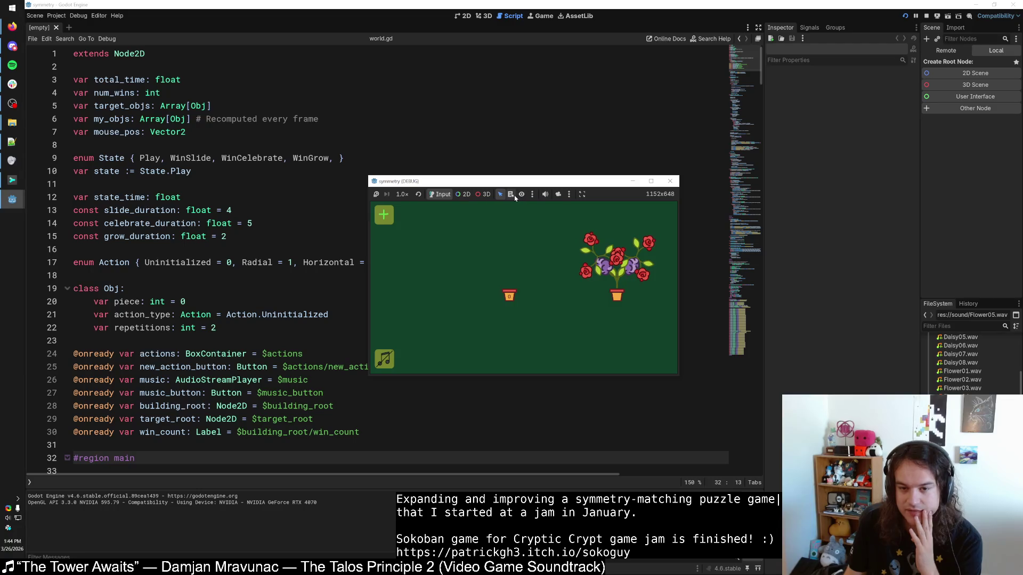
{"action": "left_click_drag", "start_coordinate": [570, 181], "coordinate": [487, 147]}
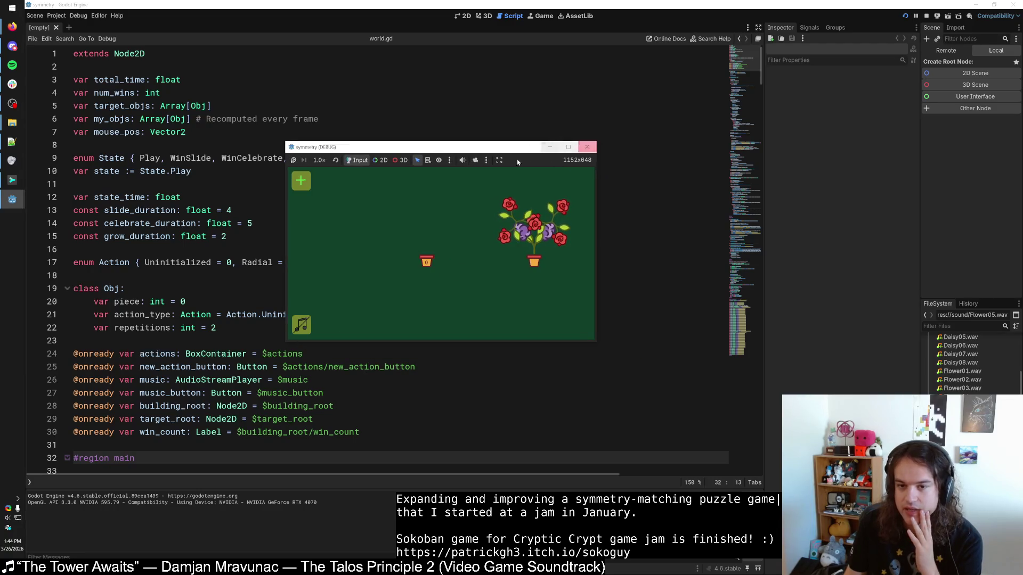
{"action": "left_click", "coordinate": [487, 160]}
{"action": "left_click", "coordinate": [486, 161]}
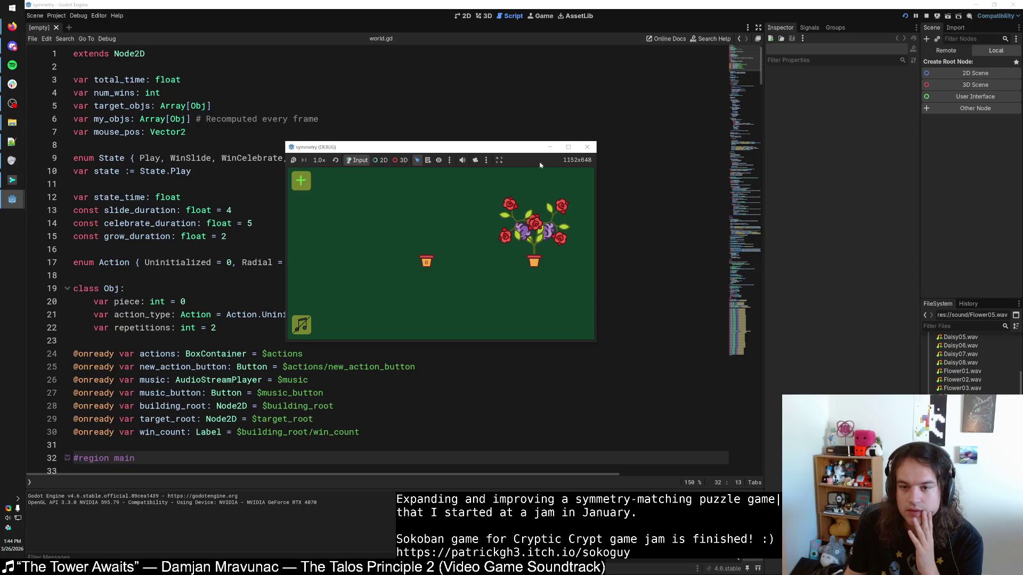
{"action": "mouse_move", "coordinate": [595, 340]}
{"action": "left_mouse_down"}
{"action": "mouse_move", "coordinate": [685, 409]}
{"action": "mouse_move", "coordinate": [855, 486]}
{"action": "left_mouse_up"}
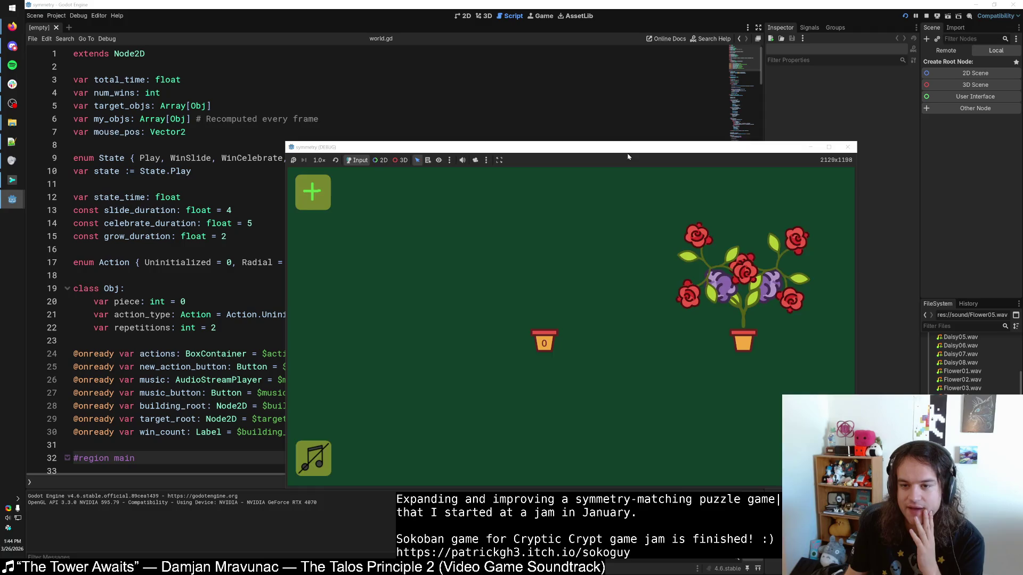
{"action": "left_click", "coordinate": [522, 136]}
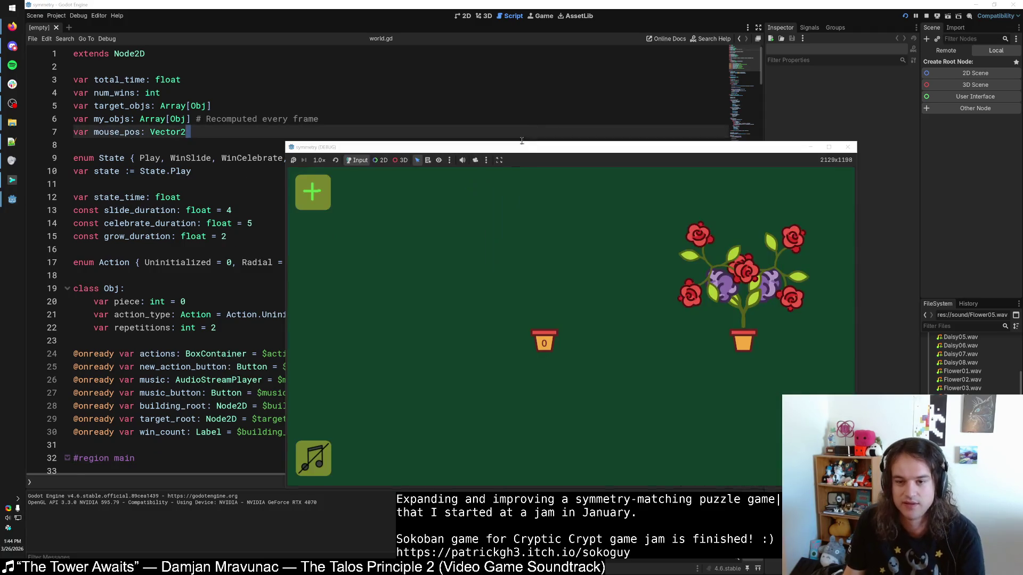
{"action": "left_click_drag", "start_coordinate": [522, 147], "coordinate": [454, 135]}
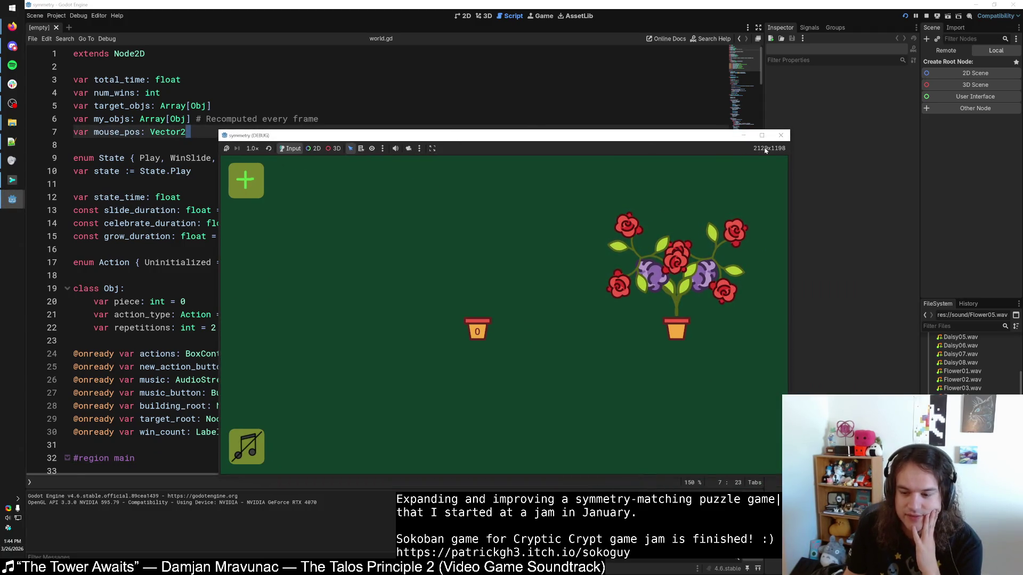
Step: Unpause the game and mute its music with the in-game music button
{"action": "left_click", "coordinate": [227, 149]}
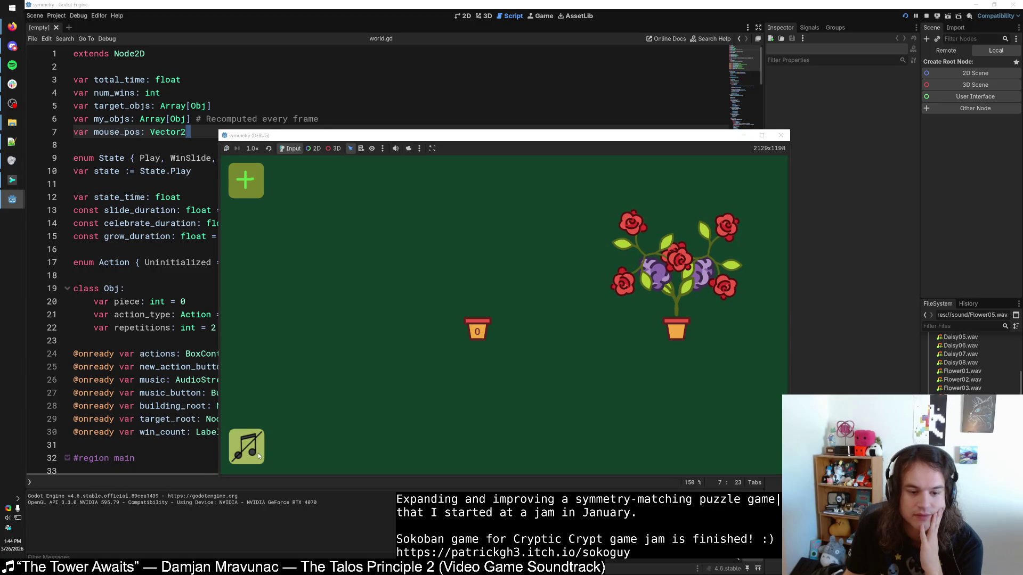
{"action": "left_click", "coordinate": [249, 461]}
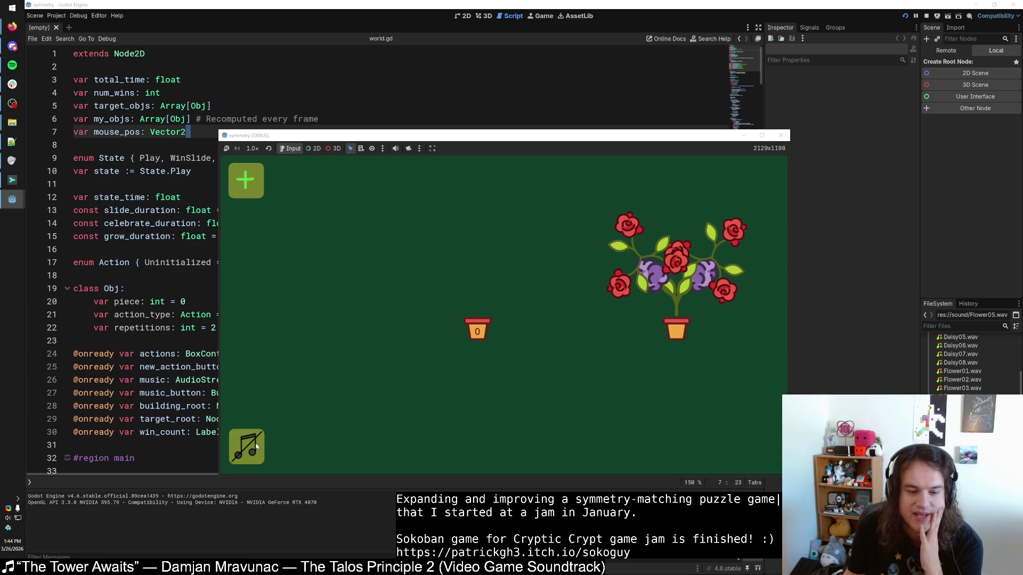
{"action": "left_click", "coordinate": [256, 446]}
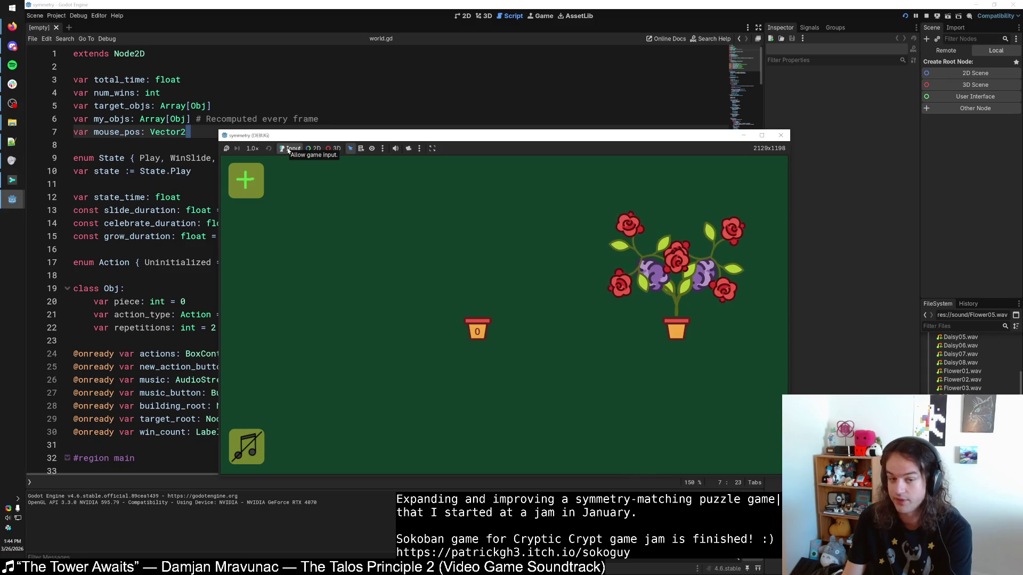
Step: Toggle the game view's Input mode back to passing input, then open Project Settings
{"action": "left_click", "coordinate": [287, 149]}
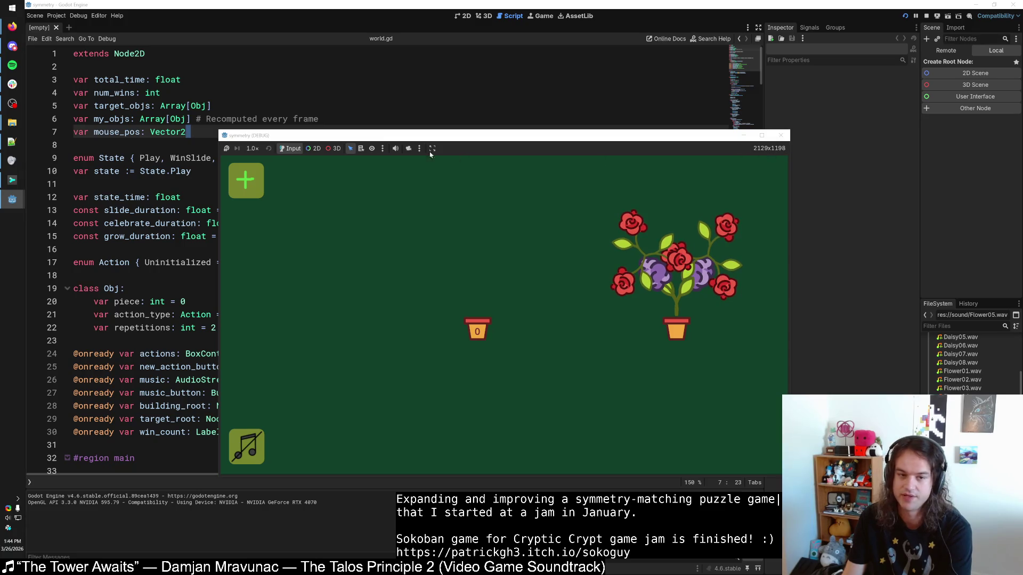
{"action": "left_click", "coordinate": [331, 151]}
{"action": "left_click", "coordinate": [290, 149]}
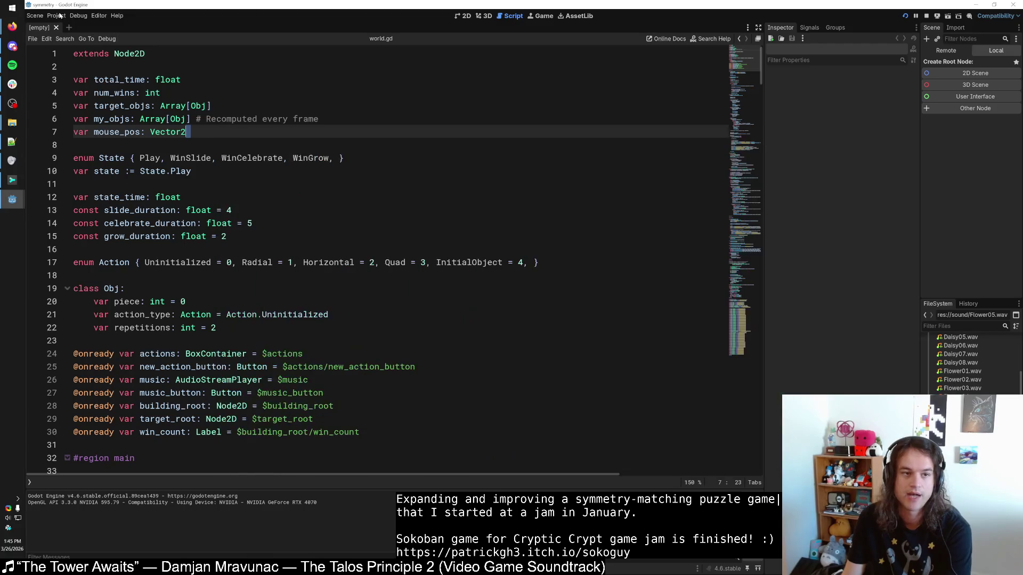
{"action": "left_click", "coordinate": [58, 15]}
{"action": "left_click", "coordinate": [75, 24]}
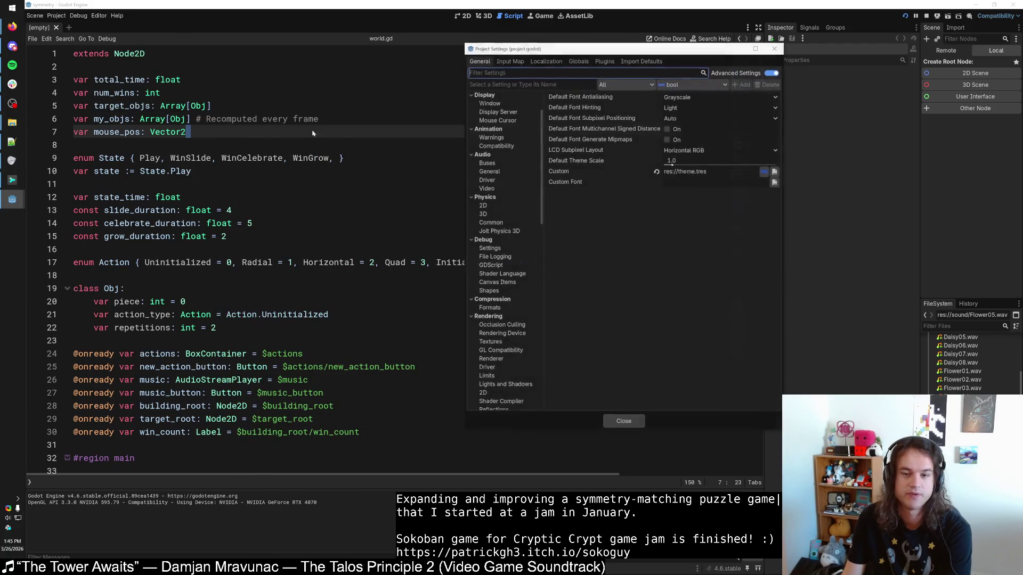
Step: Filter Project Settings by 'size' to view the Display > Window size settings
{"action": "left_click", "coordinate": [522, 73]}
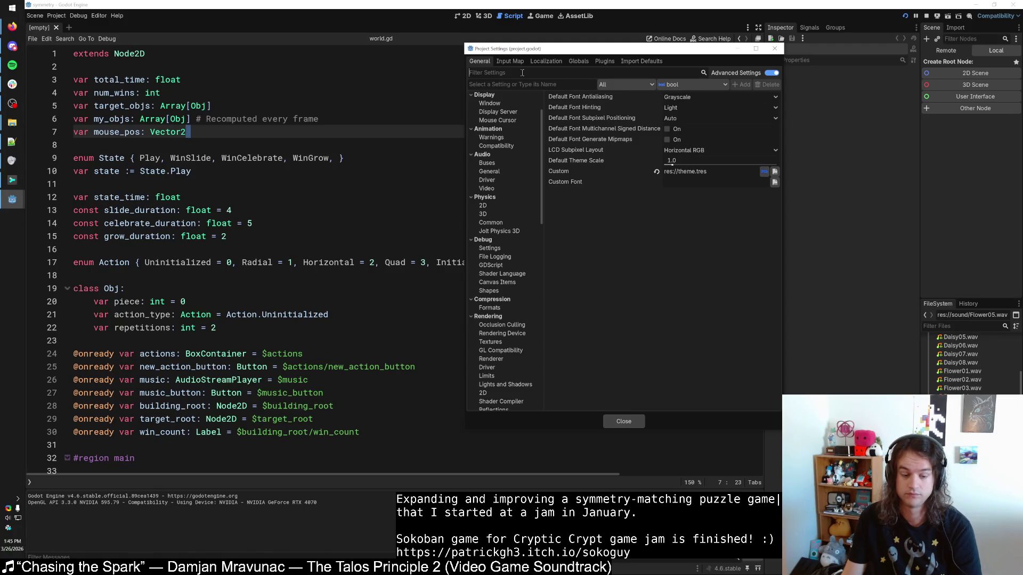
{"action": "type", "text": "size"}
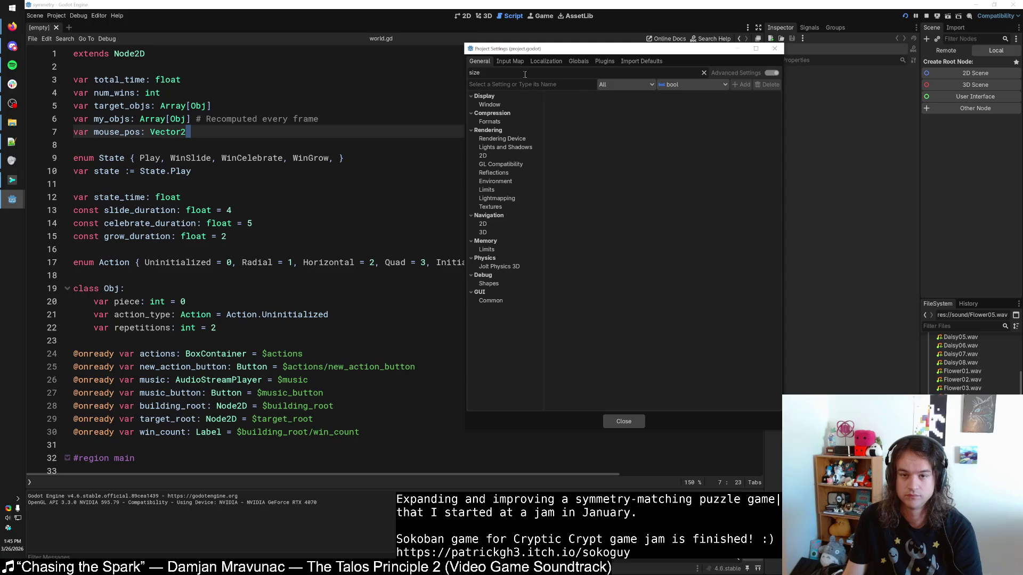
{"action": "left_click", "coordinate": [506, 106]}
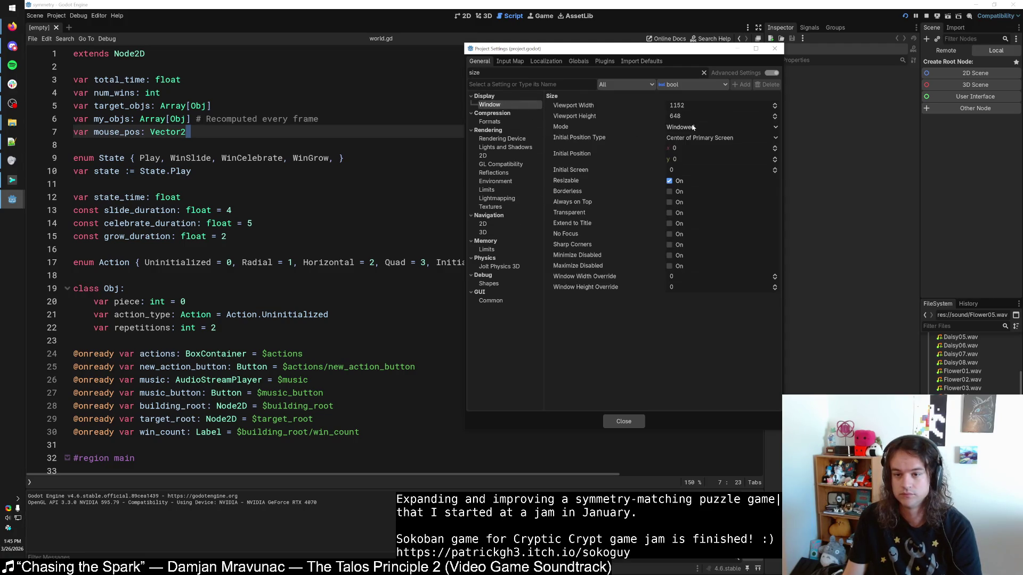
Step: Test-run the game with F5, stop it with F8, and close Project Settings
{"action": "key", "text": "F5"}
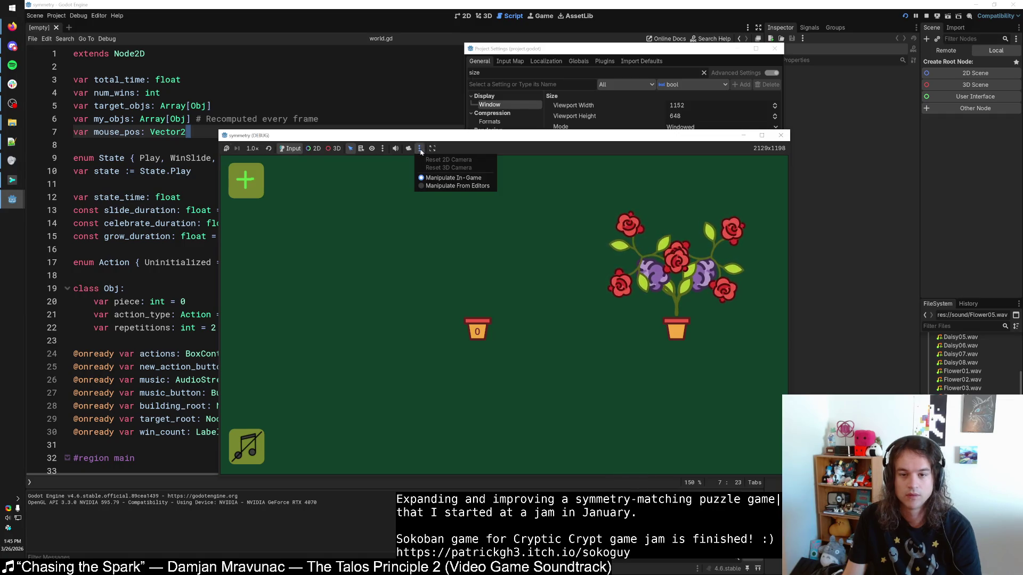
{"action": "left_click", "coordinate": [432, 149]}
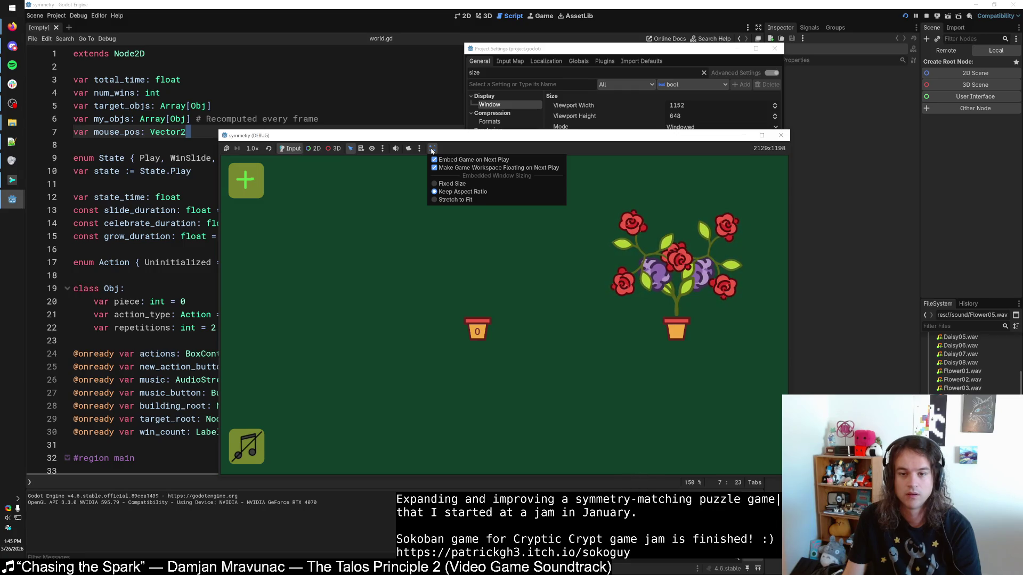
{"action": "left_click", "coordinate": [431, 151]}
{"action": "key", "text": "F8"}
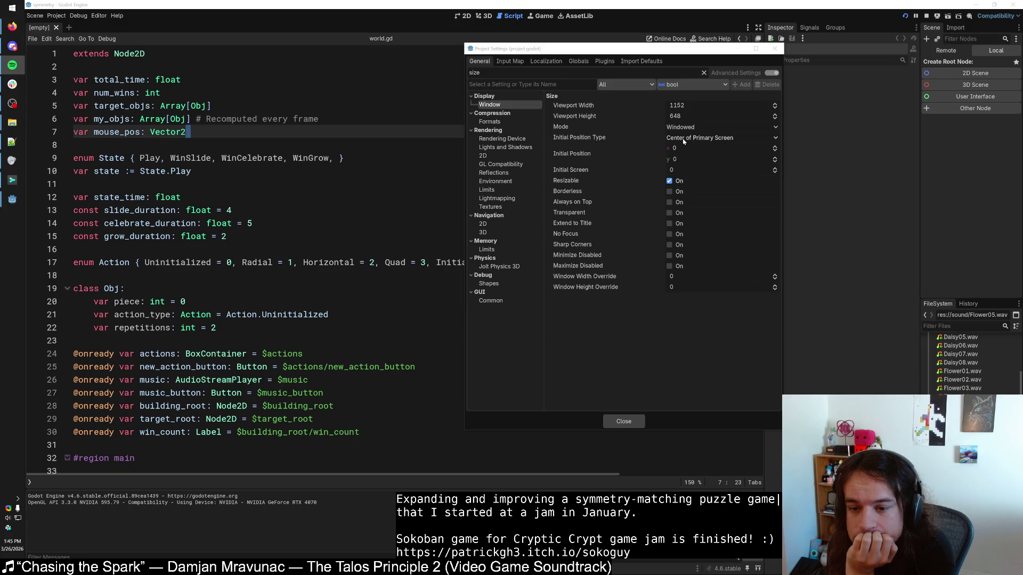
{"action": "left_click", "coordinate": [774, 48]}
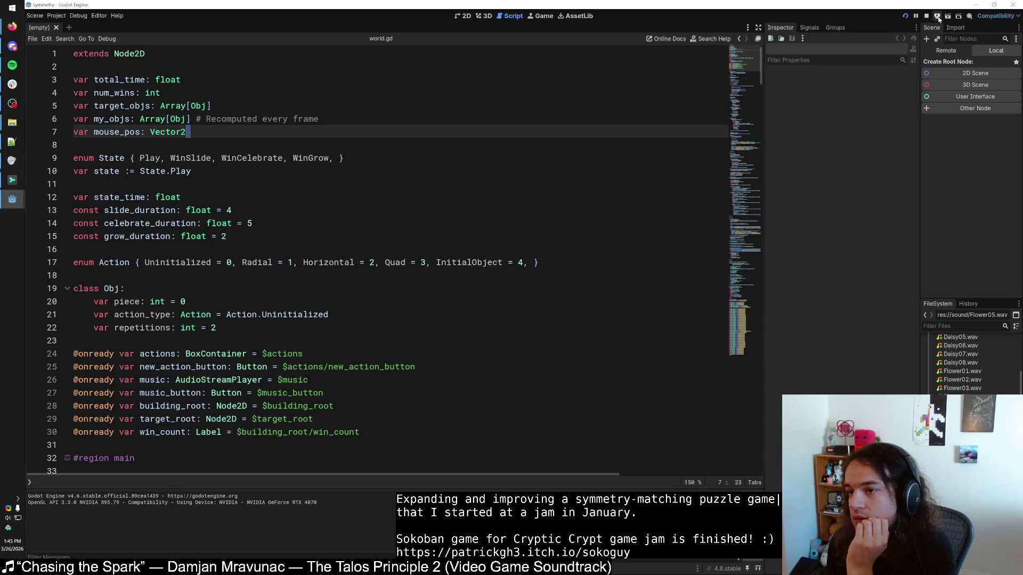
Step: Start the local HTTP server from Remote Deploy and reopen Project Settings
{"action": "left_click", "coordinate": [938, 17]}
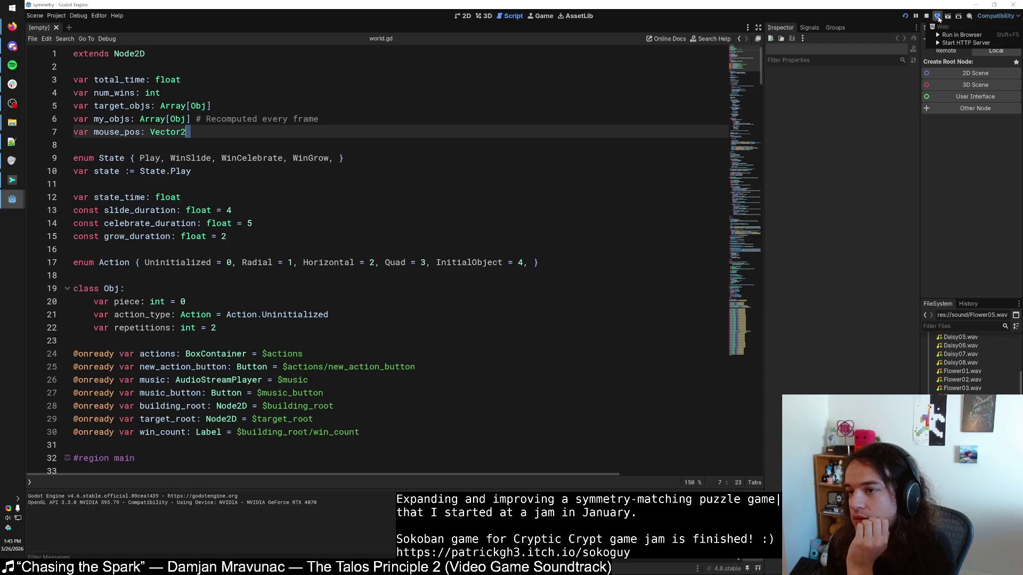
{"action": "left_click", "coordinate": [952, 45]}
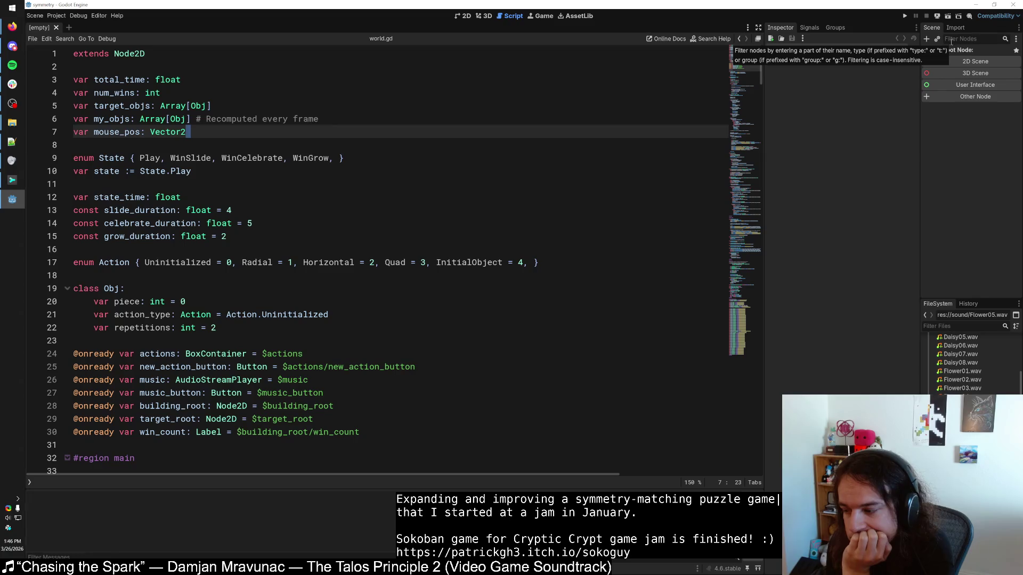
{"action": "left_click", "coordinate": [56, 15]}
{"action": "left_click", "coordinate": [69, 27]}
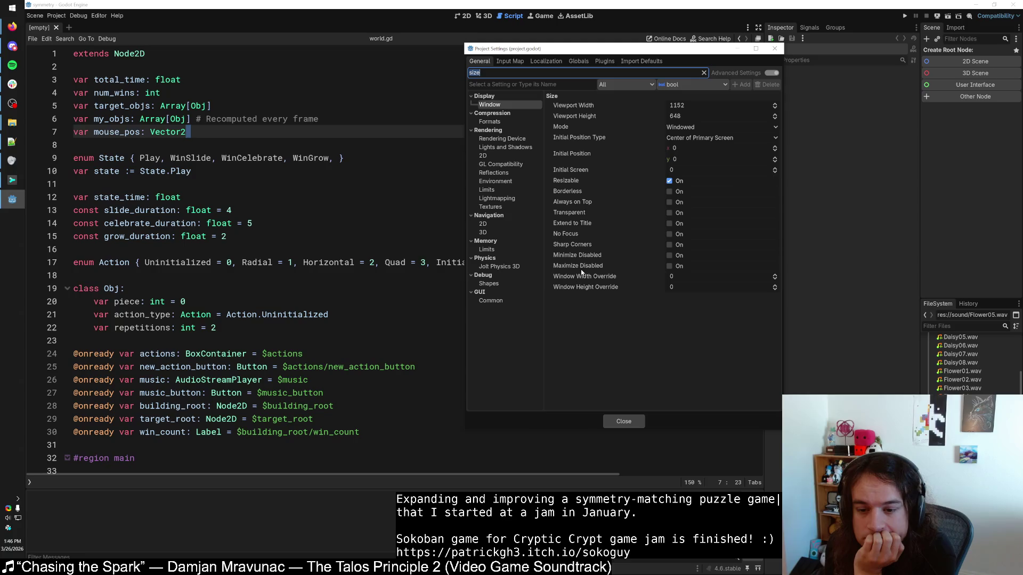
{"action": "mouse_move", "coordinate": [584, 288]}
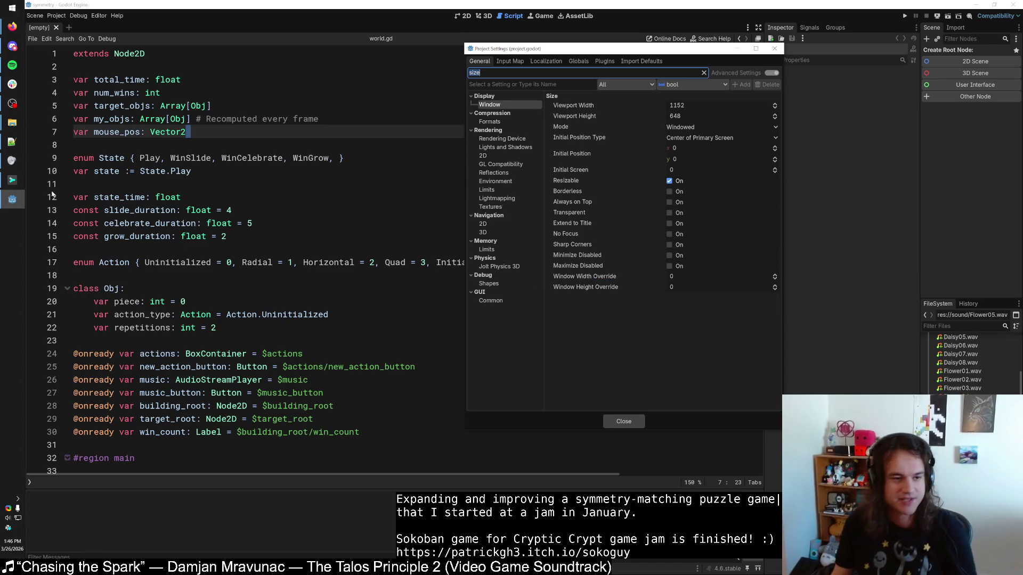
{"action": "left_click", "coordinate": [13, 200]}
{"action": "left_click", "coordinate": [13, 199]}
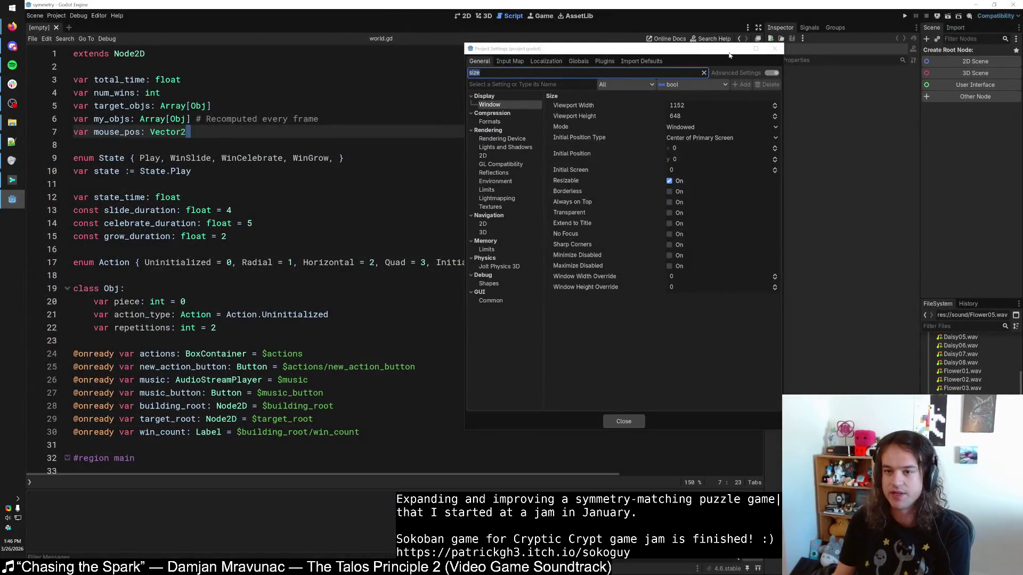
Step: Close Project Settings and re-export the project to launch it in the browser
{"action": "left_click", "coordinate": [904, 16]}
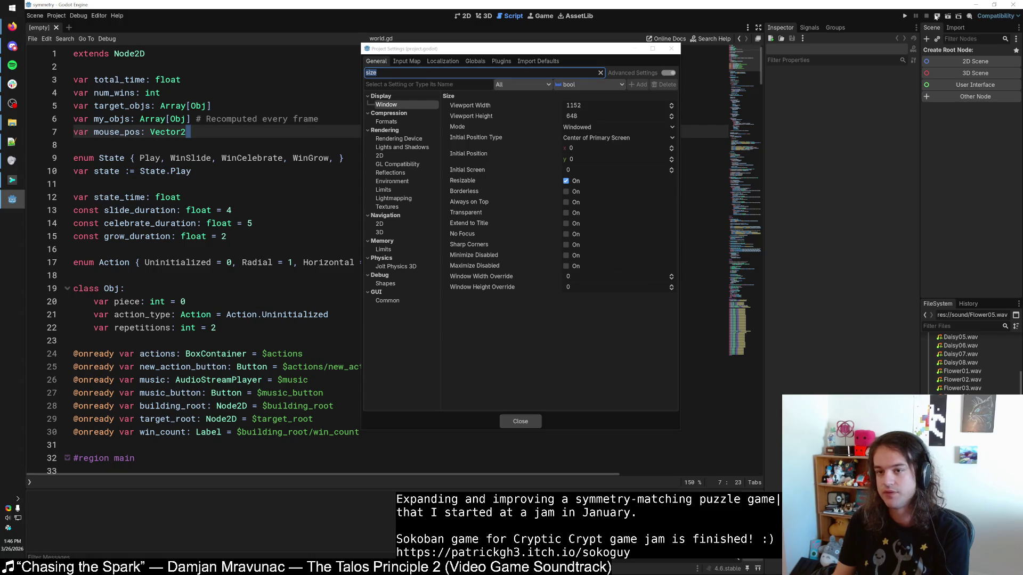
{"action": "left_click", "coordinate": [675, 49]}
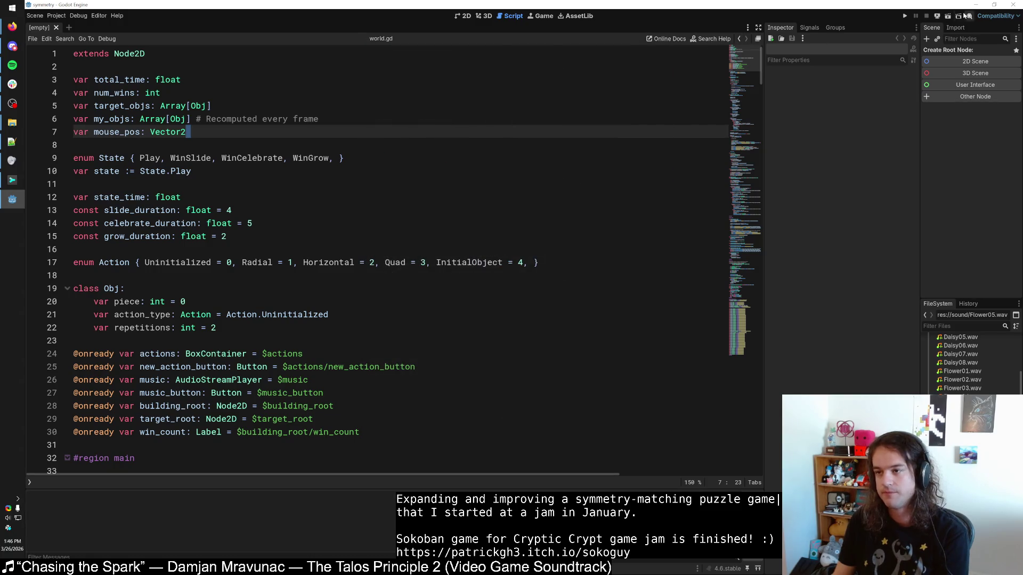
{"action": "left_click", "coordinate": [936, 17]}
{"action": "left_click", "coordinate": [950, 43]}
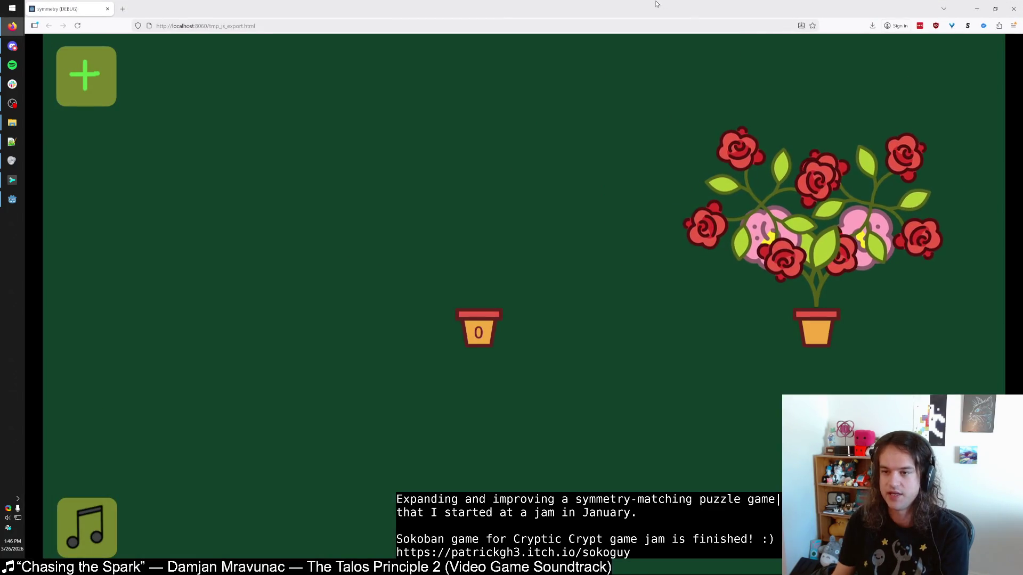
Step: Relaunch the game in the browser, close the duplicate tab, and position the browser window
{"action": "left_click_drag", "start_coordinate": [653, 7], "coordinate": [421, 51]}
{"action": "double_click", "coordinate": [421, 51]}
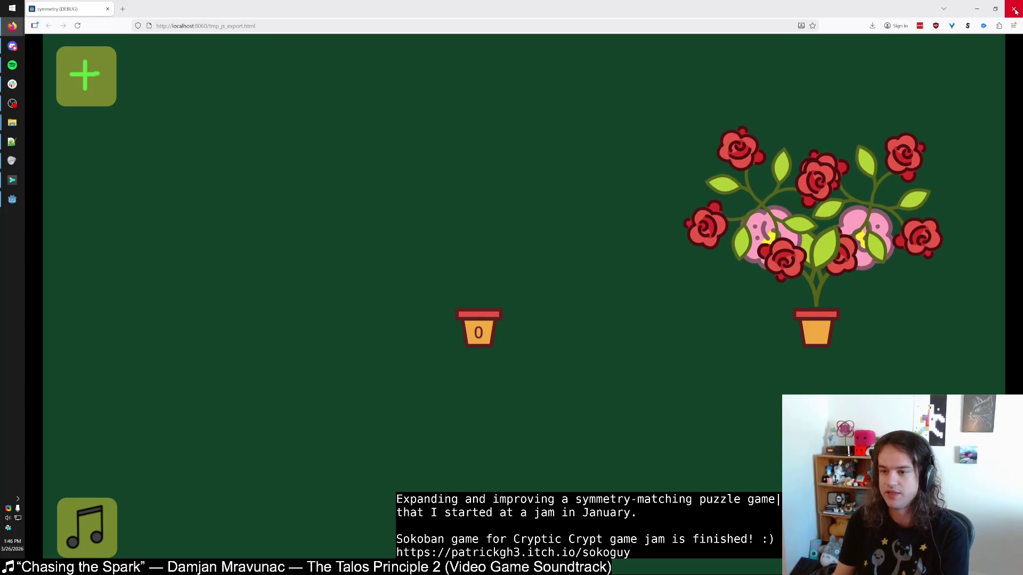
{"action": "left_click", "coordinate": [995, 9]}
{"action": "mouse_move", "coordinate": [523, 255]}
{"action": "left_mouse_down"}
{"action": "mouse_move", "coordinate": [897, 433]}
{"action": "mouse_move", "coordinate": [783, 419]}
{"action": "mouse_move", "coordinate": [832, 418]}
{"action": "mouse_move", "coordinate": [827, 406]}
{"action": "left_mouse_up"}
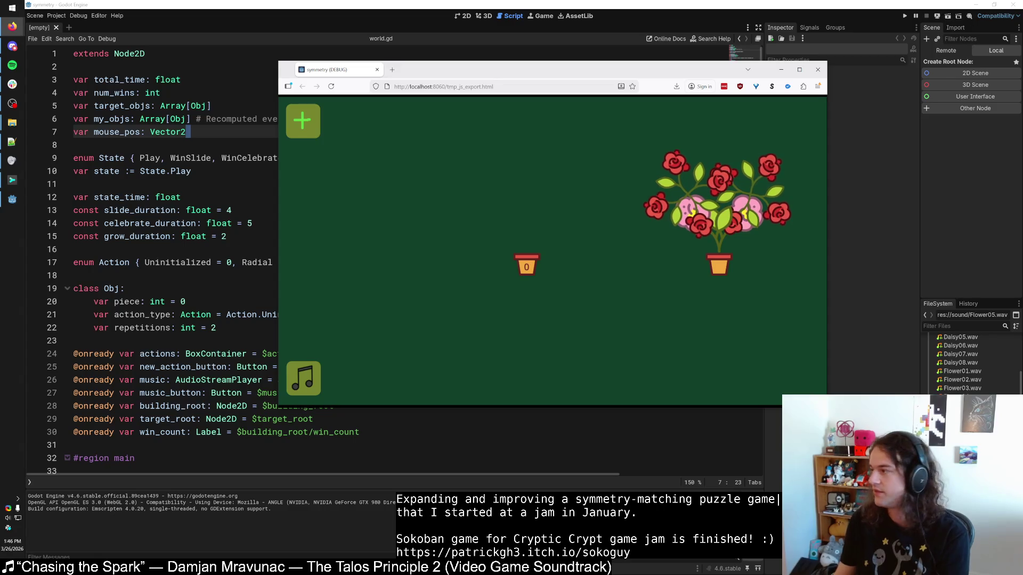
{"action": "left_click", "coordinate": [905, 15]}
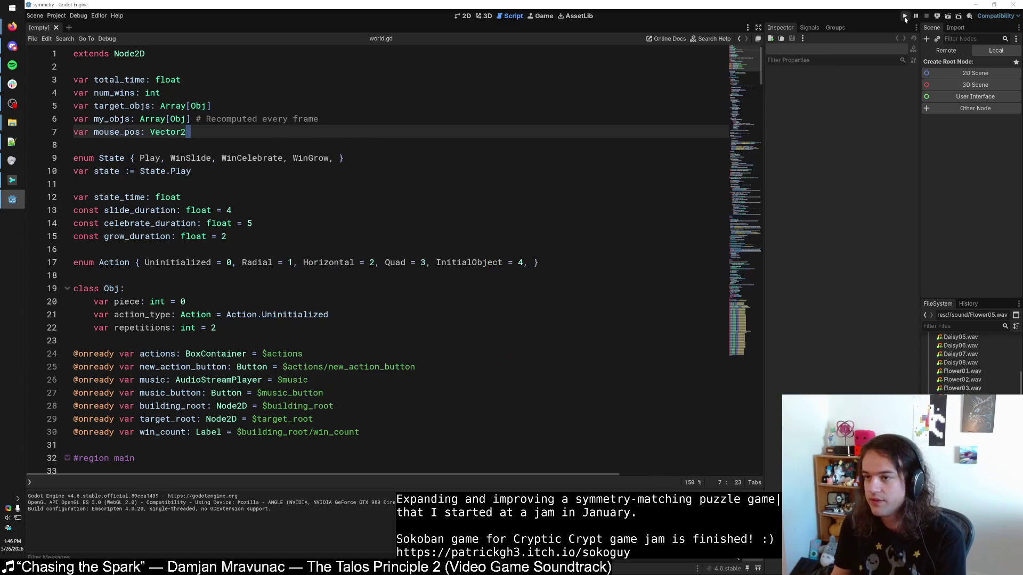
{"action": "left_click", "coordinate": [674, 183]}
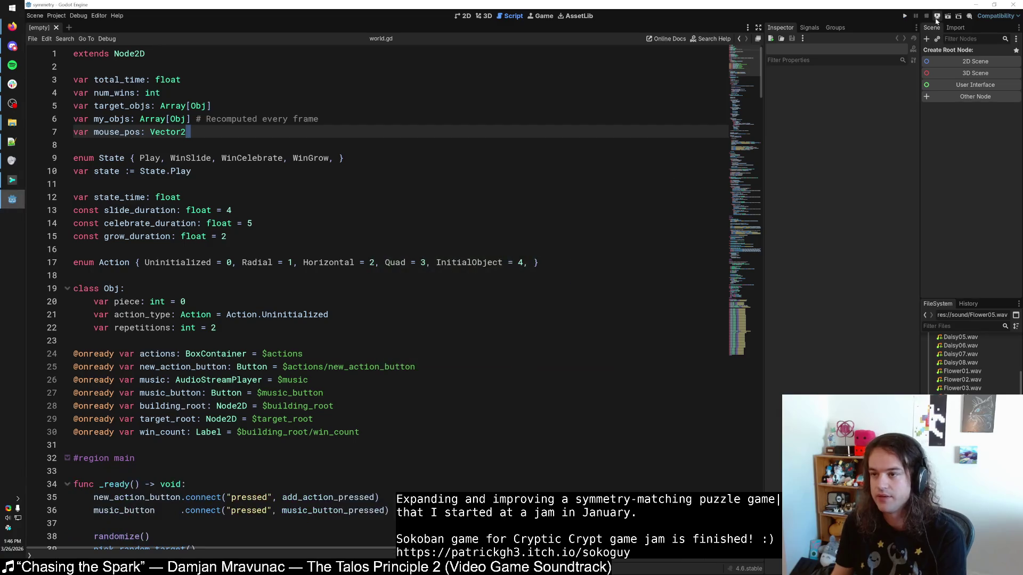
{"action": "left_click", "coordinate": [937, 18]}
{"action": "left_click", "coordinate": [942, 37]}
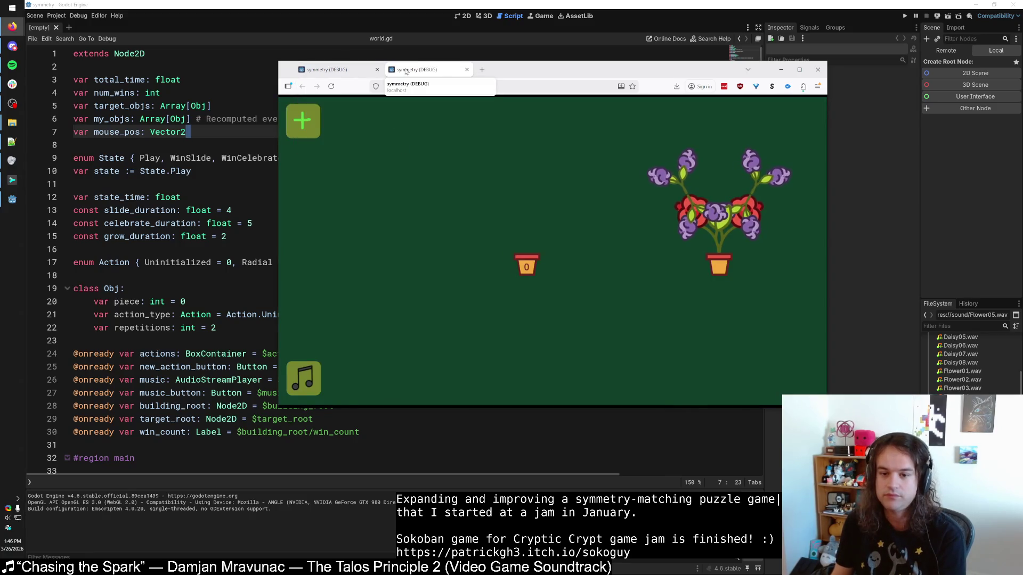
{"action": "middle_click", "coordinate": [349, 71]}
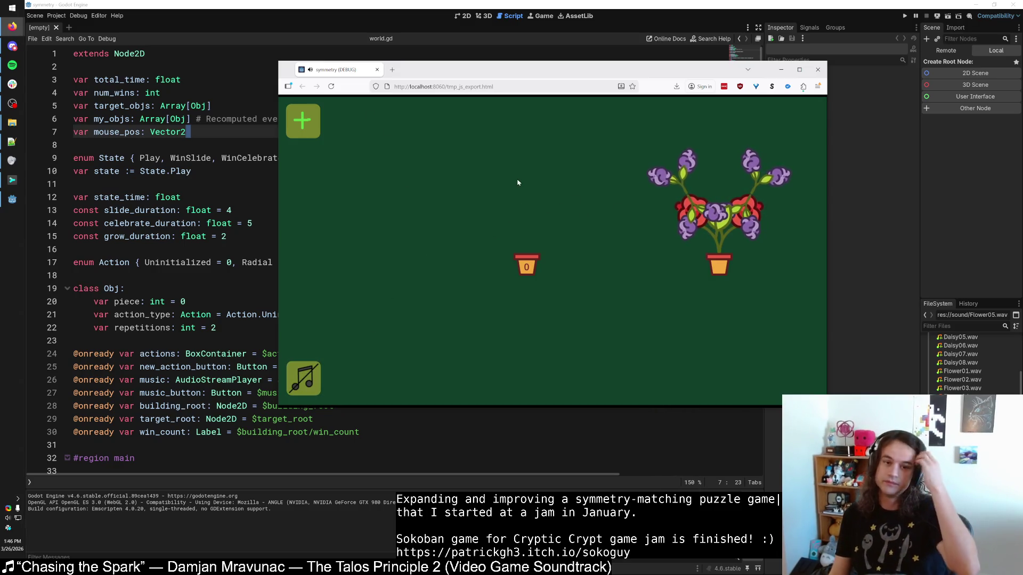
{"action": "left_click_drag", "start_coordinate": [578, 79], "coordinate": [470, 107]}
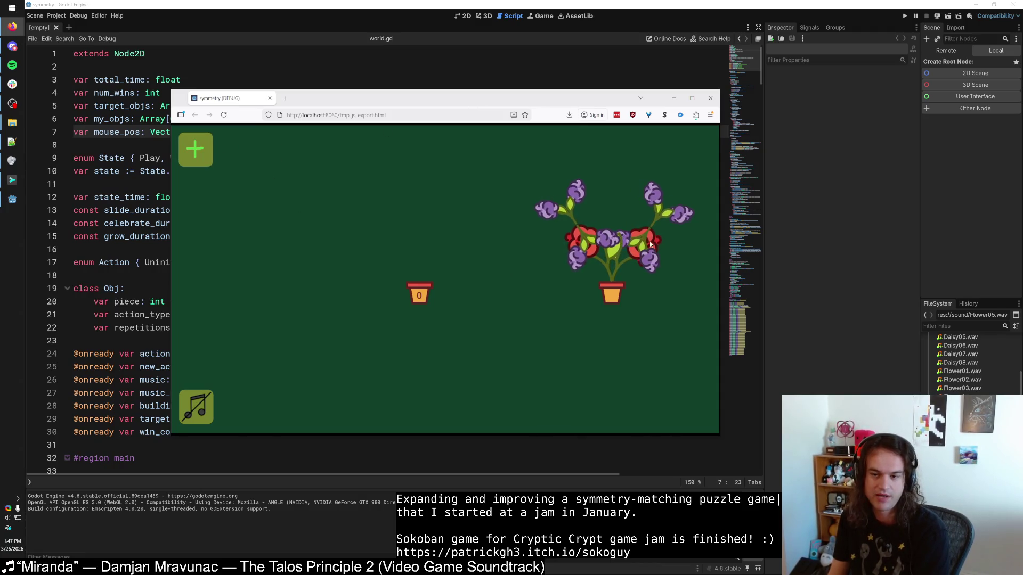
Step: Add a flower action to the left plant and lower Firefox's volume in the Volume Mixer
{"action": "left_click", "coordinate": [196, 150]}
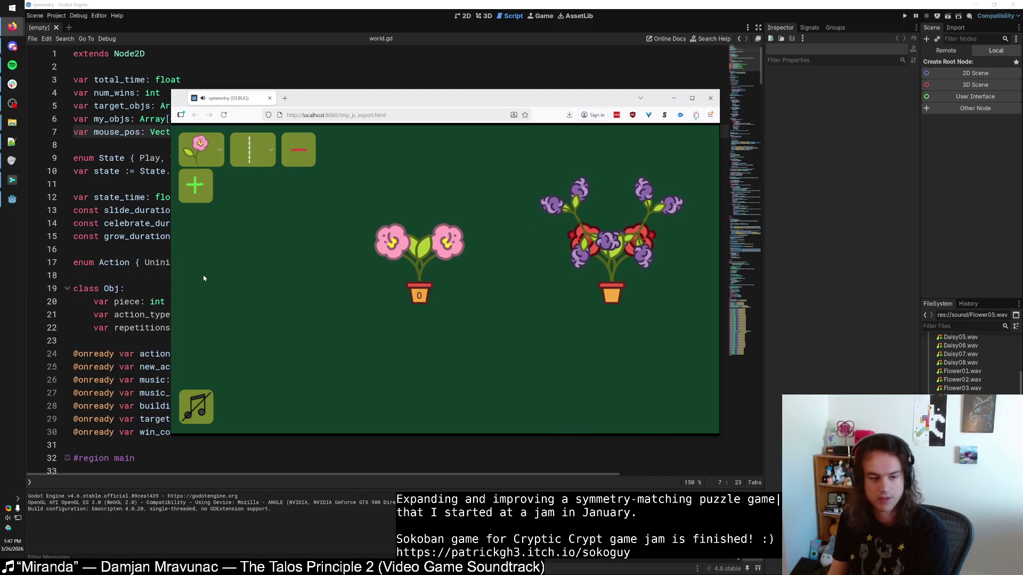
{"action": "right_click", "coordinate": [9, 524]}
{"action": "left_click", "coordinate": [53, 471]}
{"action": "left_click_drag", "start_coordinate": [399, 435], "coordinate": [429, 386]}
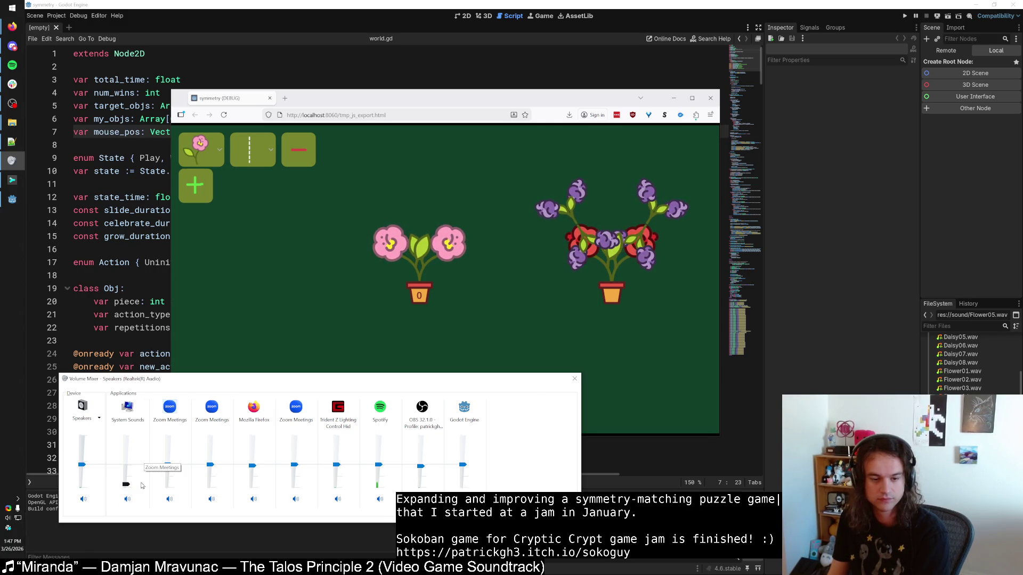
{"action": "left_click_drag", "start_coordinate": [254, 475], "coordinate": [255, 486]}
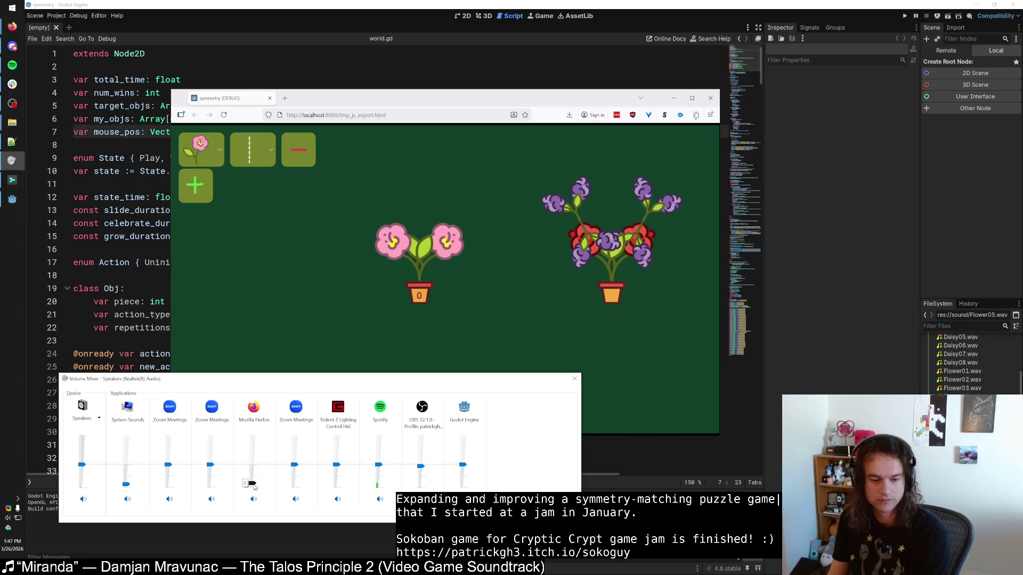
{"action": "left_click", "coordinate": [367, 351]}
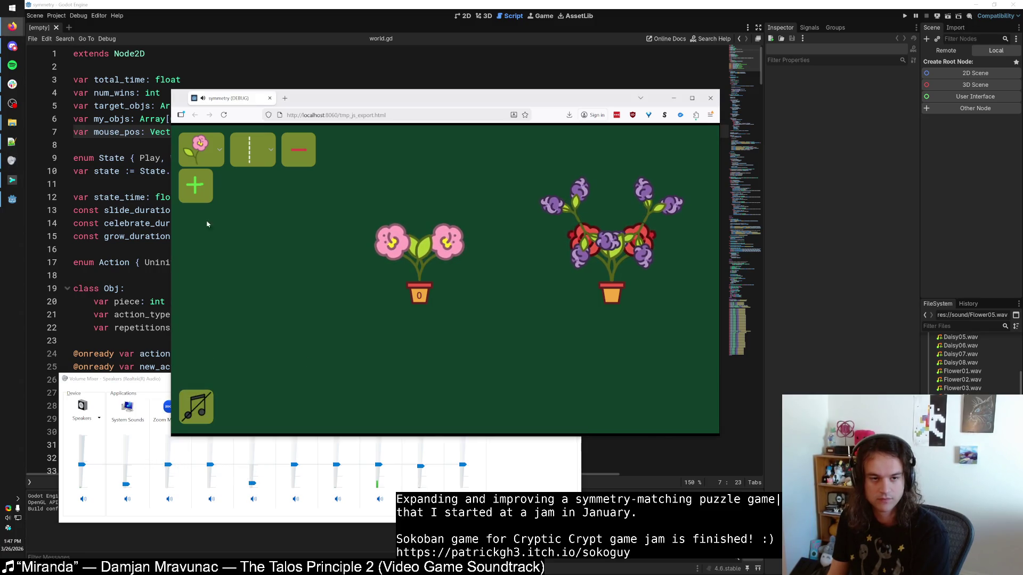
Step: Add two extra action rows, set Firefox's volume to 12, then remove both rows
{"action": "left_click", "coordinate": [201, 194]}
{"action": "left_click", "coordinate": [204, 217]}
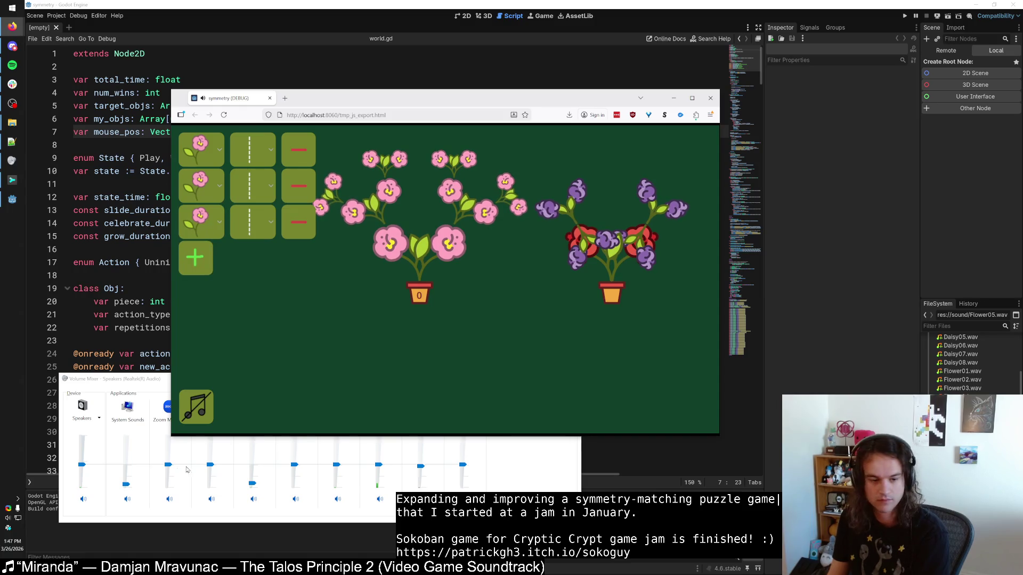
{"action": "left_click", "coordinate": [253, 483]}
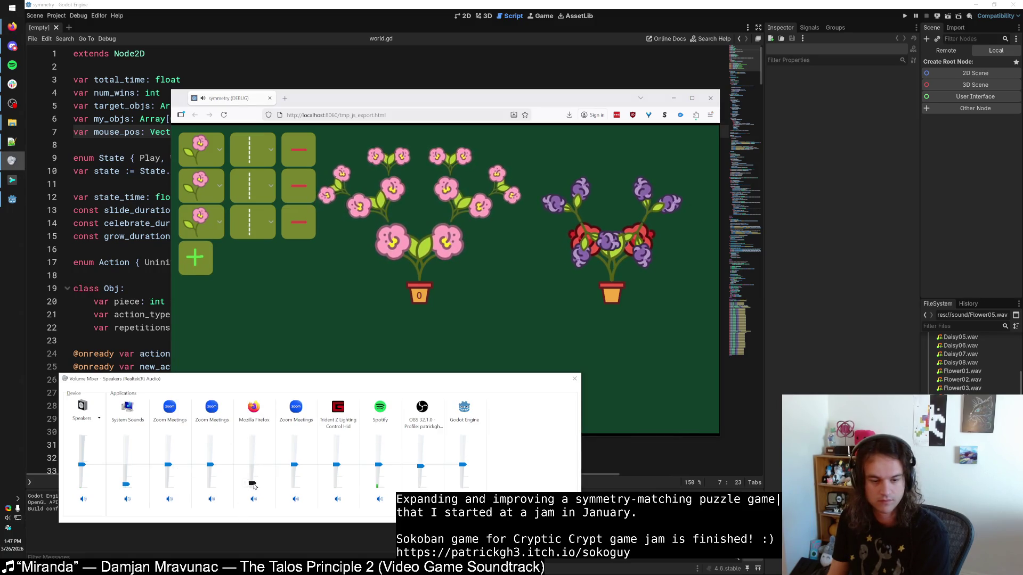
{"action": "left_click", "coordinate": [277, 373]}
{"action": "left_click", "coordinate": [298, 221]}
{"action": "left_click", "coordinate": [294, 186]}
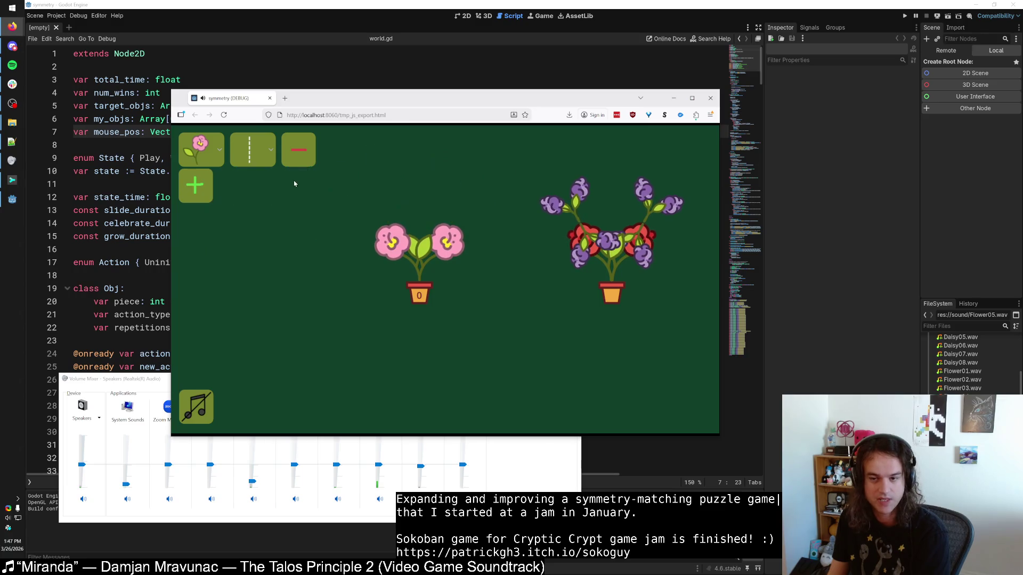
Step: Make the first step a red rose and add a purple-flower step mirrored across both axes
{"action": "left_click", "coordinate": [219, 151]}
{"action": "left_click", "coordinate": [207, 283]}
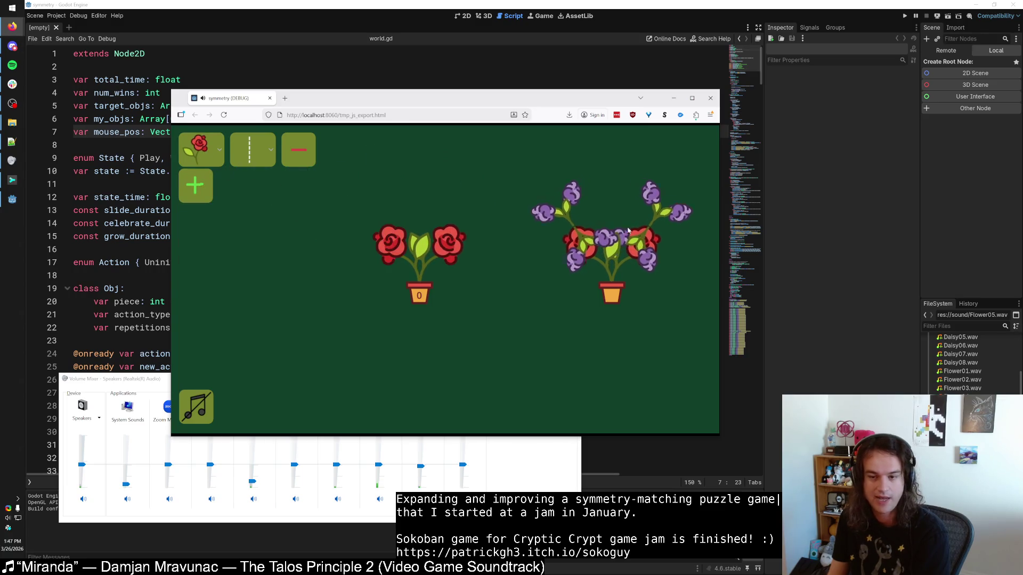
{"action": "left_click", "coordinate": [248, 497]}
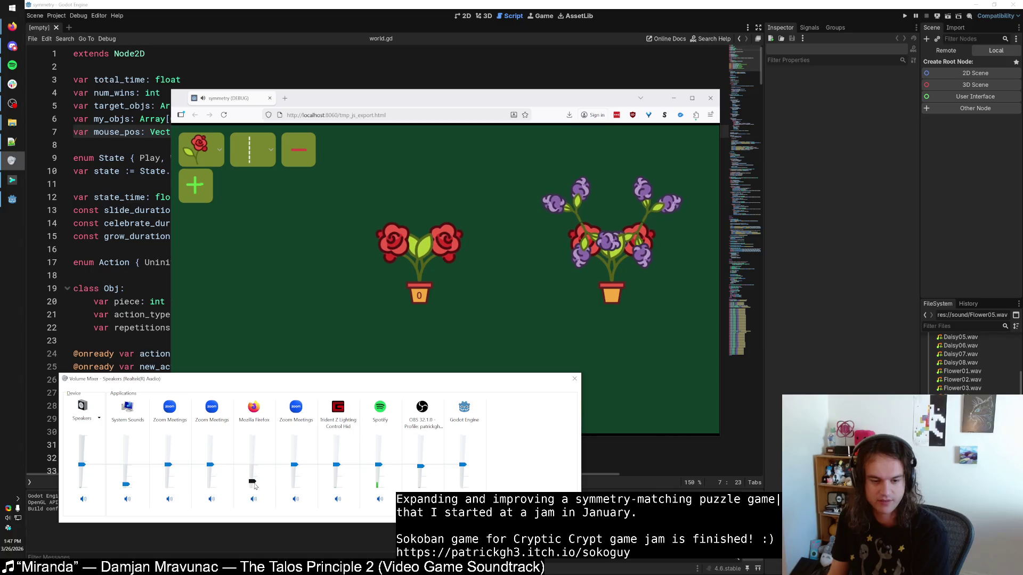
{"action": "left_click", "coordinate": [276, 299]}
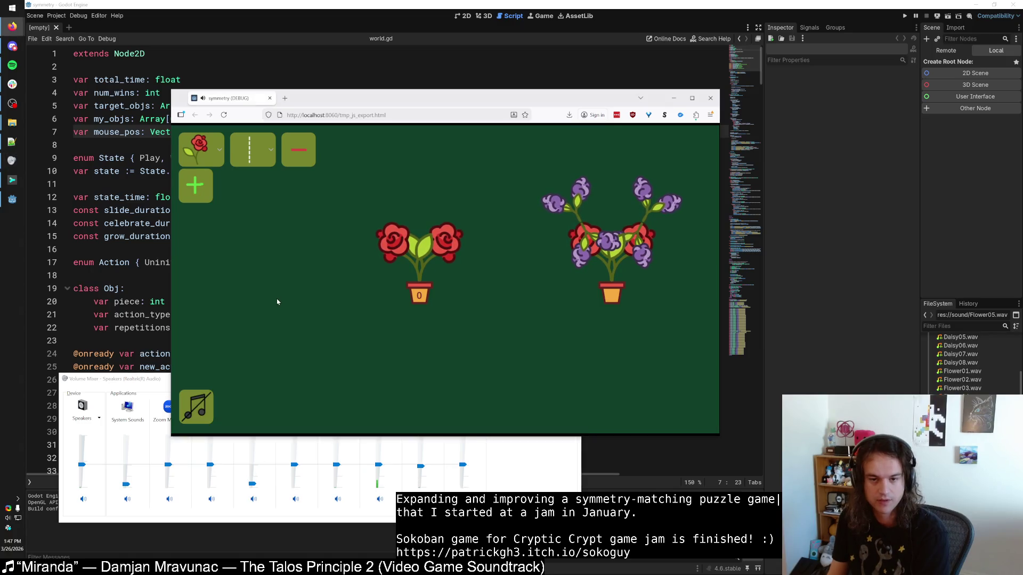
{"action": "left_click", "coordinate": [196, 186]}
{"action": "left_click", "coordinate": [219, 185]}
{"action": "left_click", "coordinate": [204, 289]}
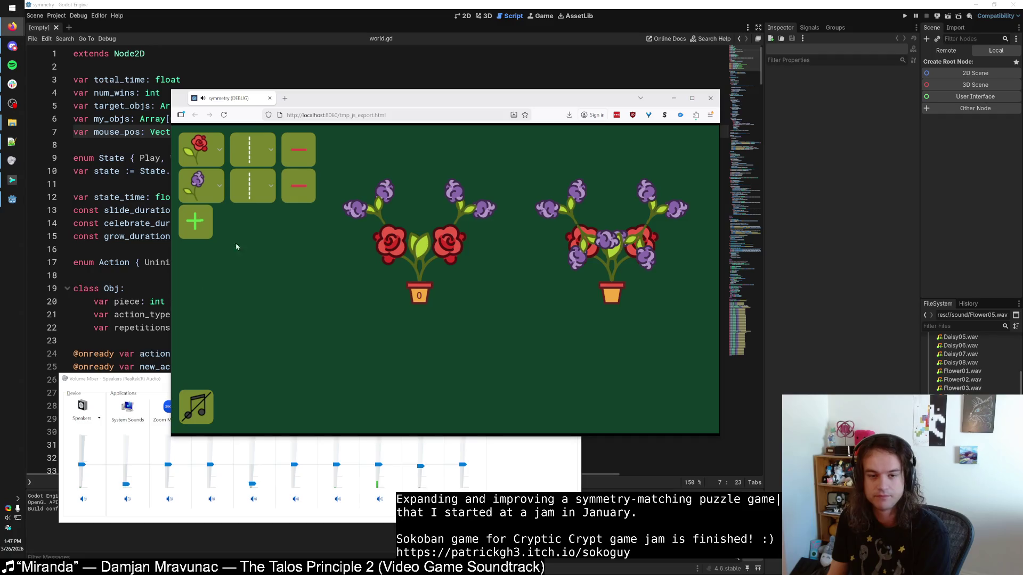
{"action": "left_click", "coordinate": [251, 186]}
{"action": "left_click", "coordinate": [273, 258]}
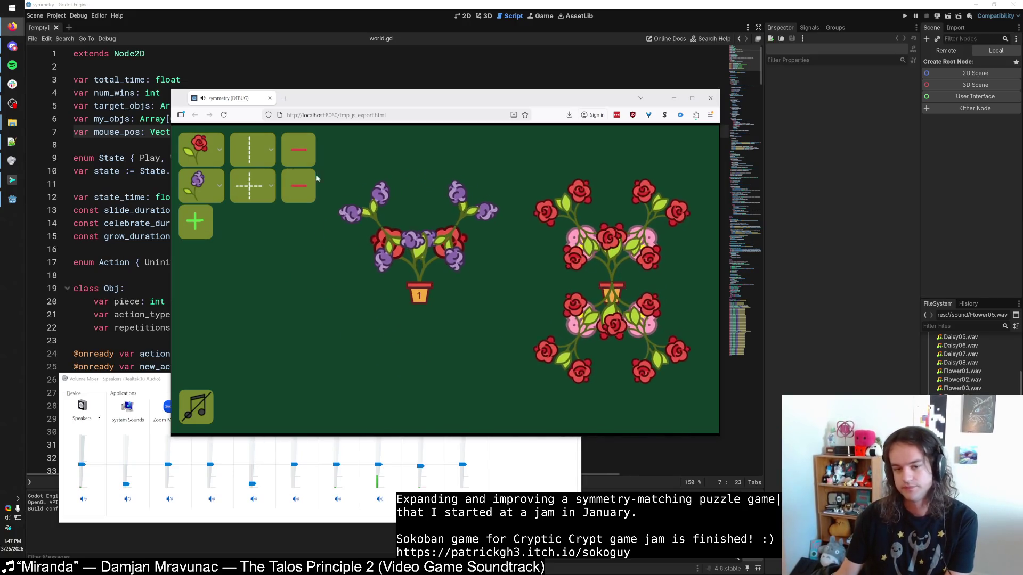
Step: On the next puzzle, mirror the first step across both axes and add a red-rose second step
{"action": "left_click", "coordinate": [298, 186]}
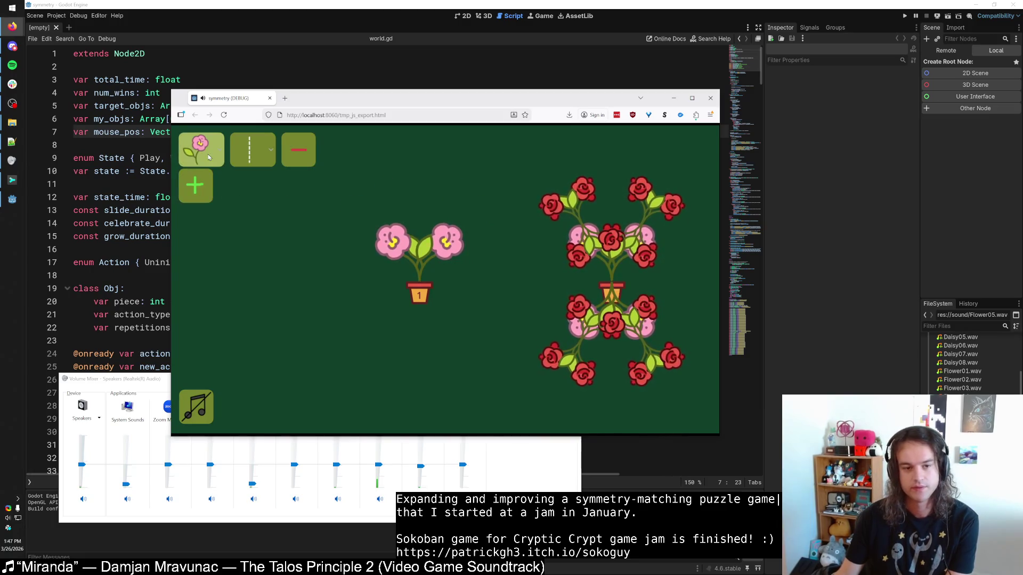
{"action": "left_click", "coordinate": [253, 152]}
{"action": "left_click", "coordinate": [256, 216]}
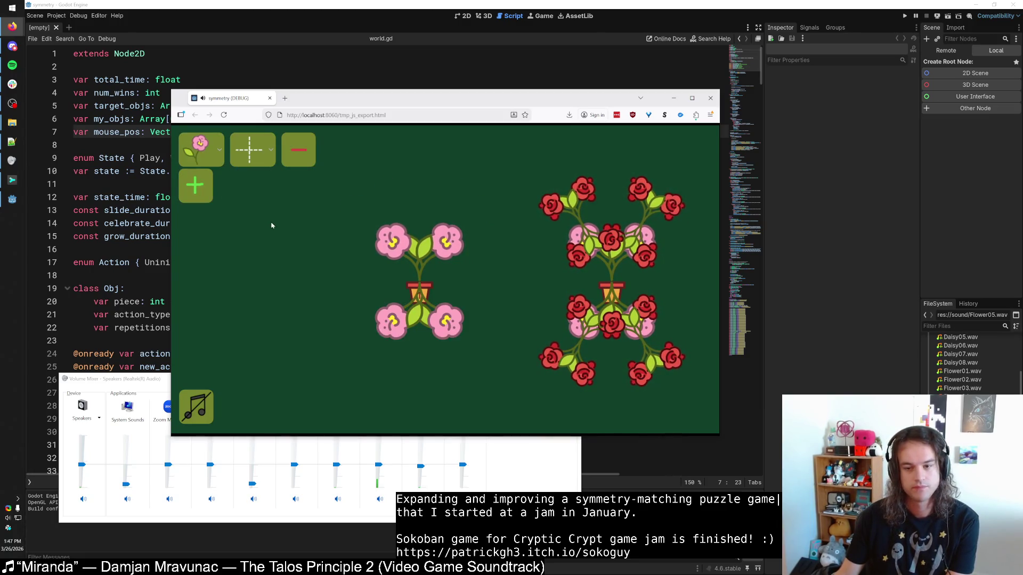
{"action": "left_click", "coordinate": [196, 185]}
{"action": "left_click", "coordinate": [201, 185]}
{"action": "left_click", "coordinate": [205, 317]}
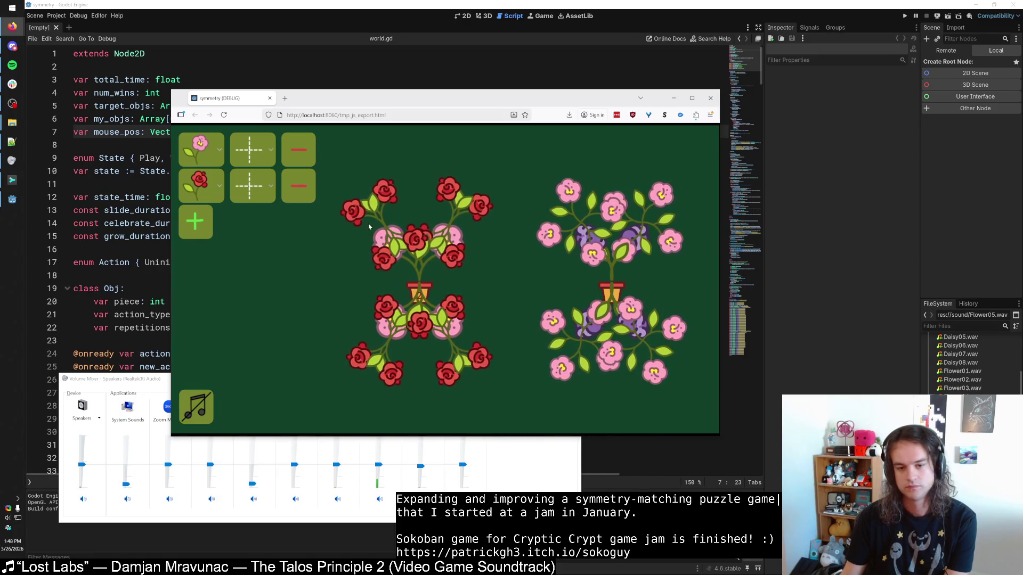
Step: Make step one purple and step two a pink flower with rotation, adjusting its slider
{"action": "left_click", "coordinate": [211, 240]}
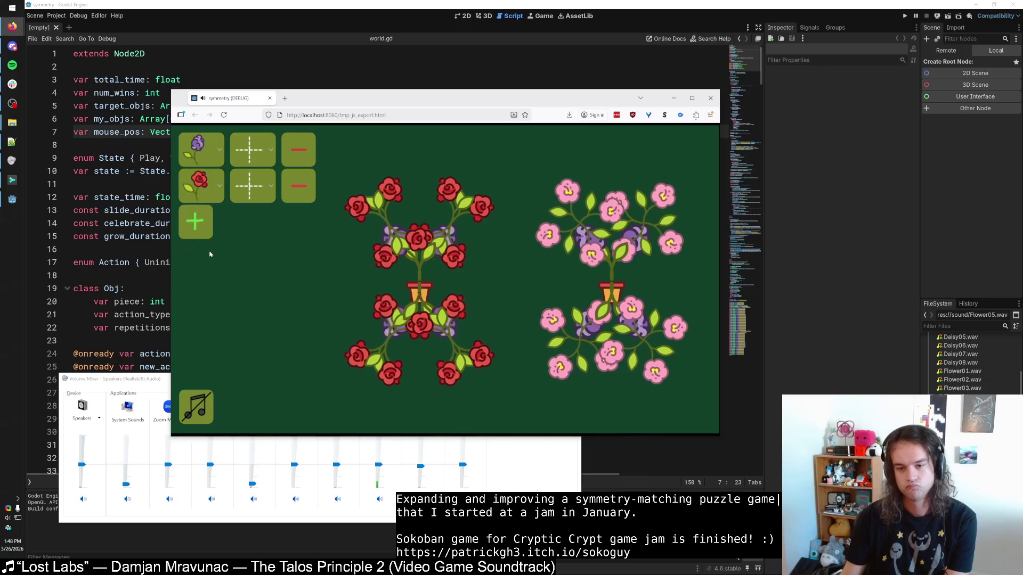
{"action": "left_click", "coordinate": [201, 185]}
{"action": "left_click", "coordinate": [208, 215]}
{"action": "left_click", "coordinate": [253, 185]}
{"action": "left_click", "coordinate": [257, 284]}
{"action": "left_click", "coordinate": [254, 212]}
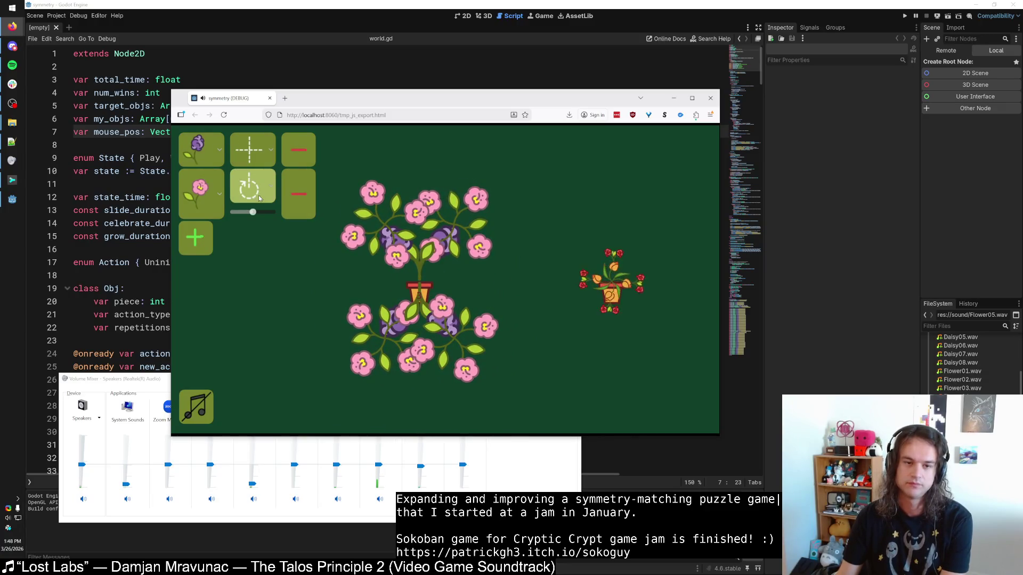
Step: On the tulip puzzle, make the first step an orange tulip and keep rotation for step two
{"action": "left_click", "coordinate": [261, 150]}
{"action": "left_click", "coordinate": [263, 148]}
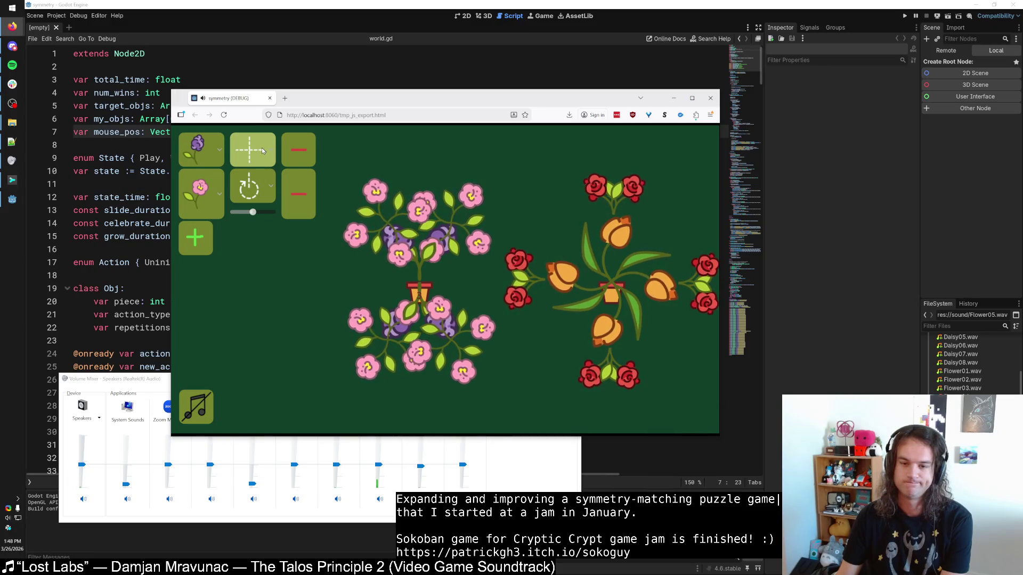
{"action": "left_click", "coordinate": [201, 150]}
{"action": "left_click", "coordinate": [212, 212]}
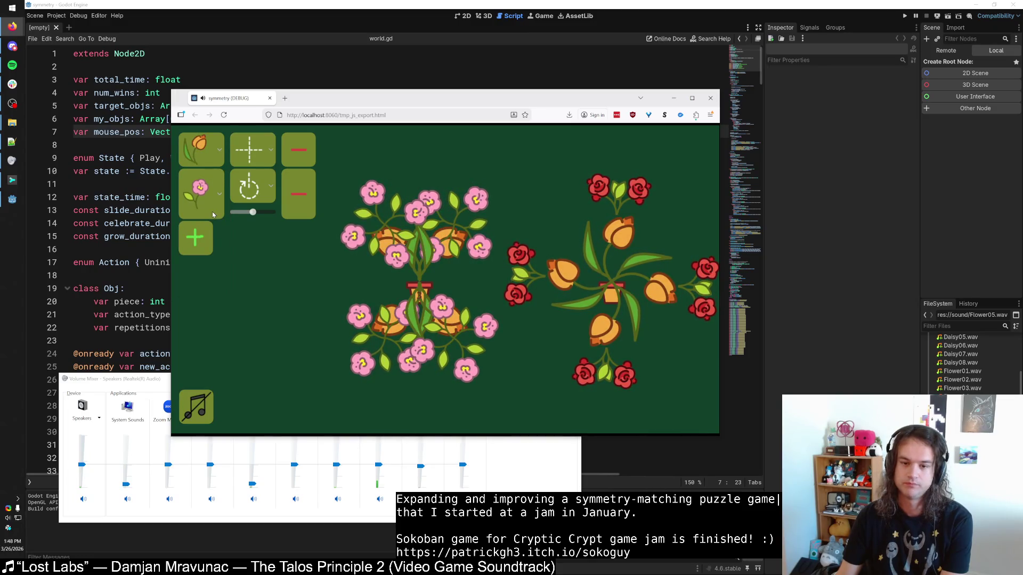
{"action": "left_click", "coordinate": [258, 181]}
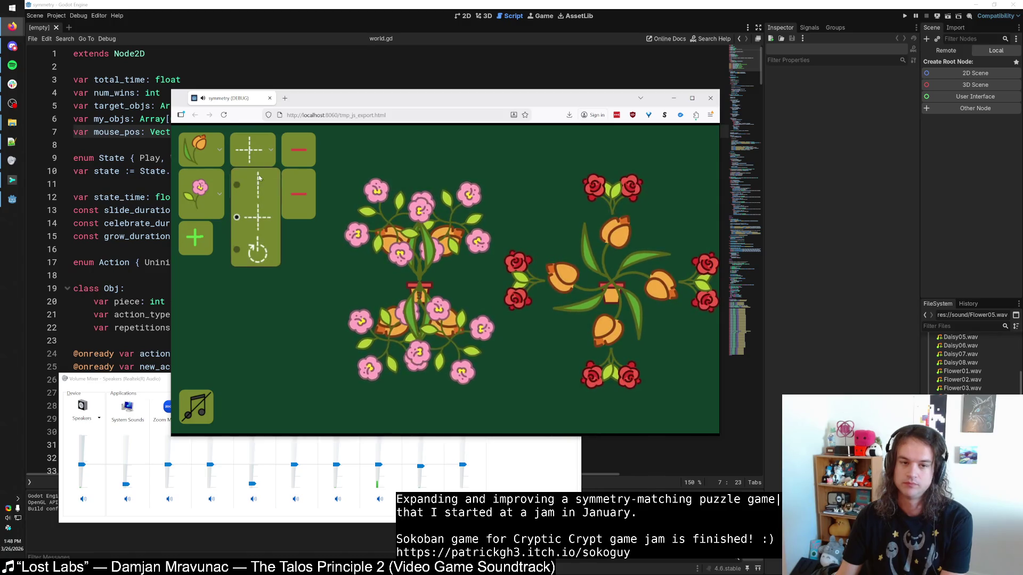
{"action": "left_click", "coordinate": [258, 251]}
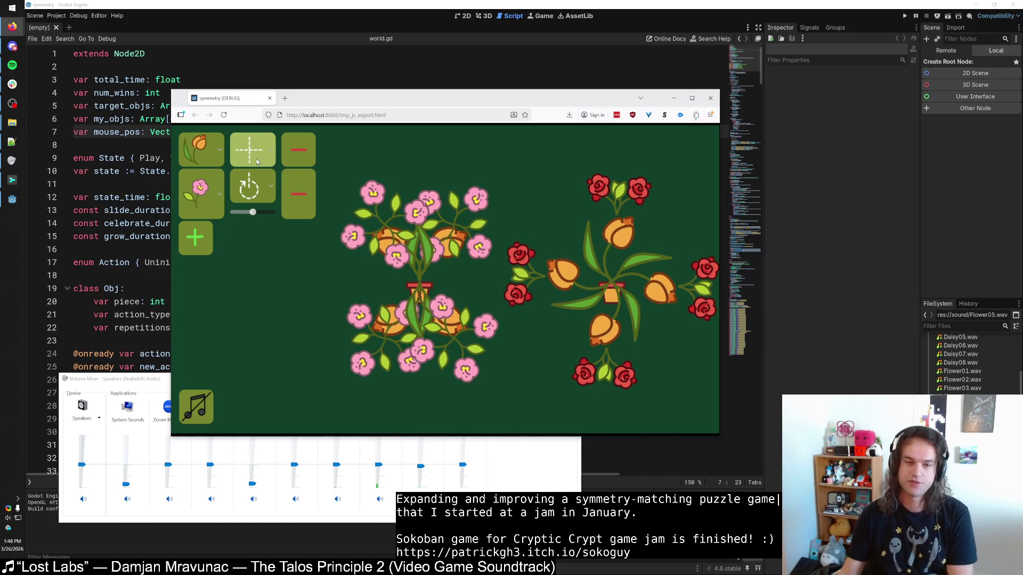
Step: Set the second step to rotation and drag its slider right for more pink copies
{"action": "left_click", "coordinate": [256, 186]}
{"action": "left_click", "coordinate": [257, 251]}
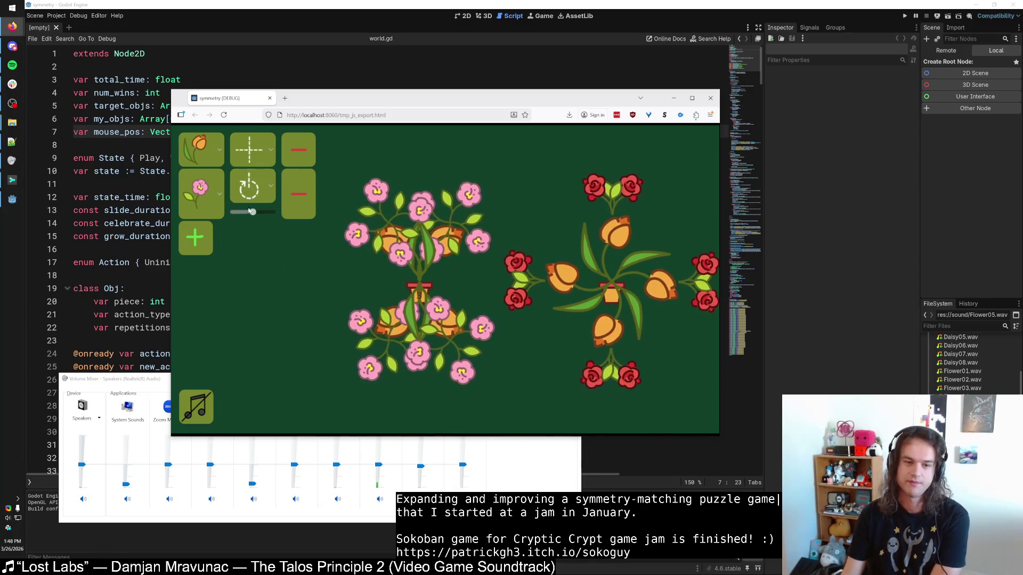
{"action": "mouse_move", "coordinate": [267, 212]}
{"action": "left_mouse_down"}
{"action": "mouse_move", "coordinate": [228, 212]}
{"action": "mouse_move", "coordinate": [284, 213]}
{"action": "left_mouse_up"}
{"action": "left_click", "coordinate": [255, 151]}
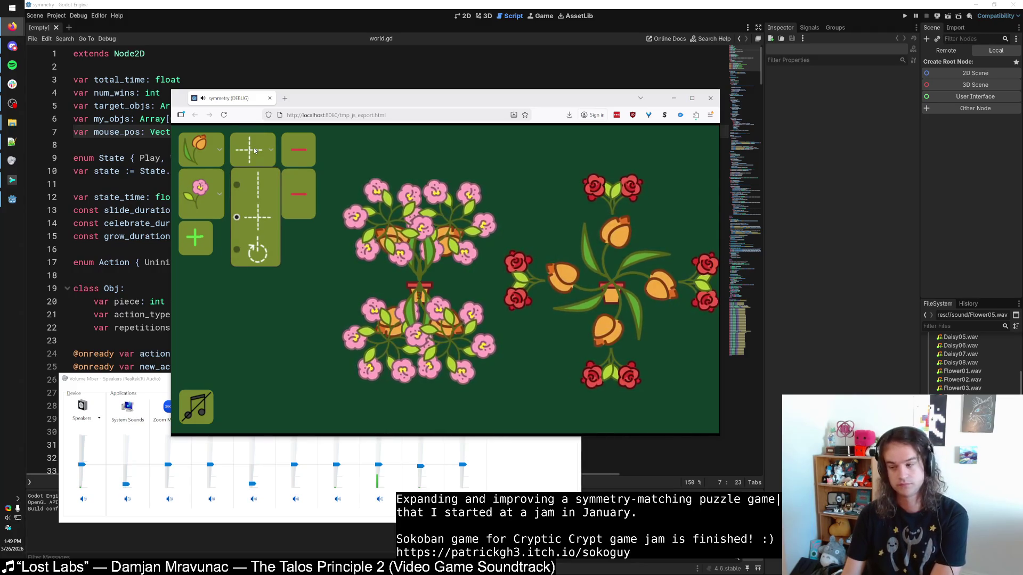
{"action": "left_click", "coordinate": [257, 151]}
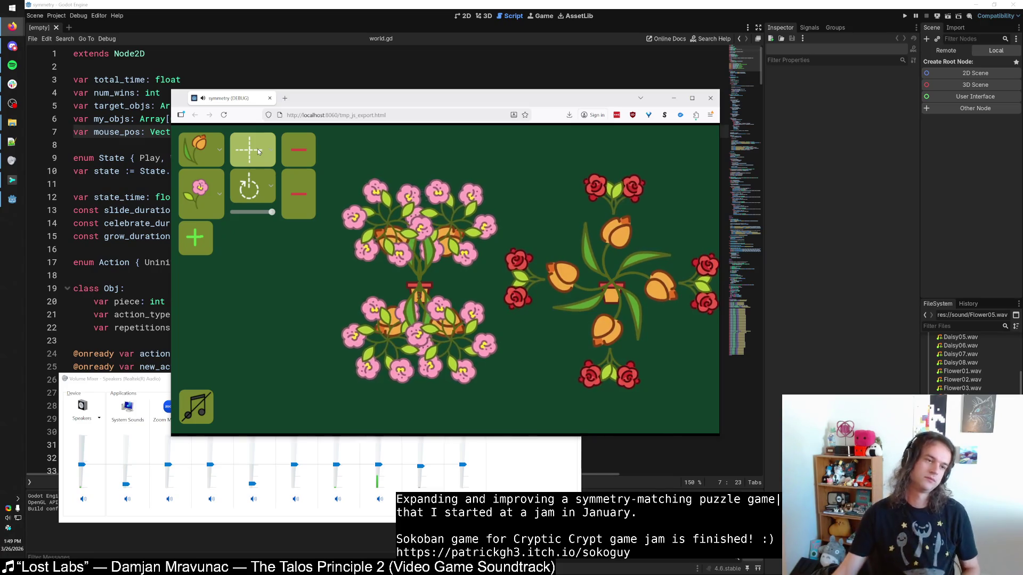
{"action": "left_click", "coordinate": [259, 149]}
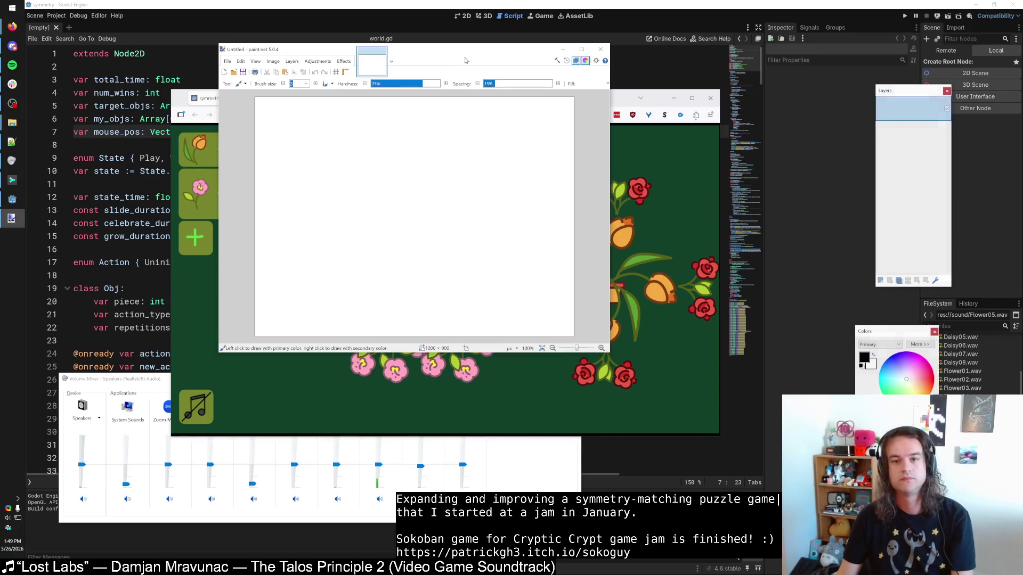
Step: Create a new 128×128 image in paint.net
{"action": "mouse_move", "coordinate": [446, 56]}
{"action": "left_mouse_down"}
{"action": "mouse_move", "coordinate": [503, 79]}
{"action": "mouse_move", "coordinate": [532, 77]}
{"action": "mouse_move", "coordinate": [556, 96]}
{"action": "left_mouse_up"}
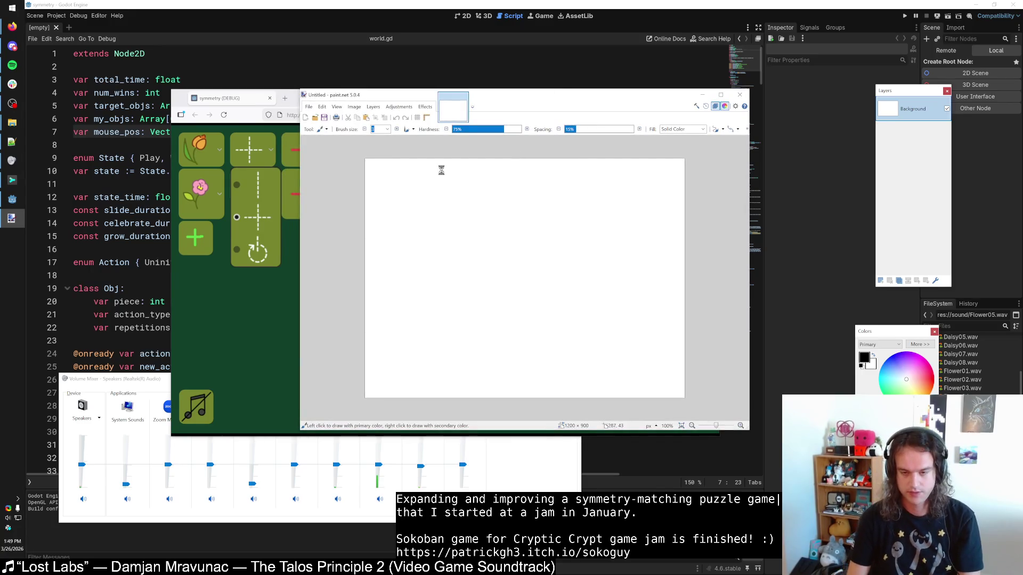
{"action": "key", "text": "ctrl+n"}
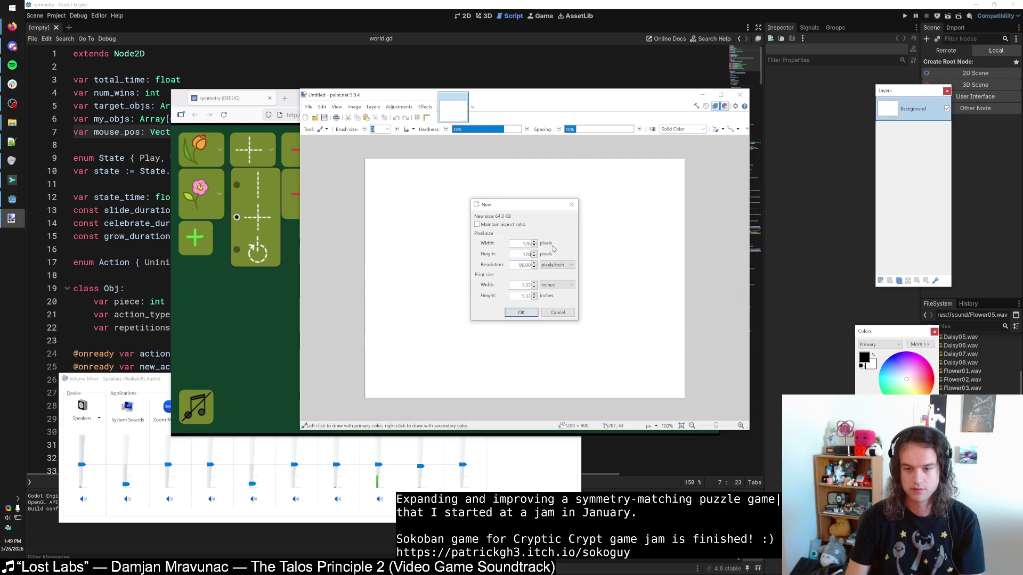
{"action": "key", "text": "Return"}
Step: Open actions/horiz_reflect.png from the project folder in paint.net
{"action": "key", "text": "super+Tab"}
{"action": "left_click", "coordinate": [483, 317]}
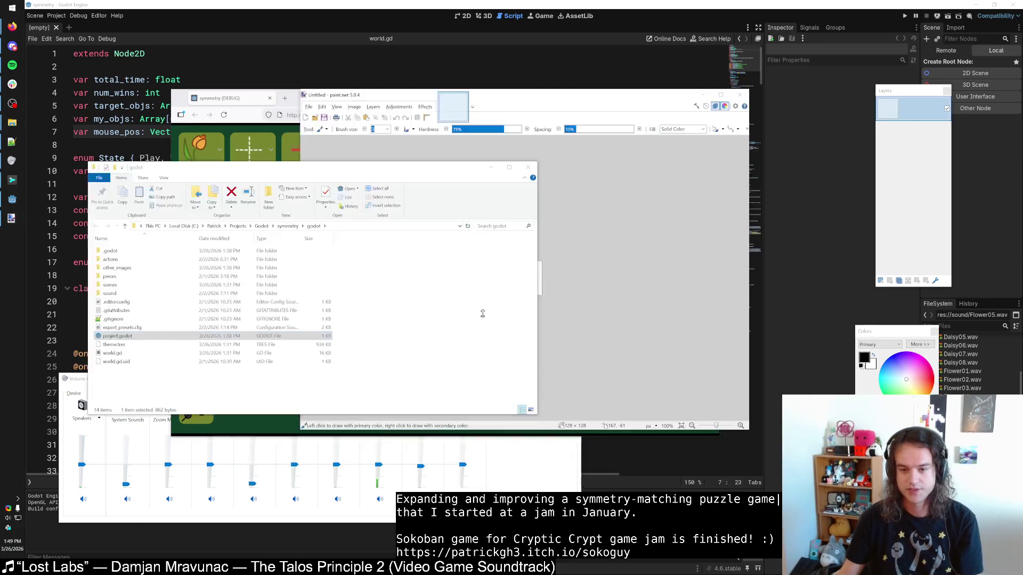
{"action": "double_click", "coordinate": [156, 268]}
{"action": "key", "text": "alt+Left"}
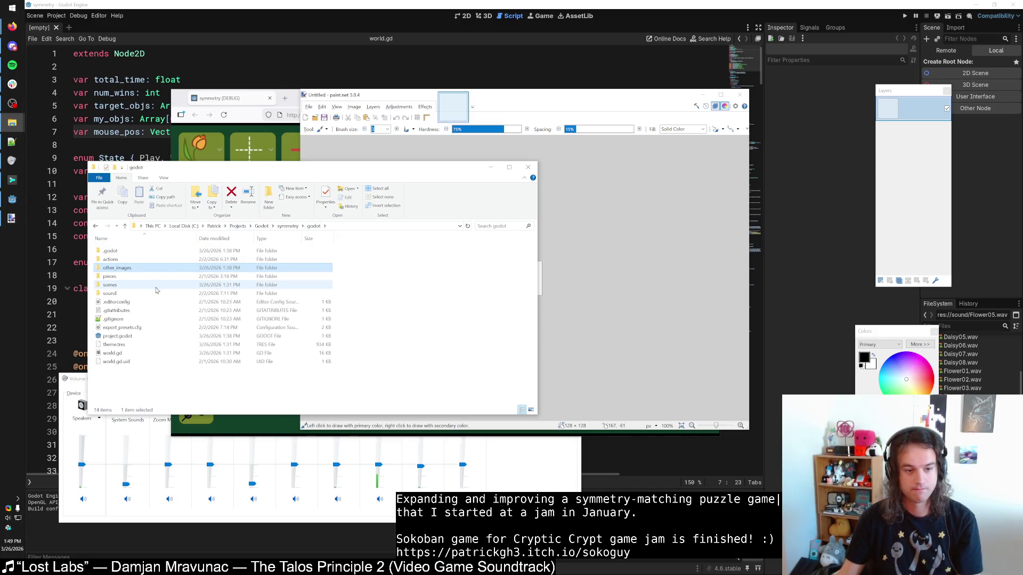
{"action": "double_click", "coordinate": [152, 259]}
{"action": "double_click", "coordinate": [151, 252]}
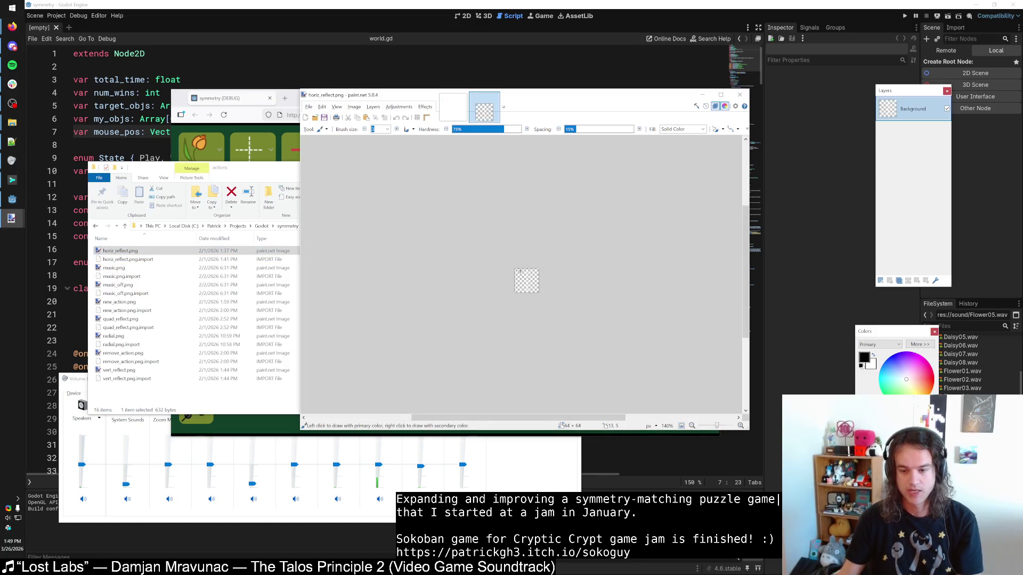
{"action": "scroll", "coordinate": [519, 272], "scroll_direction": "up", "scroll_amount": 3}
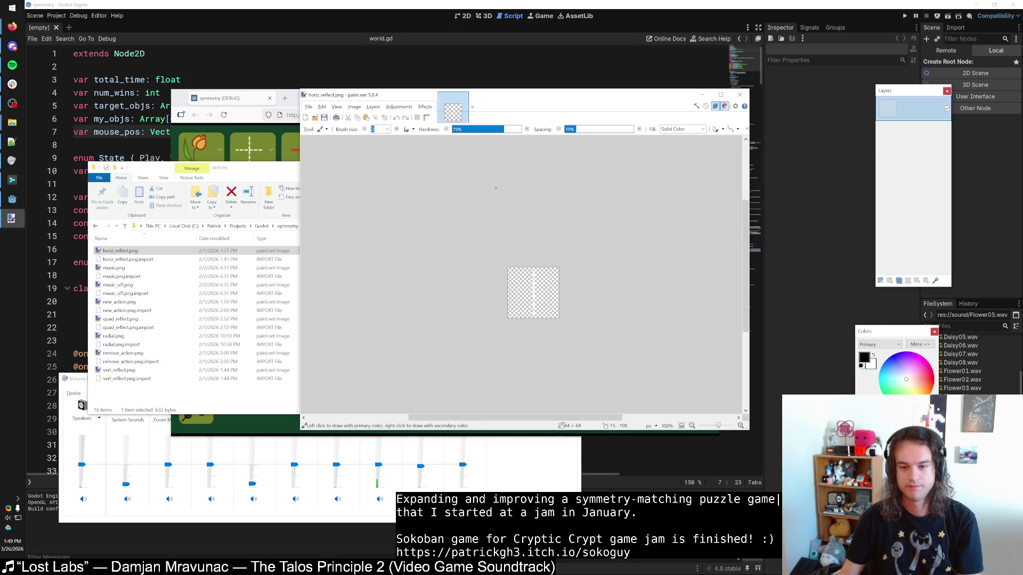
Step: Resize the canvas to 128×128 and delete all contents to leave it fully transparent
{"action": "key", "text": "ctrl+shift+r"}
{"action": "type", "text": "128"}
{"action": "key", "text": "Tab"}
{"action": "key", "text": "Return"}
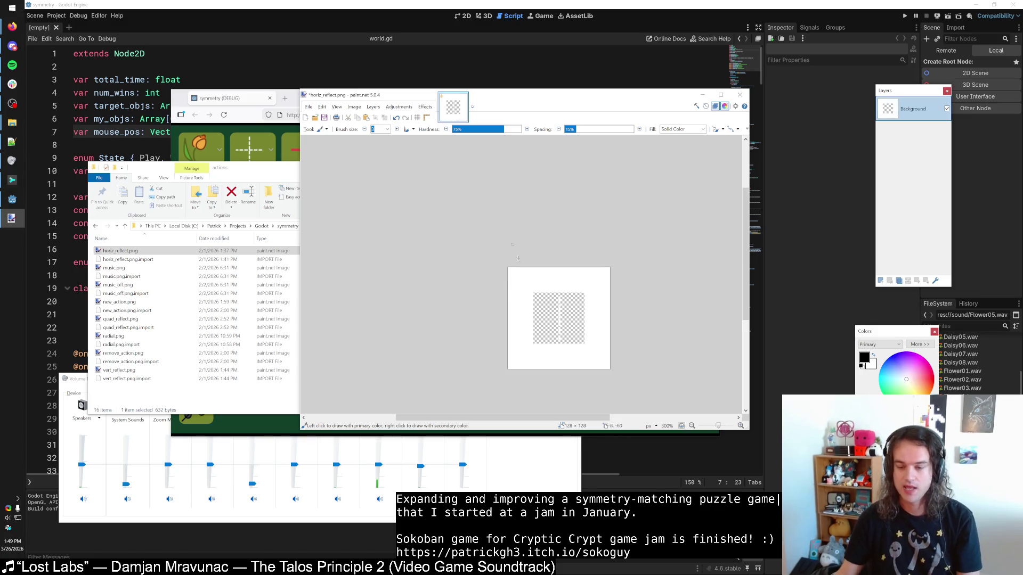
{"action": "scroll", "coordinate": [425, 308], "scroll_direction": "up", "scroll_amount": 3}
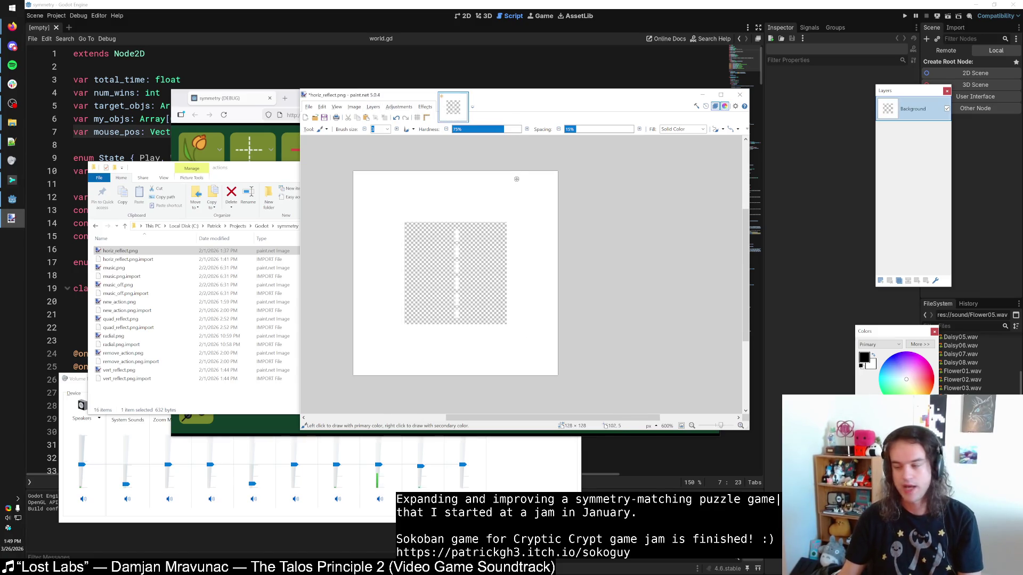
{"action": "key", "text": "ctrl+a"}
{"action": "key", "text": "Delete"}
{"action": "mouse_move", "coordinate": [505, 106]}
{"action": "left_mouse_down"}
{"action": "mouse_move", "coordinate": [541, 106]}
{"action": "mouse_move", "coordinate": [527, 102]}
{"action": "left_mouse_up"}
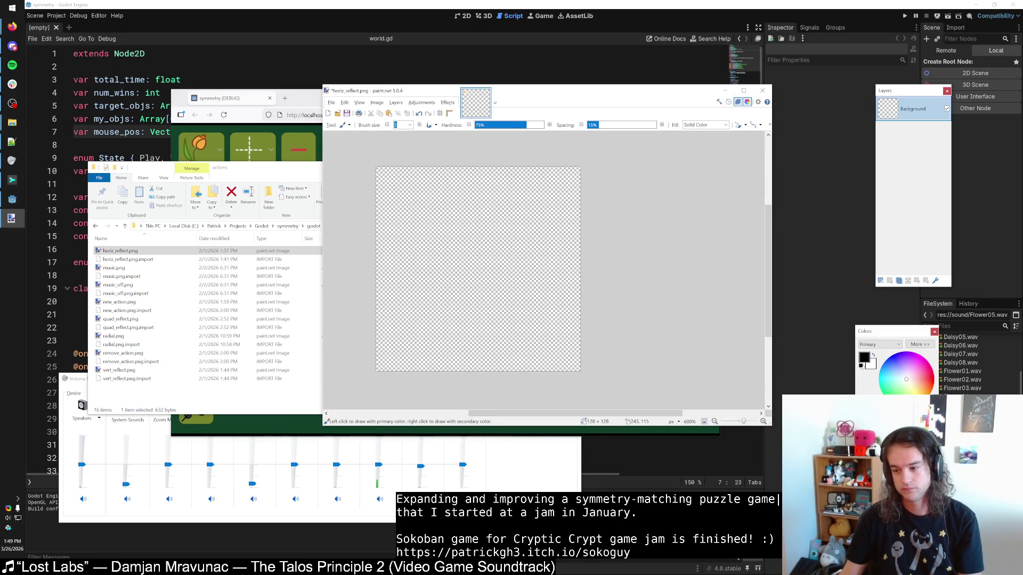
Step: Fill the canvas with olive green 647C26 and add a new layer above it
{"action": "key", "text": "f"}
{"action": "left_click", "coordinate": [510, 277]}
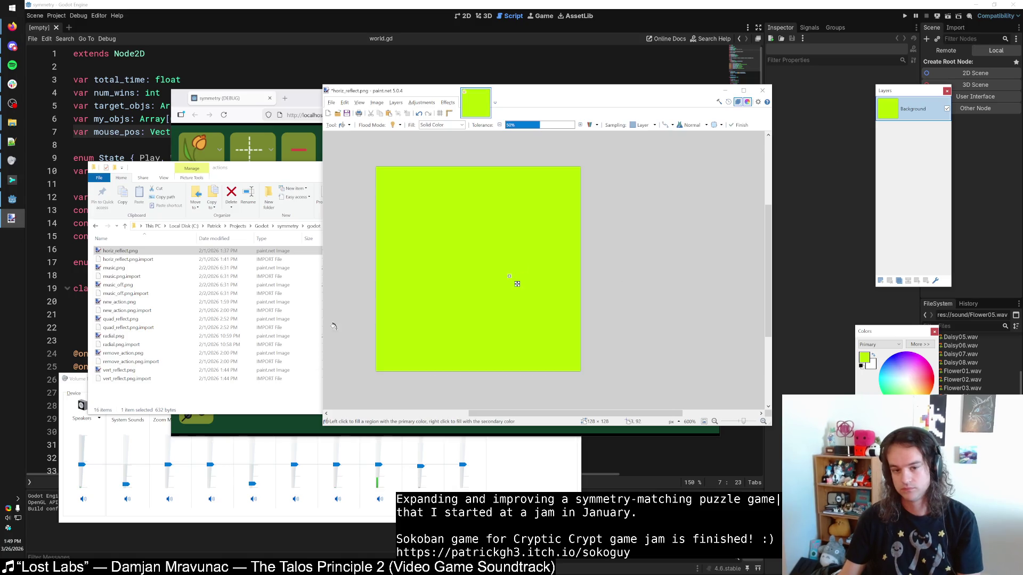
{"action": "left_click", "coordinate": [919, 344]}
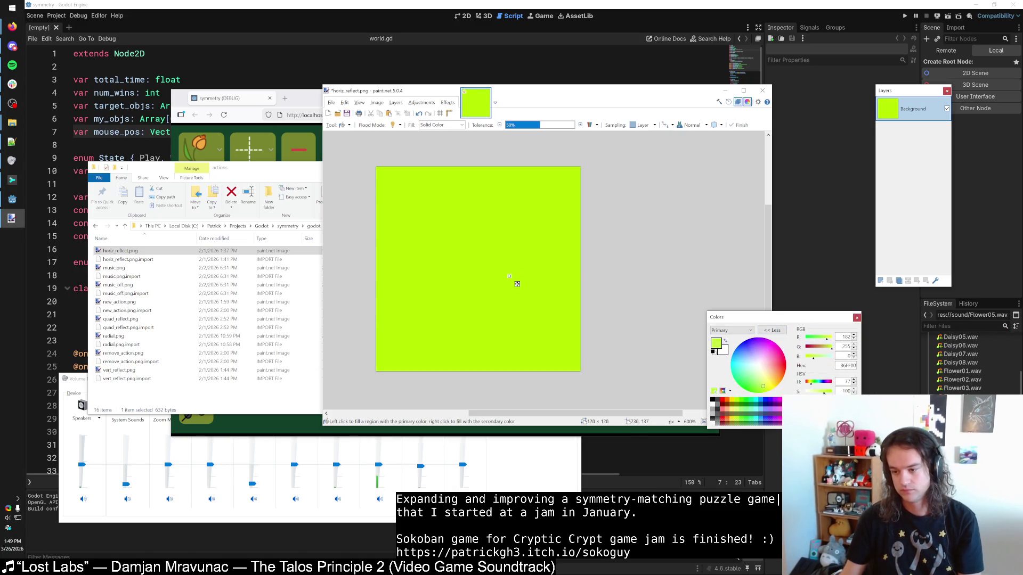
{"action": "type", "text": "647C26s"}
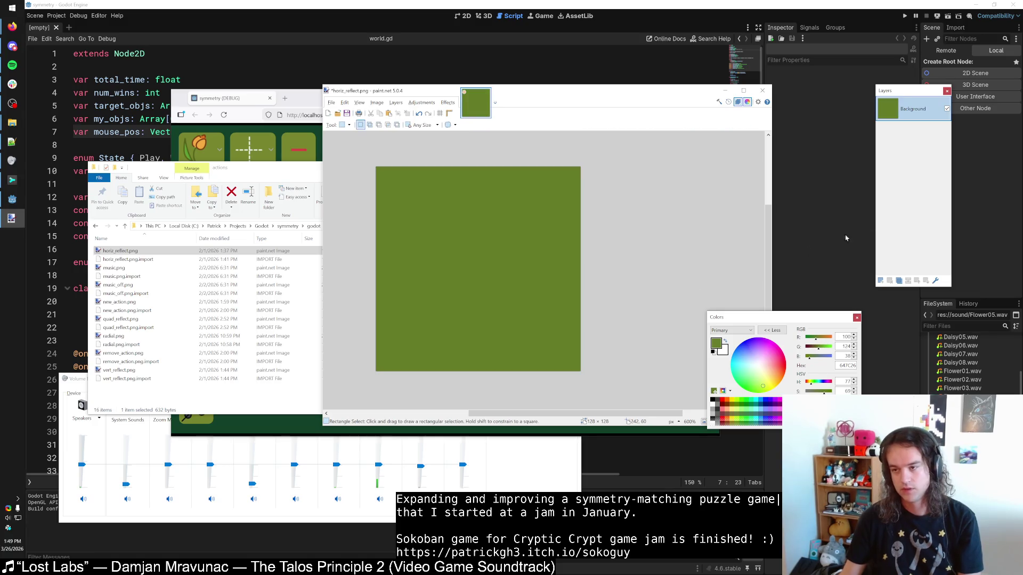
{"action": "left_click", "coordinate": [879, 280]}
Step: Choose the white paintbrush and set its width to 10, undoing a test stroke
{"action": "key", "text": "b"}
{"action": "left_click", "coordinate": [713, 399]}
{"action": "mouse_move", "coordinate": [484, 228]}
{"action": "left_mouse_down"}
{"action": "mouse_move", "coordinate": [480, 269]}
{"action": "mouse_move", "coordinate": [415, 266]}
{"action": "mouse_move", "coordinate": [421, 277]}
{"action": "left_mouse_up"}
{"action": "key", "text": "ctrl+z"}
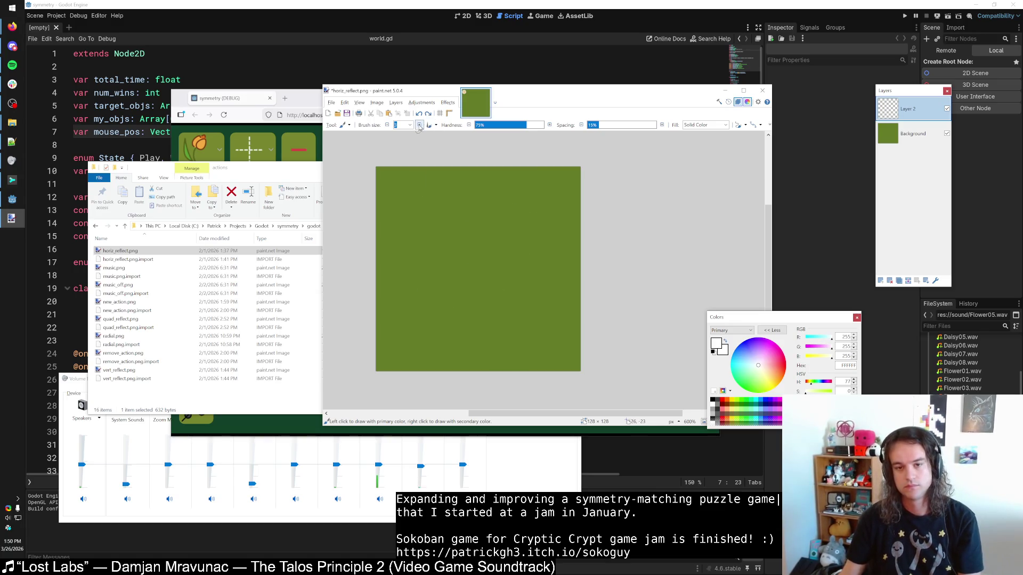
{"action": "left_click", "coordinate": [411, 125]}
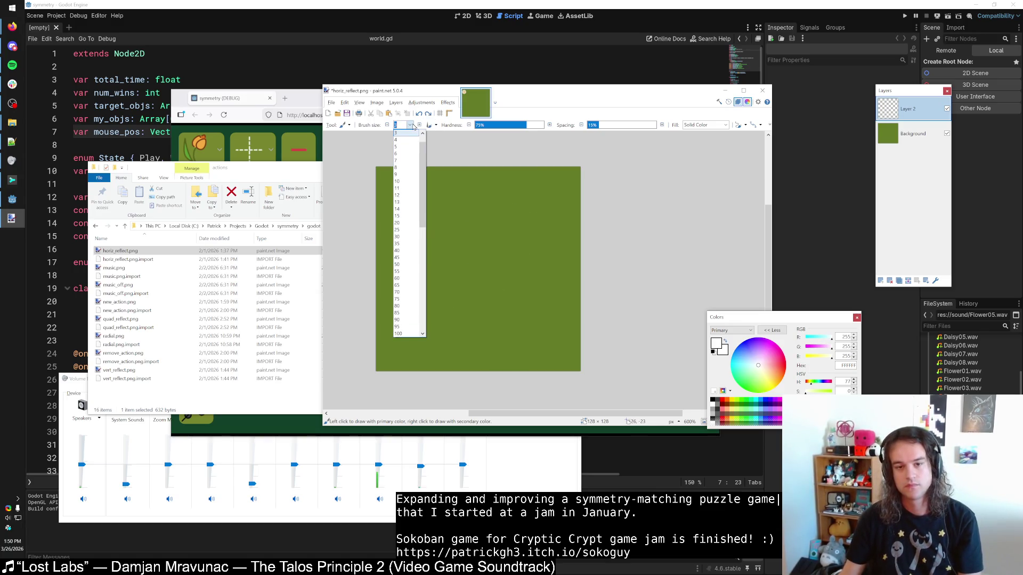
{"action": "left_click", "coordinate": [406, 181]}
Step: Maximize, restore and widen the paint.net window, undoing trial strokes
{"action": "mouse_move", "coordinate": [493, 202]}
{"action": "left_mouse_down"}
{"action": "mouse_move", "coordinate": [469, 238]}
{"action": "mouse_move", "coordinate": [527, 299]}
{"action": "left_mouse_up"}
{"action": "key", "text": "ctrl+z"}
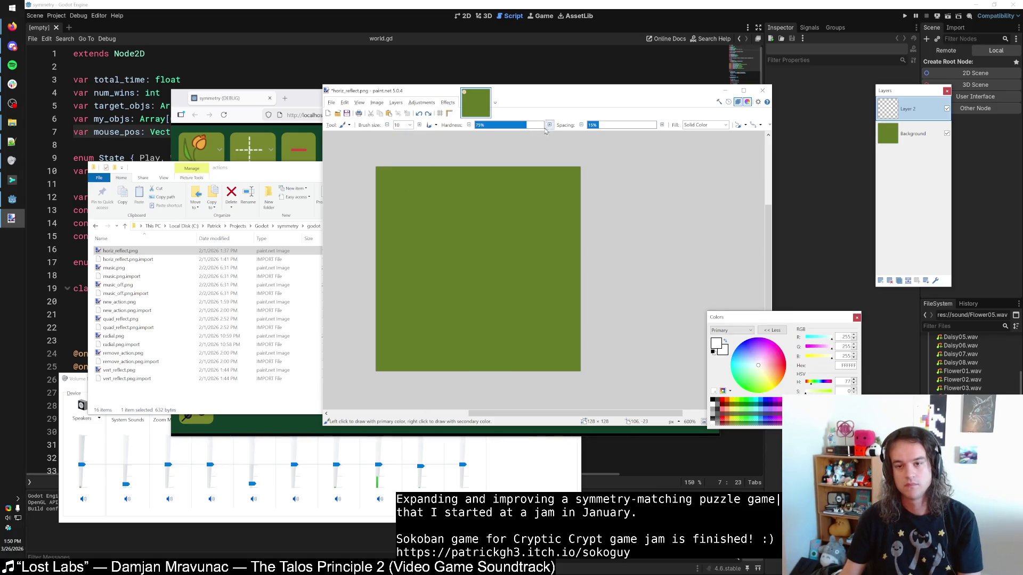
{"action": "double_click", "coordinate": [570, 98]}
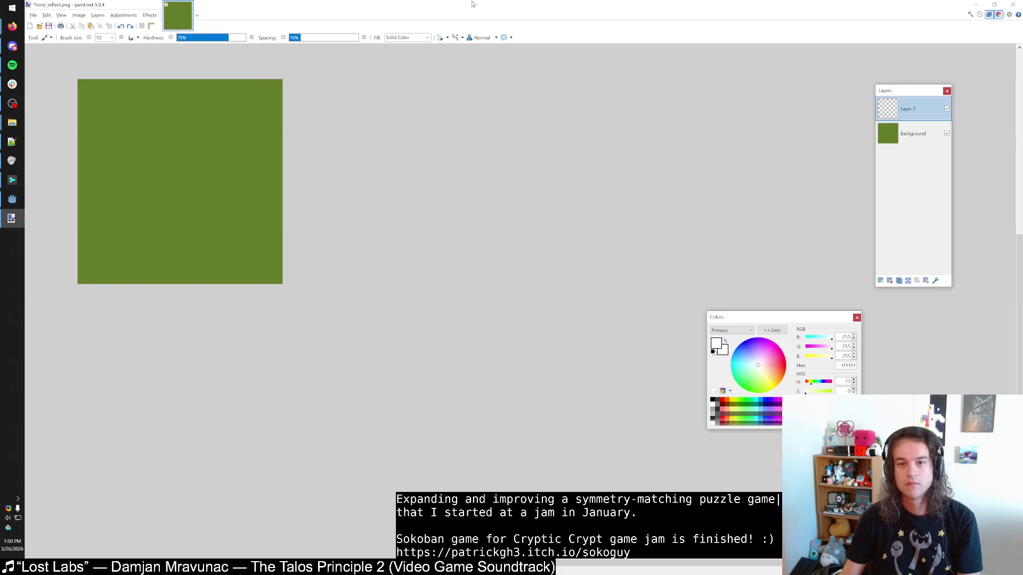
{"action": "left_click_drag", "start_coordinate": [474, 4], "coordinate": [539, 74]}
{"action": "mouse_move", "coordinate": [497, 210]}
{"action": "left_mouse_down"}
{"action": "mouse_move", "coordinate": [508, 277]}
{"action": "mouse_move", "coordinate": [466, 295]}
{"action": "left_mouse_up"}
{"action": "left_click_drag", "start_coordinate": [763, 165], "coordinate": [853, 165]}
{"action": "key", "text": "ctrl+z"}
{"action": "scroll", "coordinate": [520, 251], "scroll_direction": "down", "scroll_amount": 2}
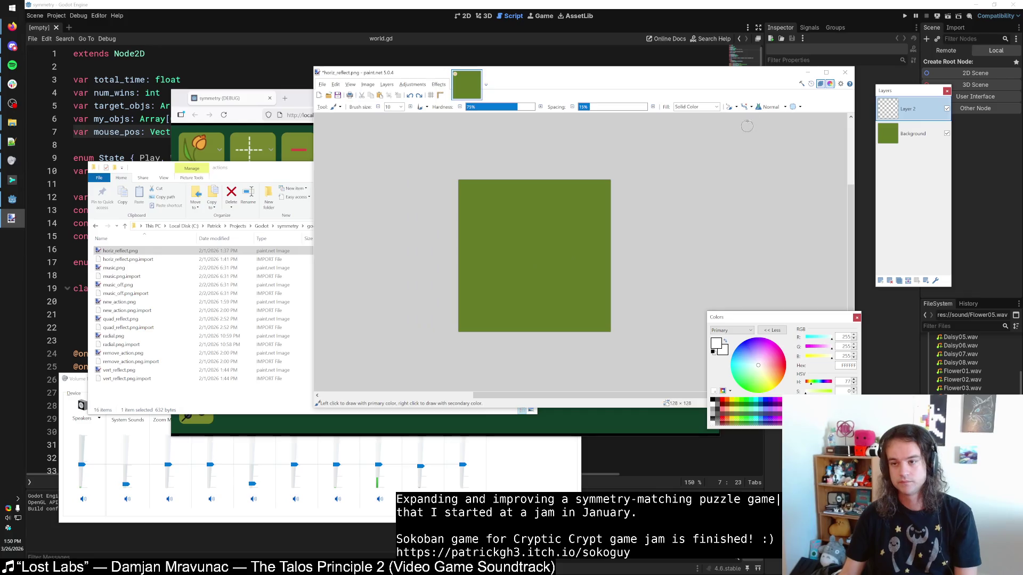
{"action": "left_click", "coordinate": [250, 103]}
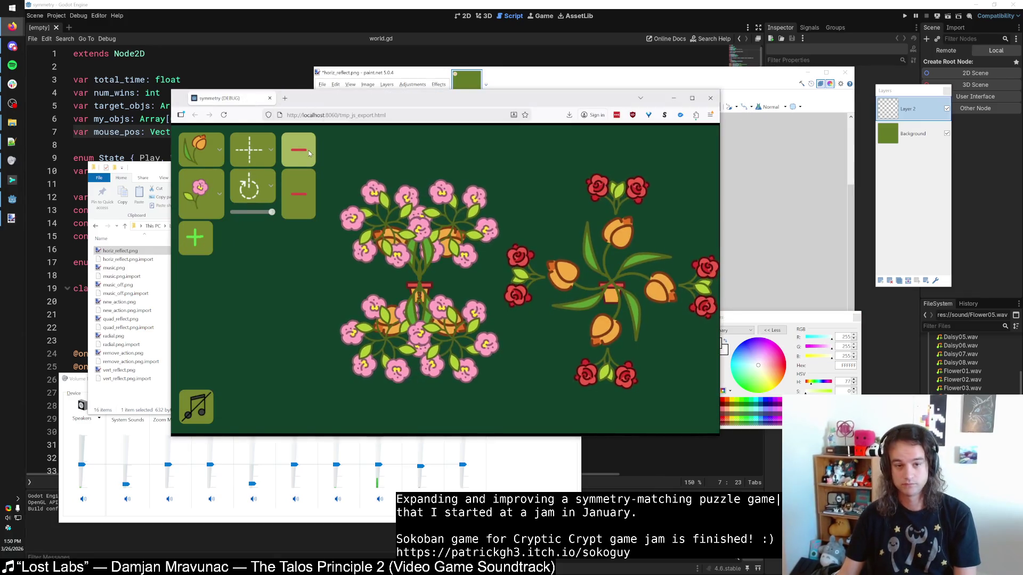
{"action": "left_click", "coordinate": [655, 89]}
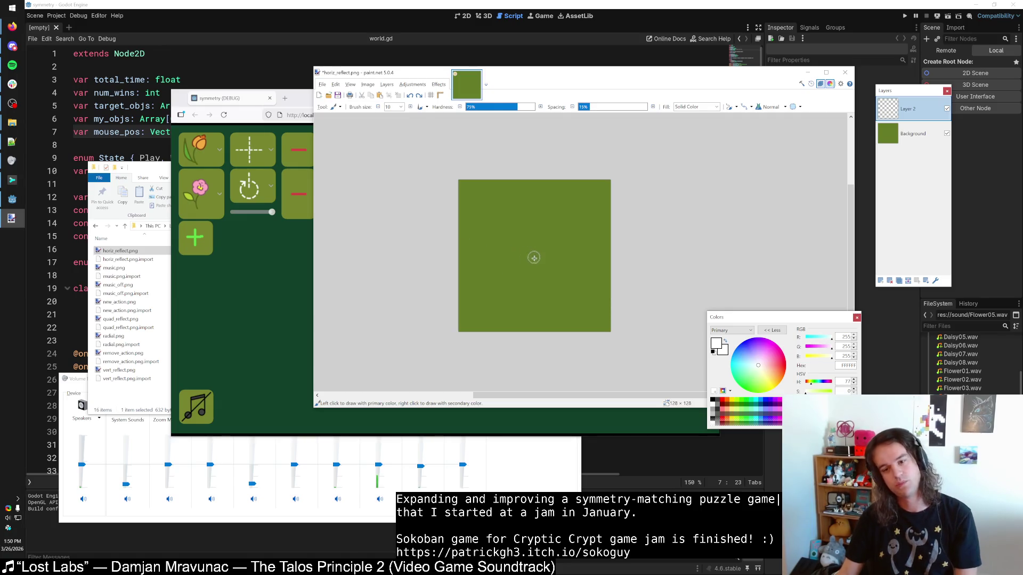
{"action": "left_click_drag", "start_coordinate": [534, 253], "coordinate": [534, 258]}
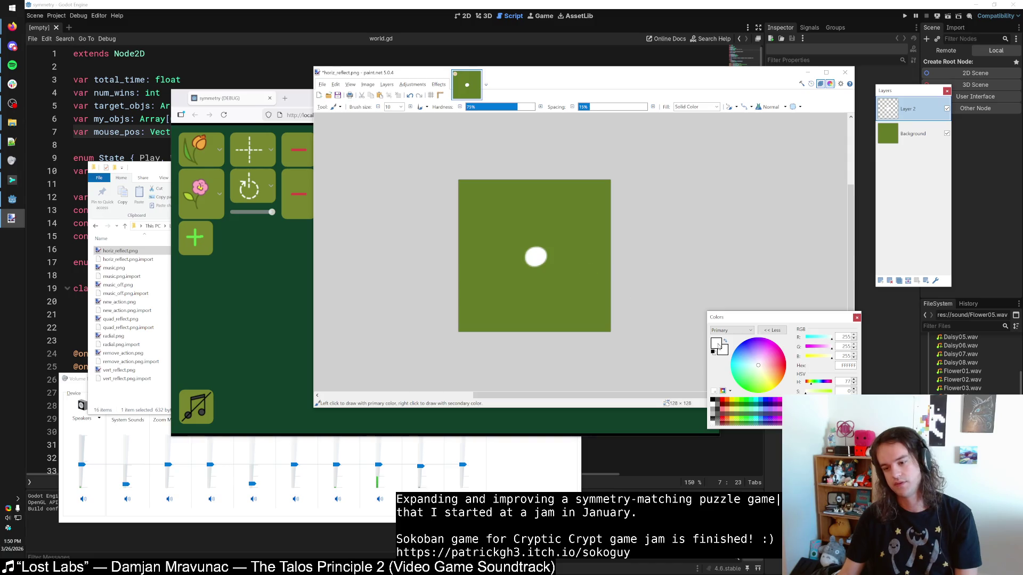
{"action": "left_click", "coordinate": [737, 406]}
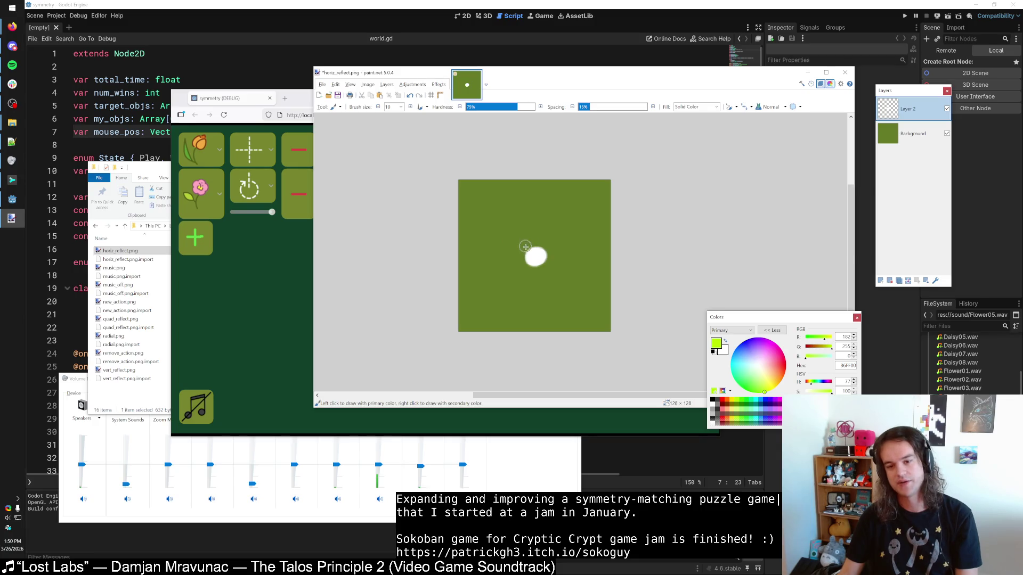
{"action": "mouse_move", "coordinate": [483, 205]}
{"action": "left_mouse_down"}
{"action": "mouse_move", "coordinate": [535, 250]}
{"action": "mouse_move", "coordinate": [569, 198]}
{"action": "left_mouse_up"}
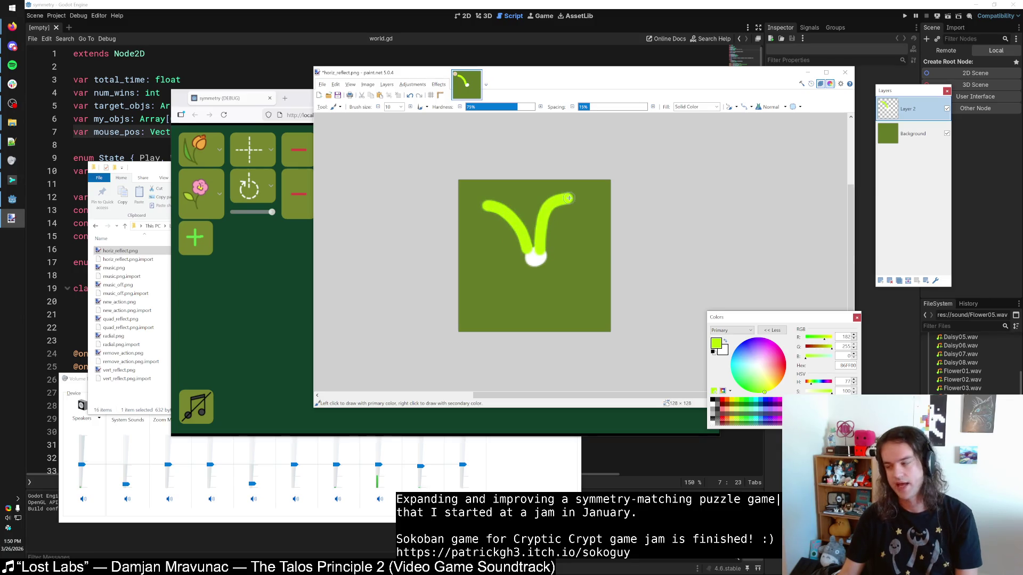
{"action": "key", "text": "ctrl+z"}
{"action": "key", "text": "ctrl+z"}
{"action": "mouse_move", "coordinate": [483, 204]}
{"action": "left_mouse_down"}
{"action": "mouse_move", "coordinate": [534, 251]}
{"action": "mouse_move", "coordinate": [582, 204]}
{"action": "left_mouse_up"}
{"action": "mouse_move", "coordinate": [534, 258]}
{"action": "left_mouse_down"}
{"action": "mouse_move", "coordinate": [493, 326]}
{"action": "mouse_move", "coordinate": [549, 301]}
{"action": "mouse_move", "coordinate": [580, 310]}
{"action": "left_mouse_up"}
{"action": "key", "text": "ctrl+z"}
{"action": "key", "text": "ctrl+z"}
{"action": "key", "text": "ctrl+z"}
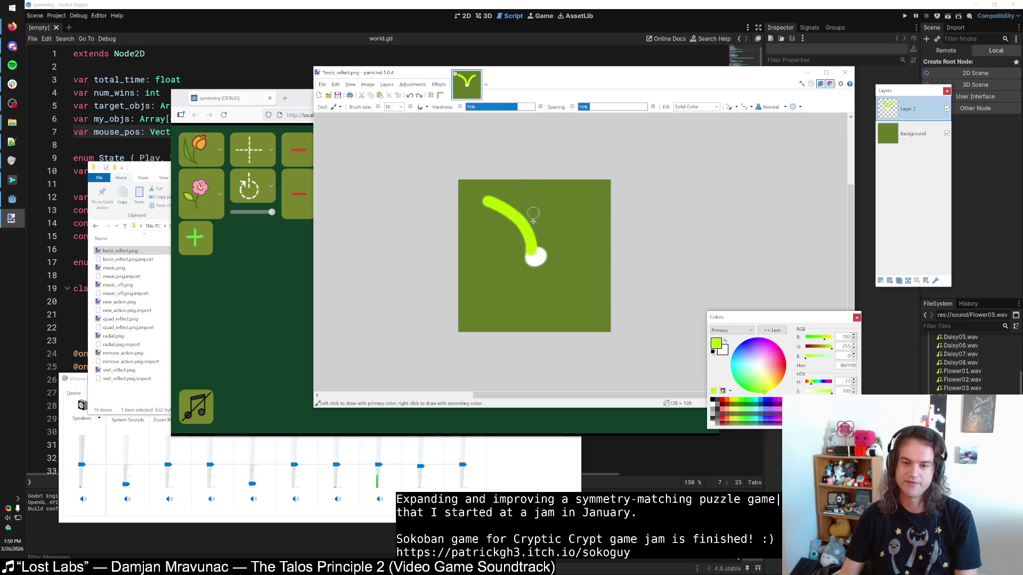
{"action": "mouse_move", "coordinate": [537, 251]}
{"action": "left_mouse_down"}
{"action": "mouse_move", "coordinate": [570, 203]}
{"action": "mouse_move", "coordinate": [564, 195]}
{"action": "mouse_move", "coordinate": [573, 204]}
{"action": "left_mouse_up"}
{"action": "key", "text": "ctrl+z"}
{"action": "key", "text": "ctrl+z"}
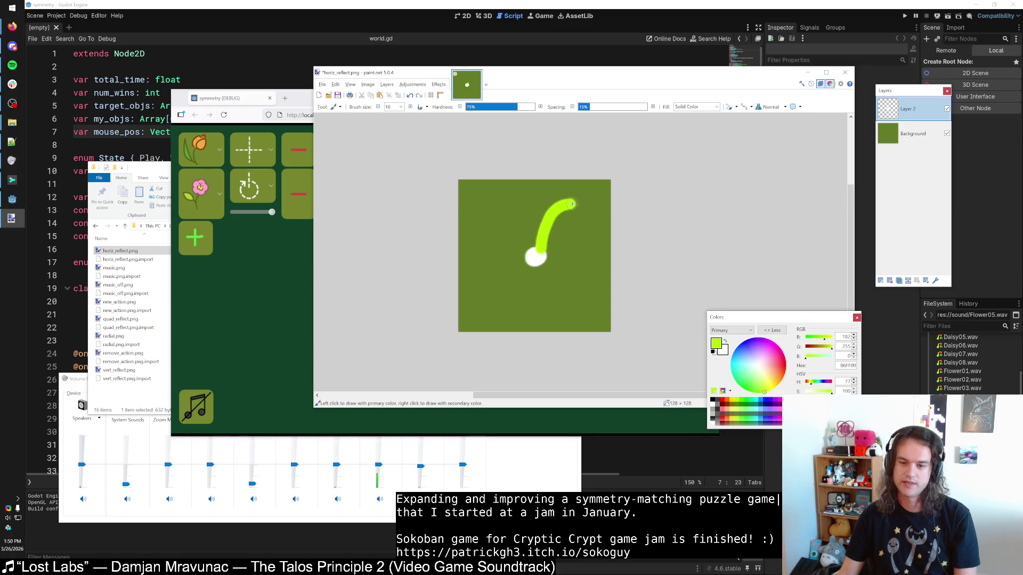
{"action": "left_click_drag", "start_coordinate": [541, 258], "coordinate": [552, 316]}
{"action": "left_click_drag", "start_coordinate": [536, 257], "coordinate": [465, 244]}
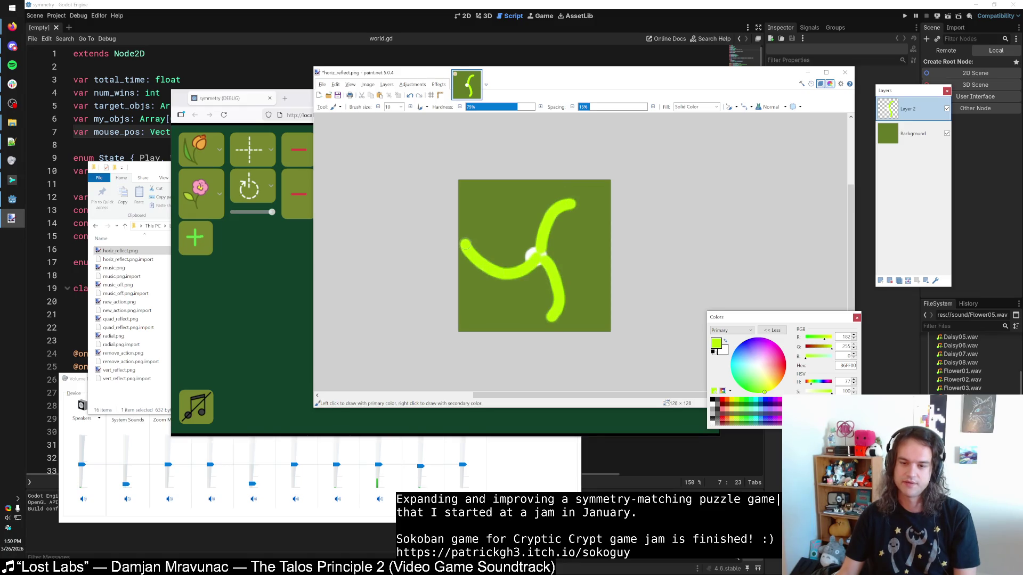
{"action": "key", "text": "ctrl+z"}
{"action": "key", "text": "ctrl+z"}
{"action": "key", "text": "ctrl+z"}
{"action": "left_click_drag", "start_coordinate": [536, 256], "coordinate": [570, 202]}
{"action": "key", "text": "ctrl+z"}
{"action": "mouse_move", "coordinate": [535, 254]}
{"action": "left_mouse_down"}
{"action": "mouse_move", "coordinate": [526, 208]}
{"action": "mouse_move", "coordinate": [541, 198]}
{"action": "left_mouse_up"}
{"action": "left_click_drag", "start_coordinate": [537, 260], "coordinate": [514, 317]}
{"action": "key", "text": "ctrl+z"}
{"action": "mouse_move", "coordinate": [536, 259]}
{"action": "left_mouse_down"}
{"action": "mouse_move", "coordinate": [542, 317]}
{"action": "mouse_move", "coordinate": [540, 304]}
{"action": "left_mouse_up"}
{"action": "key", "text": "ctrl+z"}
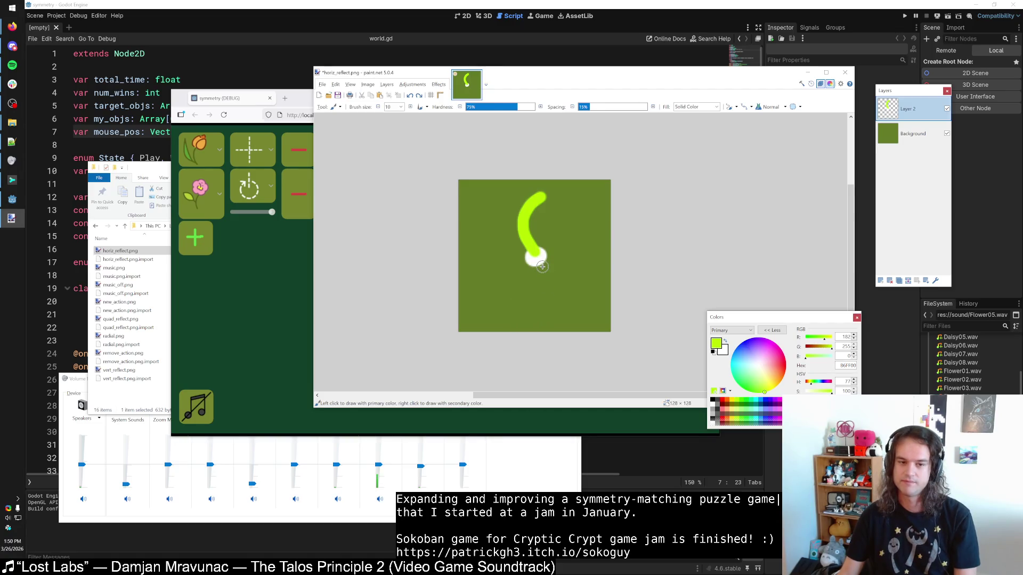
{"action": "left_click_drag", "start_coordinate": [534, 259], "coordinate": [528, 305]}
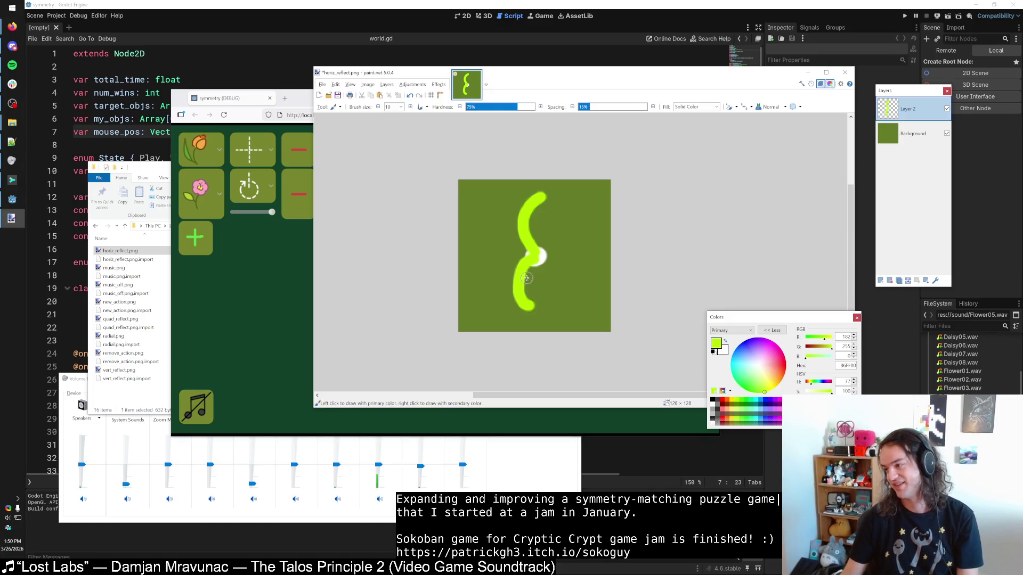
{"action": "key", "text": "ctrl+z"}
{"action": "key", "text": "ctrl+z"}
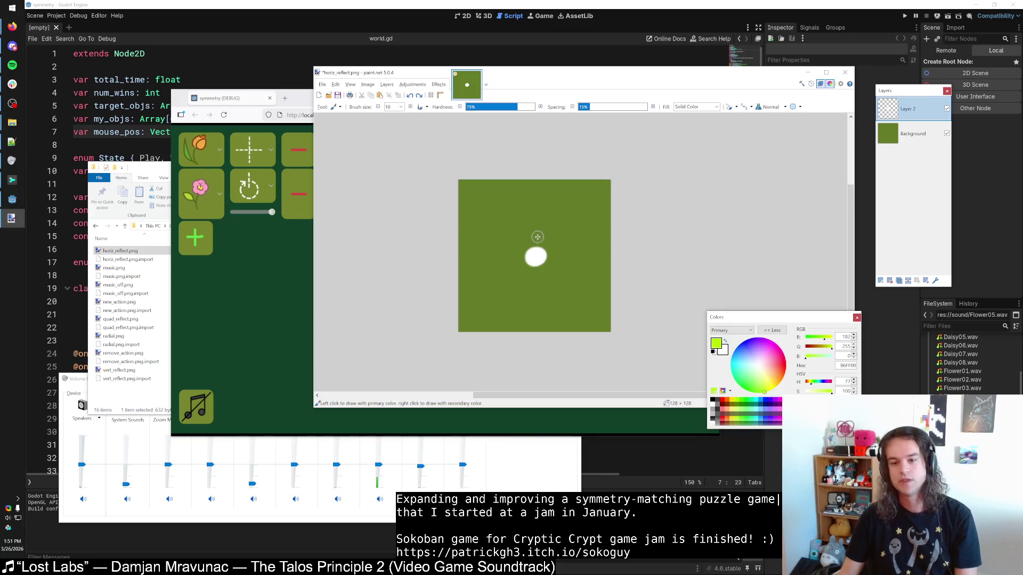
{"action": "left_click_drag", "start_coordinate": [534, 254], "coordinate": [535, 192]}
{"action": "key", "text": "ctrl+z"}
{"action": "left_click_drag", "start_coordinate": [536, 246], "coordinate": [532, 207]}
{"action": "key", "text": "ctrl+z"}
{"action": "left_click_drag", "start_coordinate": [535, 249], "coordinate": [533, 201]}
{"action": "key", "text": "ctrl+z"}
{"action": "left_click_drag", "start_coordinate": [535, 249], "coordinate": [535, 201]}
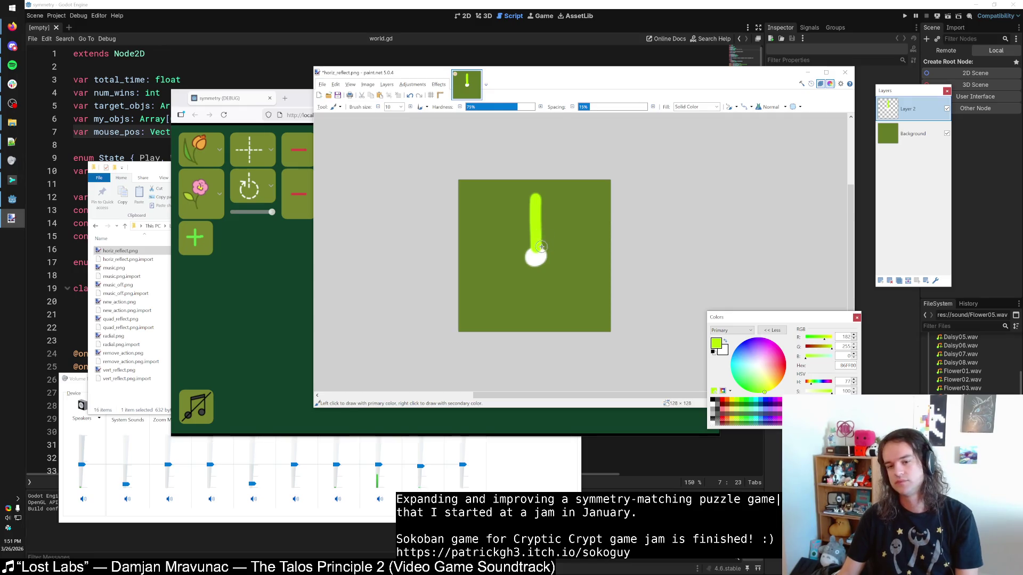
{"action": "left_click", "coordinate": [298, 152]}
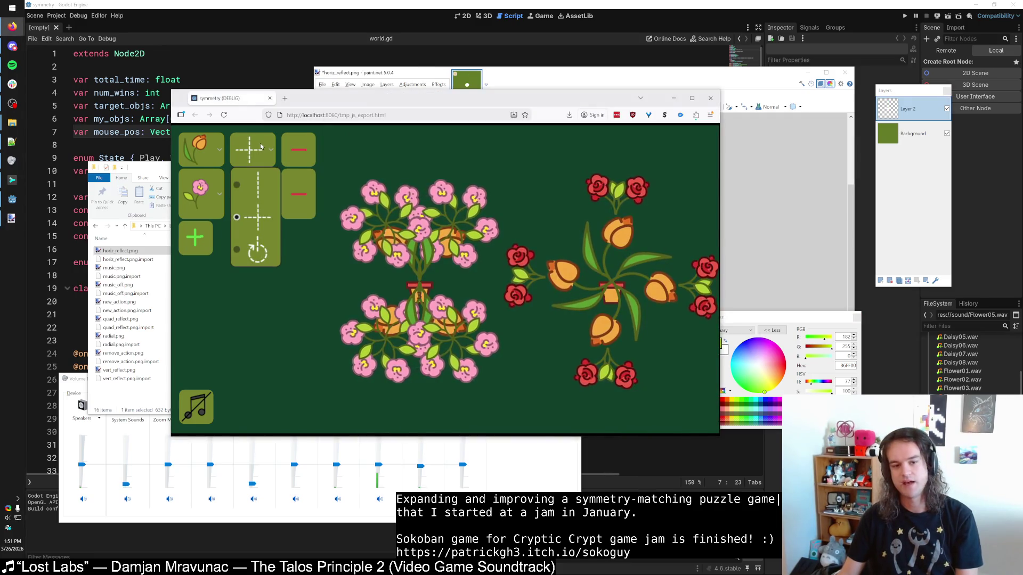
{"action": "left_click", "coordinate": [260, 151]}
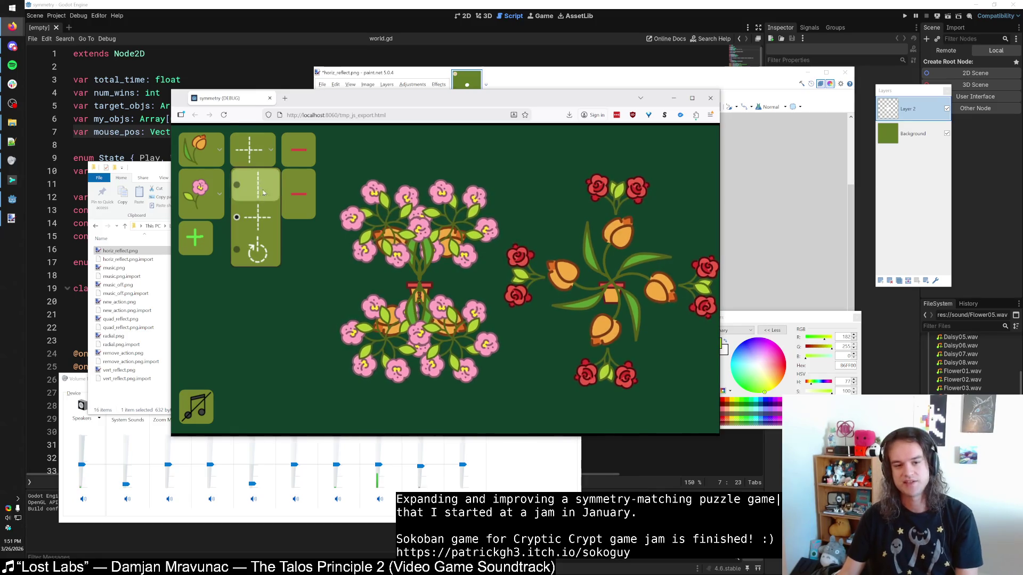
{"action": "left_click", "coordinate": [258, 250]}
{"action": "key", "text": "alt+Tab"}
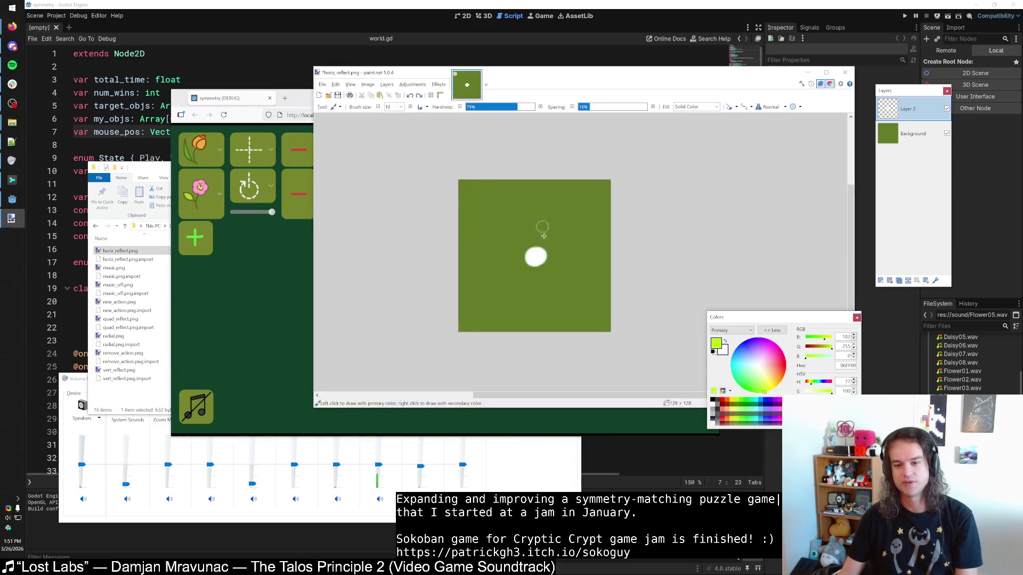
{"action": "mouse_move", "coordinate": [542, 243]}
{"action": "left_mouse_down"}
{"action": "mouse_move", "coordinate": [557, 200]}
{"action": "mouse_move", "coordinate": [512, 209]}
{"action": "left_mouse_up"}
{"action": "key", "text": "ctrl+z"}
{"action": "key", "text": "ctrl+z"}
{"action": "left_click_drag", "start_coordinate": [538, 247], "coordinate": [566, 198]}
{"action": "key", "text": "ctrl+z"}
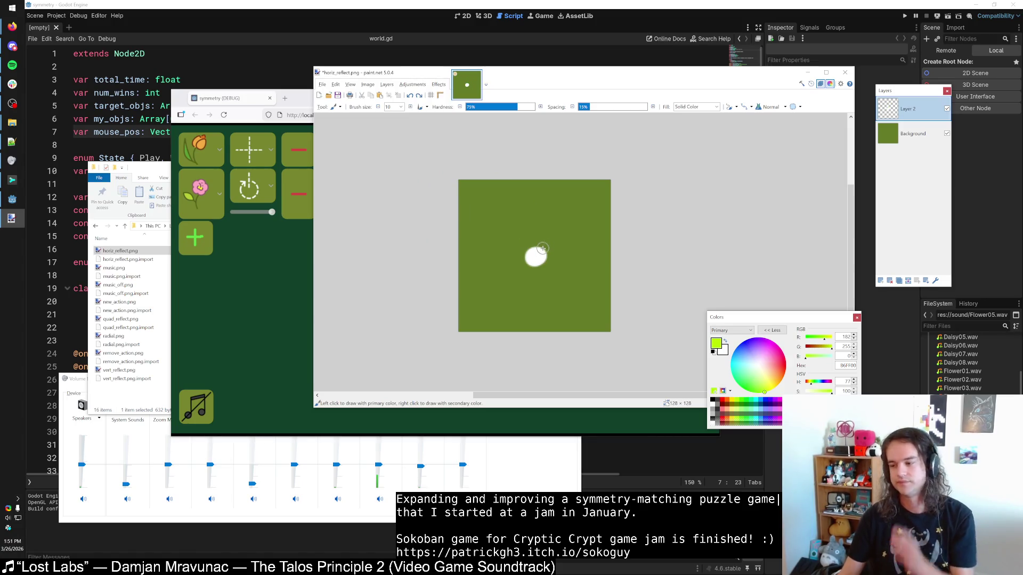
{"action": "mouse_move", "coordinate": [543, 250]}
{"action": "left_mouse_down"}
{"action": "mouse_move", "coordinate": [554, 218]}
{"action": "mouse_move", "coordinate": [579, 205]}
{"action": "left_mouse_up"}
{"action": "left_click_drag", "start_coordinate": [520, 226], "coordinate": [491, 199]}
{"action": "key", "text": "ctrl+z"}
{"action": "key", "text": "ctrl+z"}
{"action": "left_click_drag", "start_coordinate": [534, 249], "coordinate": [498, 202]}
{"action": "key", "text": "ctrl+z"}
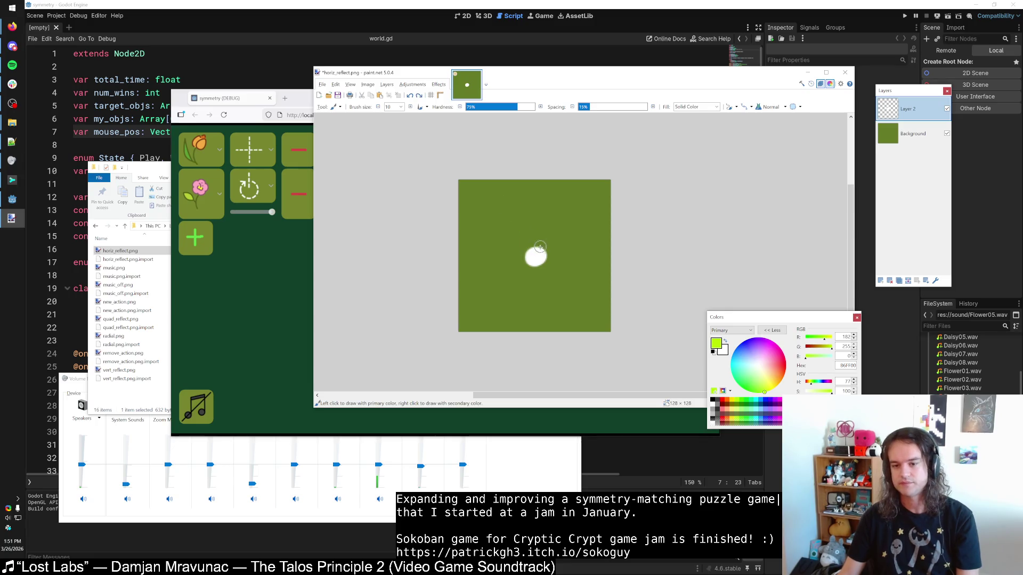
{"action": "left_click_drag", "start_coordinate": [539, 247], "coordinate": [557, 208]}
{"action": "left_click", "coordinate": [219, 152]}
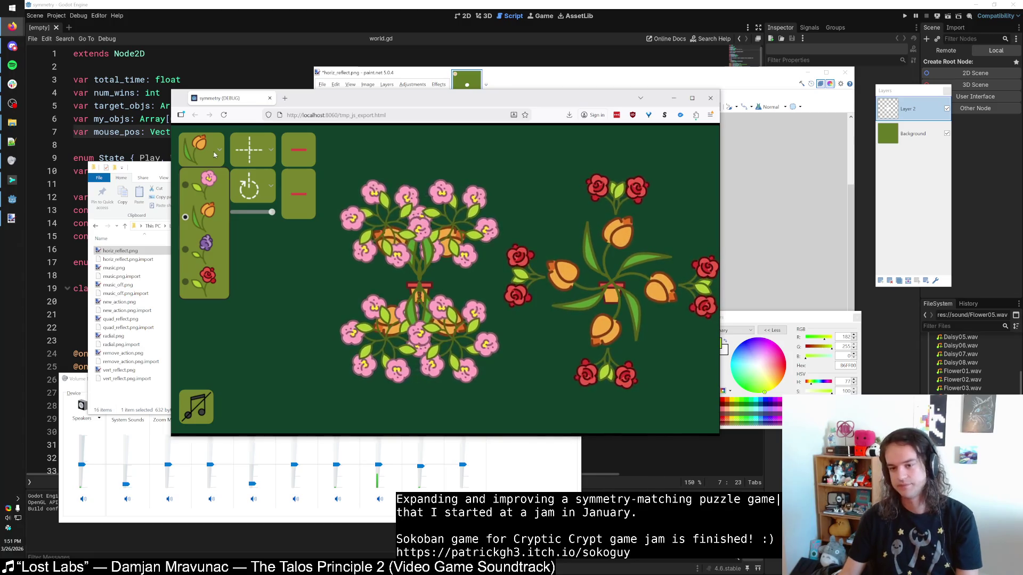
{"action": "left_click", "coordinate": [208, 179]}
{"action": "left_click", "coordinate": [467, 80]}
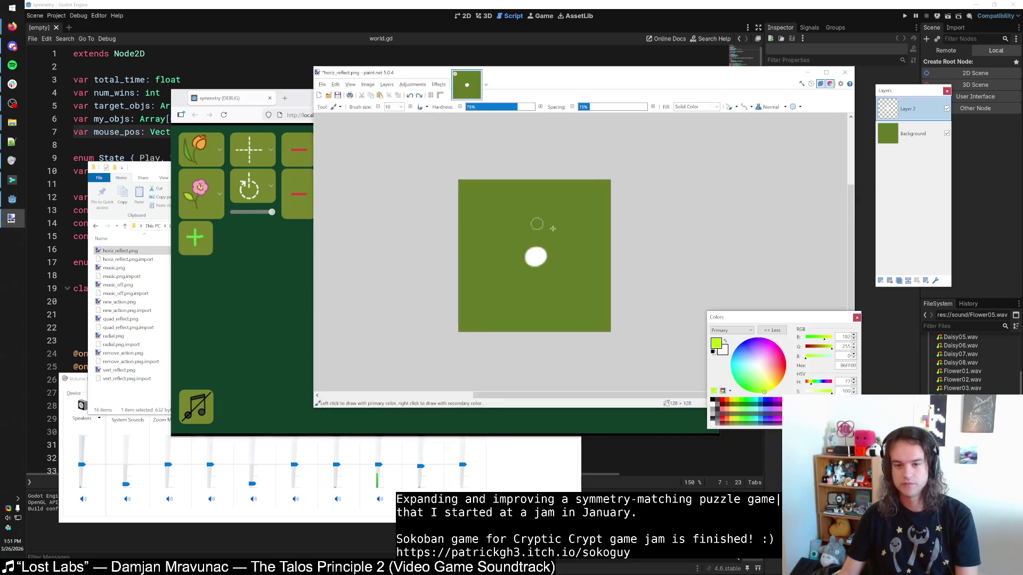
{"action": "left_click_drag", "start_coordinate": [537, 255], "coordinate": [584, 200]}
{"action": "key", "text": "ctrl+z"}
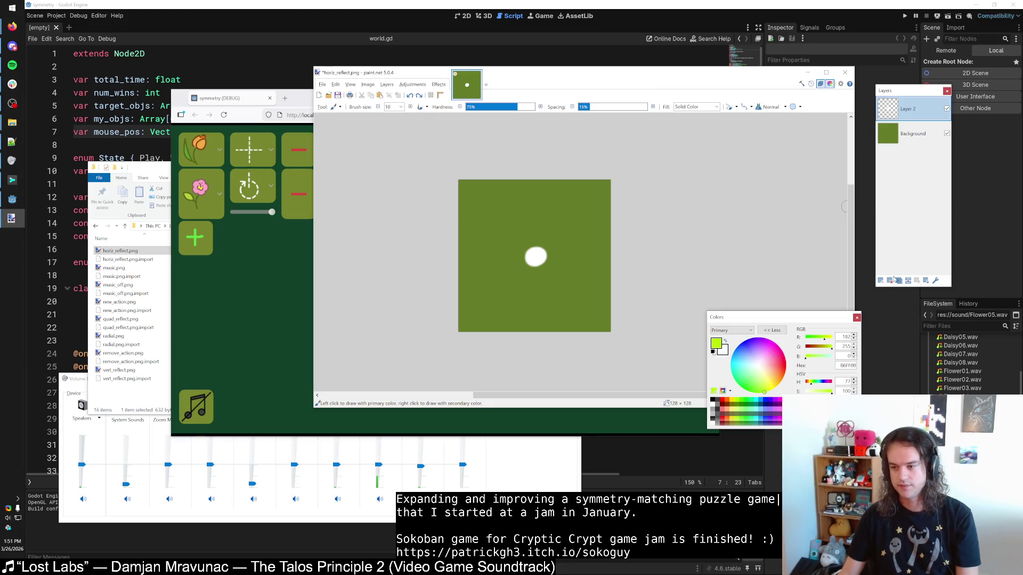
{"action": "left_click_drag", "start_coordinate": [535, 250], "coordinate": [584, 201]}
{"action": "key", "text": "ctrl+z"}
{"action": "key", "text": "ctrl+z"}
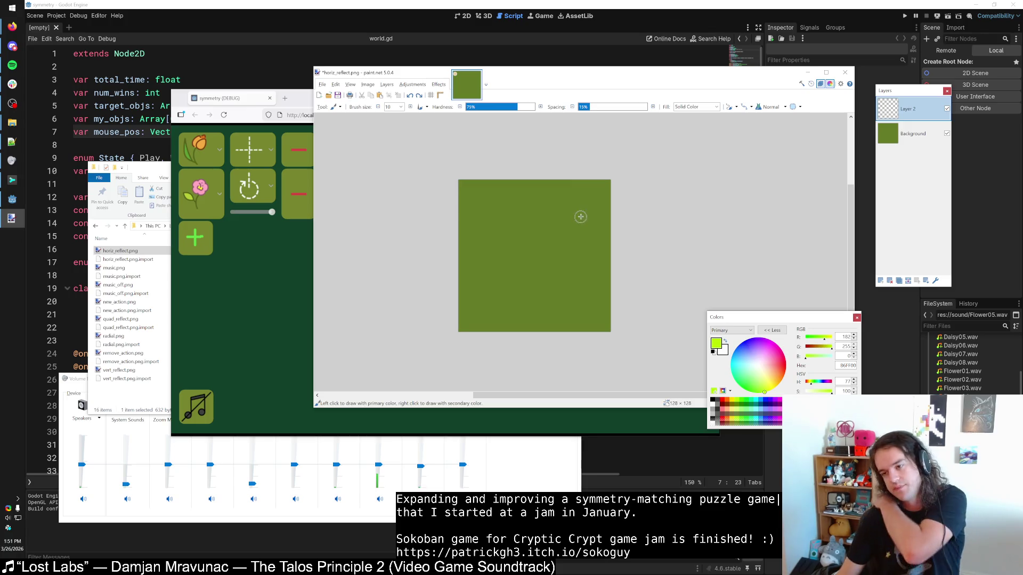
{"action": "left_click_drag", "start_coordinate": [759, 322], "coordinate": [724, 281]}
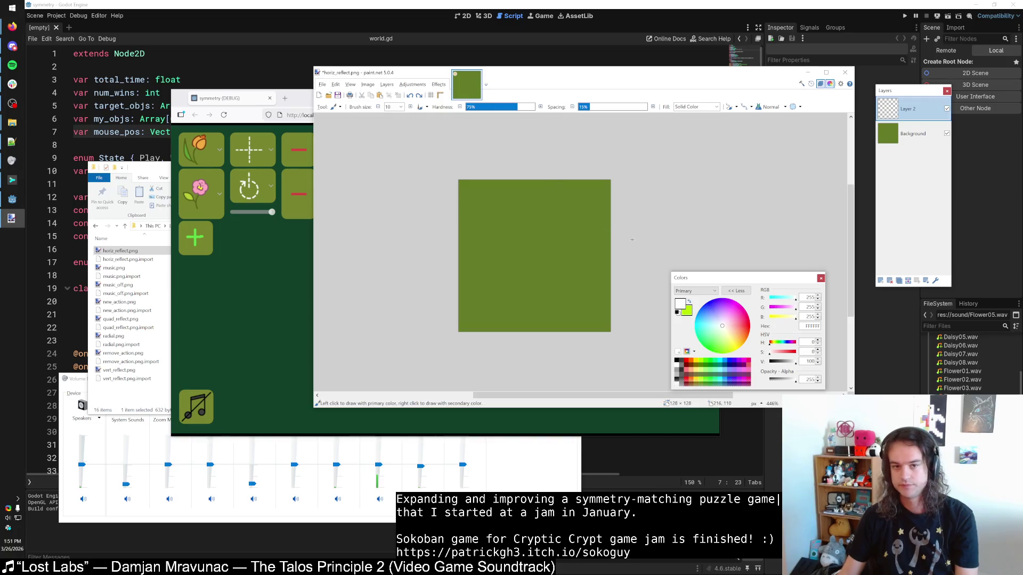
{"action": "left_click", "coordinate": [322, 84]}
Step: Save the image as actions.pdn inside the symmetry project's actions folder
{"action": "left_click", "coordinate": [334, 137]}
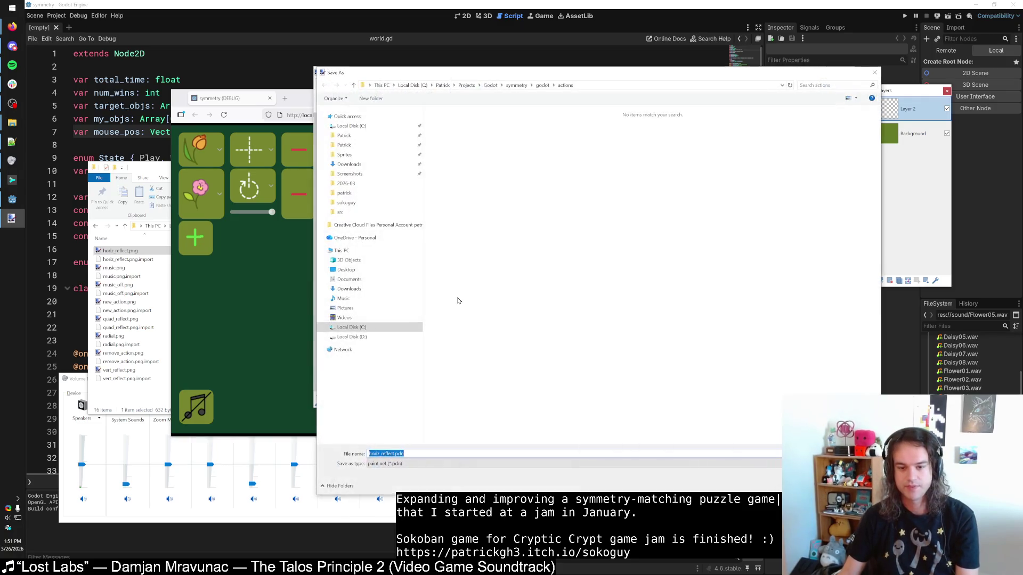
{"action": "left_click", "coordinate": [405, 453]}
{"action": "left_click", "coordinate": [542, 85]}
{"action": "left_click", "coordinate": [516, 85]}
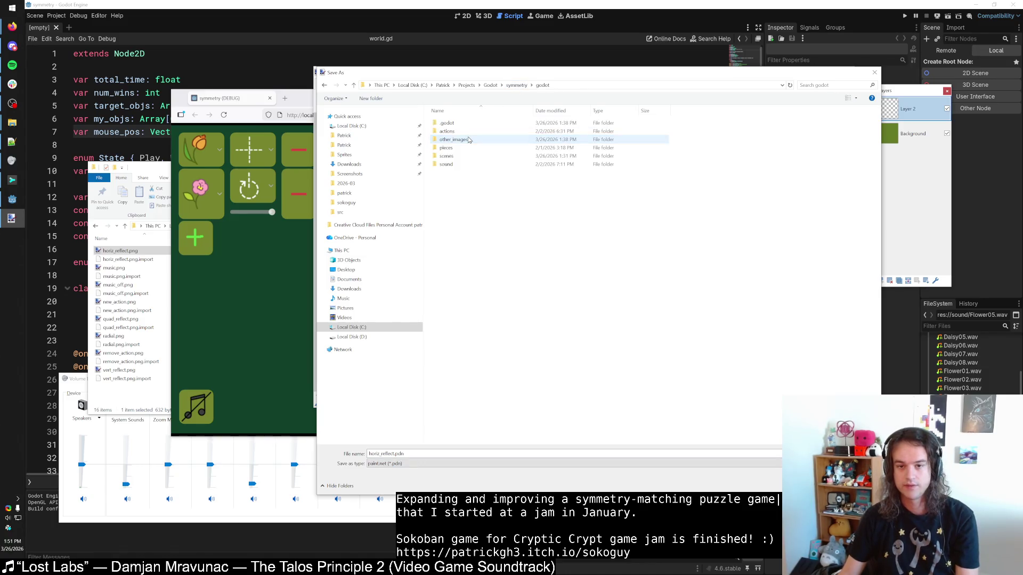
{"action": "double_click", "coordinate": [446, 132]}
{"action": "double_click", "coordinate": [413, 452]}
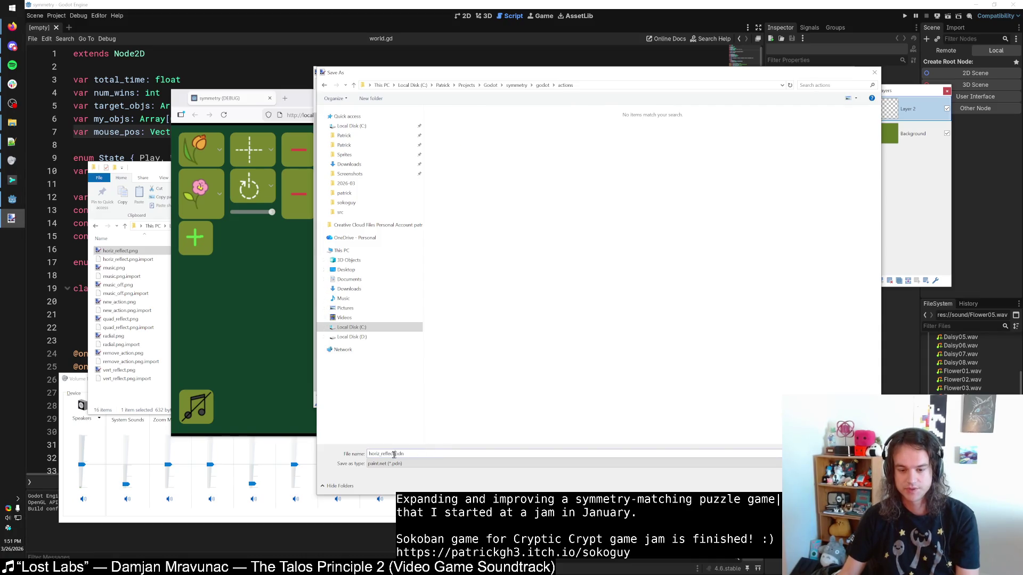
{"action": "type", "text": "actions"}
{"action": "key", "text": "Return"}
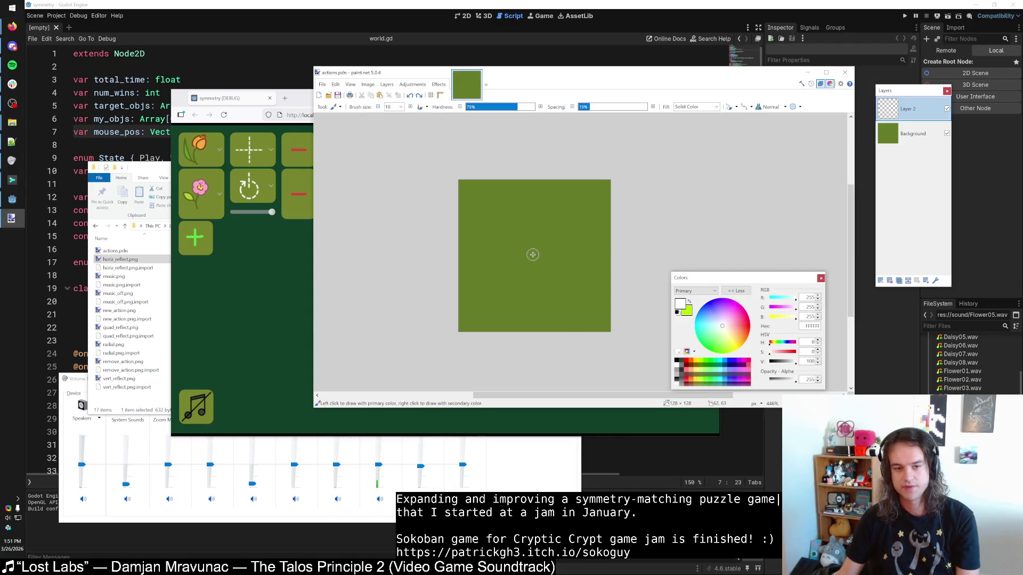
Step: Try white test dots at the canvas centre and undo them
{"action": "left_click", "coordinate": [534, 252]}
{"action": "key", "text": "ctrl+z"}
{"action": "left_click", "coordinate": [533, 107]}
{"action": "left_click", "coordinate": [535, 250]}
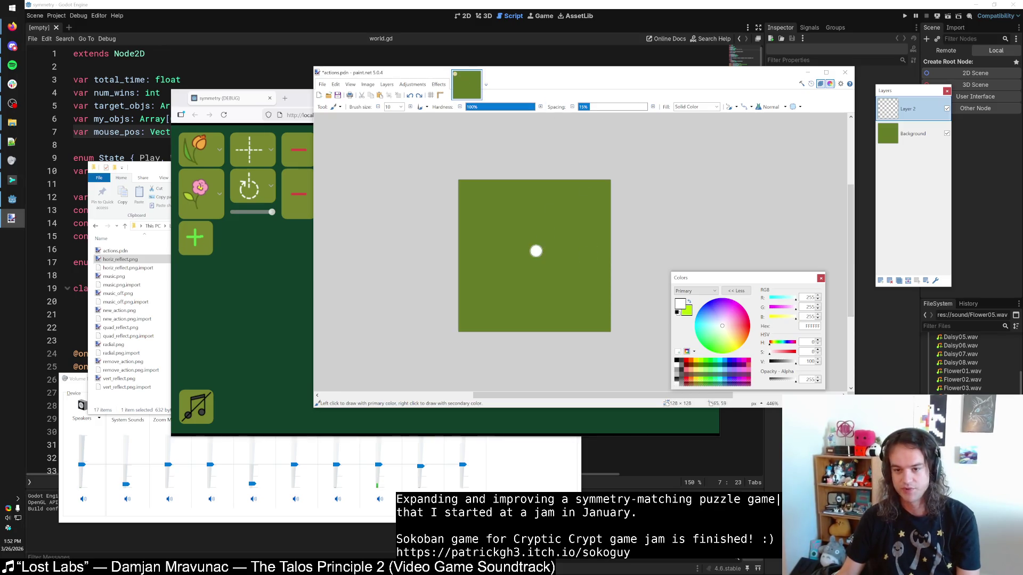
{"action": "key", "text": "ctrl+z"}
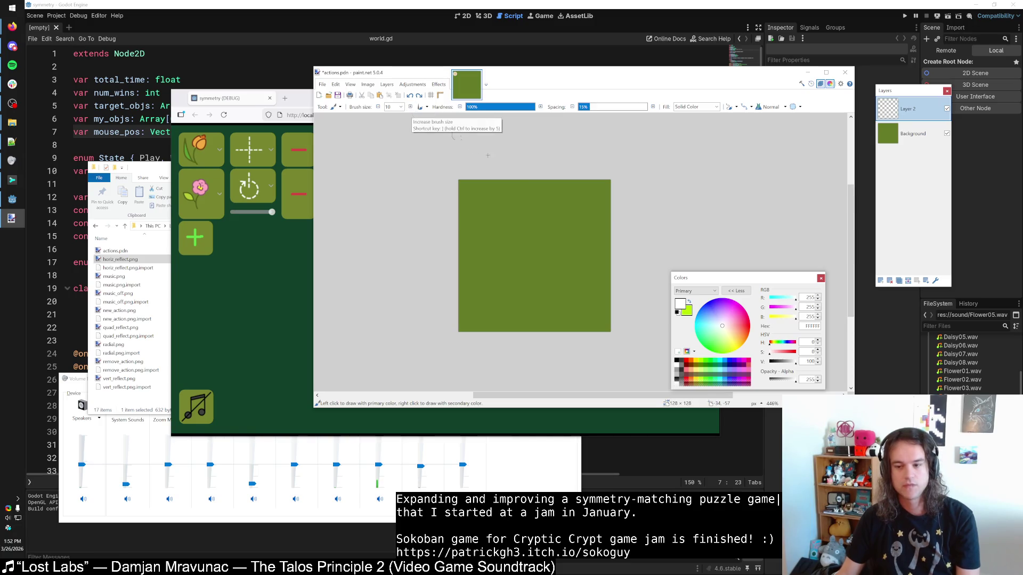
Step: Swap the painting colours to black and then back to white
{"action": "key", "text": "x"}
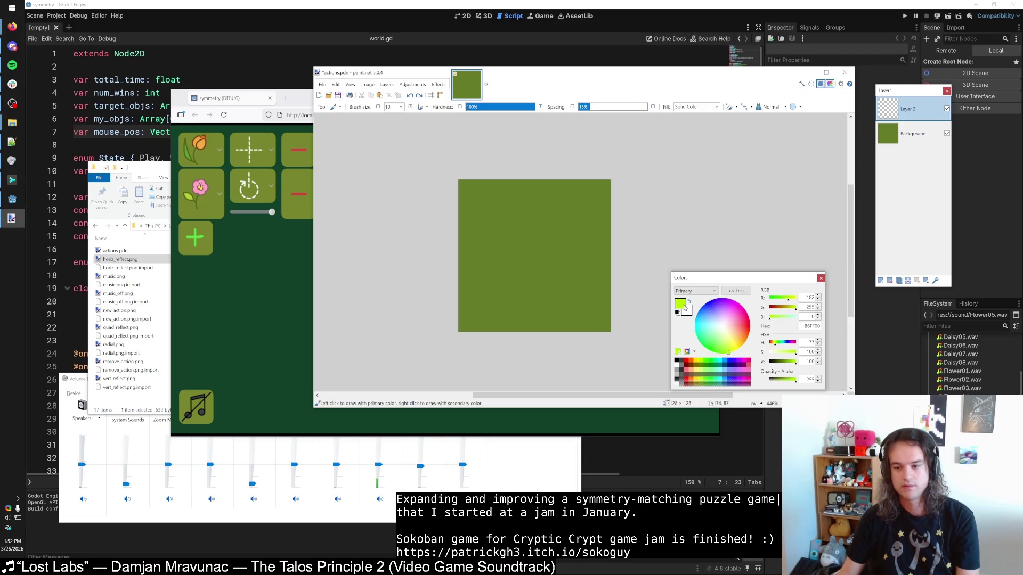
{"action": "left_click", "coordinate": [677, 360]}
{"action": "scroll", "coordinate": [537, 254], "scroll_direction": "up", "scroll_amount": 4}
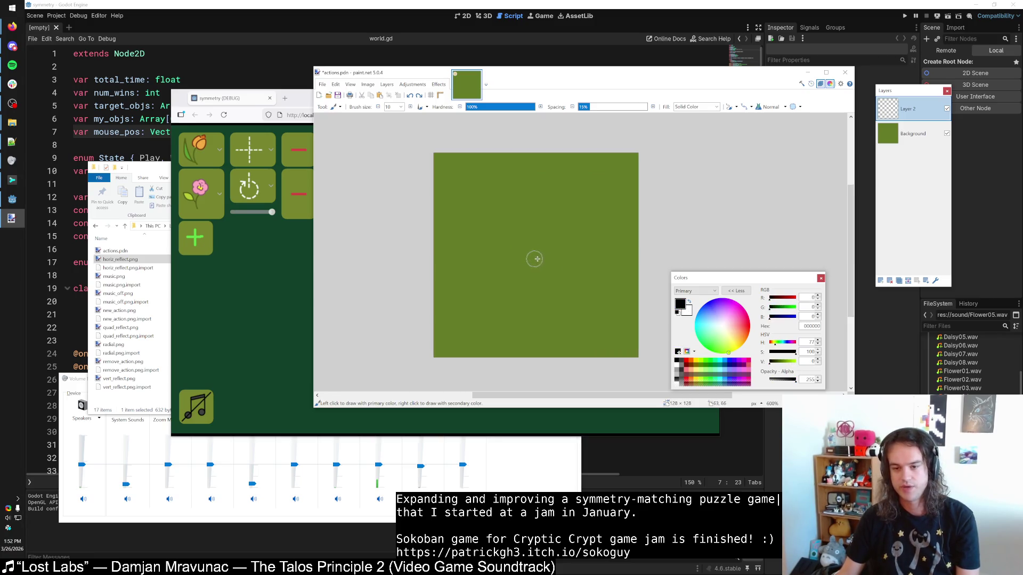
{"action": "scroll", "coordinate": [537, 254], "scroll_direction": "down", "scroll_amount": 2}
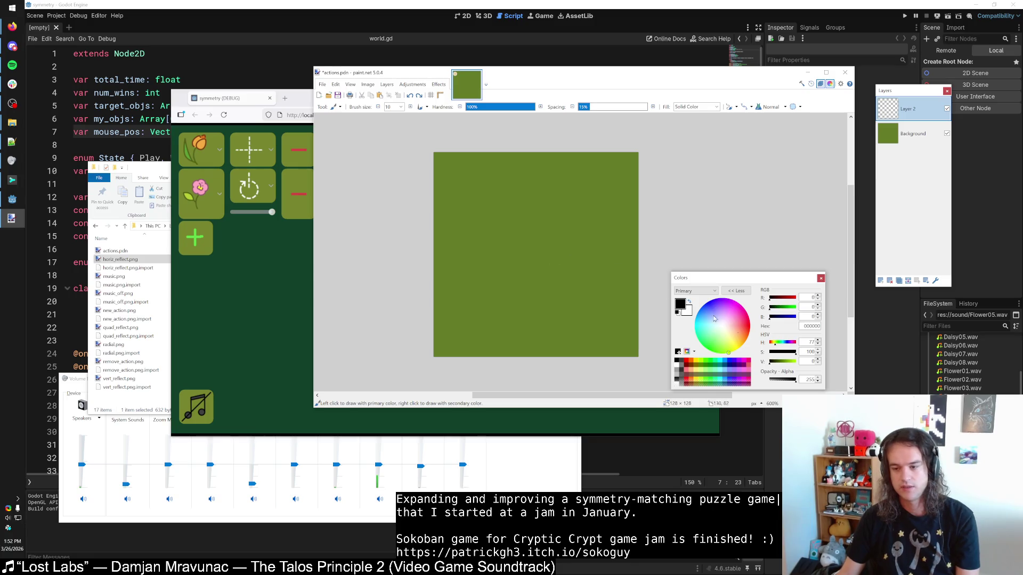
{"action": "left_click", "coordinate": [689, 303]}
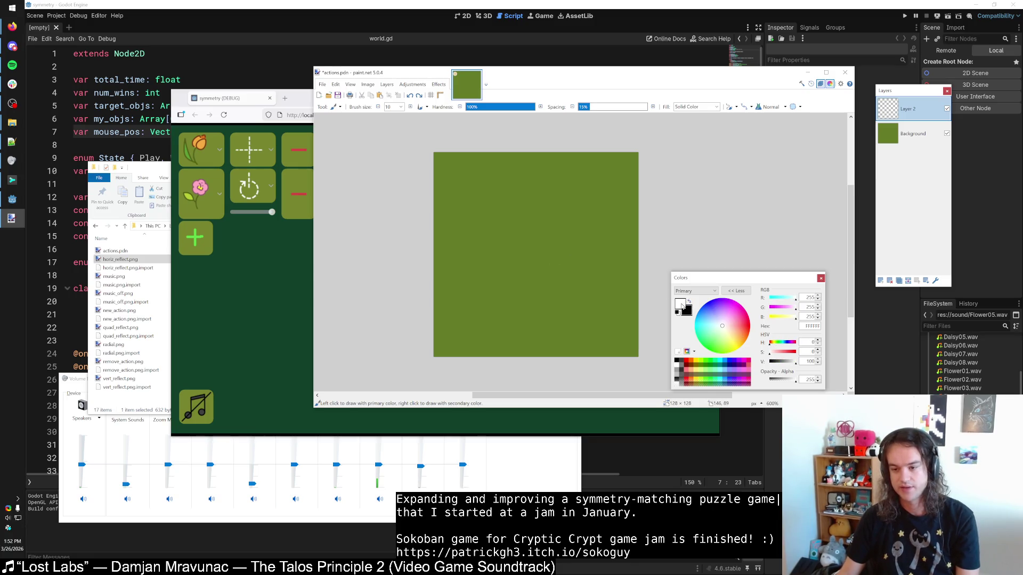
Step: Tune a bright yellow-green painting colour, testing and undoing trial dots at the centre
{"action": "left_click", "coordinate": [701, 361]}
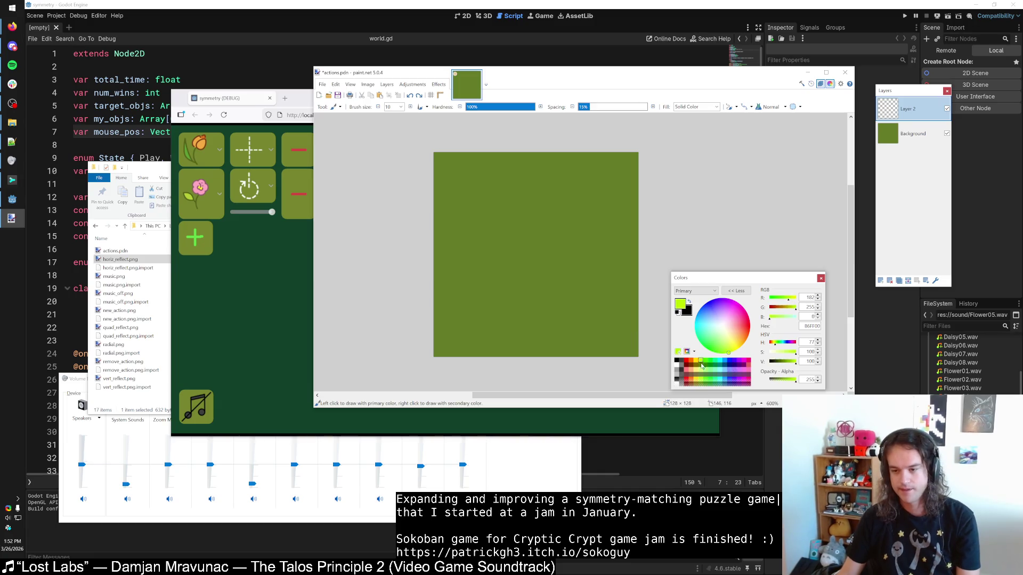
{"action": "left_click_drag", "start_coordinate": [796, 352], "coordinate": [791, 362]}
{"action": "left_click", "coordinate": [530, 257]}
{"action": "key", "text": "ctrl+z"}
{"action": "left_click", "coordinate": [535, 258]}
{"action": "key", "text": "ctrl+z"}
{"action": "left_click", "coordinate": [795, 362]}
{"action": "left_click", "coordinate": [536, 257]}
{"action": "key", "text": "ctrl+z"}
Step: Paint the green centre dot, enlarge the brush from 10 to 15, then add a layer
{"action": "left_click", "coordinate": [411, 106]}
{"action": "left_click", "coordinate": [379, 107]}
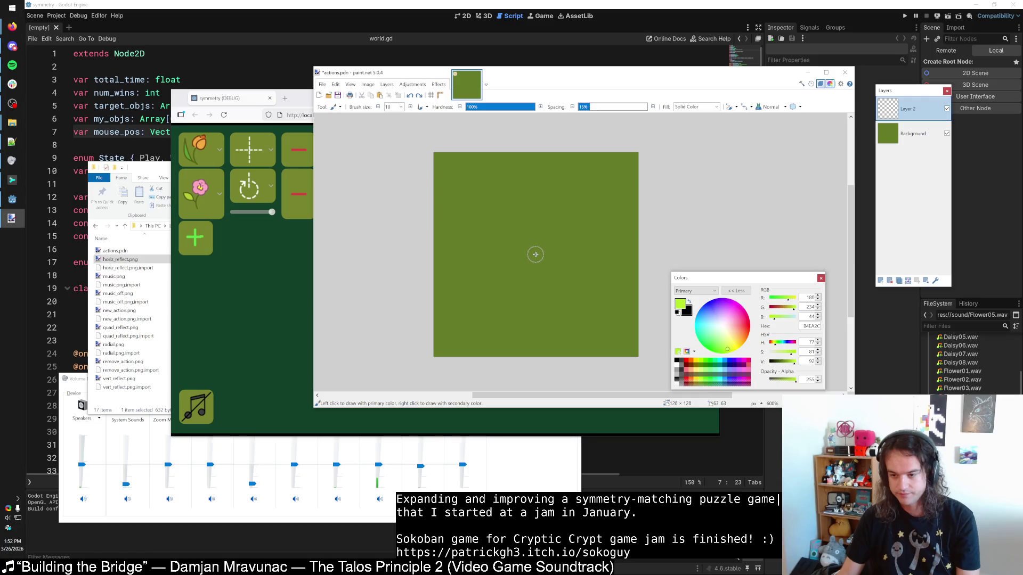
{"action": "left_click", "coordinate": [535, 255]}
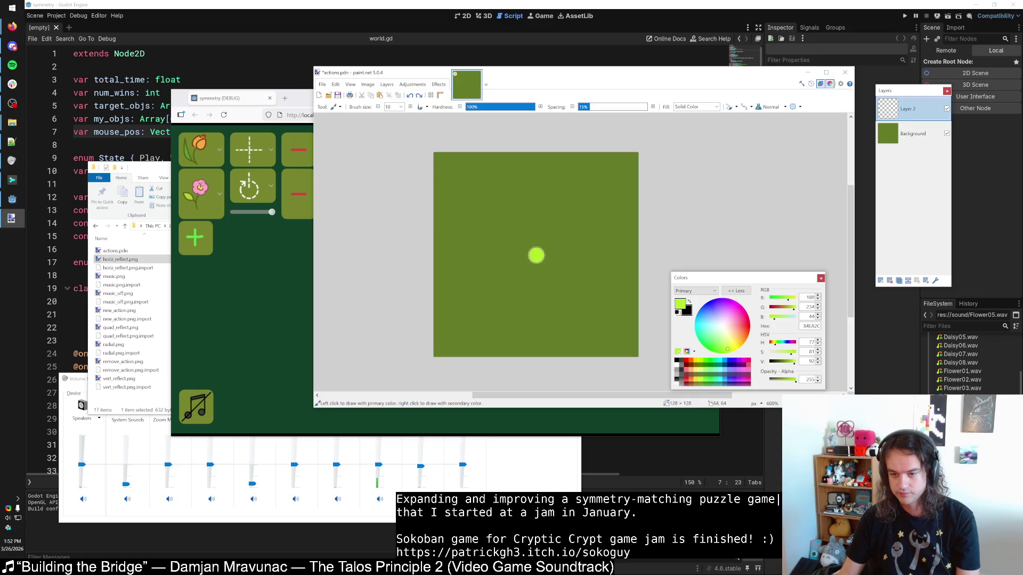
{"action": "left_click", "coordinate": [411, 107]}
{"action": "left_click", "coordinate": [411, 107]}
{"action": "left_click", "coordinate": [411, 107]}
{"action": "left_click", "coordinate": [411, 107]}
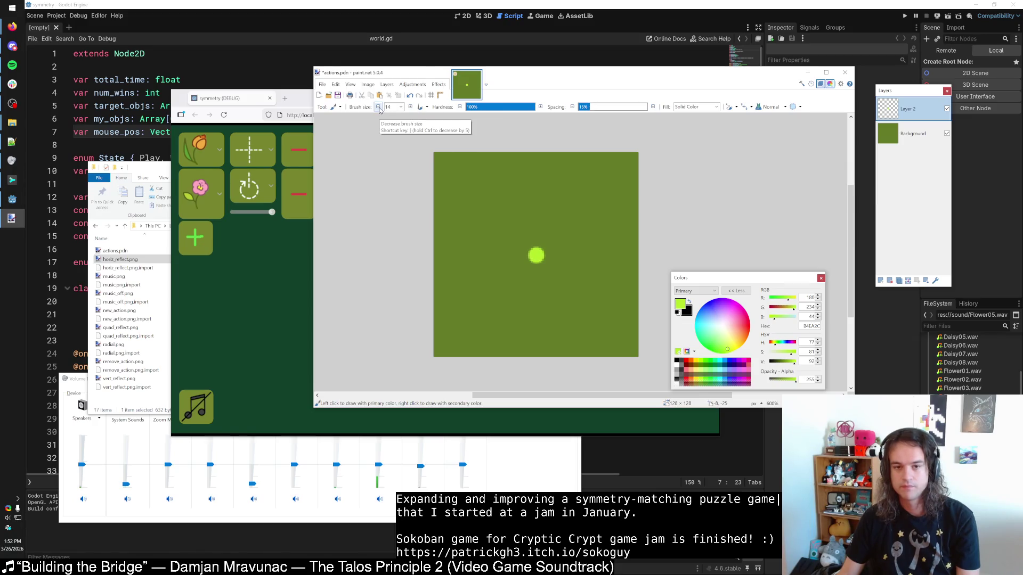
{"action": "left_click", "coordinate": [411, 107]}
{"action": "left_click", "coordinate": [411, 107]}
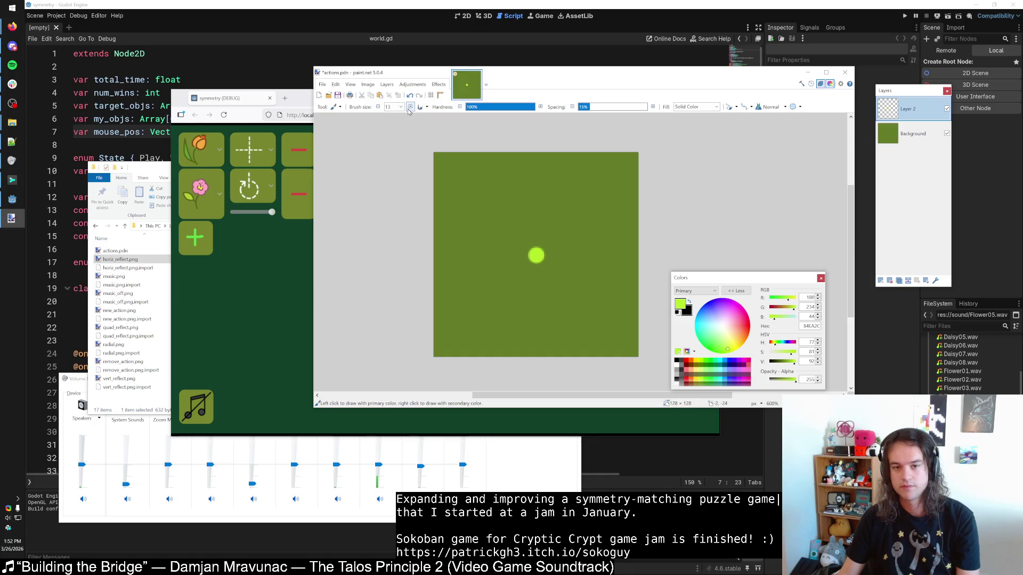
{"action": "left_click", "coordinate": [536, 255]}
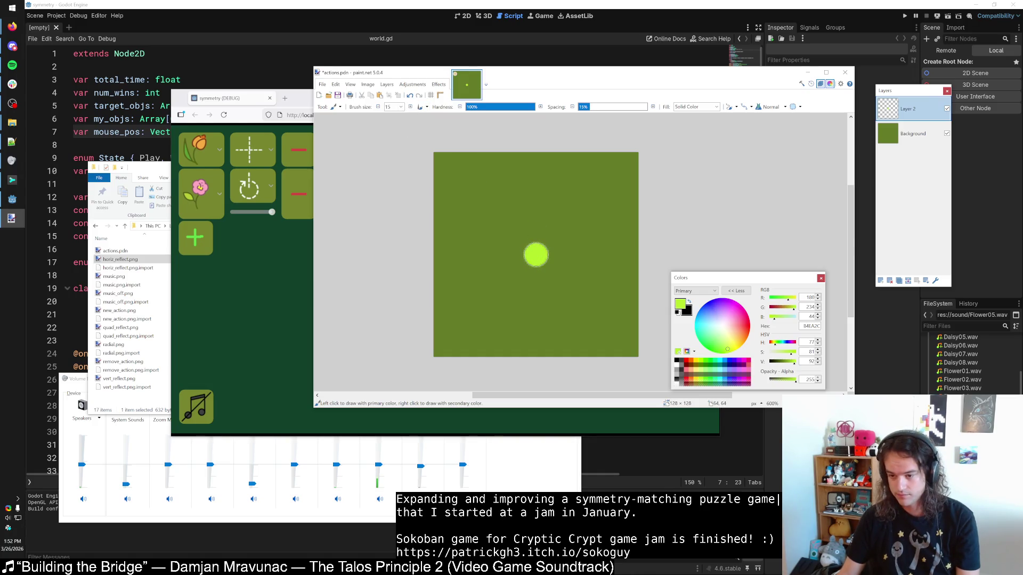
{"action": "left_click", "coordinate": [880, 281]}
{"action": "scroll", "coordinate": [554, 256], "scroll_direction": "up", "scroll_amount": 3}
Step: Sample the dot's green as the painting colour after a discarded trial line
{"action": "left_click", "coordinate": [532, 233]}
{"action": "key", "text": "ctrl+z"}
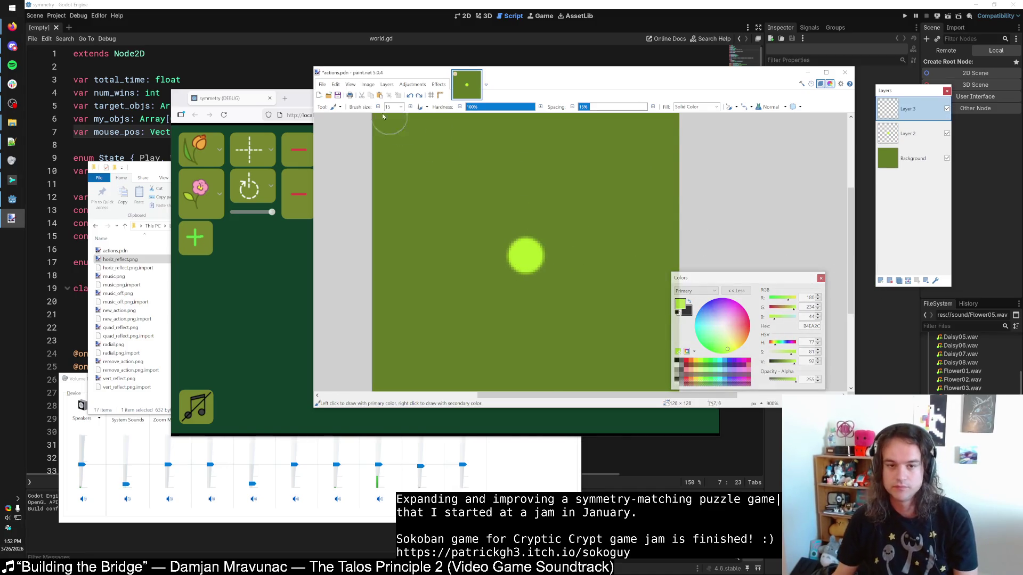
{"action": "key", "text": "o"}
{"action": "scroll", "coordinate": [535, 241], "scroll_direction": "down", "scroll_amount": 2}
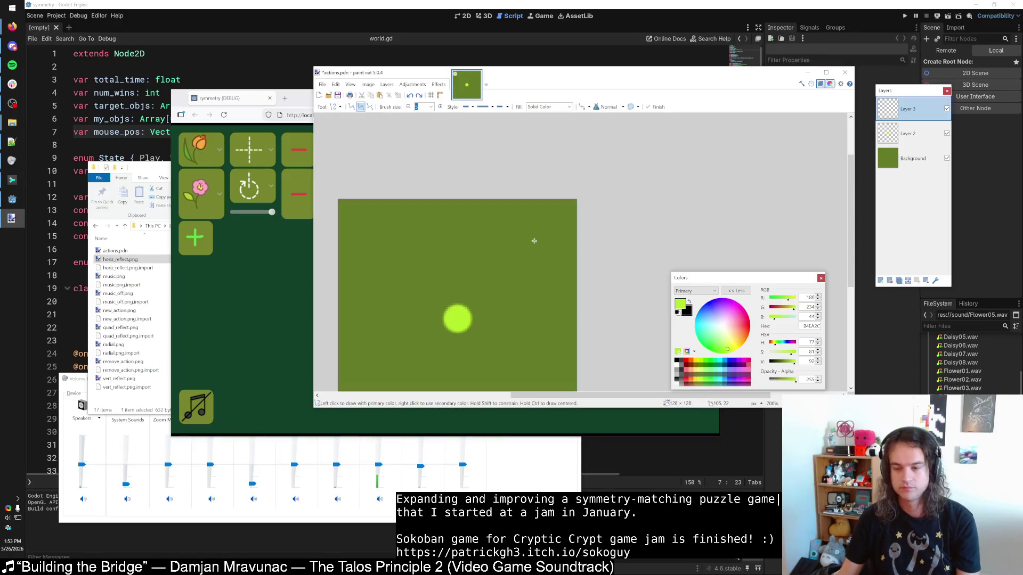
{"action": "left_click", "coordinate": [794, 361]}
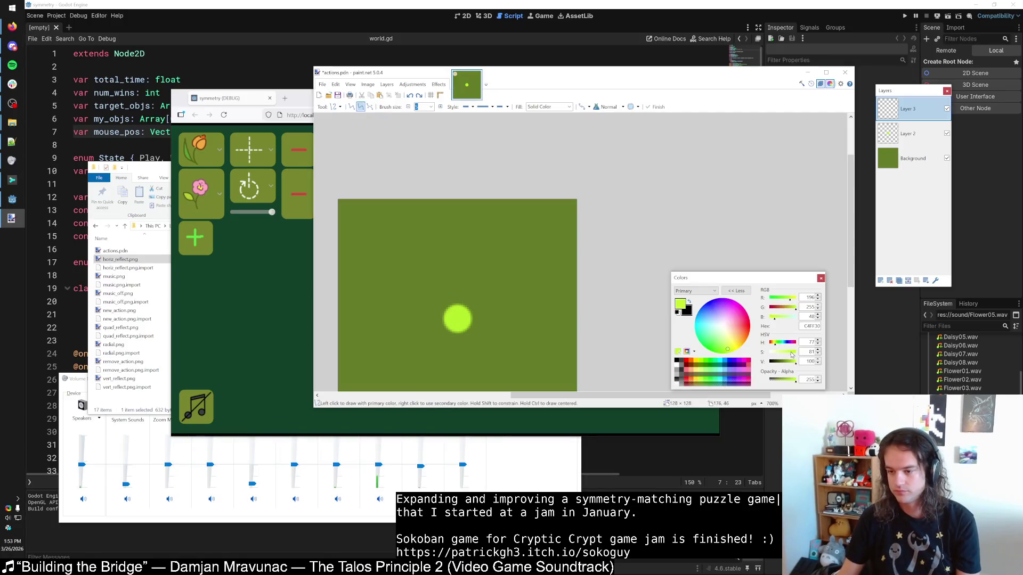
{"action": "left_click_drag", "start_coordinate": [457, 319], "coordinate": [557, 228]}
{"action": "key", "text": "Escape"}
{"action": "key", "text": "k"}
{"action": "left_click", "coordinate": [460, 318]}
Step: On the new layer, draw a trial line from the dot and discard its curved version
{"action": "left_click", "coordinate": [899, 134]}
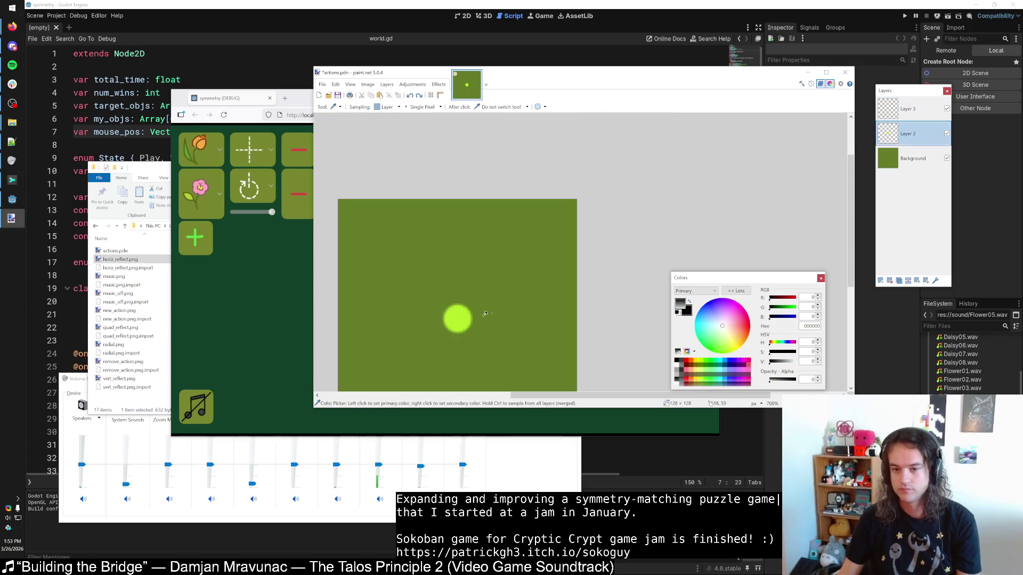
{"action": "left_click", "coordinate": [900, 110]}
{"action": "key", "text": "o"}
{"action": "left_click_drag", "start_coordinate": [457, 320], "coordinate": [533, 230]}
{"action": "mouse_move", "coordinate": [479, 291]}
{"action": "left_mouse_down"}
{"action": "mouse_move", "coordinate": [473, 272]}
{"action": "mouse_move", "coordinate": [503, 250]}
{"action": "left_mouse_up"}
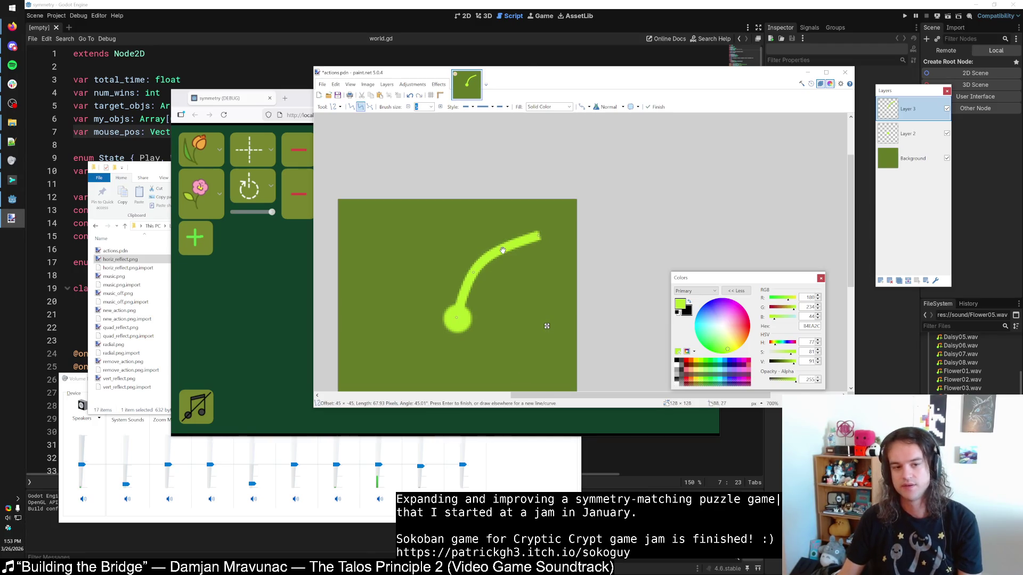
{"action": "key", "text": "Escape"}
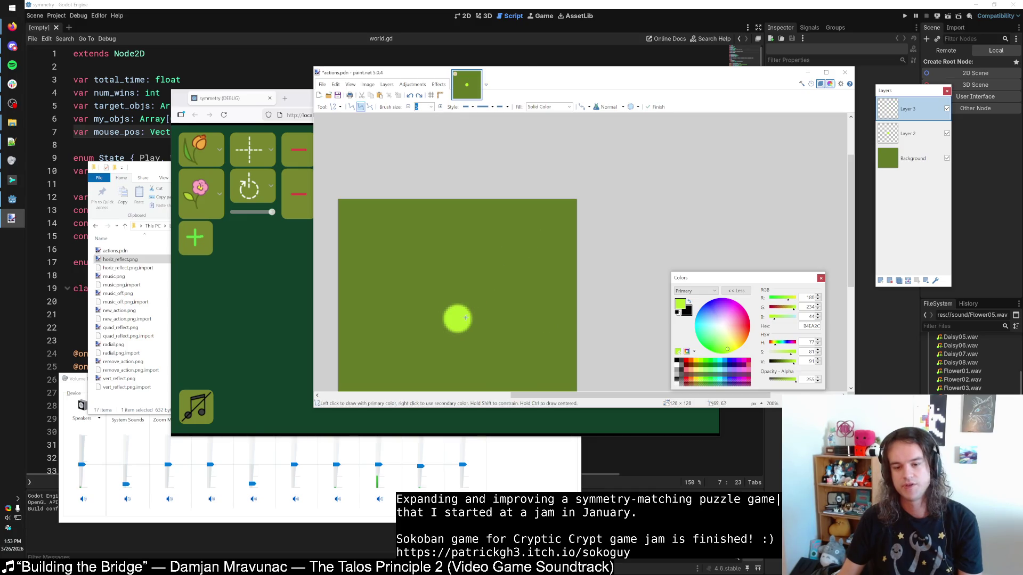
Step: Draw an arrowhead-capped line from the dot toward the upper right
{"action": "mouse_move", "coordinate": [458, 319]}
{"action": "left_mouse_down"}
{"action": "mouse_move", "coordinate": [526, 213]}
{"action": "mouse_move", "coordinate": [511, 210]}
{"action": "mouse_move", "coordinate": [531, 230]}
{"action": "mouse_move", "coordinate": [500, 217]}
{"action": "left_mouse_up"}
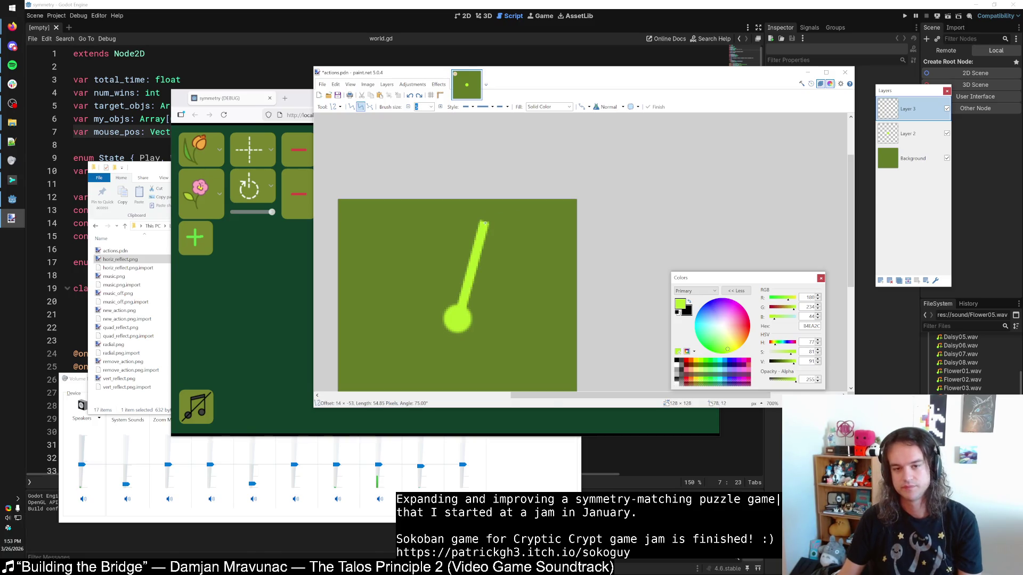
{"action": "left_click", "coordinate": [499, 108]}
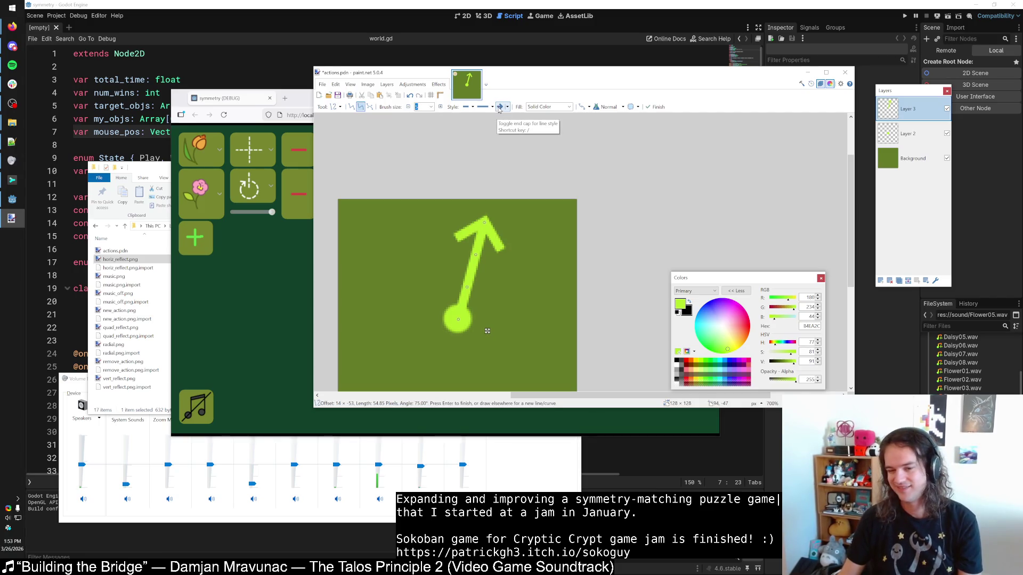
{"action": "scroll", "coordinate": [533, 183], "scroll_direction": "down", "scroll_amount": 2, "text": "ctrl"}
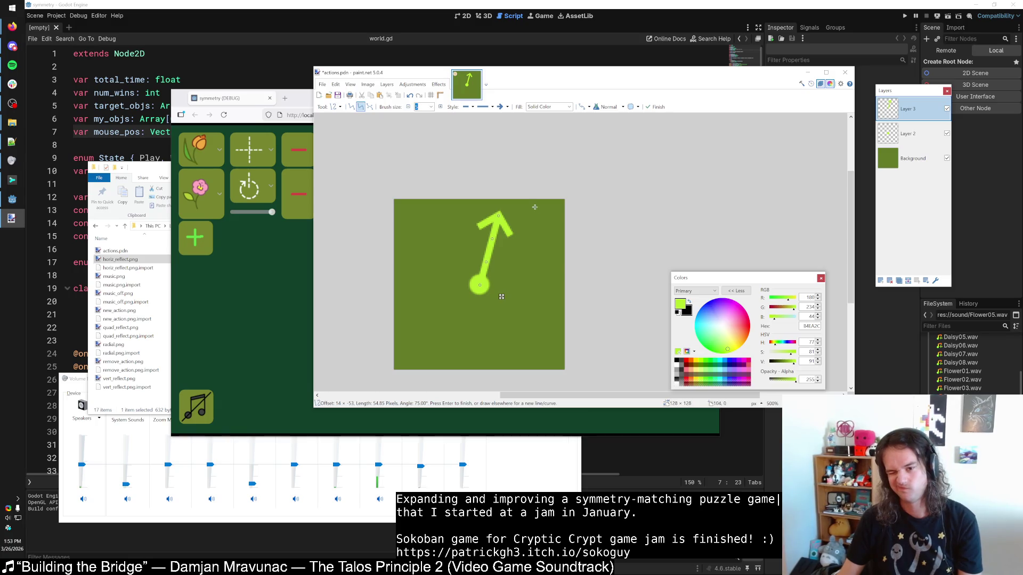
{"action": "key", "text": "ctrl+z"}
{"action": "key", "text": "ctrl+z"}
{"action": "left_click_drag", "start_coordinate": [480, 284], "coordinate": [524, 212]}
{"action": "key", "text": "ctrl+z"}
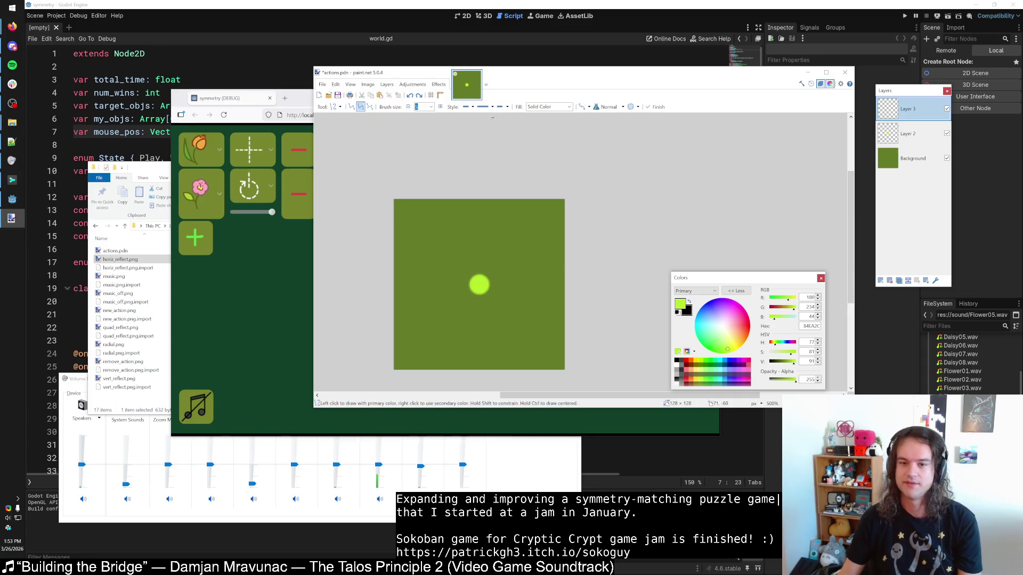
{"action": "left_click", "coordinate": [501, 107]}
{"action": "left_click", "coordinate": [511, 128]}
{"action": "left_click_drag", "start_coordinate": [479, 285], "coordinate": [528, 212]}
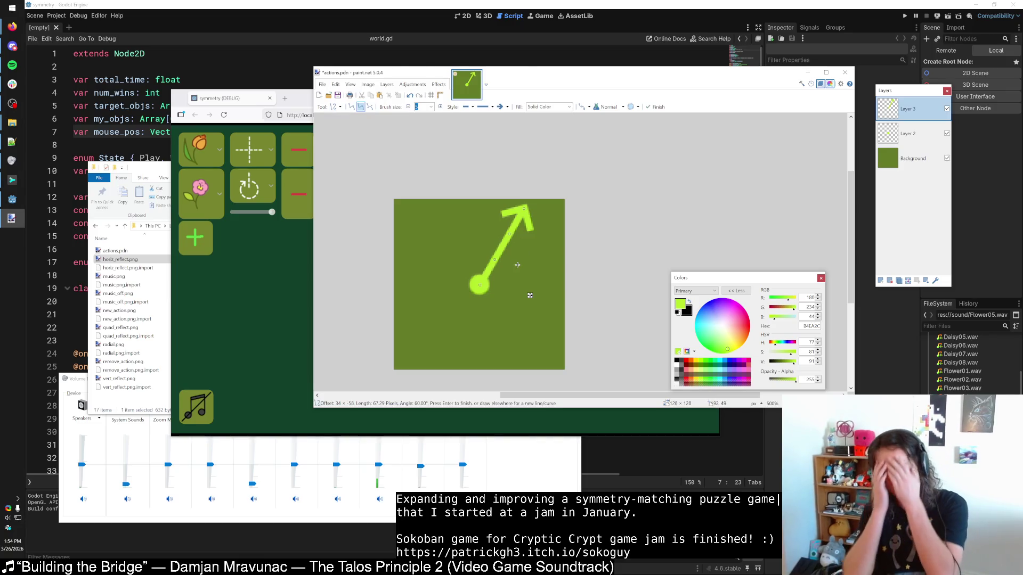
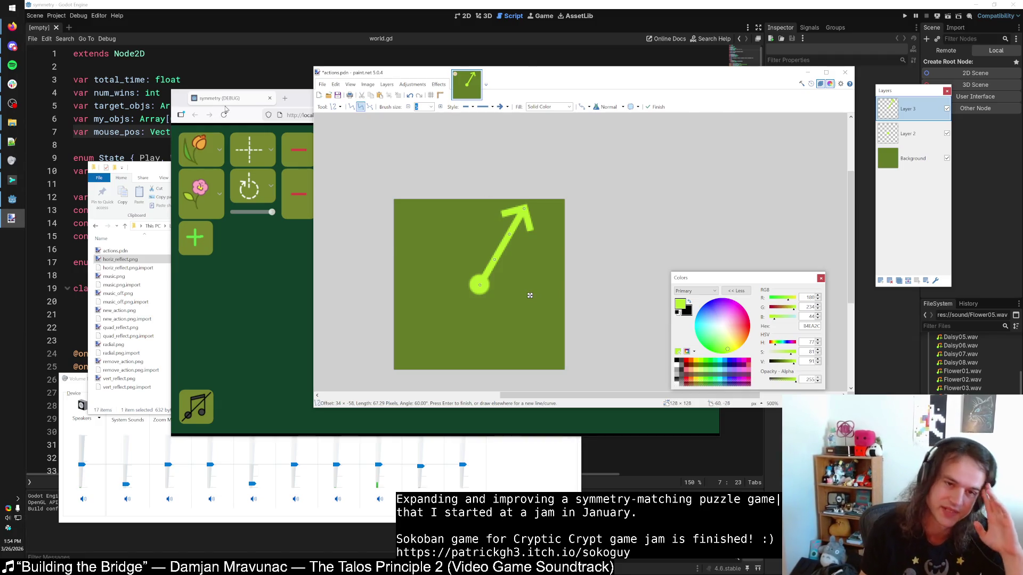
Step: Switch the tulip's symmetry to rotational and reduce it to three copies
{"action": "left_click", "coordinate": [256, 158]}
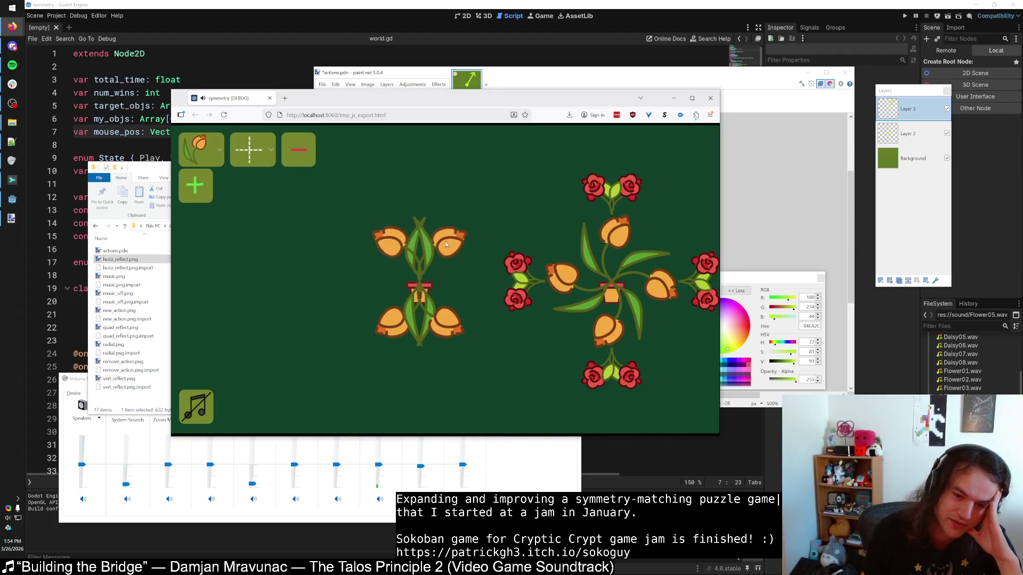
{"action": "left_click", "coordinate": [257, 149]}
{"action": "left_click", "coordinate": [257, 250]}
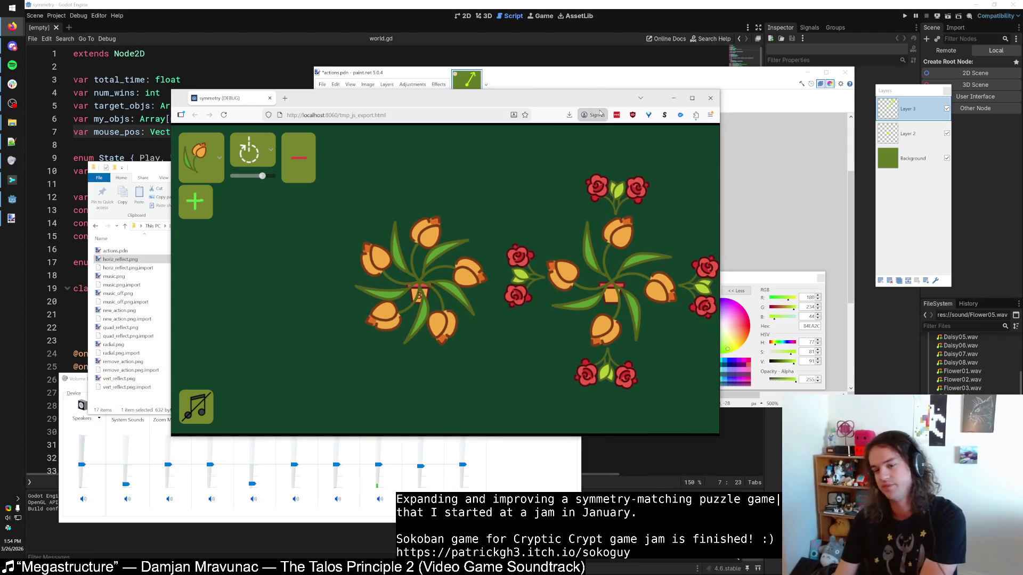
{"action": "left_click_drag", "start_coordinate": [262, 177], "coordinate": [253, 181]}
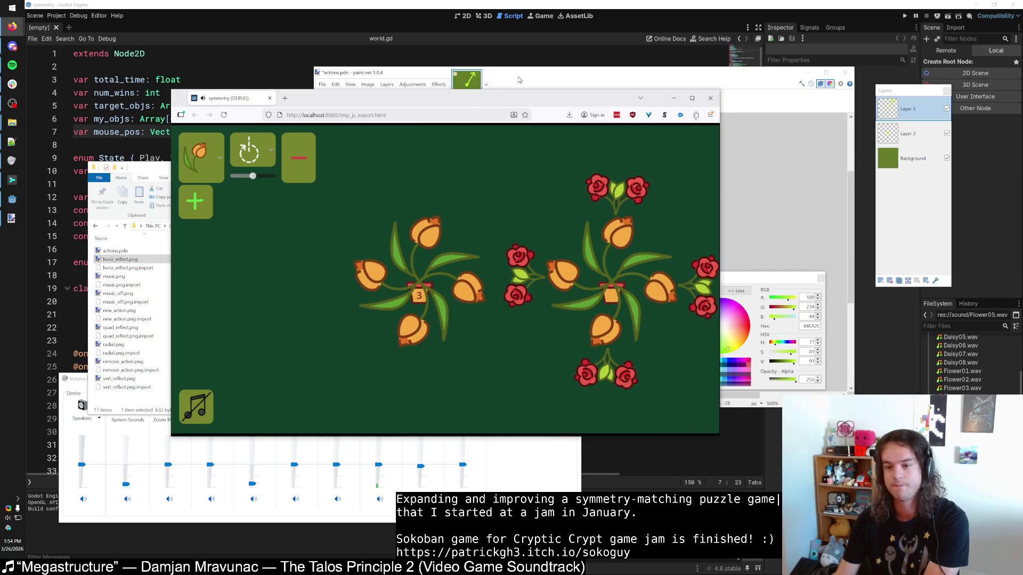
Step: Restore four-way mirror symmetry on the tulip and bring up the paint.net arrow icon
{"action": "left_click", "coordinate": [254, 166]}
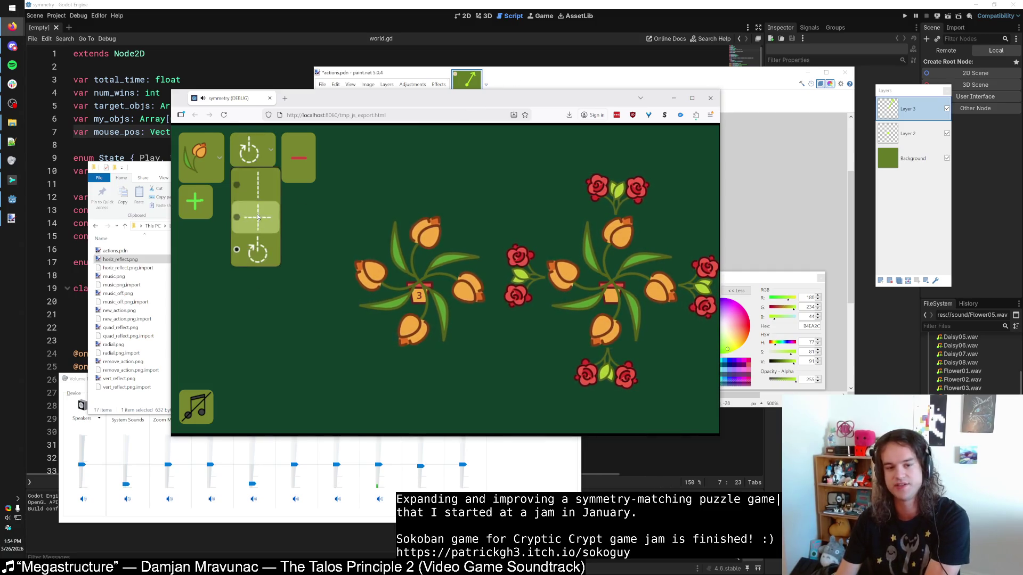
{"action": "left_click", "coordinate": [253, 191]}
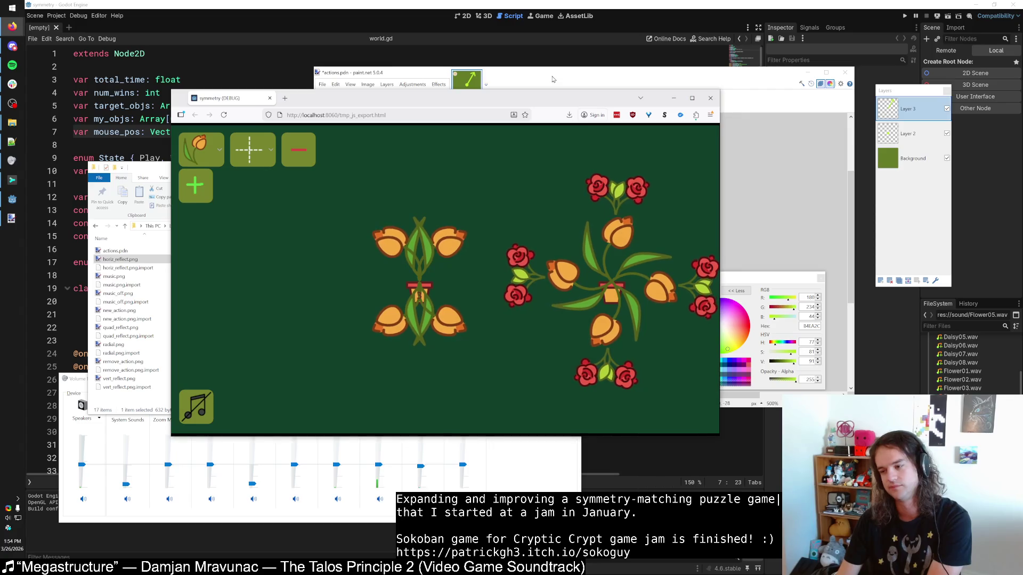
{"action": "left_click", "coordinate": [552, 79]}
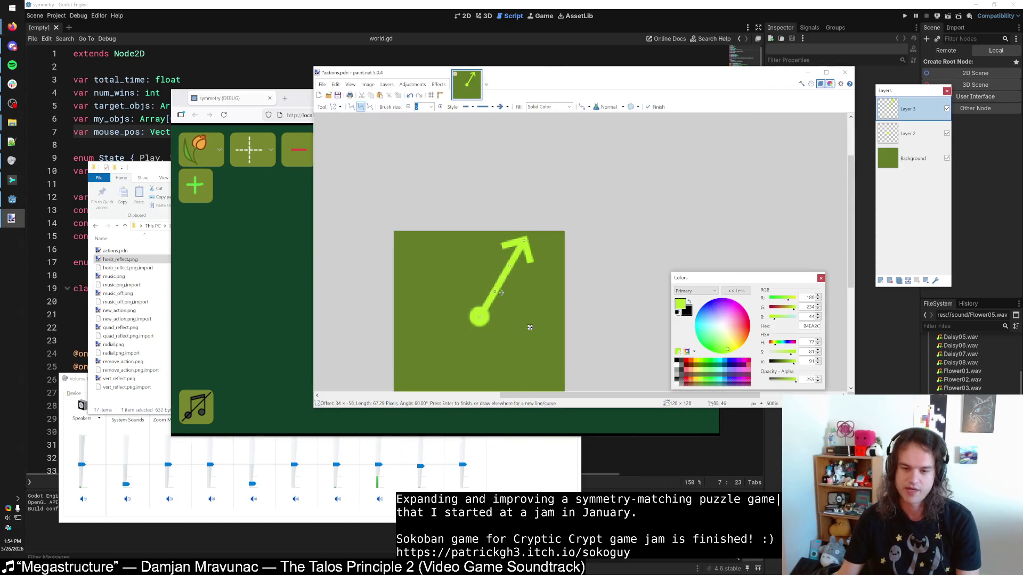
Step: Bend the arrow shaft into a smooth upward curve and commit the line
{"action": "scroll", "coordinate": [496, 297], "scroll_direction": "up", "scroll_amount": 1}
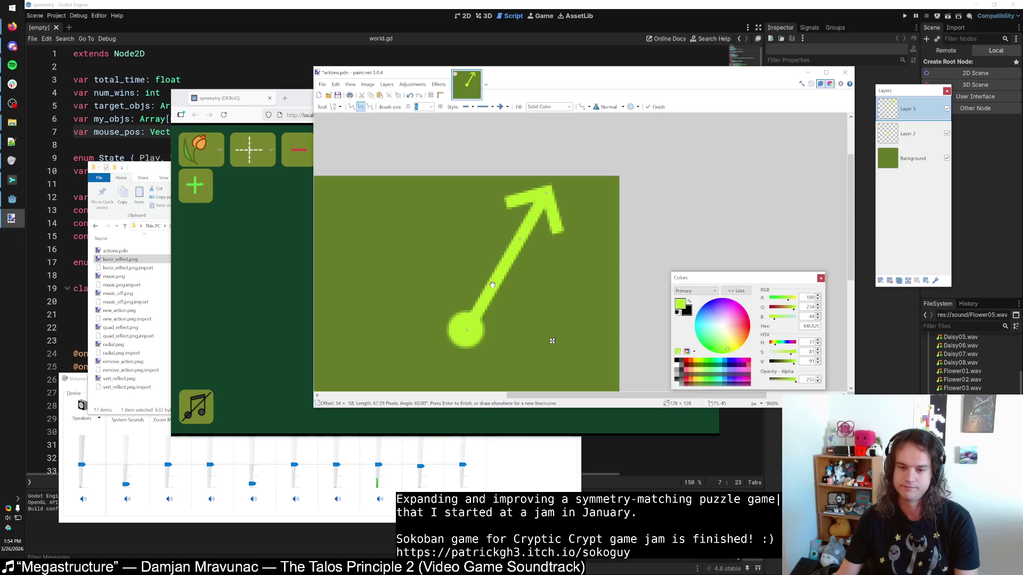
{"action": "left_click_drag", "start_coordinate": [492, 284], "coordinate": [483, 278]}
{"action": "mouse_move", "coordinate": [519, 239]}
{"action": "left_mouse_down"}
{"action": "mouse_move", "coordinate": [508, 234]}
{"action": "mouse_move", "coordinate": [547, 195]}
{"action": "left_mouse_up"}
{"action": "scroll", "coordinate": [554, 267], "scroll_direction": "down", "scroll_amount": 3}
{"action": "scroll", "coordinate": [558, 265], "scroll_direction": "up", "scroll_amount": 3}
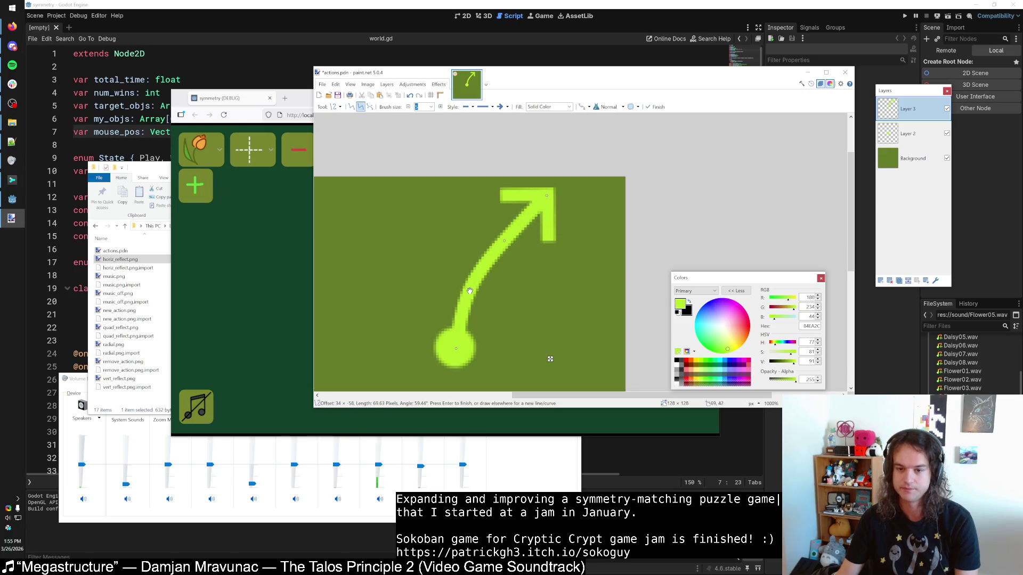
{"action": "left_click_drag", "start_coordinate": [504, 240], "coordinate": [505, 240]}
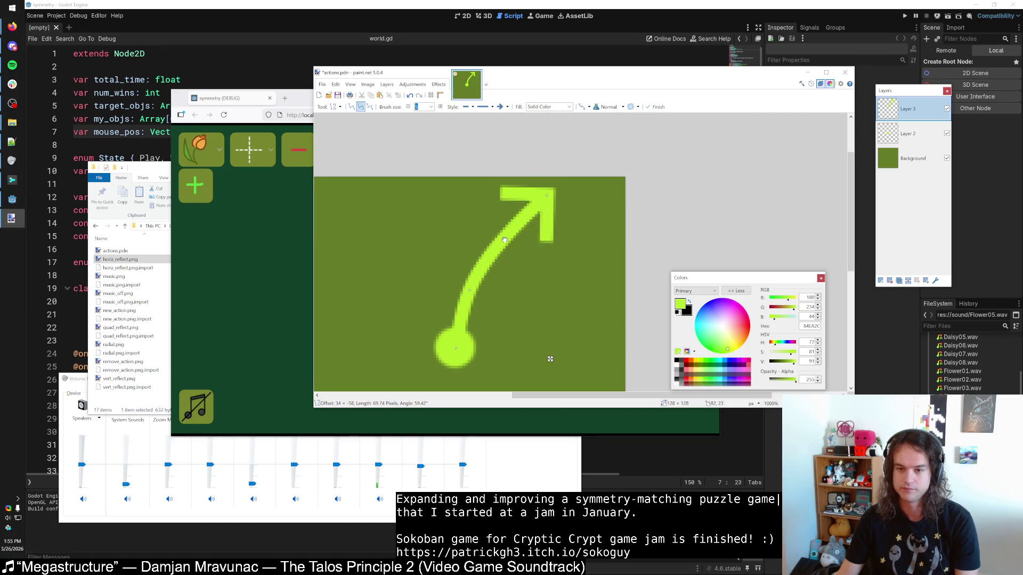
{"action": "left_click_drag", "start_coordinate": [469, 290], "coordinate": [470, 290]}
{"action": "scroll", "coordinate": [549, 272], "scroll_direction": "down", "scroll_amount": 3}
{"action": "scroll", "coordinate": [549, 272], "scroll_direction": "up", "scroll_amount": 2}
{"action": "scroll", "coordinate": [544, 277], "scroll_direction": "down", "scroll_amount": 3}
{"action": "scroll", "coordinate": [518, 298], "scroll_direction": "up", "scroll_amount": 3}
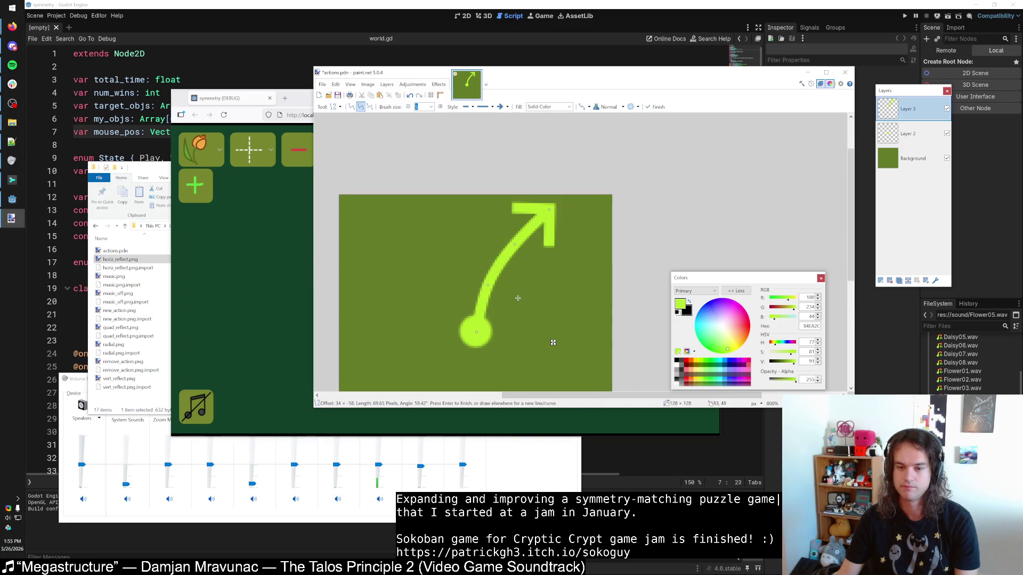
{"action": "key", "text": "Return"}
Step: Select the entire canvas for moving with Ctrl+A
{"action": "scroll", "coordinate": [549, 274], "scroll_direction": "down", "scroll_amount": 3}
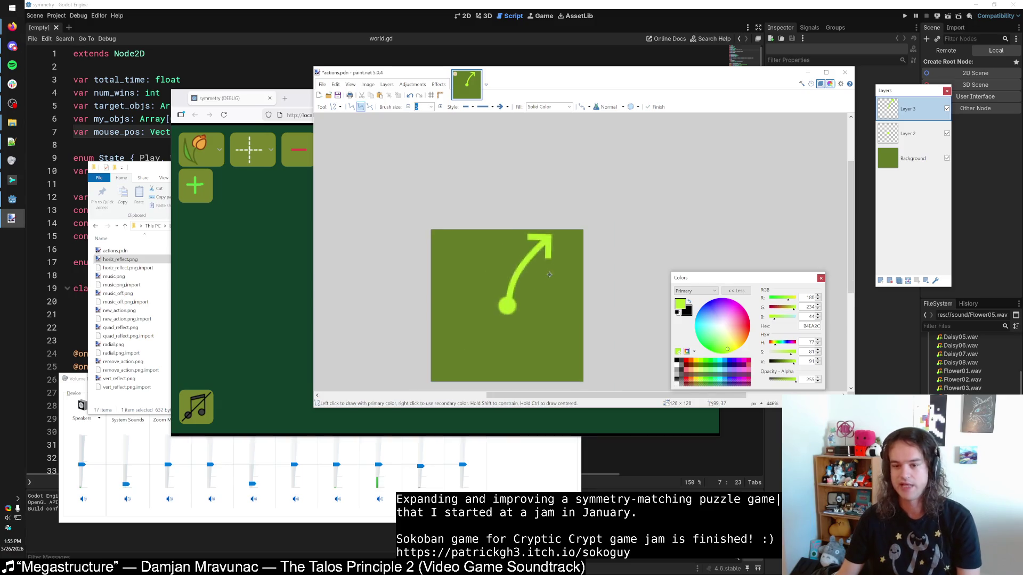
{"action": "key", "text": "ctrl+a"}
{"action": "key", "text": "m"}
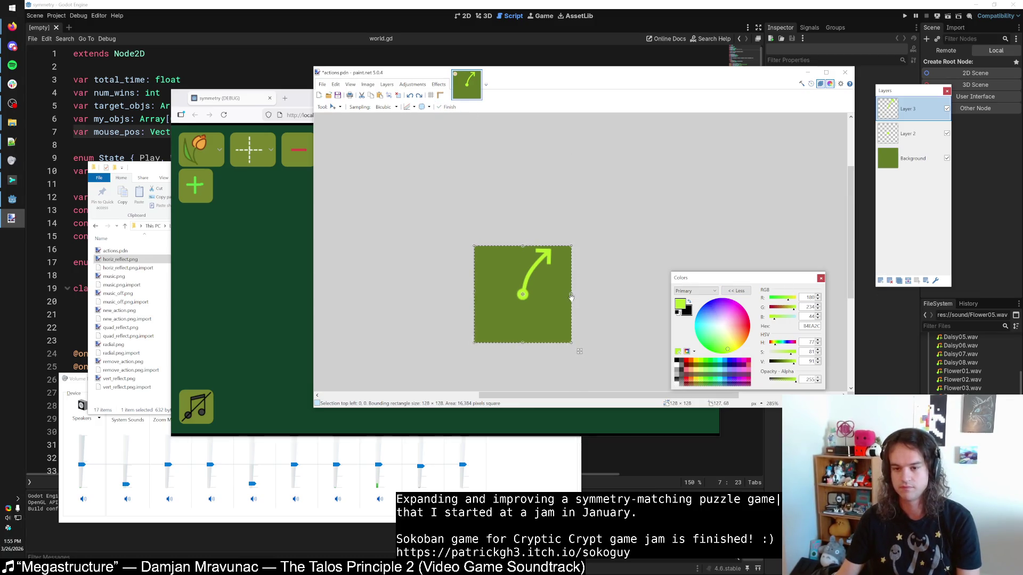
Step: Copy the curved arrow and paste it onto a new Layer 4
{"action": "key", "text": "ctrl+z"}
{"action": "key", "text": "ctrl+y"}
{"action": "key", "text": "s"}
{"action": "key", "text": "ctrl+d"}
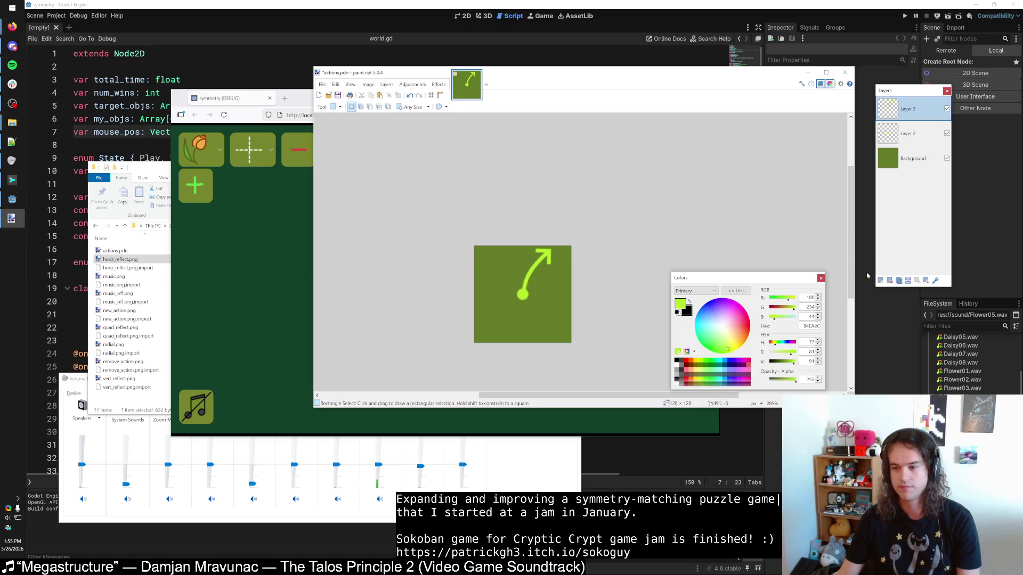
{"action": "left_click", "coordinate": [880, 280]}
{"action": "key", "text": "ctrl+v"}
Step: Flip the pasted arrow horizontally and position it so the two arrows form a Y
{"action": "mouse_move", "coordinate": [571, 294]}
{"action": "left_mouse_down"}
{"action": "mouse_move", "coordinate": [358, 297]}
{"action": "mouse_move", "coordinate": [378, 297]}
{"action": "left_mouse_up"}
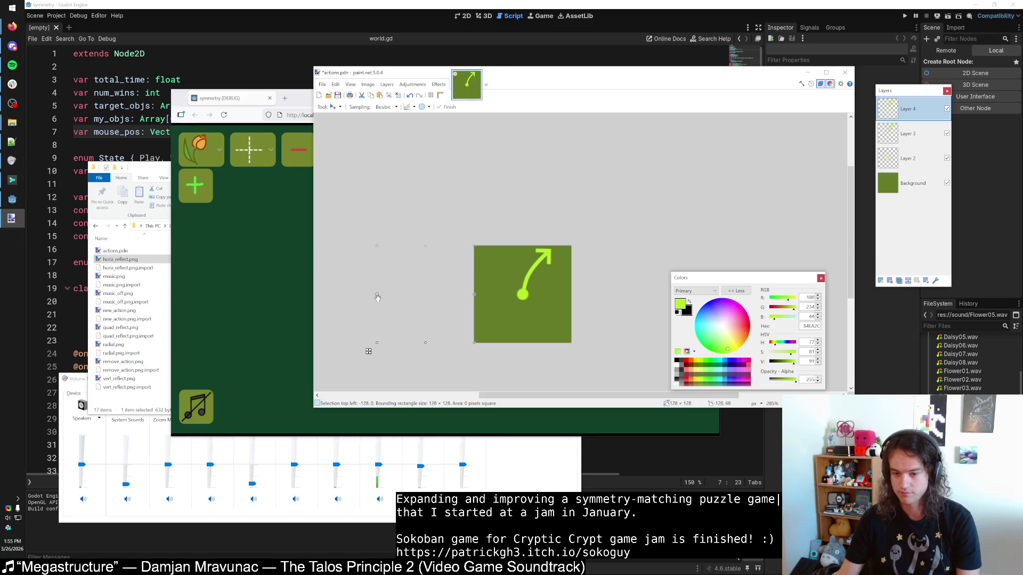
{"action": "left_click_drag", "start_coordinate": [424, 307], "coordinate": [517, 306]}
{"action": "scroll", "coordinate": [489, 274], "scroll_direction": "up", "scroll_amount": 3}
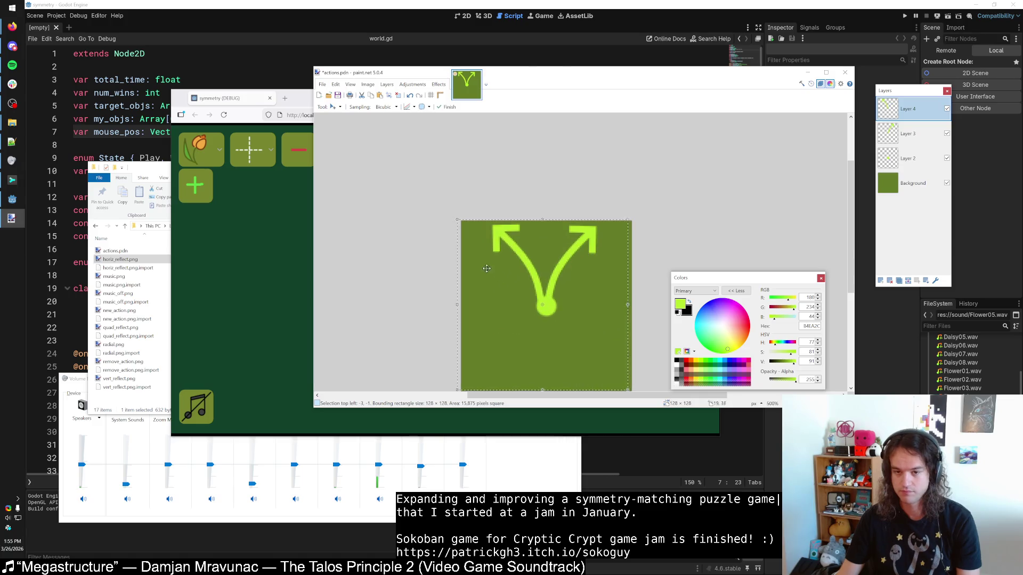
{"action": "scroll", "coordinate": [484, 261], "scroll_direction": "up", "scroll_amount": 4}
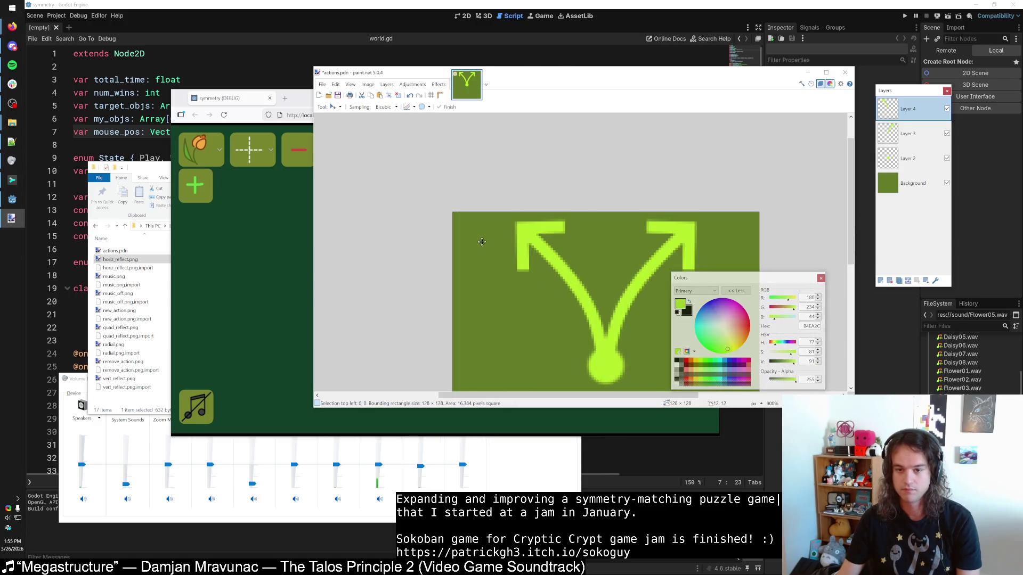
{"action": "key", "text": "s"}
{"action": "scroll", "coordinate": [490, 249], "scroll_direction": "down", "scroll_amount": 5}
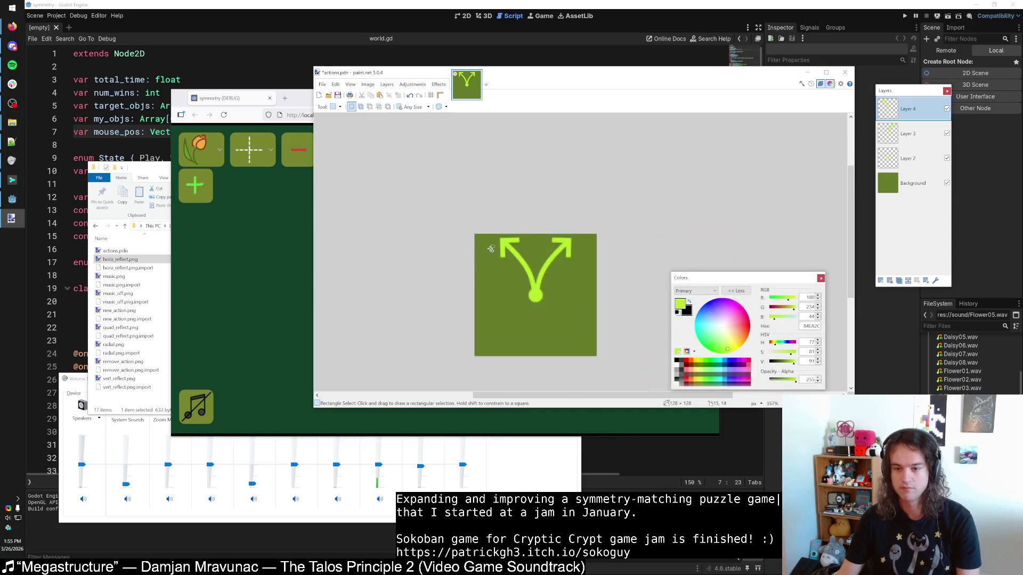
{"action": "scroll", "coordinate": [490, 249], "scroll_direction": "down", "scroll_amount": 2}
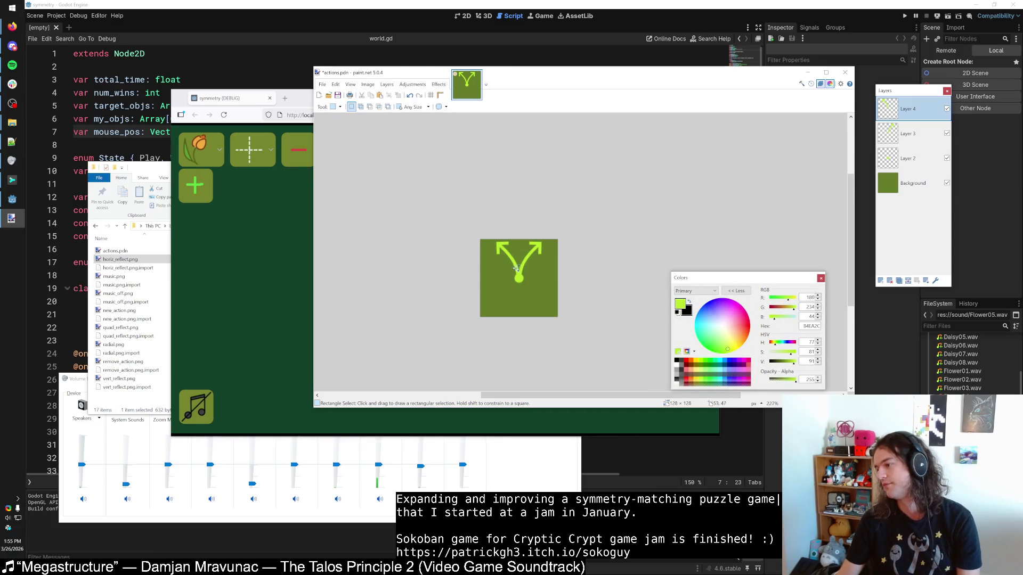
{"action": "scroll", "coordinate": [517, 269], "scroll_direction": "up", "scroll_amount": 2}
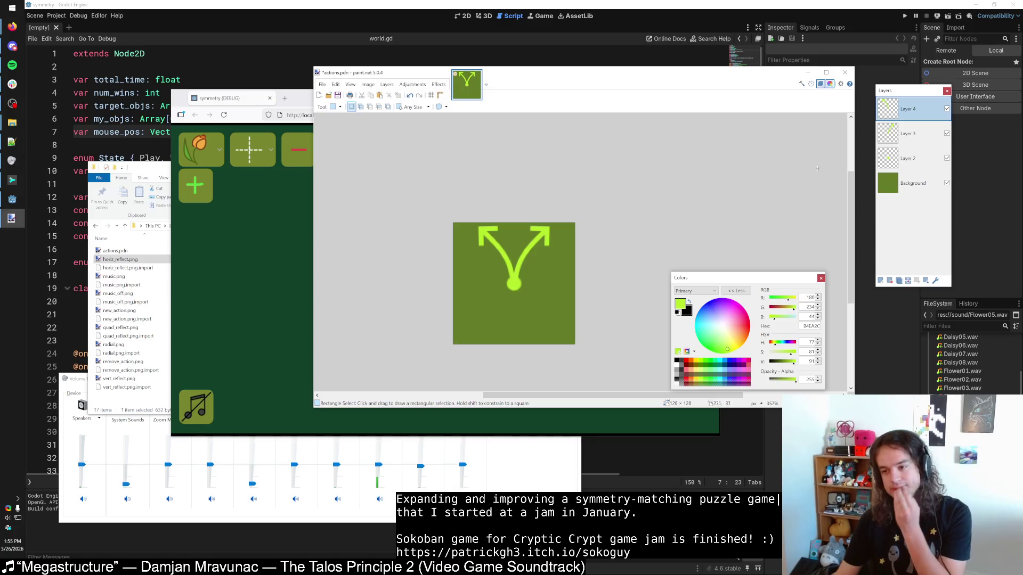
{"action": "left_click", "coordinate": [911, 164]}
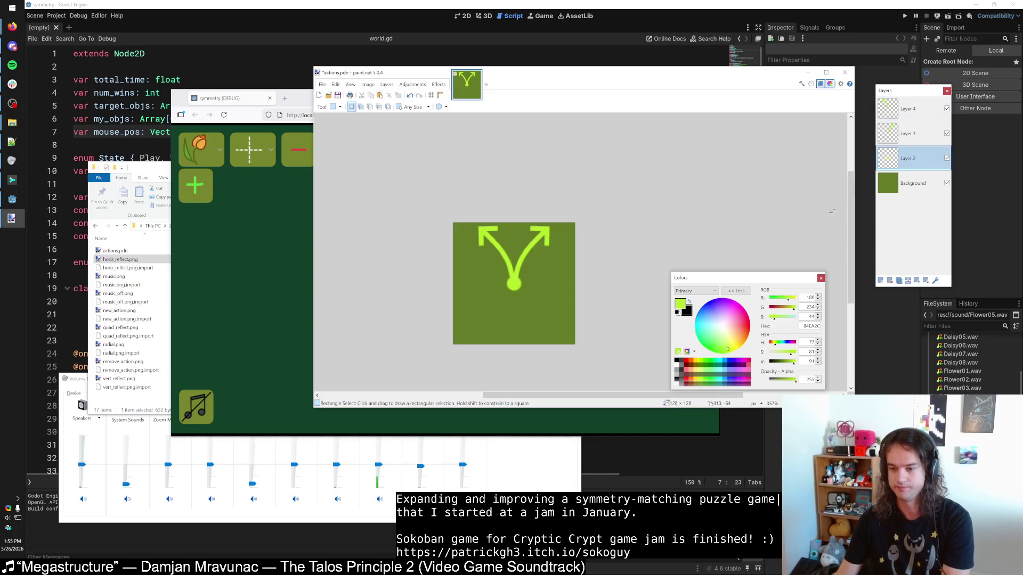
Step: Paint over the ball at the Y's base with a light grey size-15 brush
{"action": "left_click", "coordinate": [946, 159]}
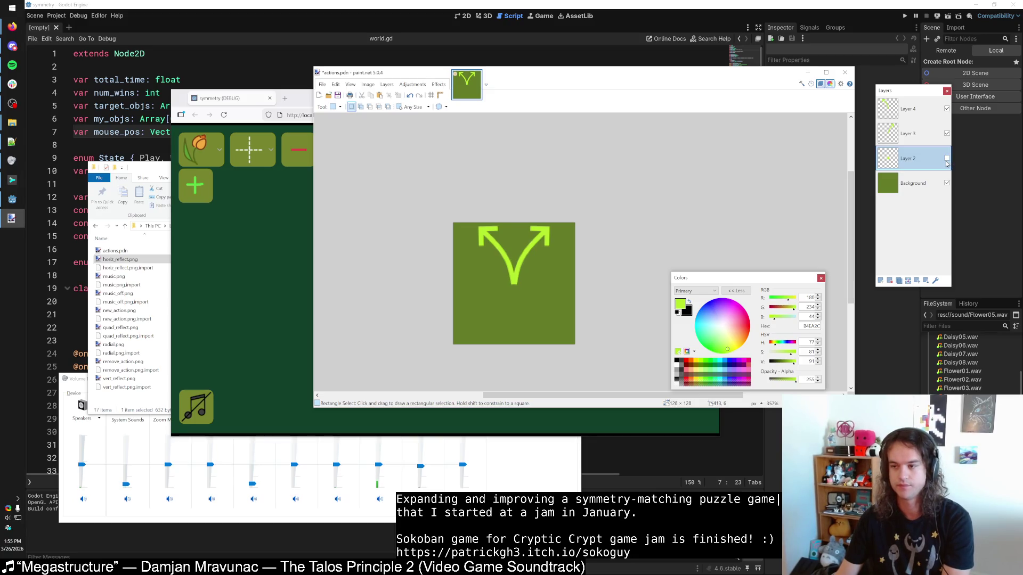
{"action": "left_click", "coordinate": [946, 159]}
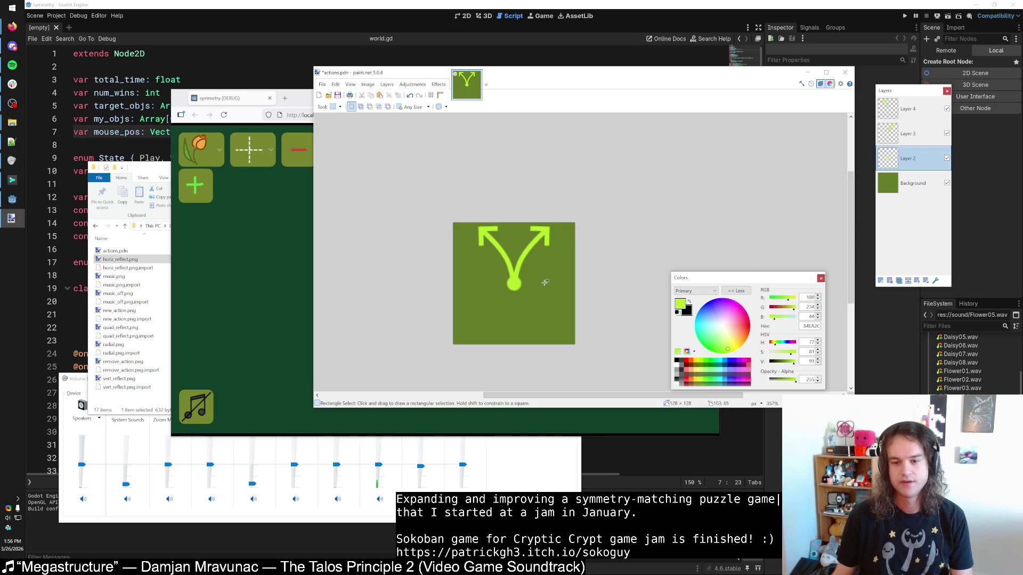
{"action": "scroll", "coordinate": [546, 282], "scroll_direction": "up", "scroll_amount": 5}
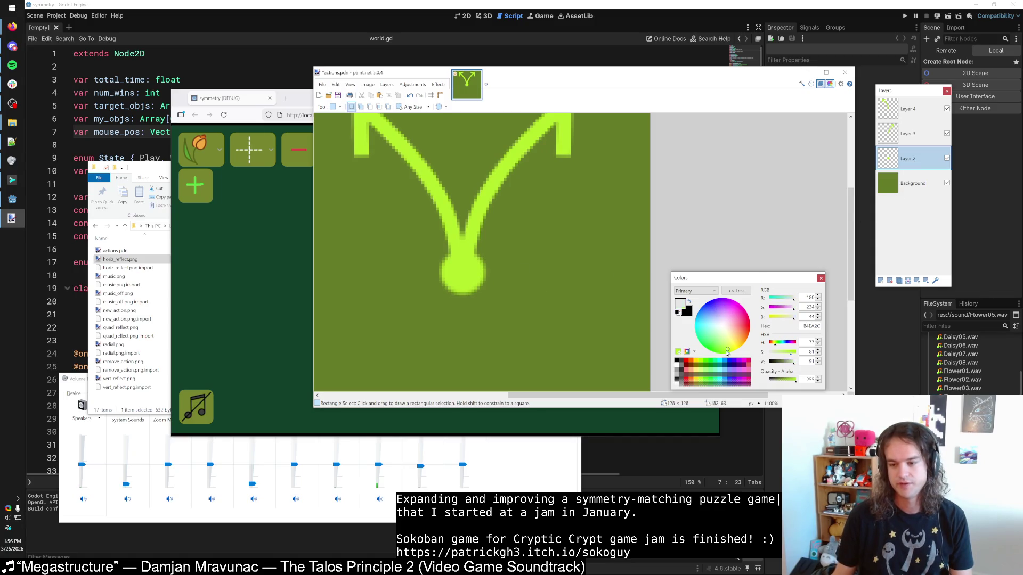
{"action": "left_click", "coordinate": [721, 325]}
{"action": "key", "text": "b"}
{"action": "left_click", "coordinate": [411, 107]}
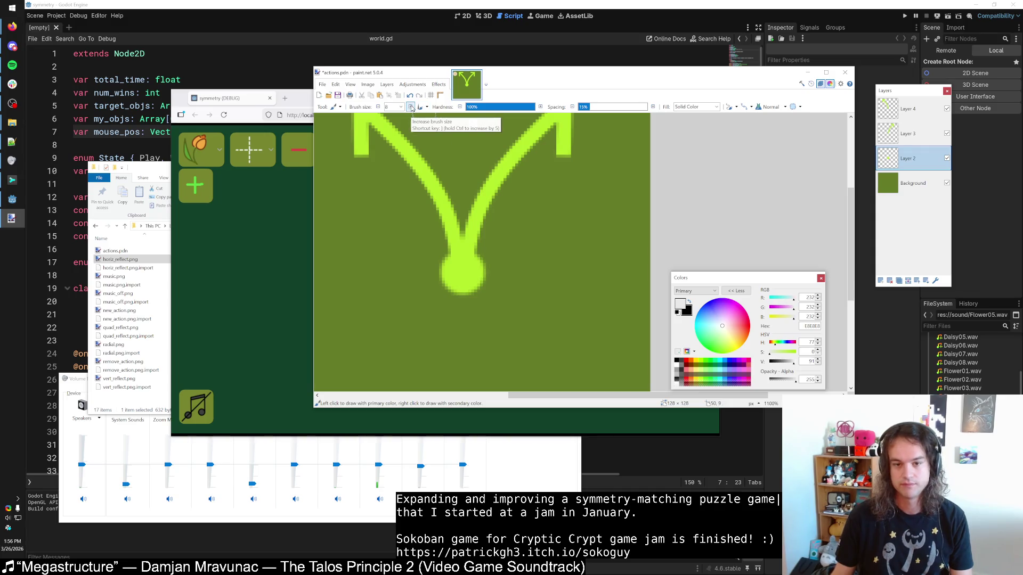
{"action": "triple_click", "coordinate": [411, 107]}
{"action": "left_click", "coordinate": [462, 275]}
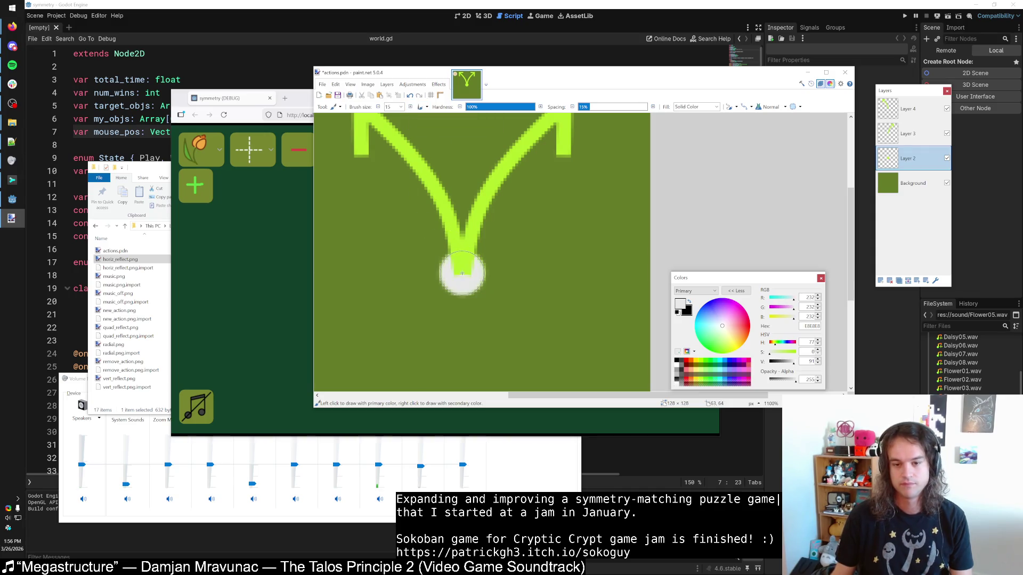
{"action": "left_click", "coordinate": [946, 159]}
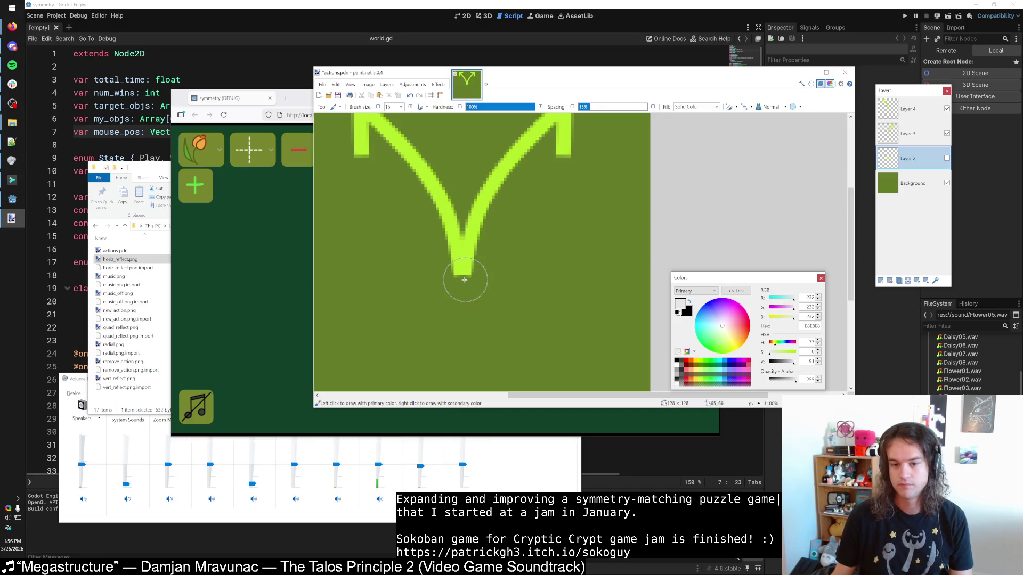
{"action": "left_click", "coordinate": [946, 158]}
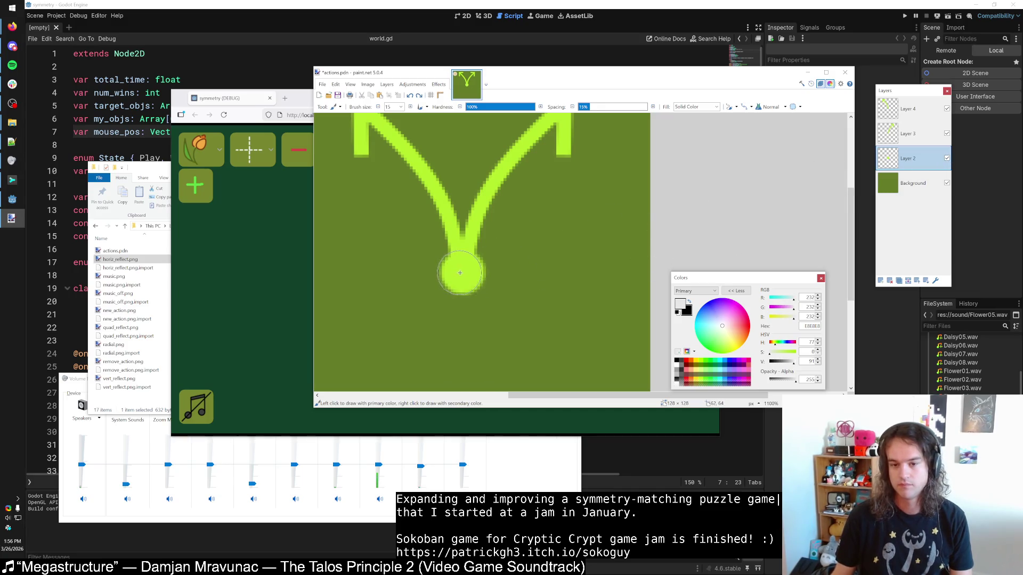
Step: Undo the stray strokes and lime ball, then paint a black dot at the stem base
{"action": "scroll", "coordinate": [461, 272], "scroll_direction": "down", "scroll_amount": 5}
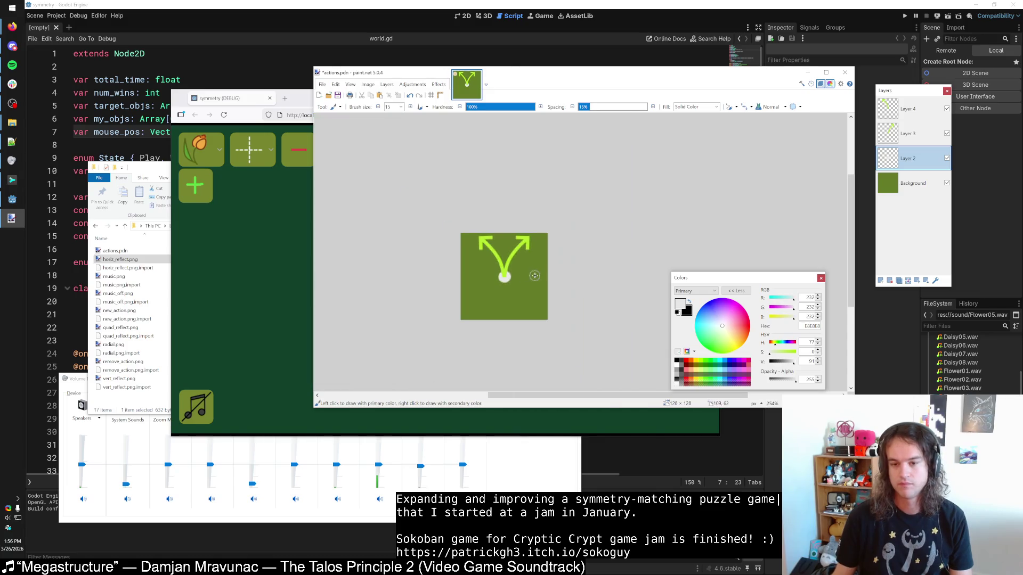
{"action": "scroll", "coordinate": [534, 275], "scroll_direction": "up", "scroll_amount": 2}
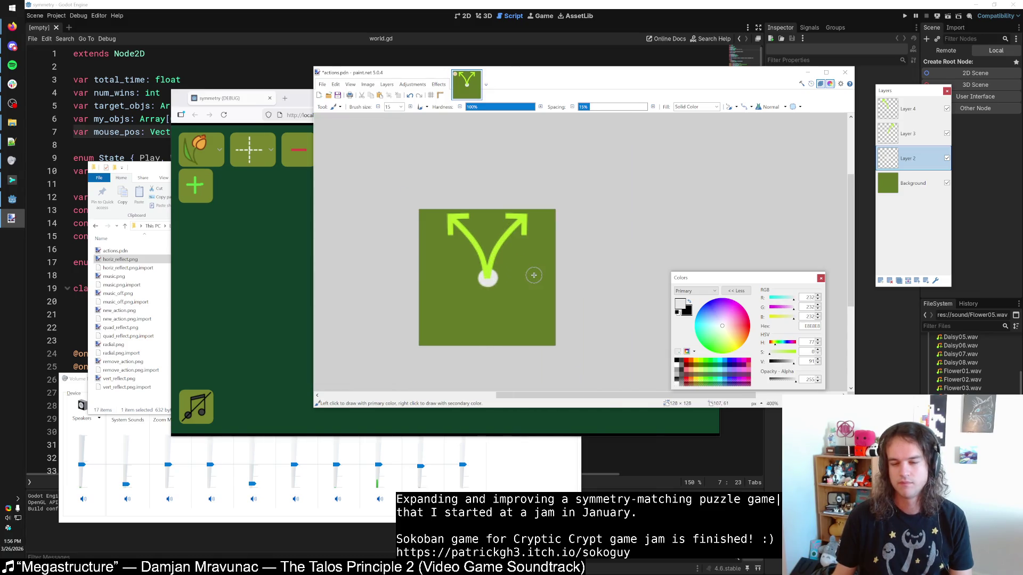
{"action": "scroll", "coordinate": [533, 275], "scroll_direction": "up", "scroll_amount": 2}
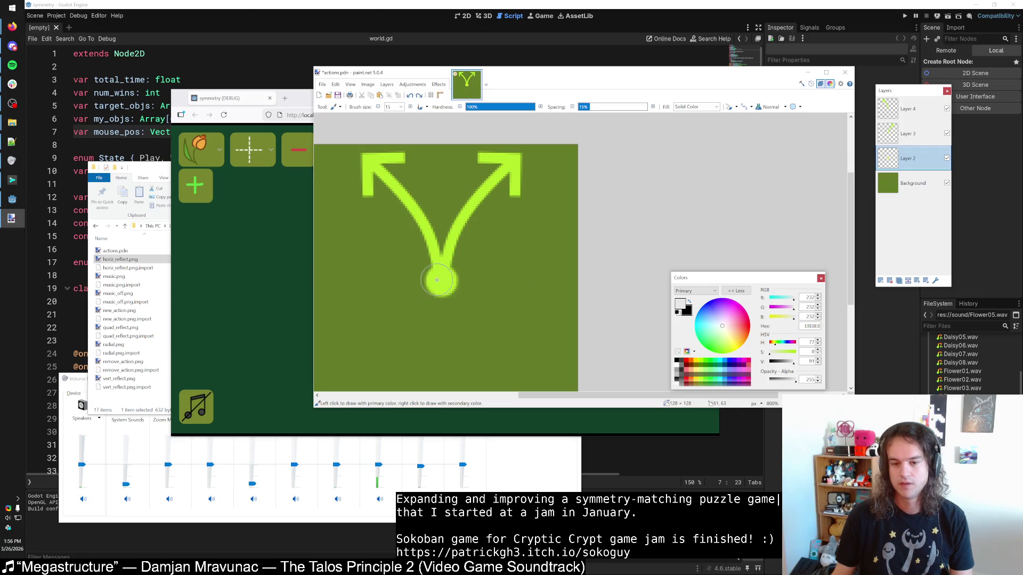
{"action": "mouse_move", "coordinate": [441, 285]}
{"action": "left_mouse_down"}
{"action": "mouse_move", "coordinate": [429, 284]}
{"action": "mouse_move", "coordinate": [450, 291]}
{"action": "left_mouse_up"}
{"action": "scroll", "coordinate": [494, 282], "scroll_direction": "down", "scroll_amount": 5}
{"action": "scroll", "coordinate": [494, 281], "scroll_direction": "up", "scroll_amount": 3}
{"action": "key", "text": "ctrl+z"}
{"action": "key", "text": "ctrl+z"}
{"action": "key", "text": "ctrl+z"}
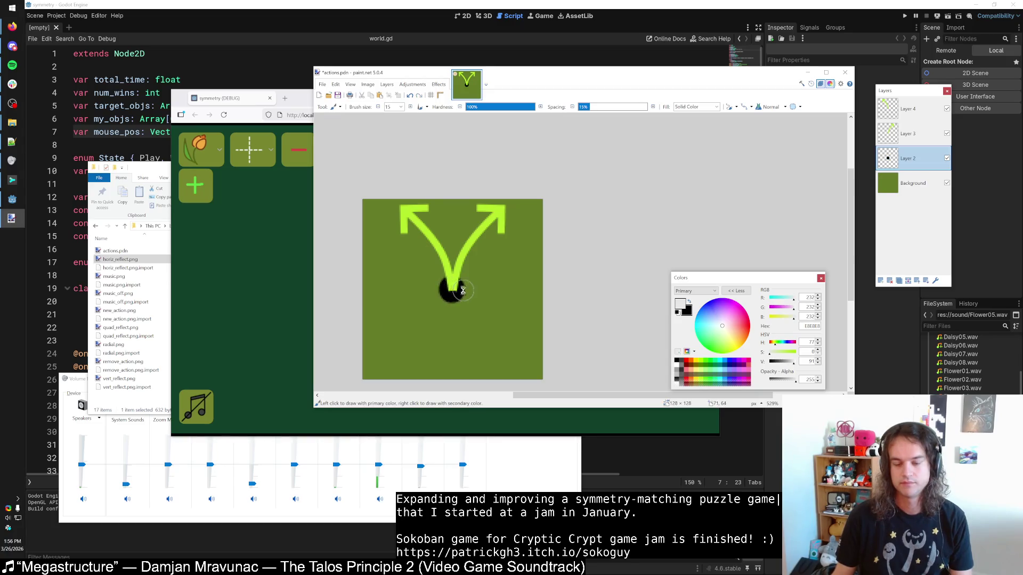
{"action": "scroll", "coordinate": [453, 288], "scroll_direction": "up", "scroll_amount": 4}
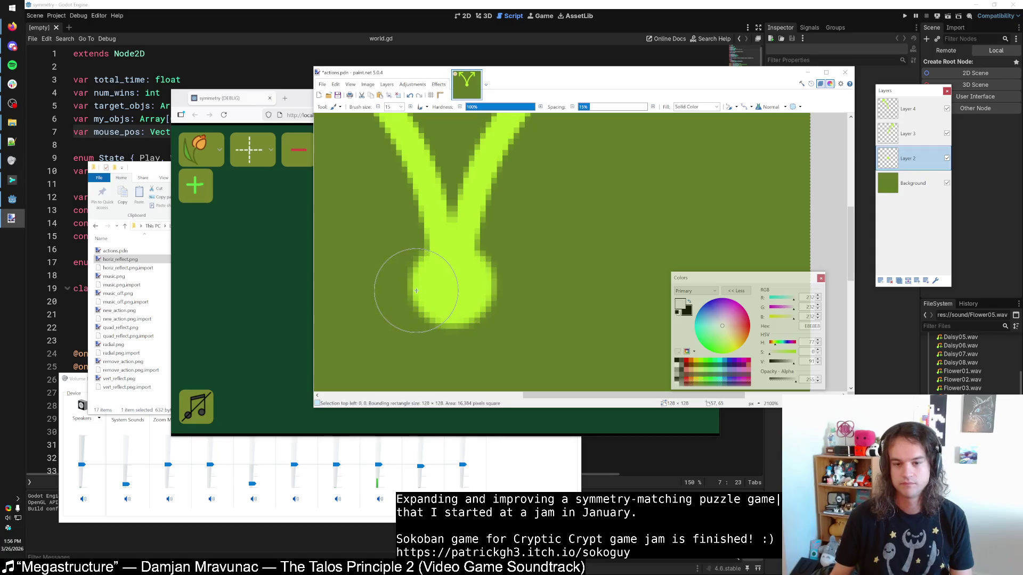
{"action": "key", "text": "ctrl+z"}
{"action": "right_click", "coordinate": [452, 286]}
Step: Hide the green Background layer
{"action": "scroll", "coordinate": [513, 292], "scroll_direction": "down", "scroll_amount": 6}
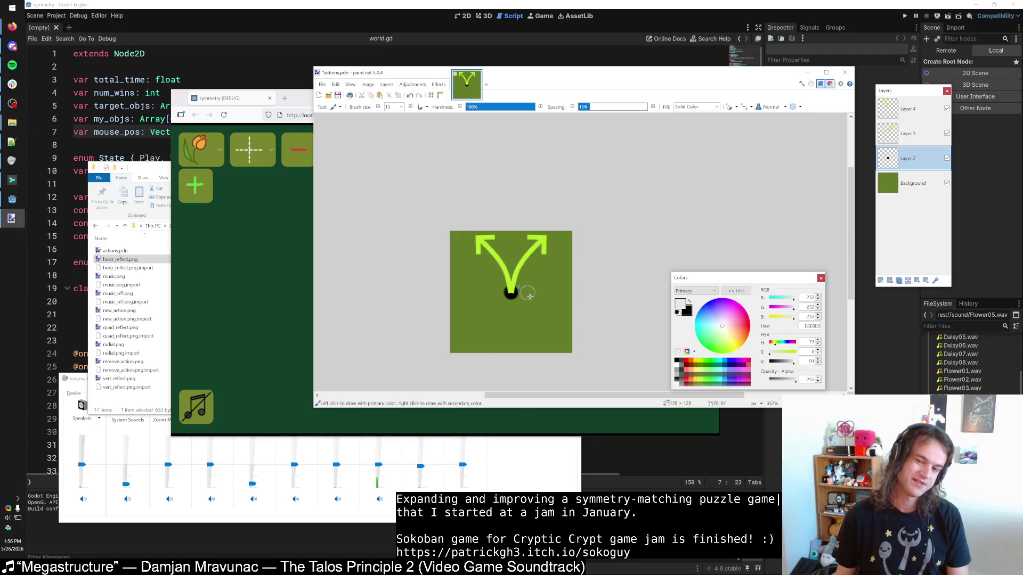
{"action": "scroll", "coordinate": [533, 295], "scroll_direction": "down", "scroll_amount": 2}
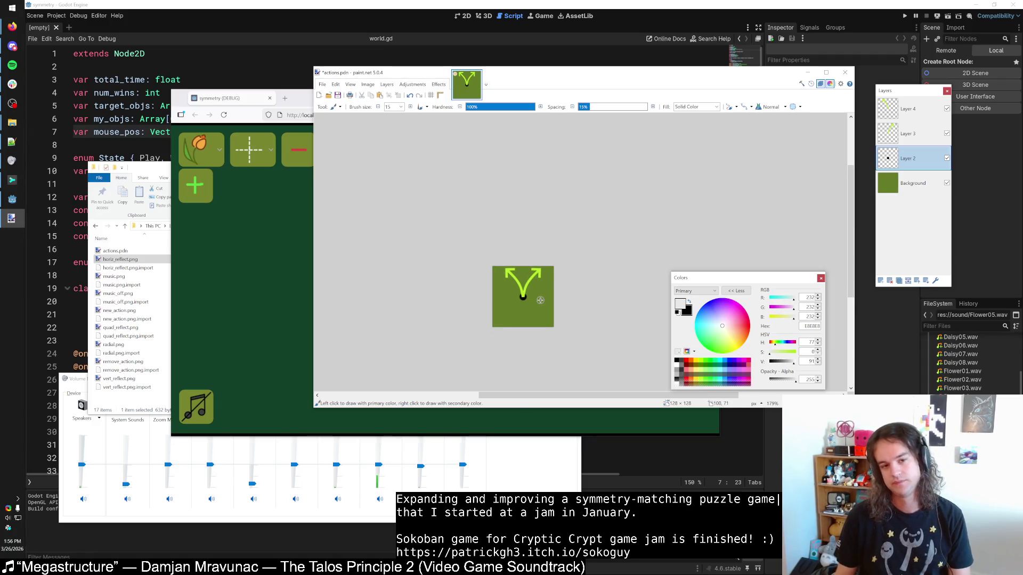
{"action": "scroll", "coordinate": [540, 300], "scroll_direction": "up", "scroll_amount": 5}
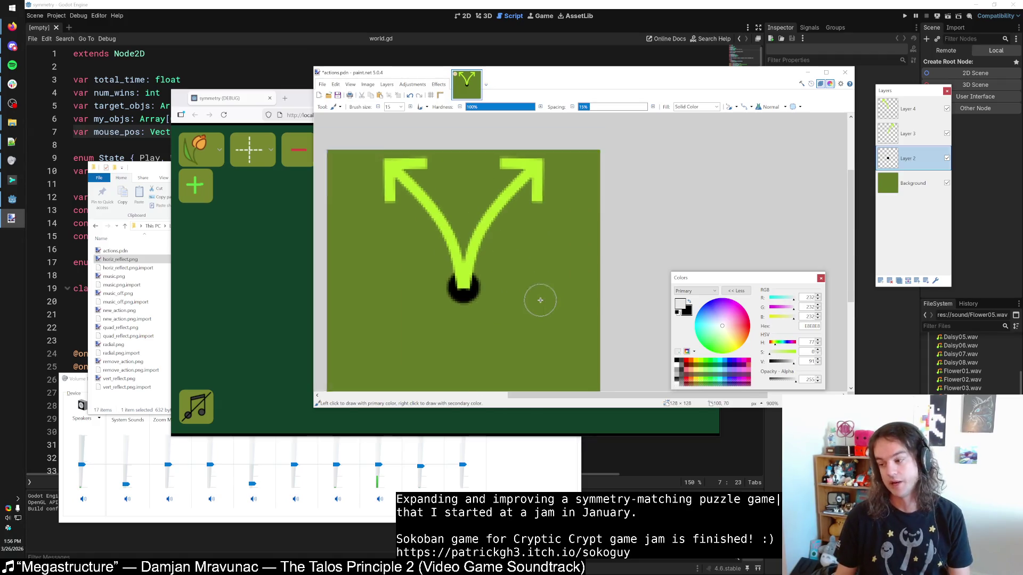
{"action": "scroll", "coordinate": [540, 300], "scroll_direction": "down", "scroll_amount": 2}
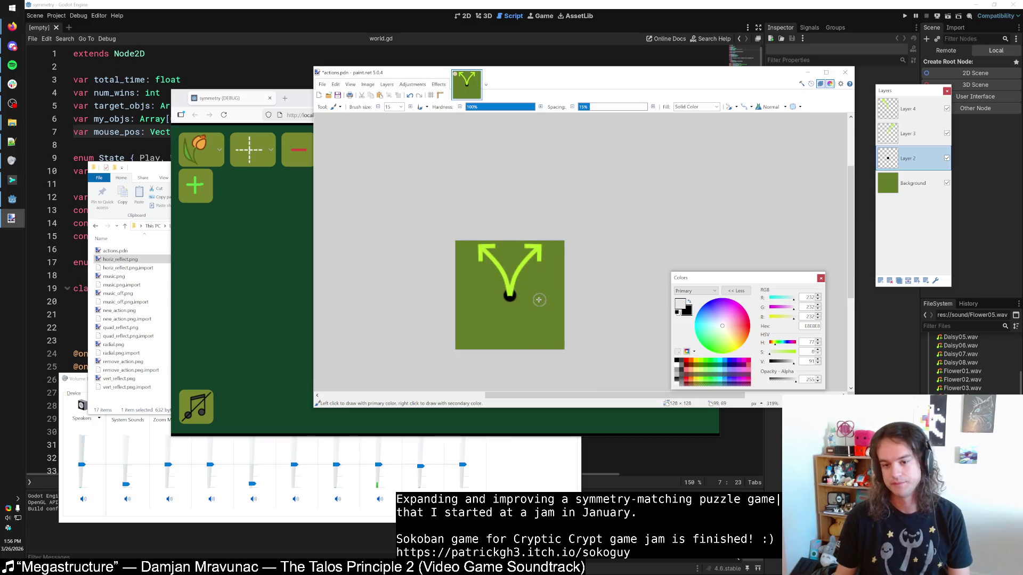
{"action": "left_click", "coordinate": [946, 183]}
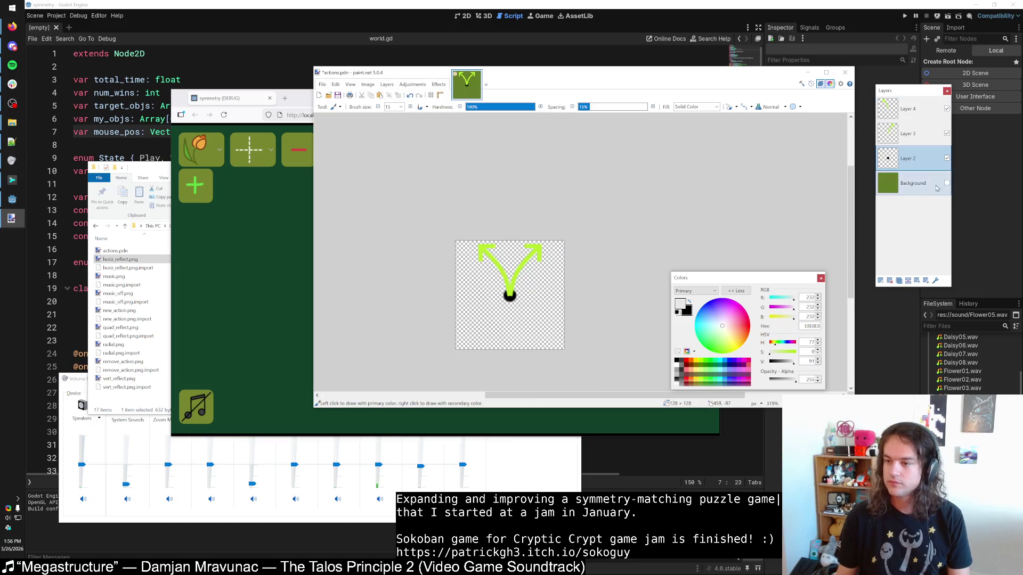
Step: Flatten the image layers into a single layer
{"action": "left_click", "coordinate": [947, 184]}
{"action": "left_click", "coordinate": [946, 184]}
{"action": "key", "text": "ctrl+shift+f"}
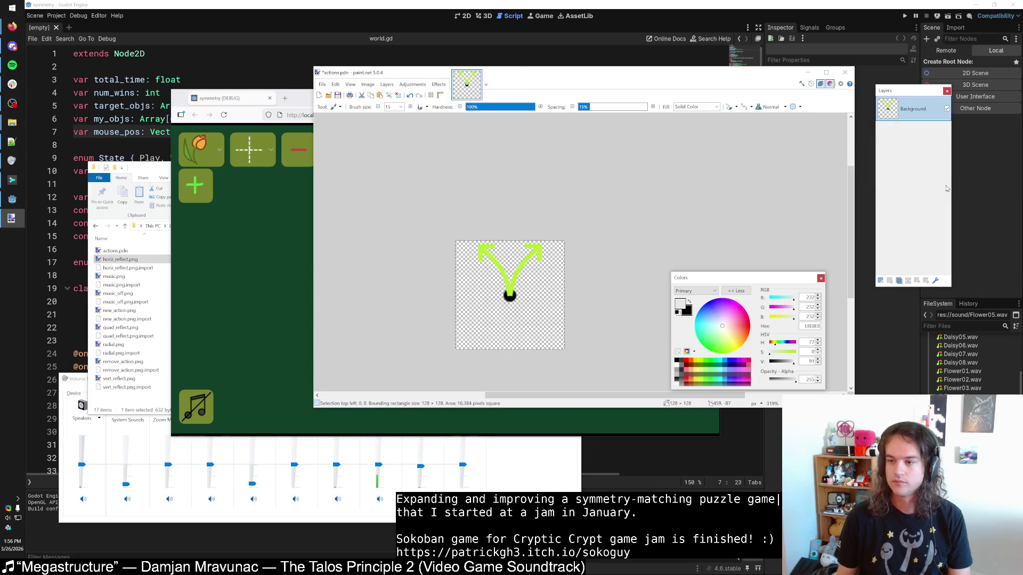
Step: Save the icon as PNG, overwriting horiz_reflect.png in the actions folder
{"action": "key", "text": "ctrl+shift+s"}
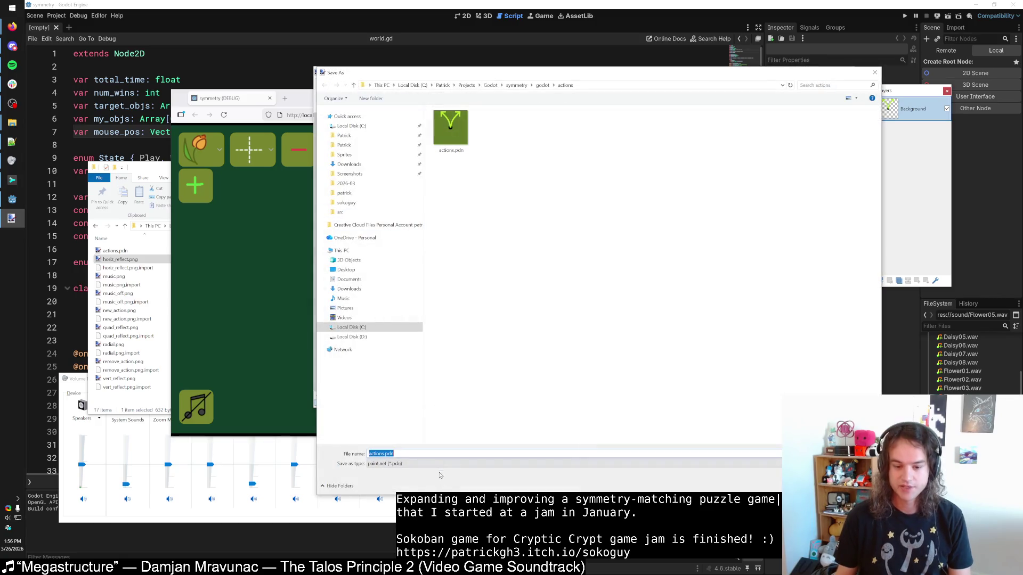
{"action": "left_click", "coordinate": [441, 464]}
{"action": "left_click", "coordinate": [441, 481]}
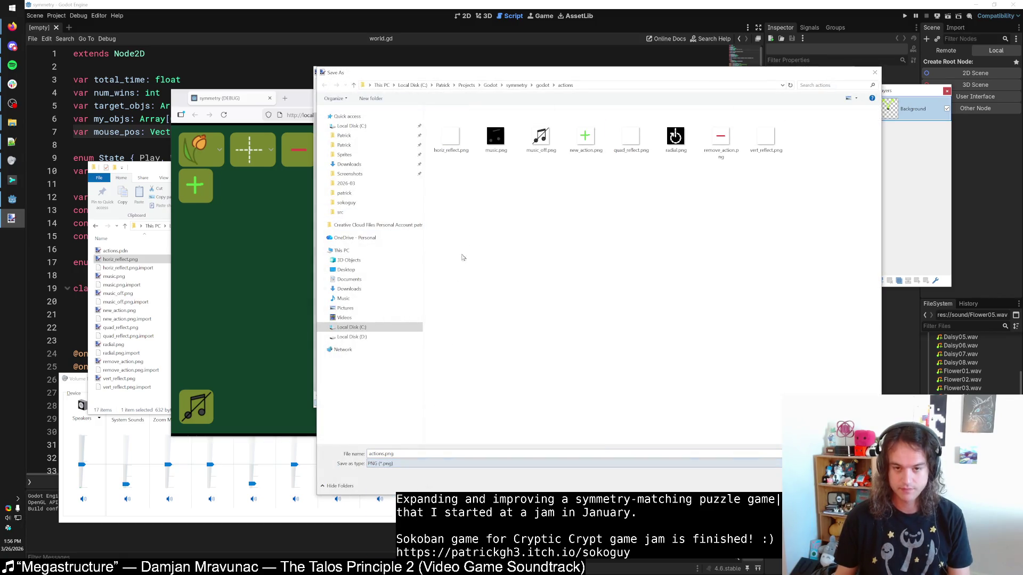
{"action": "left_click", "coordinate": [445, 141]}
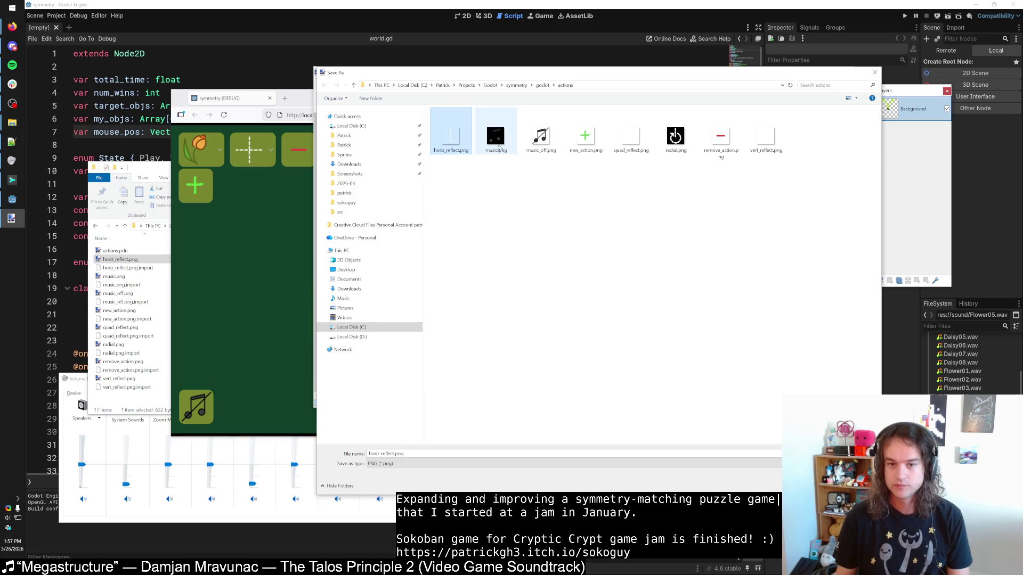
{"action": "key", "text": "Return"}
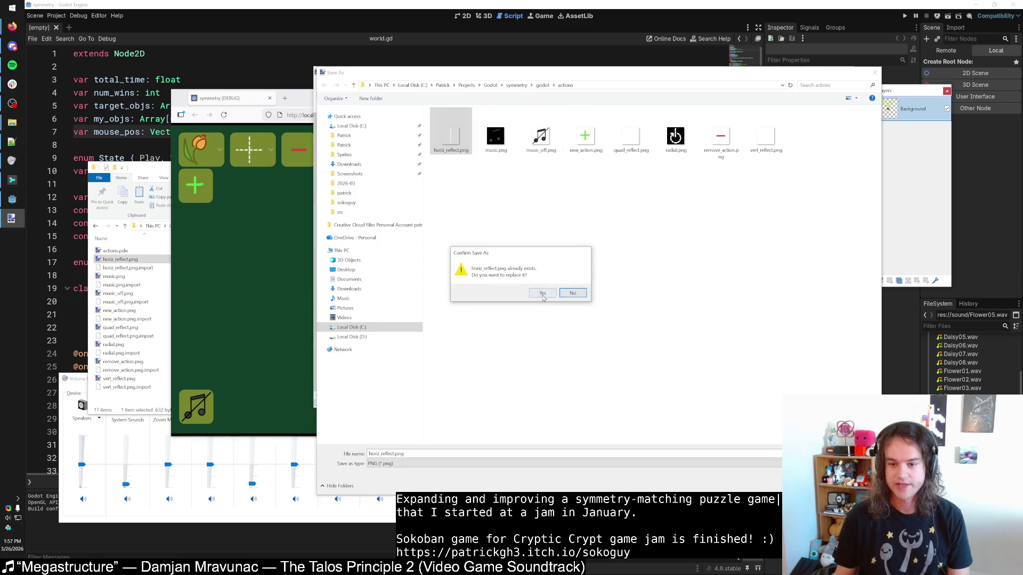
{"action": "left_click", "coordinate": [542, 294]}
{"action": "left_click", "coordinate": [532, 276]}
{"action": "left_click", "coordinate": [539, 16]}
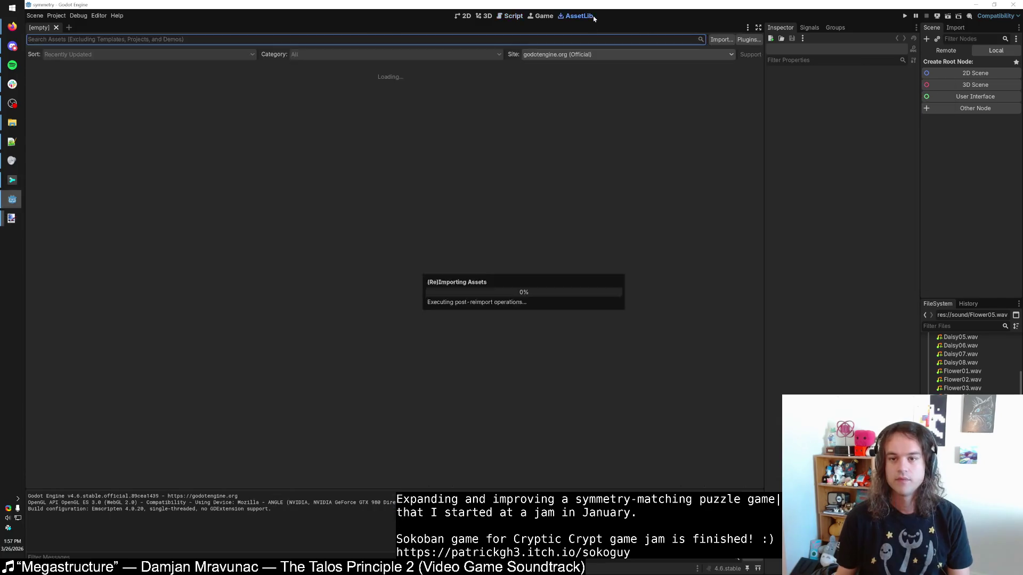
Step: Open world.tscn from the scenes folder in the 2D workspace
{"action": "left_click", "coordinate": [539, 16]}
{"action": "left_click", "coordinate": [464, 18]}
{"action": "scroll", "coordinate": [312, 124], "scroll_direction": "down", "scroll_amount": 3}
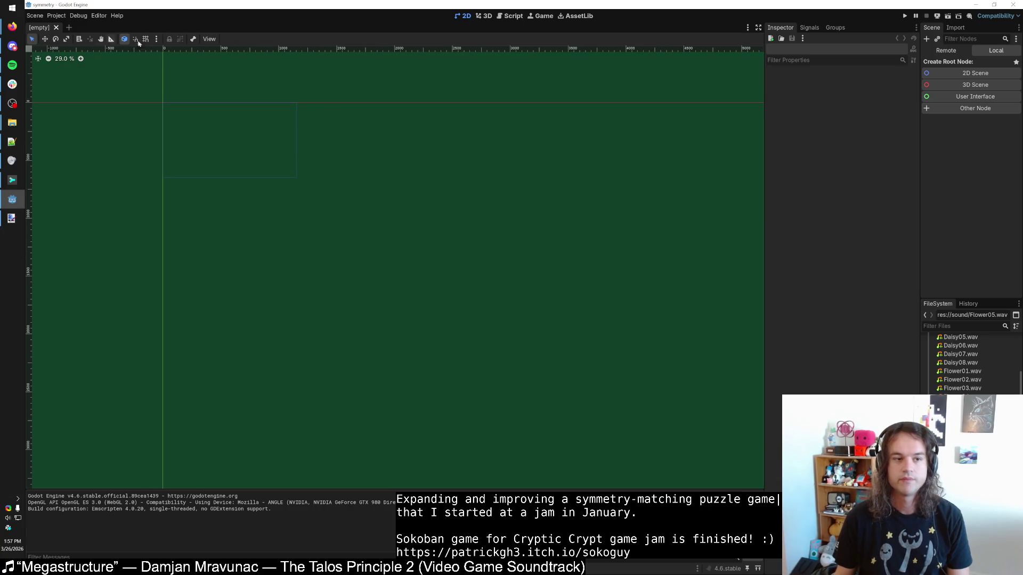
{"action": "scroll", "coordinate": [959, 368], "scroll_direction": "up", "scroll_amount": 5}
{"action": "left_click", "coordinate": [929, 390]}
{"action": "left_click", "coordinate": [929, 381]}
{"action": "double_click", "coordinate": [956, 406]}
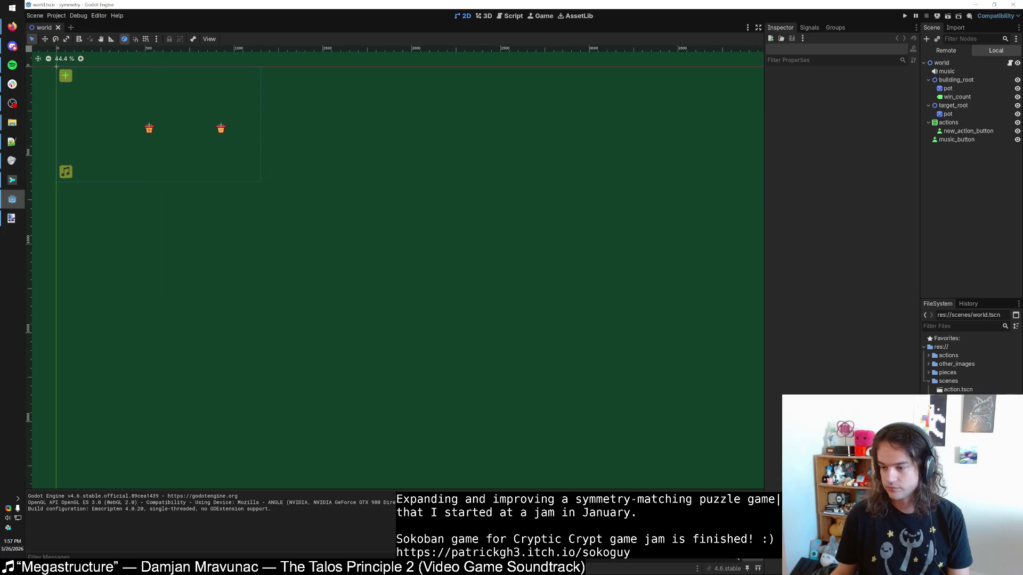
Step: Run the game with the Play button
{"action": "scroll", "coordinate": [606, 266], "scroll_direction": "left", "scroll_amount": 5}
{"action": "scroll", "coordinate": [379, 142], "scroll_direction": "up", "scroll_amount": 2}
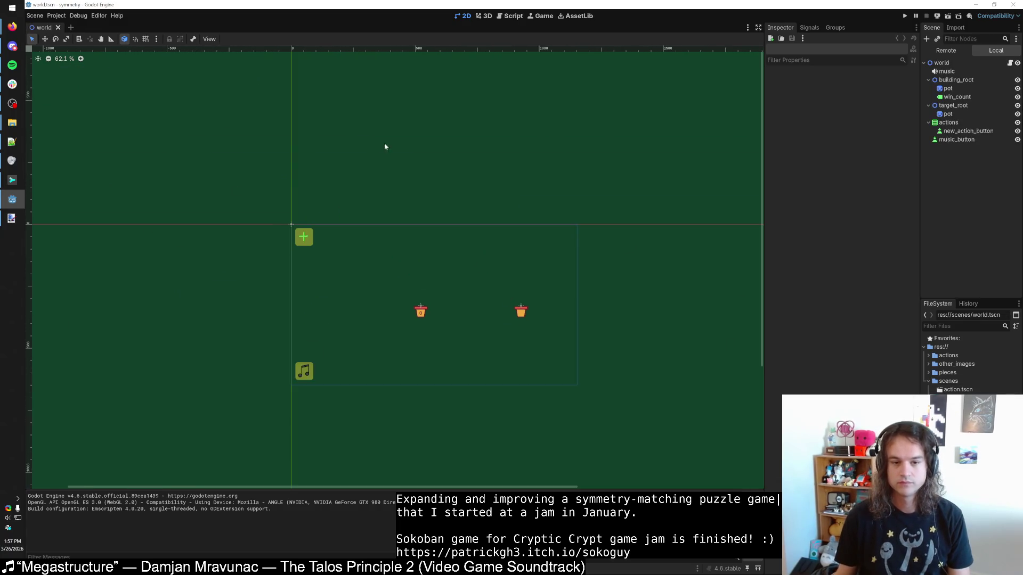
{"action": "left_click", "coordinate": [905, 15]}
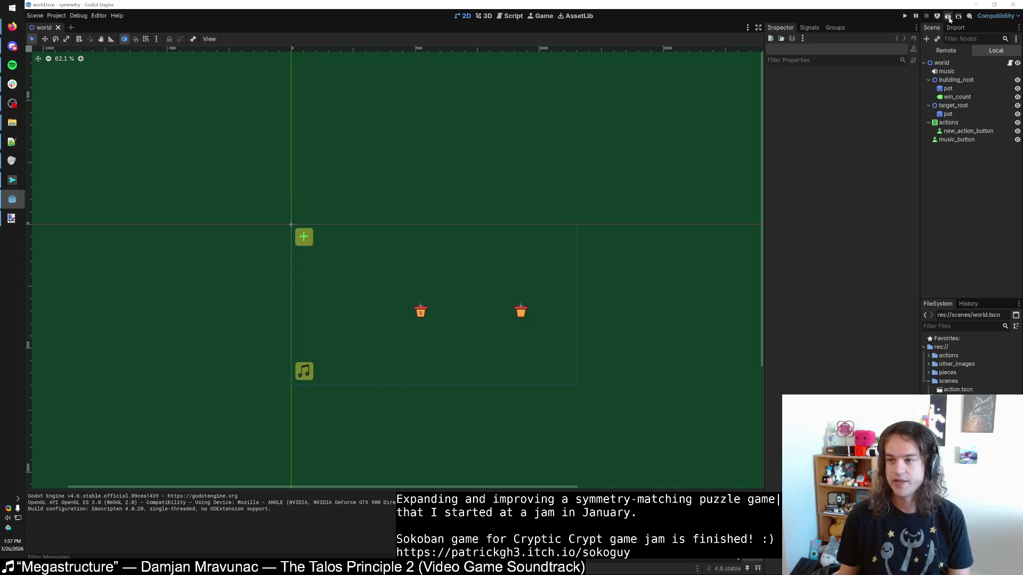
Step: Stop the desktop run, launch the game via Run in Browser, and add an action
{"action": "left_click", "coordinate": [926, 16]}
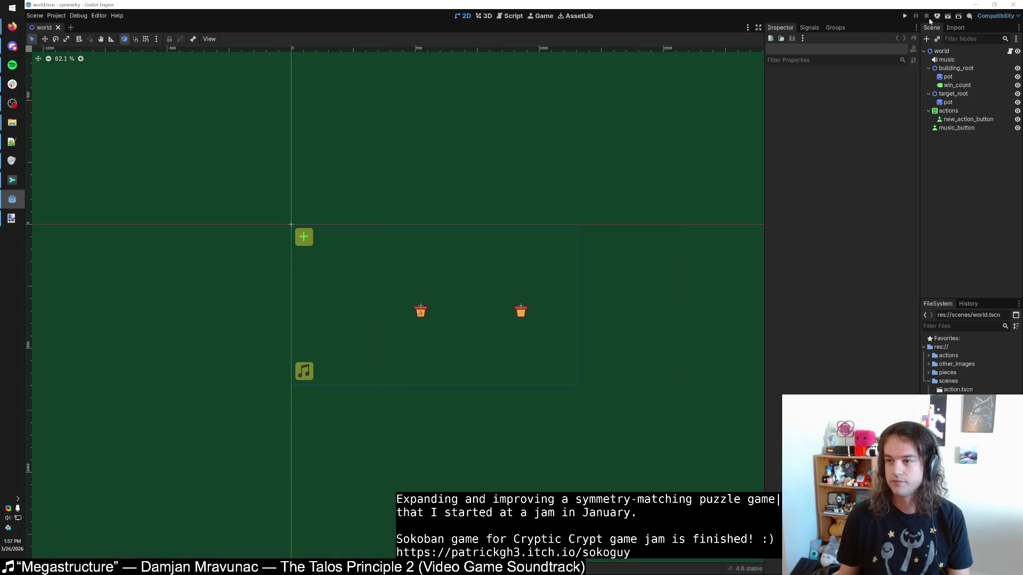
{"action": "left_click", "coordinate": [948, 16]}
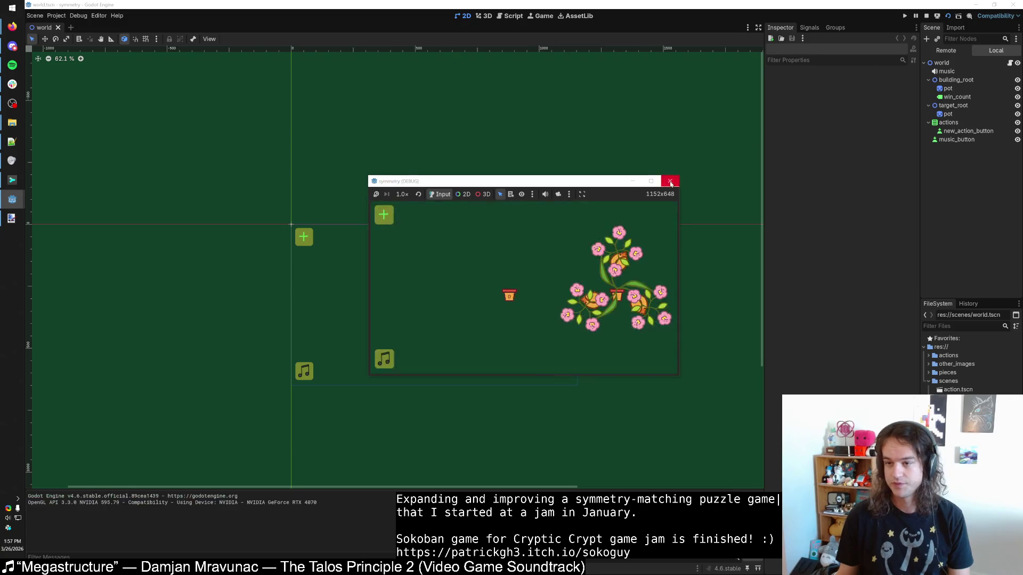
{"action": "left_click", "coordinate": [926, 16]}
{"action": "left_click", "coordinate": [937, 16]}
{"action": "left_click", "coordinate": [959, 36]}
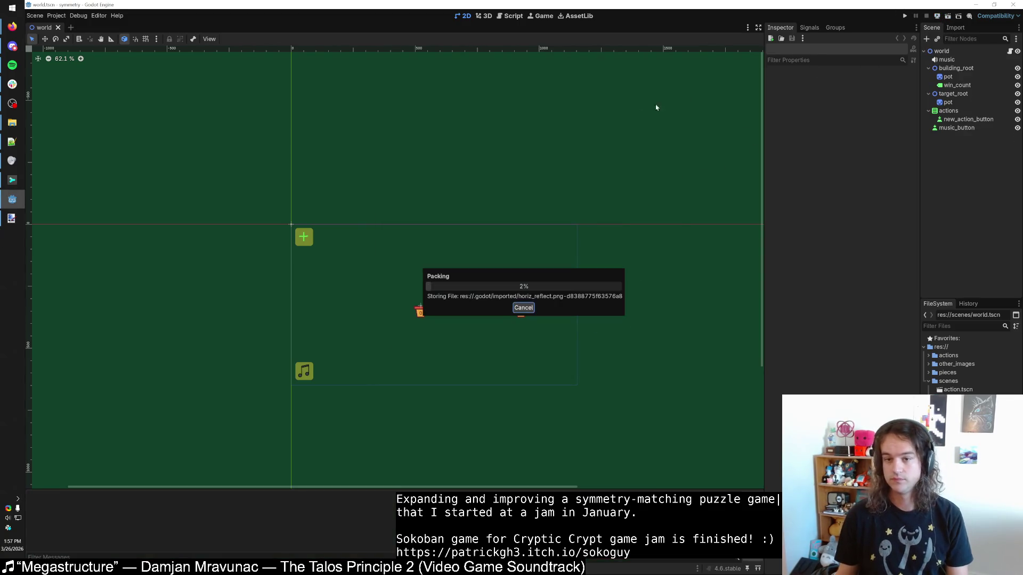
{"action": "left_click", "coordinate": [269, 98]}
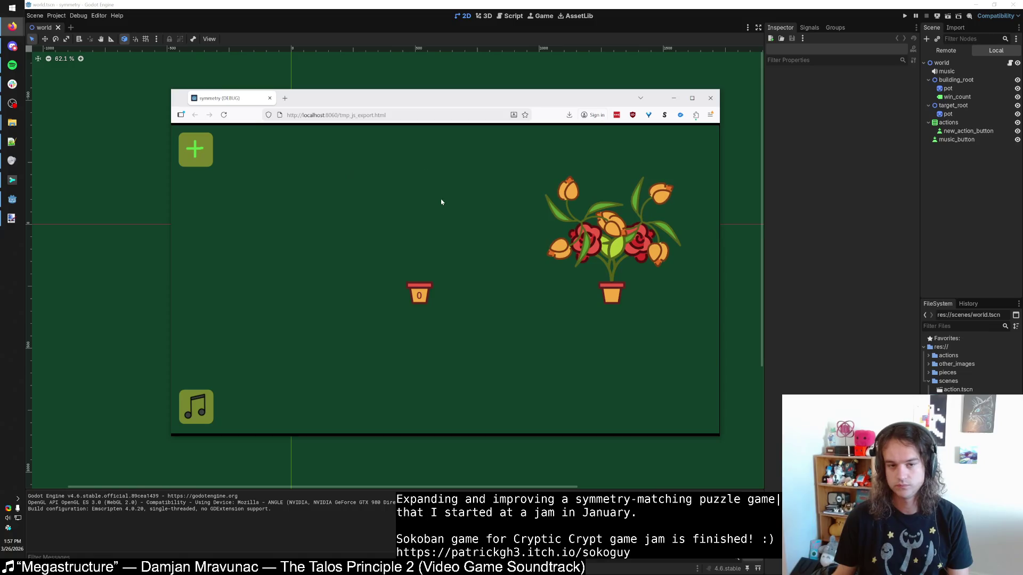
{"action": "left_click", "coordinate": [196, 149]}
Step: Switch the new action's symmetry to cross and back to V-split
{"action": "left_click", "coordinate": [267, 171]}
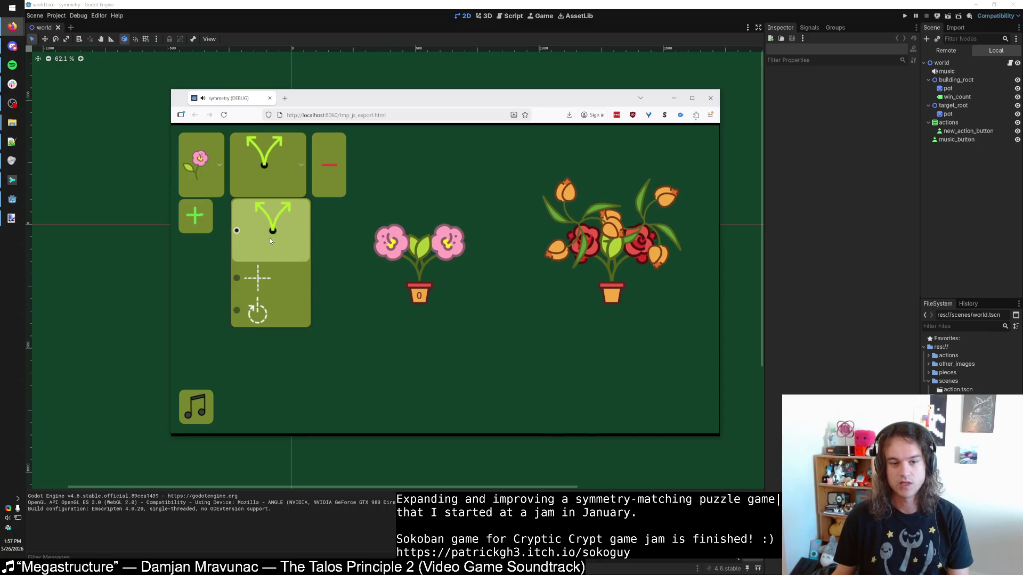
{"action": "left_click", "coordinate": [258, 277]}
{"action": "left_click", "coordinate": [264, 188]}
{"action": "left_click", "coordinate": [269, 232]}
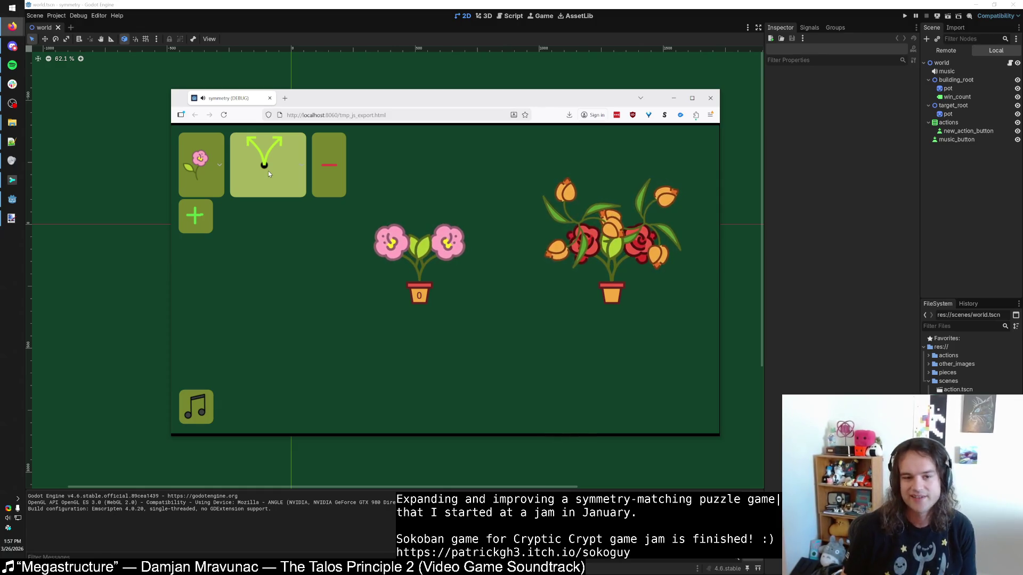
{"action": "double_click", "coordinate": [329, 98]}
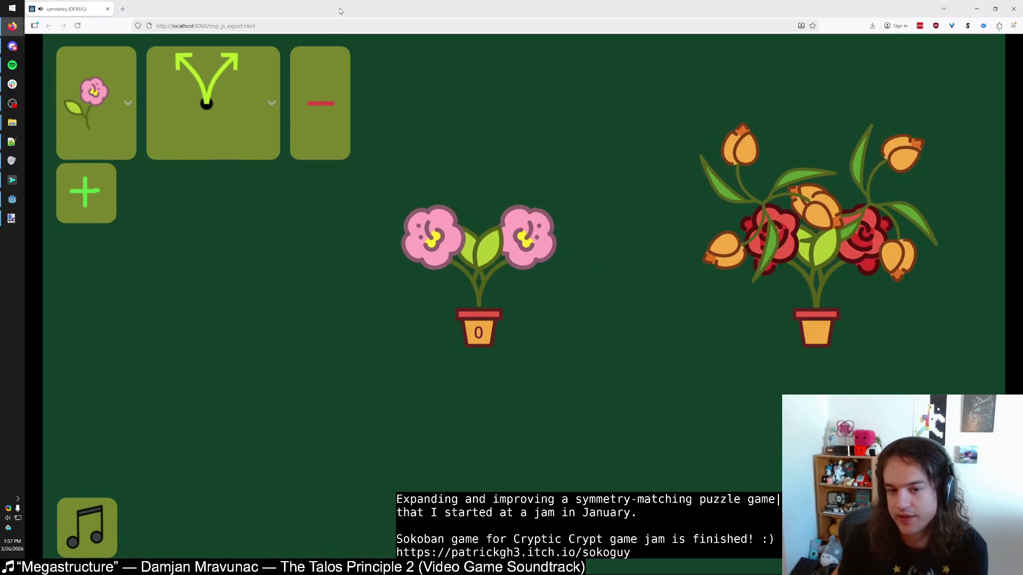
{"action": "double_click", "coordinate": [394, 9]}
Step: Review the action's symmetry choices, keeping V-split selected
{"action": "left_click", "coordinate": [284, 161]}
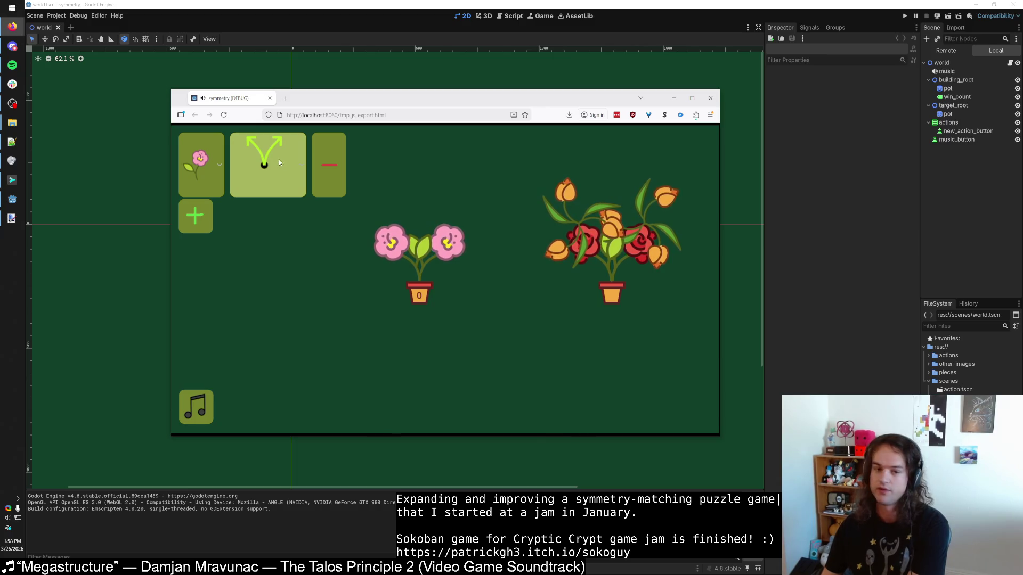
{"action": "left_click", "coordinate": [293, 171]}
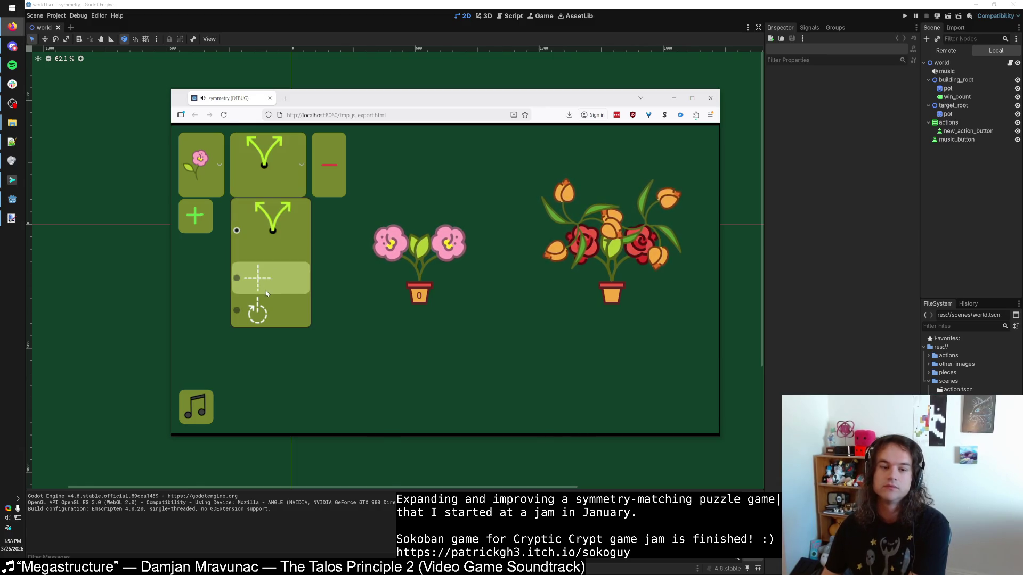
{"action": "left_click", "coordinate": [288, 212]}
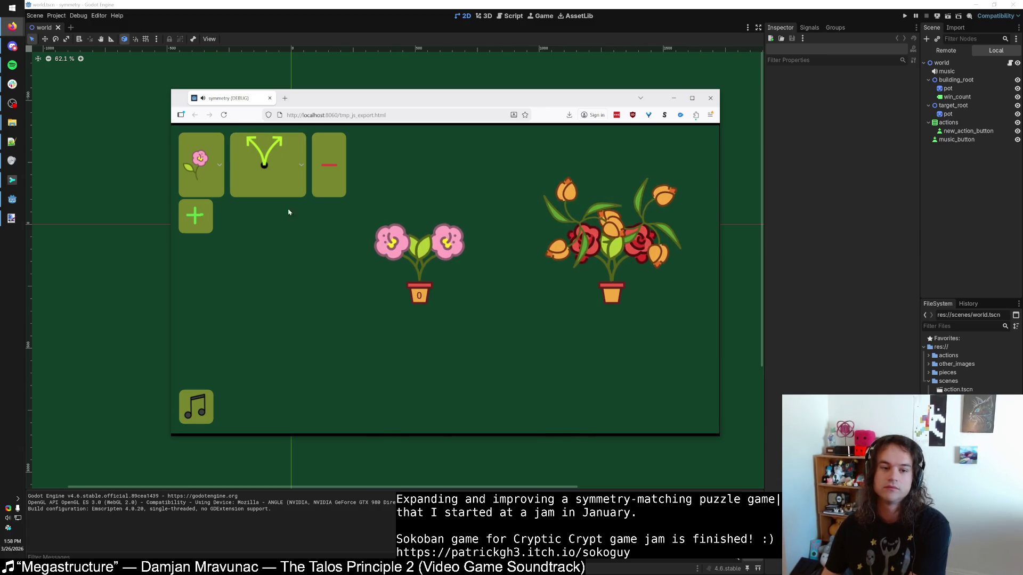
{"action": "left_click", "coordinate": [285, 168]}
{"action": "left_click", "coordinate": [285, 169]}
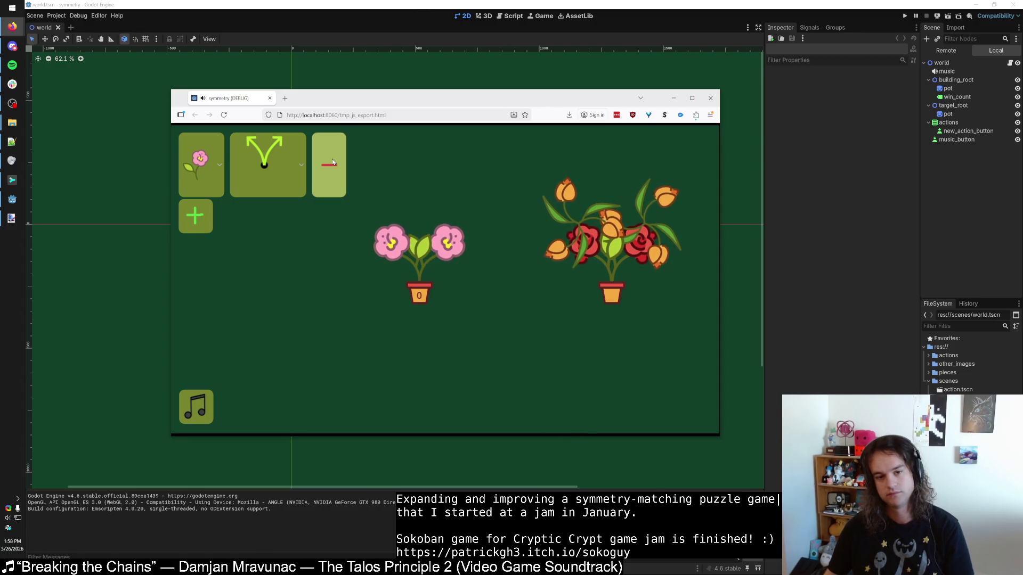
Step: Mute the game music and return to the Godot editor
{"action": "left_click", "coordinate": [194, 407]}
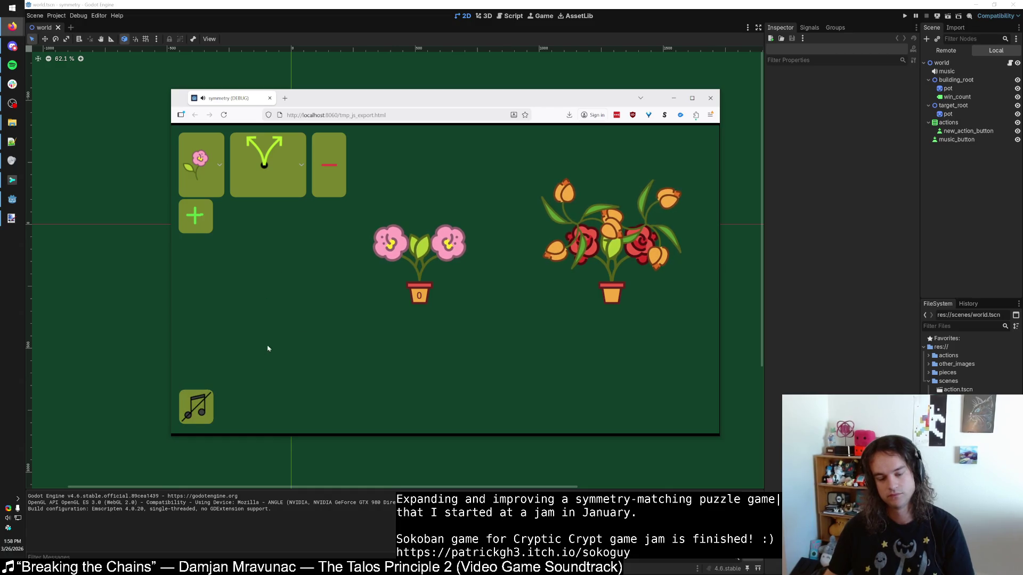
{"action": "left_click", "coordinate": [271, 171]}
{"action": "left_click", "coordinate": [278, 175]}
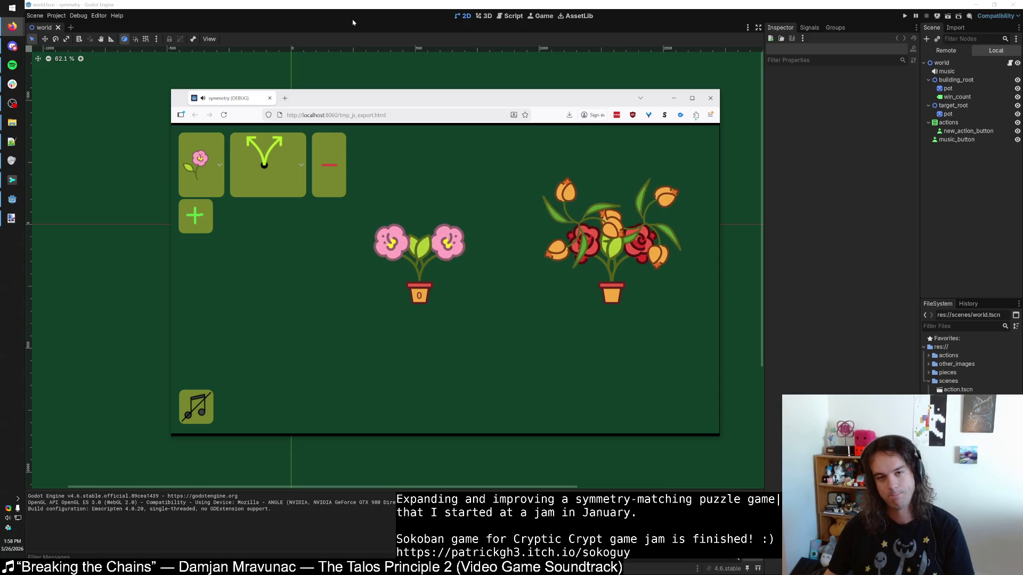
{"action": "left_click", "coordinate": [556, 82]}
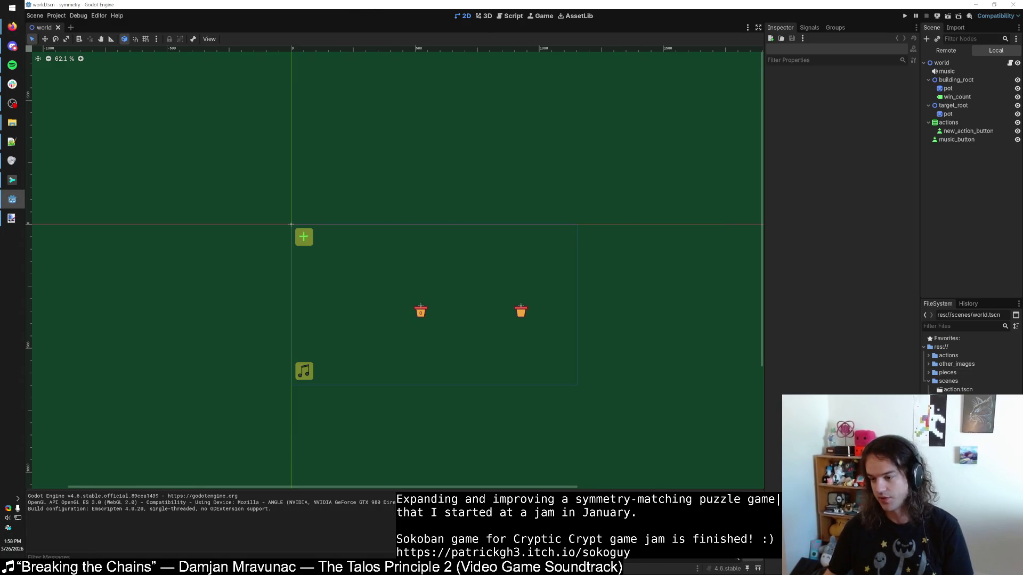
Step: Open the action scene and inspect its symmetry, container, root and piece nodes
{"action": "double_click", "coordinate": [971, 390]}
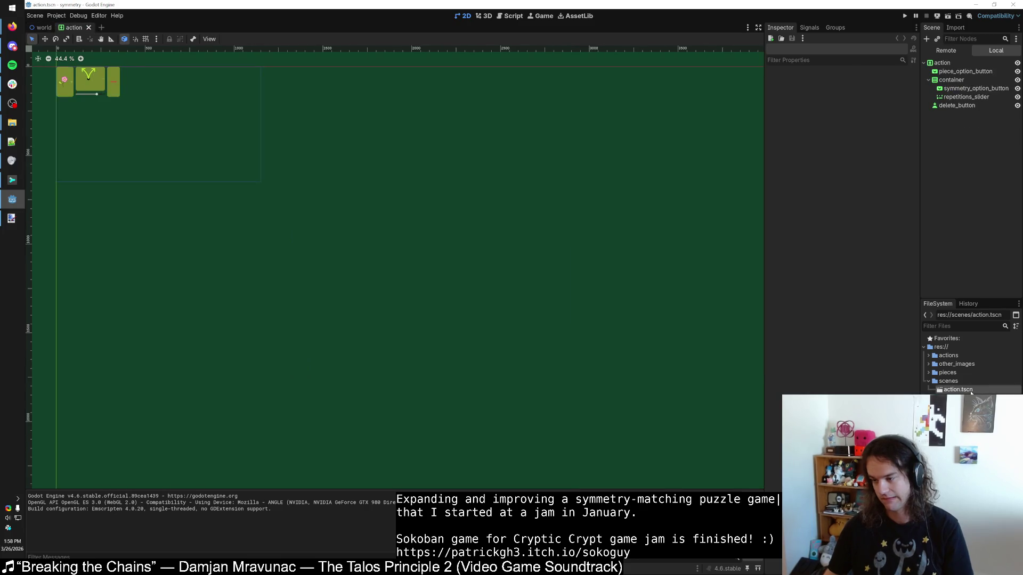
{"action": "scroll", "coordinate": [240, 181], "scroll_direction": "up", "scroll_amount": 5}
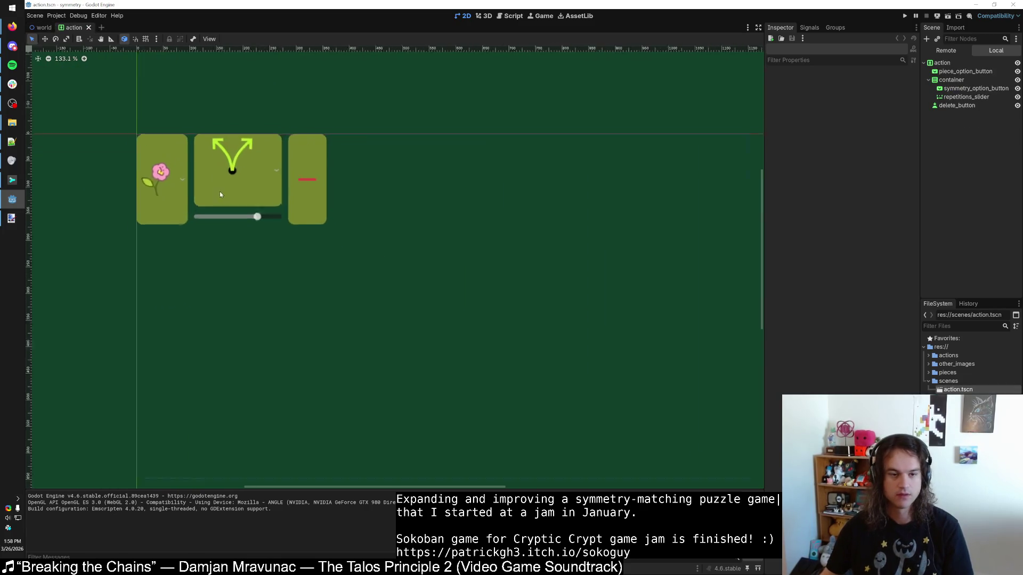
{"action": "left_click", "coordinate": [236, 176]}
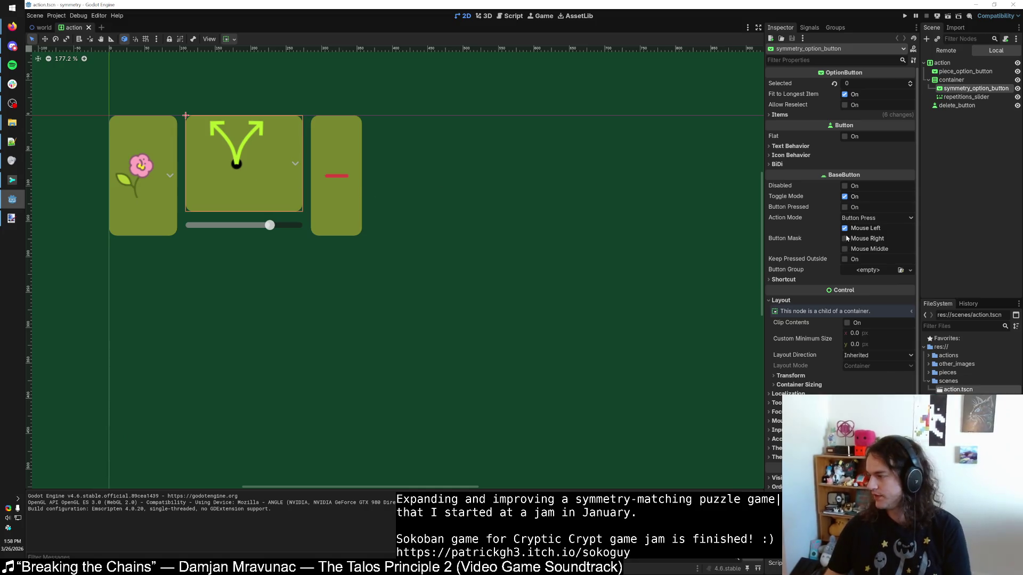
{"action": "scroll", "coordinate": [806, 234], "scroll_direction": "down", "scroll_amount": 1}
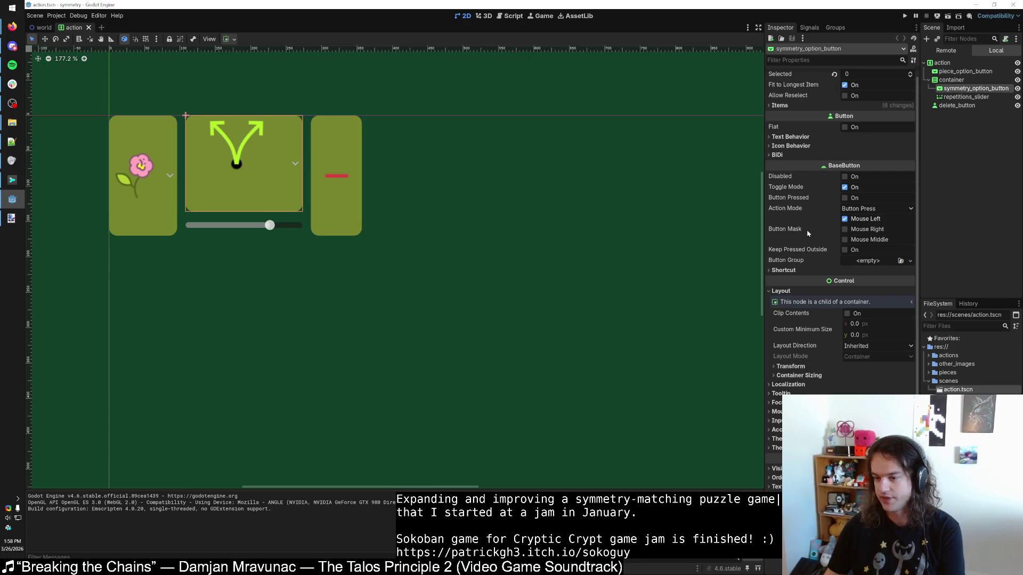
{"action": "mouse_move", "coordinate": [806, 258]}
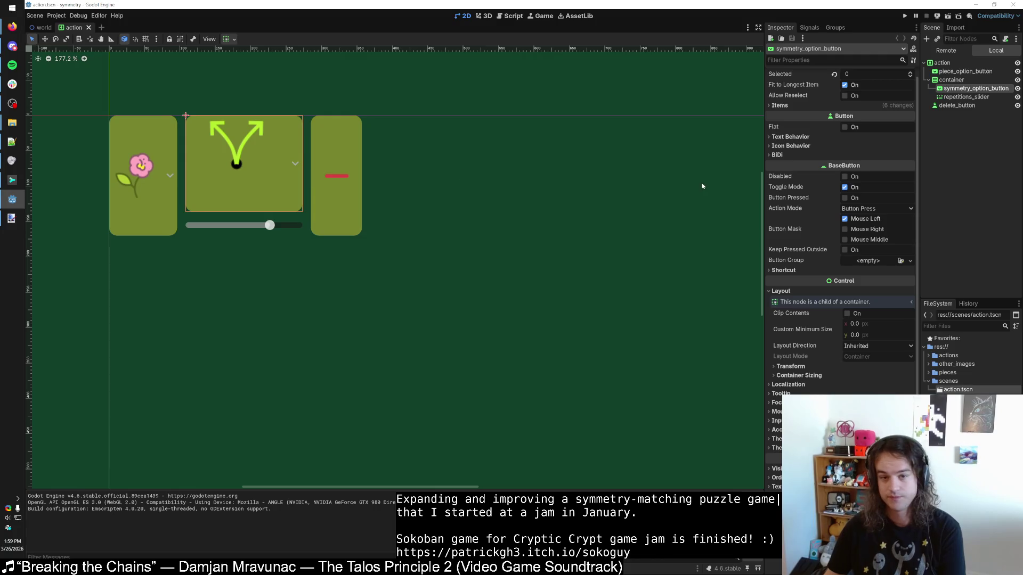
{"action": "left_click", "coordinate": [945, 80]}
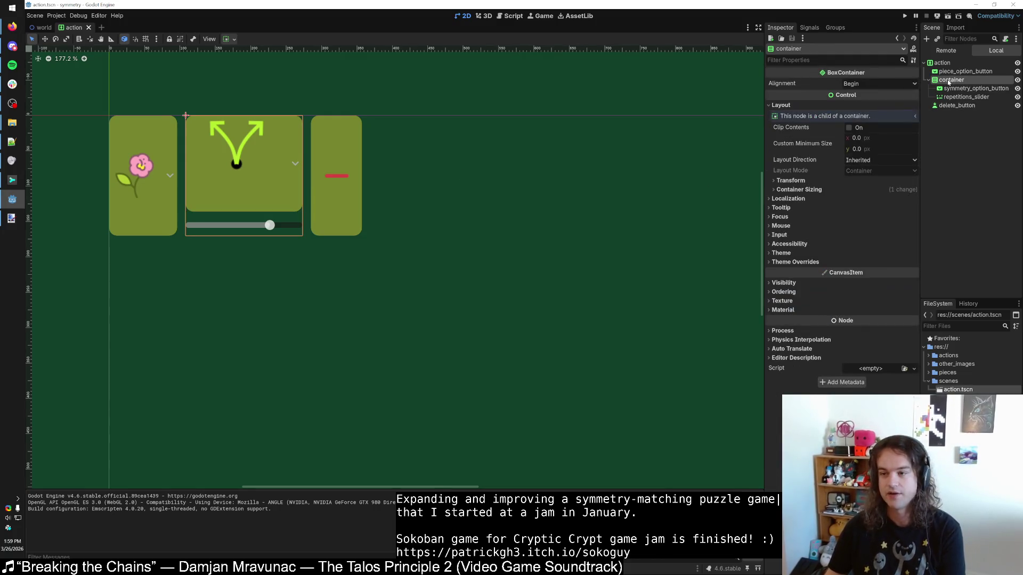
{"action": "left_click", "coordinate": [938, 71]}
{"action": "left_click", "coordinate": [941, 80]}
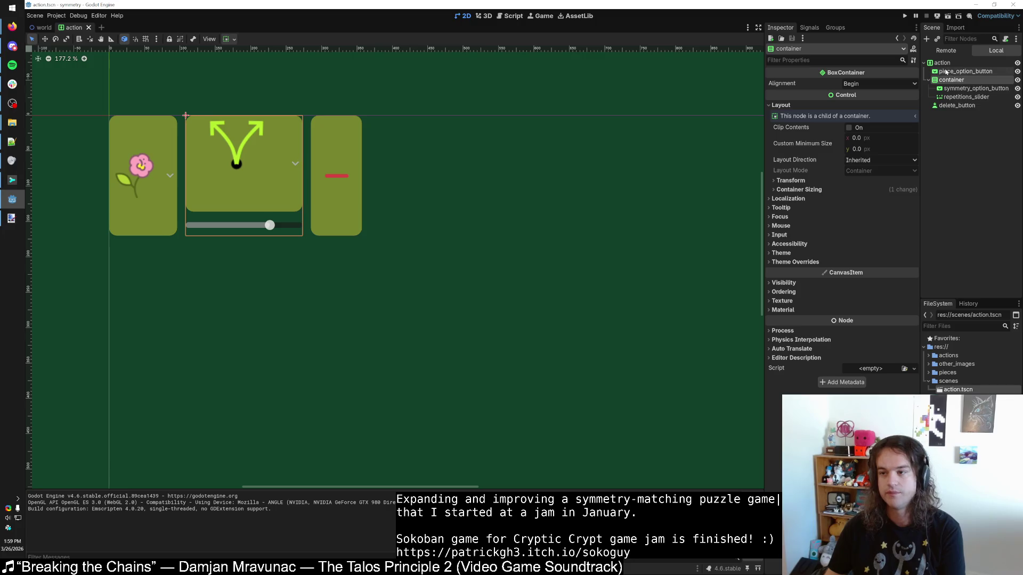
{"action": "left_click", "coordinate": [943, 62]}
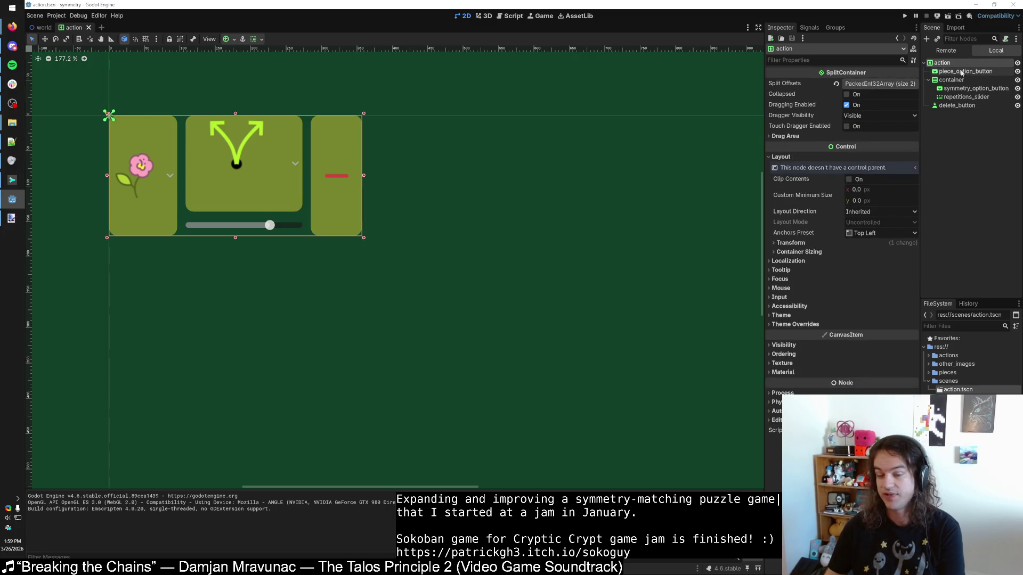
{"action": "left_click", "coordinate": [962, 71]}
{"action": "left_click", "coordinate": [951, 80]}
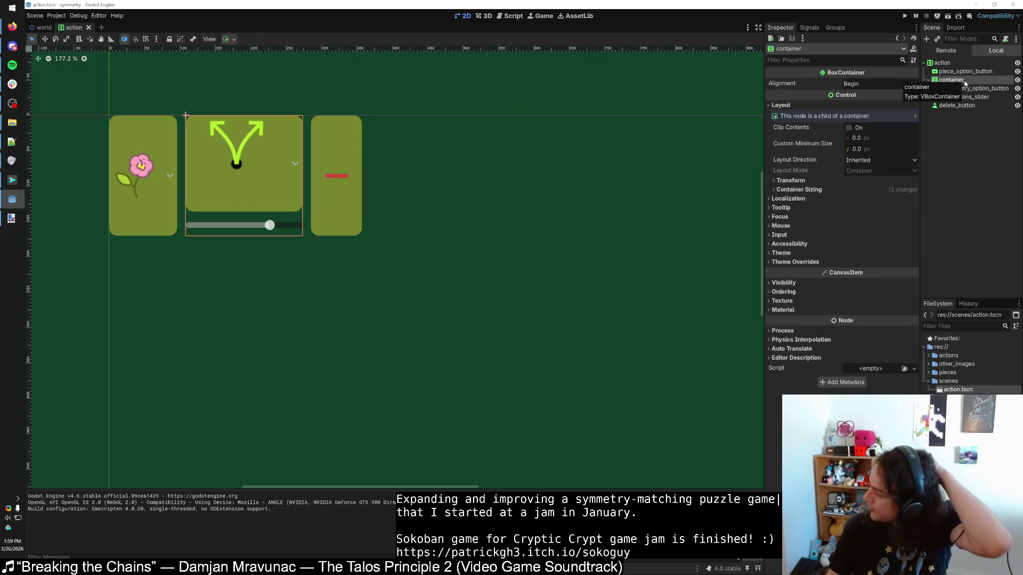
Step: Delete the repetitions_slider node and confirm the removal
{"action": "left_click", "coordinate": [970, 98]}
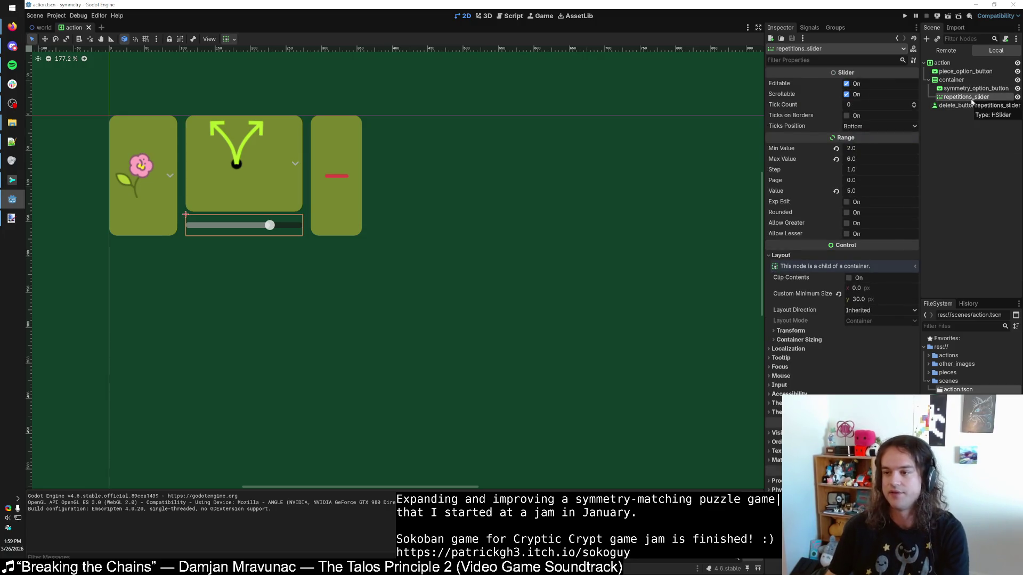
{"action": "key", "text": "Delete"}
{"action": "left_click", "coordinate": [495, 291]}
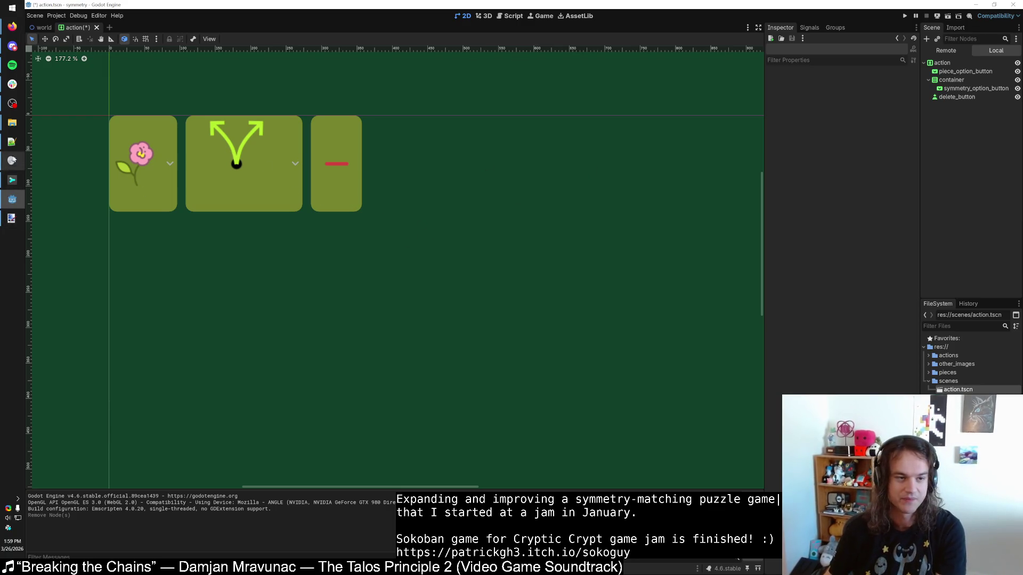
{"action": "mouse_move", "coordinate": [13, 26]}
{"action": "left_click", "coordinate": [80, 133]}
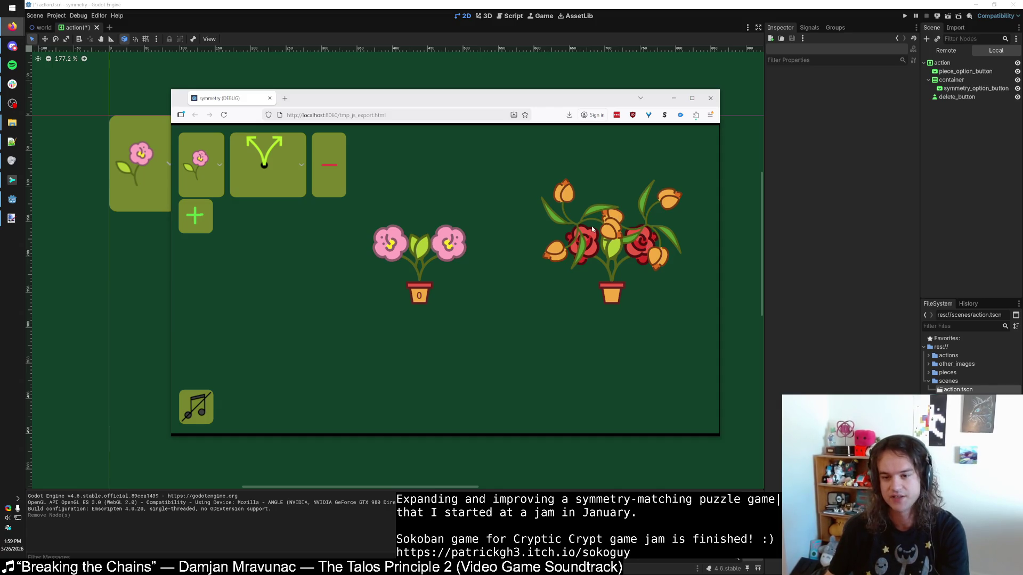
Step: Reload the web game to test it without the slider, then switch back to Godot
{"action": "left_click", "coordinate": [224, 115]}
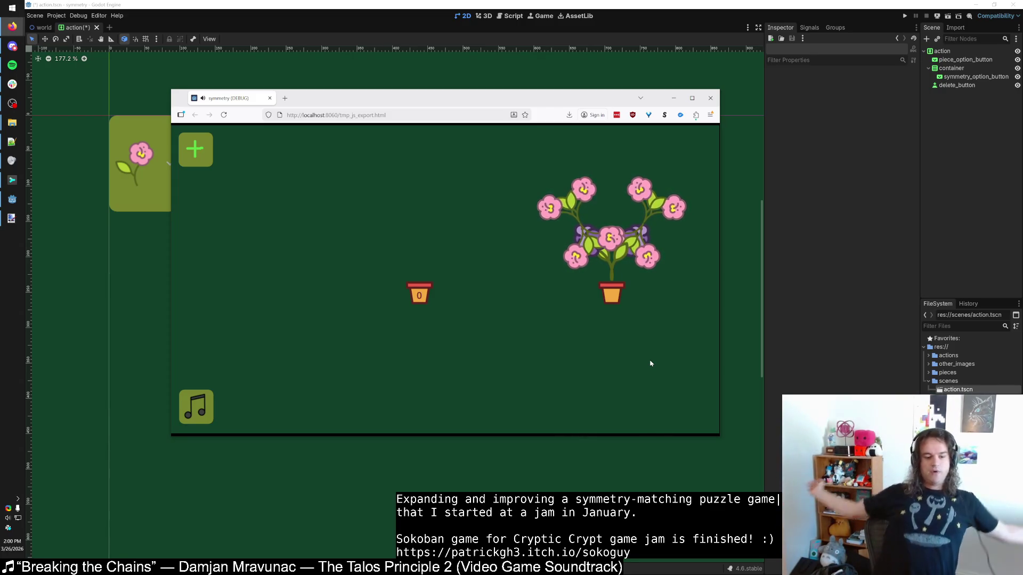
{"action": "key", "text": "alt+Tab"}
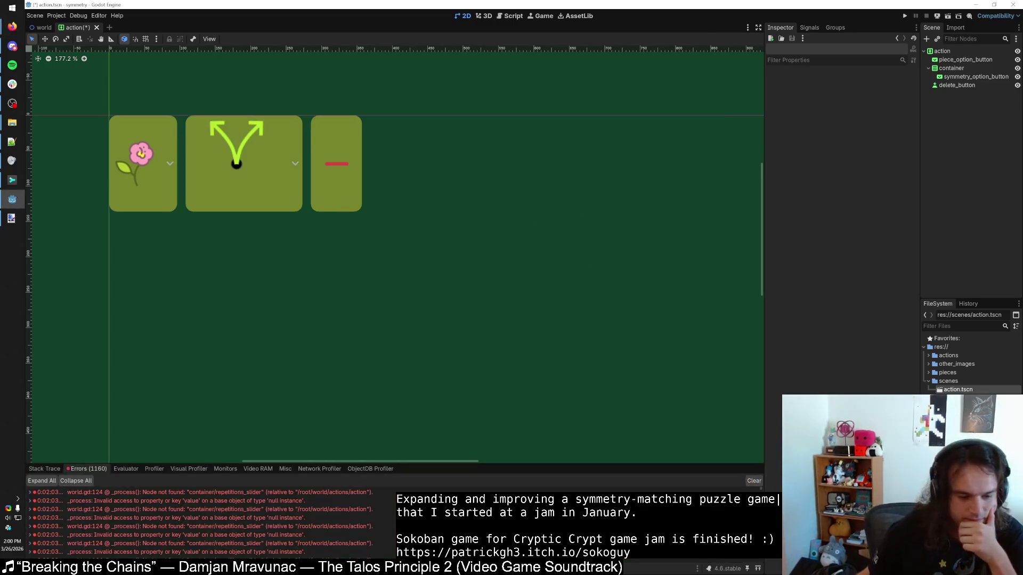
Step: Retest the game by removing the action row and adding a new default one
{"action": "mouse_move", "coordinate": [149, 499]}
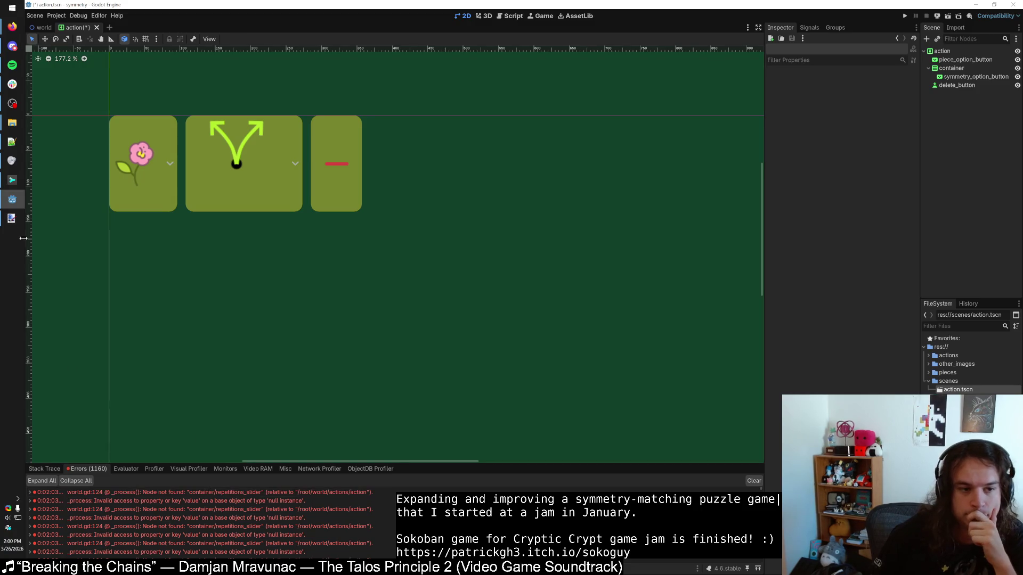
{"action": "left_click", "coordinate": [12, 199]}
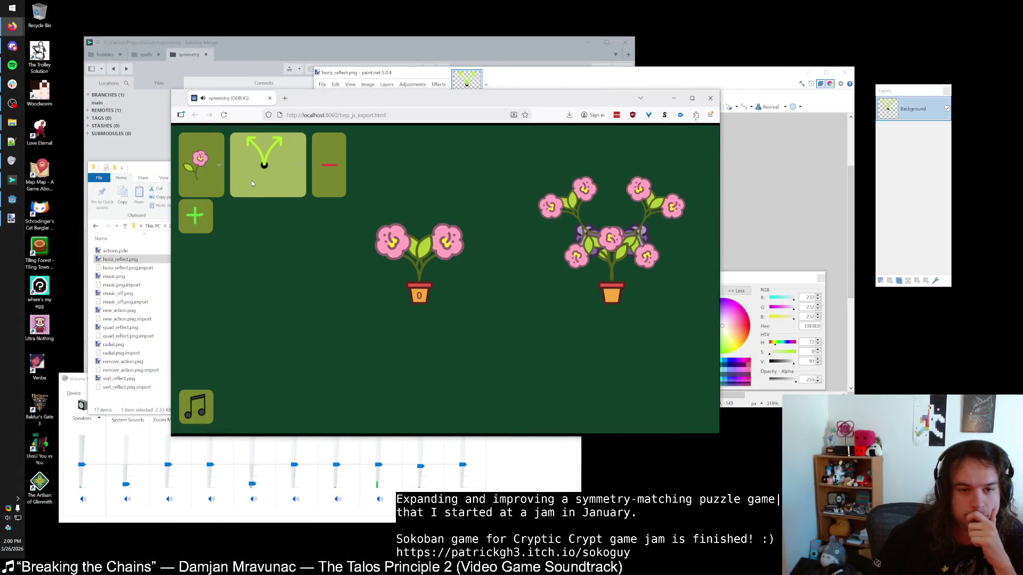
{"action": "left_click", "coordinate": [318, 187]}
{"action": "left_click", "coordinate": [212, 161]}
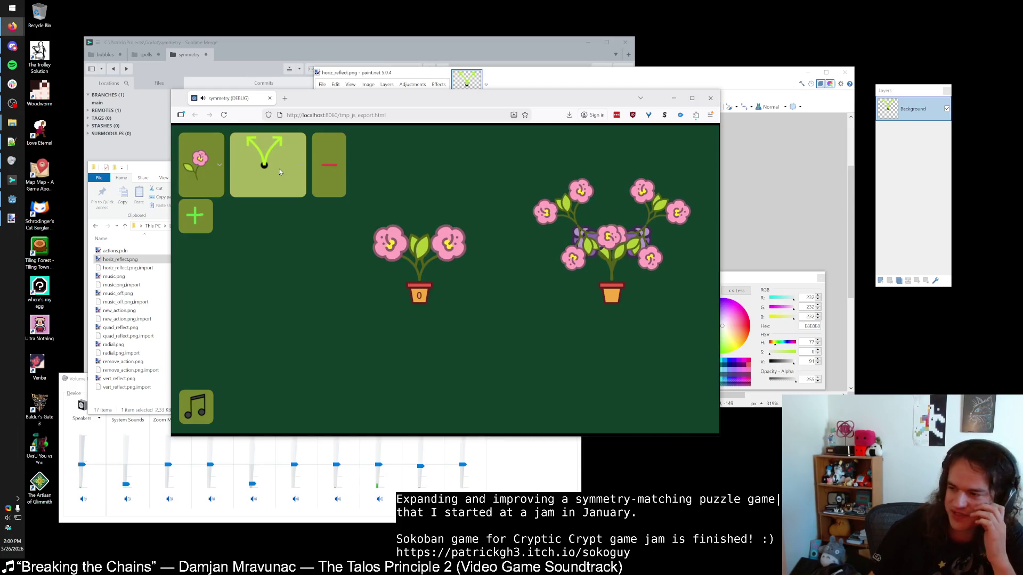
Step: Jump from the Debugger's Errors list to the offending world.gd line 124
{"action": "left_click", "coordinate": [16, 201]}
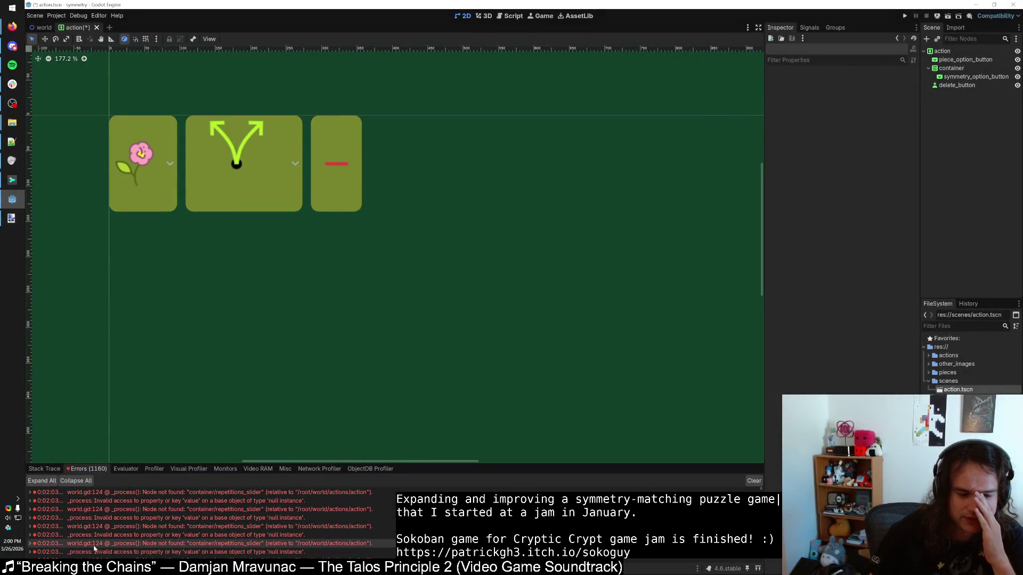
{"action": "left_click", "coordinate": [80, 556]}
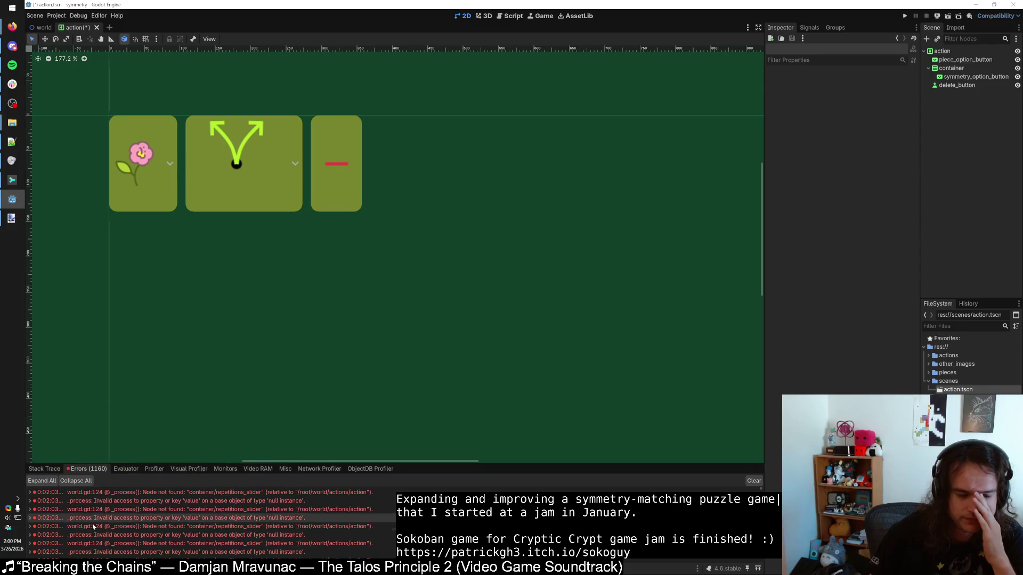
{"action": "double_click", "coordinate": [141, 510]}
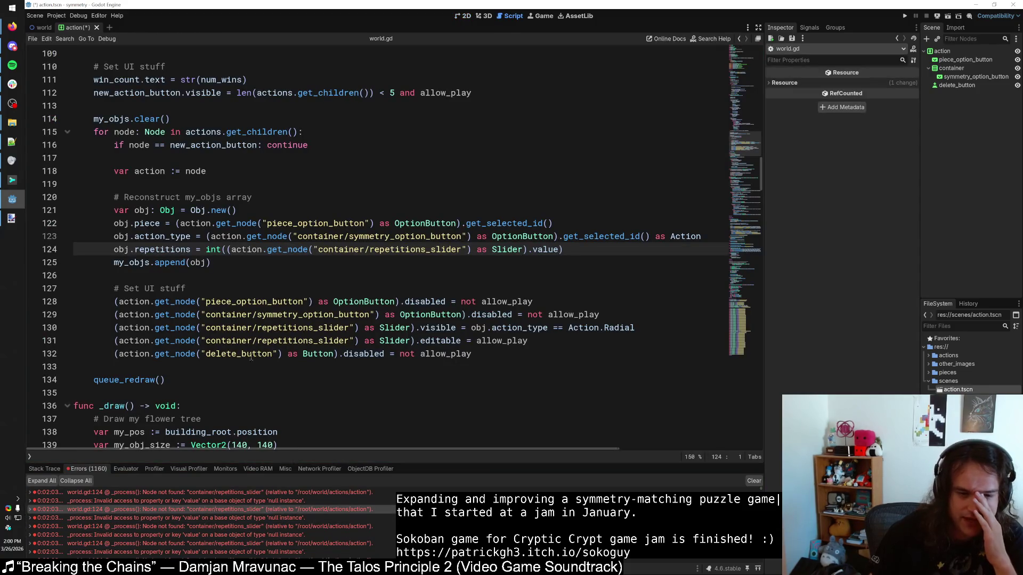
Step: With the caret in line 124's get_node, briefly open and close Project Settings
{"action": "left_click", "coordinate": [292, 250]}
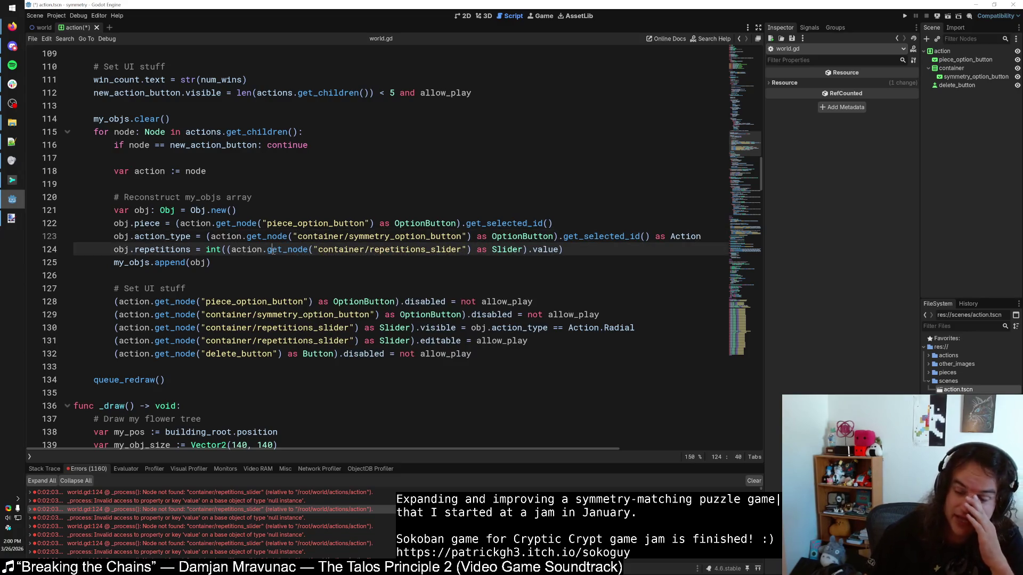
{"action": "mouse_move", "coordinate": [274, 250]}
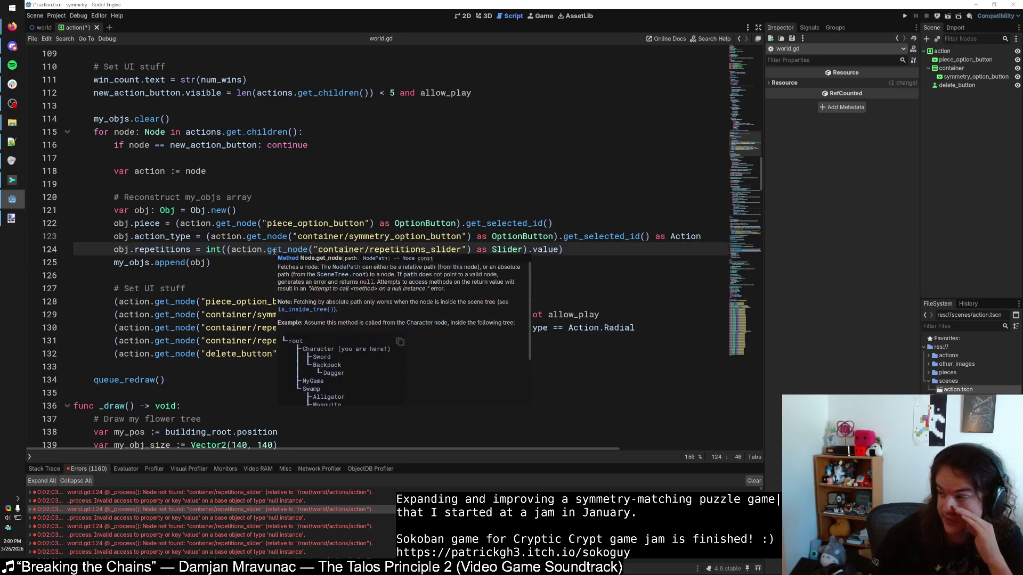
{"action": "left_click", "coordinate": [56, 16]}
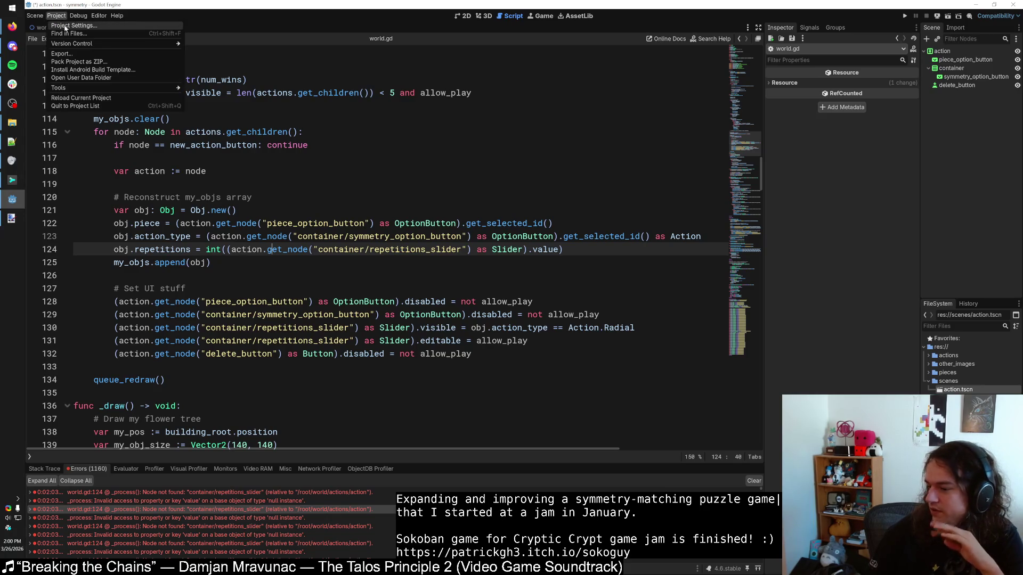
{"action": "left_click", "coordinate": [66, 25]}
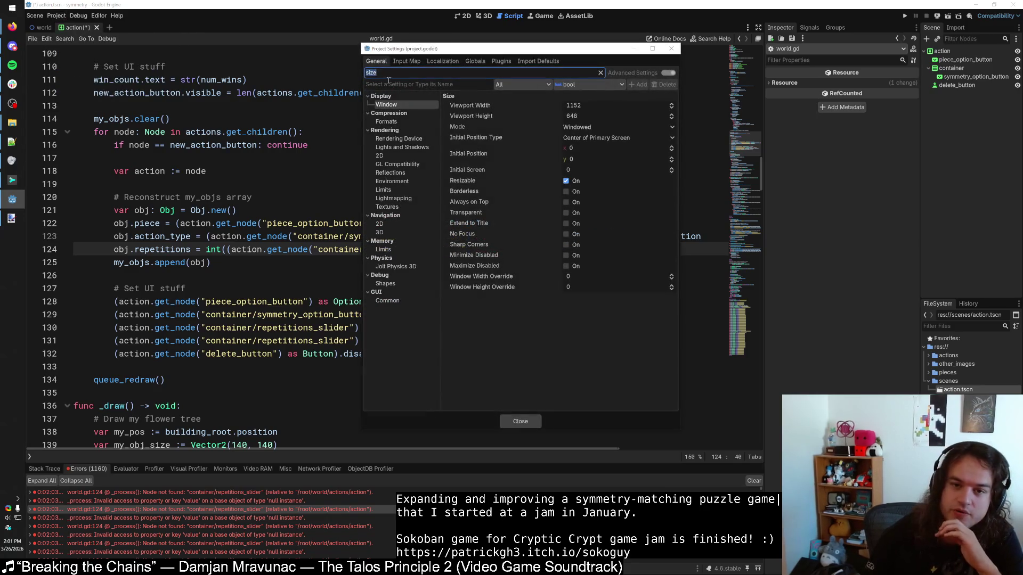
{"action": "key", "text": "BackSpace"}
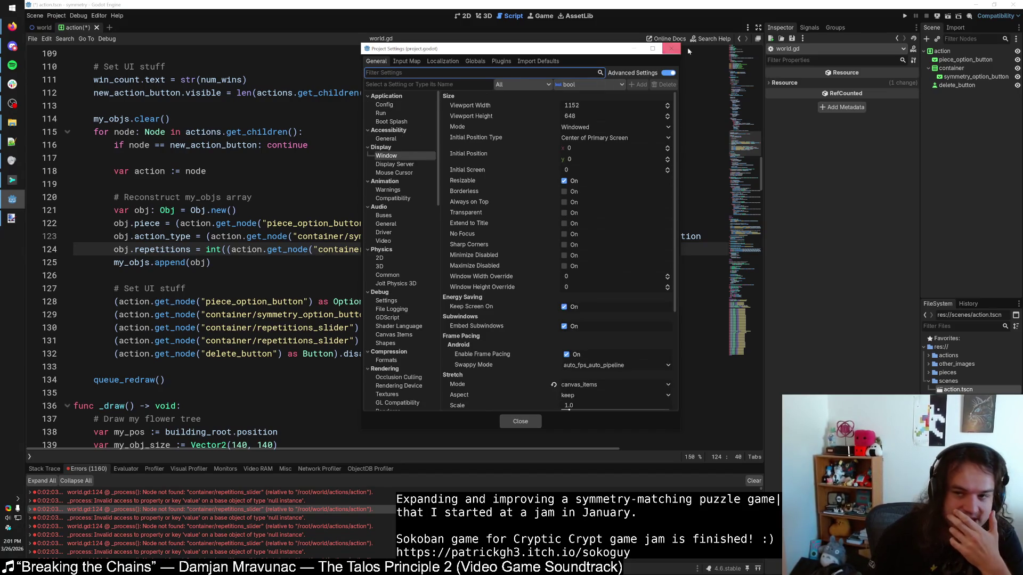
{"action": "left_click", "coordinate": [672, 49]}
{"action": "scroll", "coordinate": [291, 294], "scroll_direction": "down", "scroll_amount": 3}
{"action": "scroll", "coordinate": [293, 309], "scroll_direction": "up", "scroll_amount": 5}
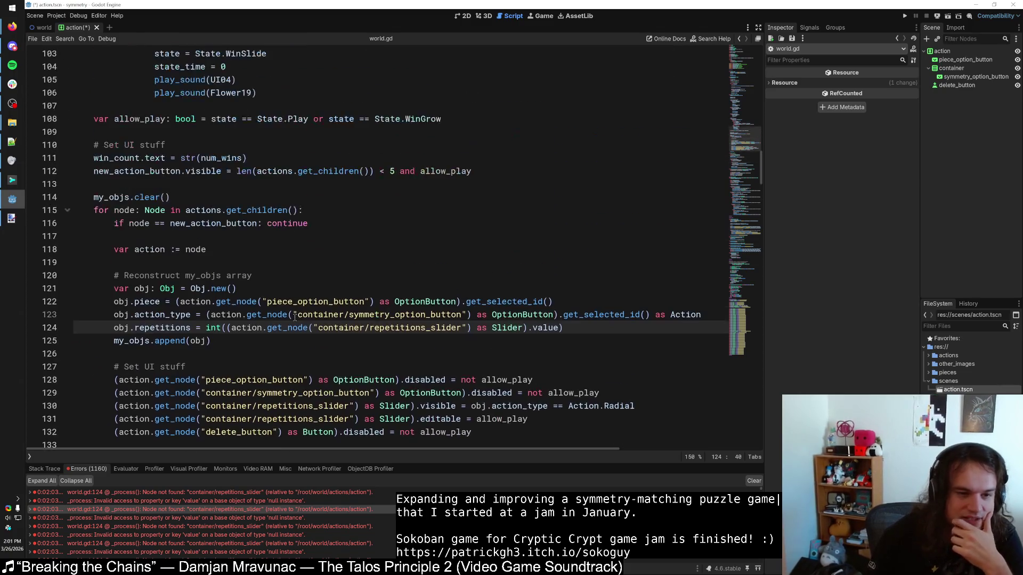
{"action": "scroll", "coordinate": [283, 322], "scroll_direction": "down", "scroll_amount": 4}
{"action": "scroll", "coordinate": [219, 207], "scroll_direction": "up", "scroll_amount": 2}
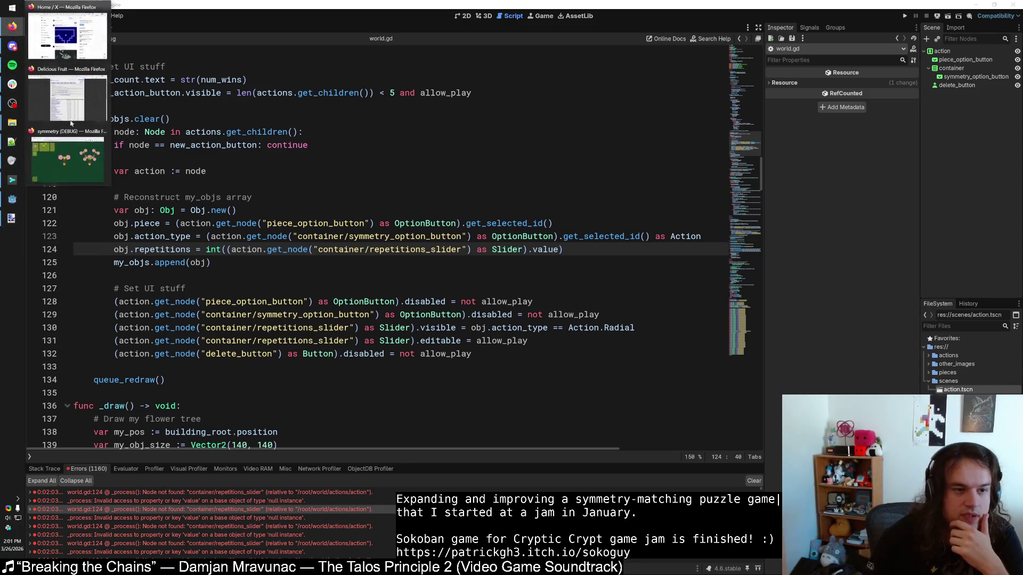
Step: In the running game, add a second action row with a pink flower
{"action": "left_click", "coordinate": [12, 27]}
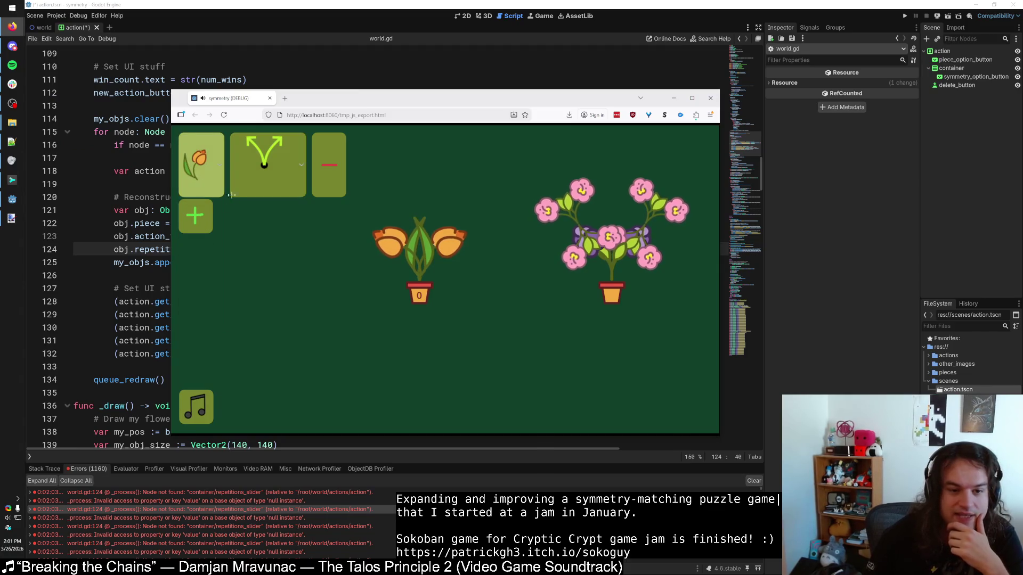
{"action": "left_click", "coordinate": [195, 216]}
{"action": "left_click", "coordinate": [216, 251]}
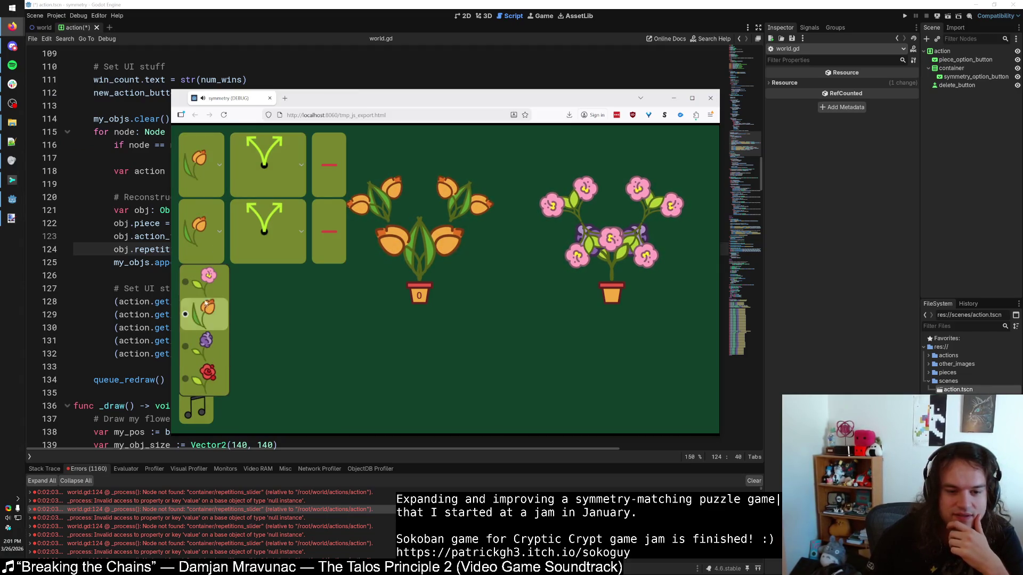
{"action": "left_click", "coordinate": [205, 279]}
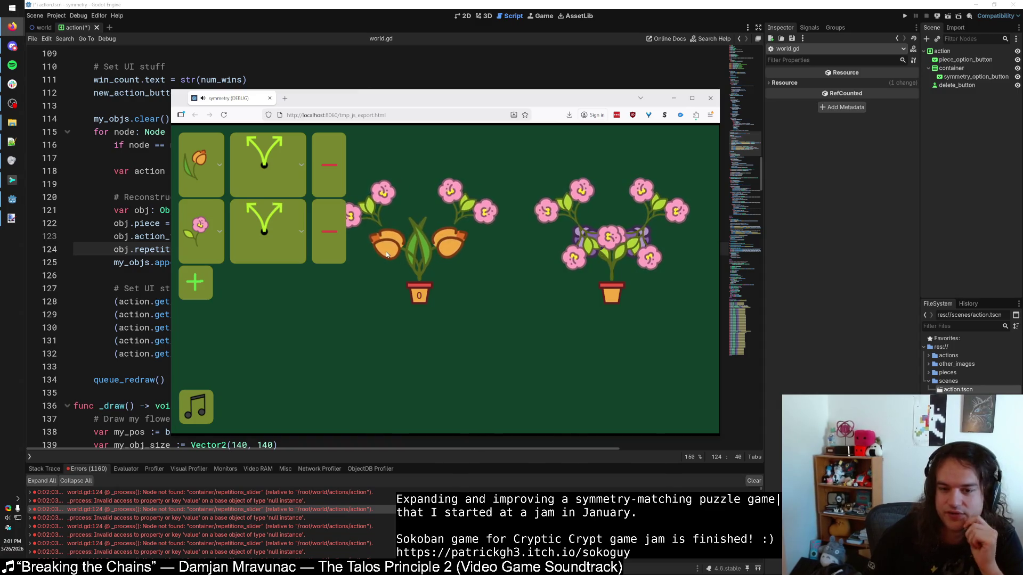
Step: Back in world.gd, select and then deselect line 124's repetitions assignment
{"action": "key", "text": "alt+Tab"}
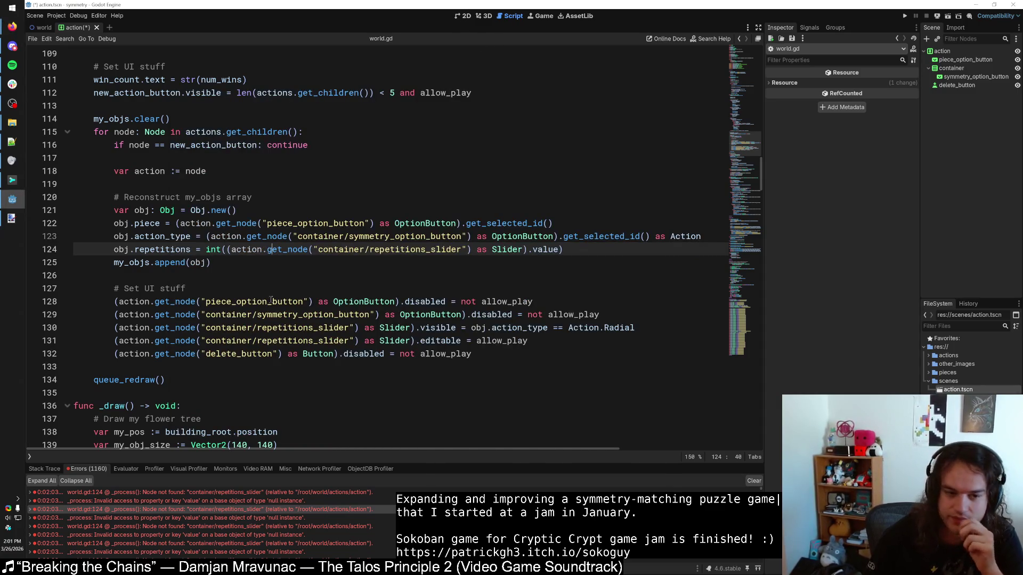
{"action": "left_click", "coordinate": [283, 254]}
{"action": "left_click_drag", "start_coordinate": [115, 249], "coordinate": [572, 251]}
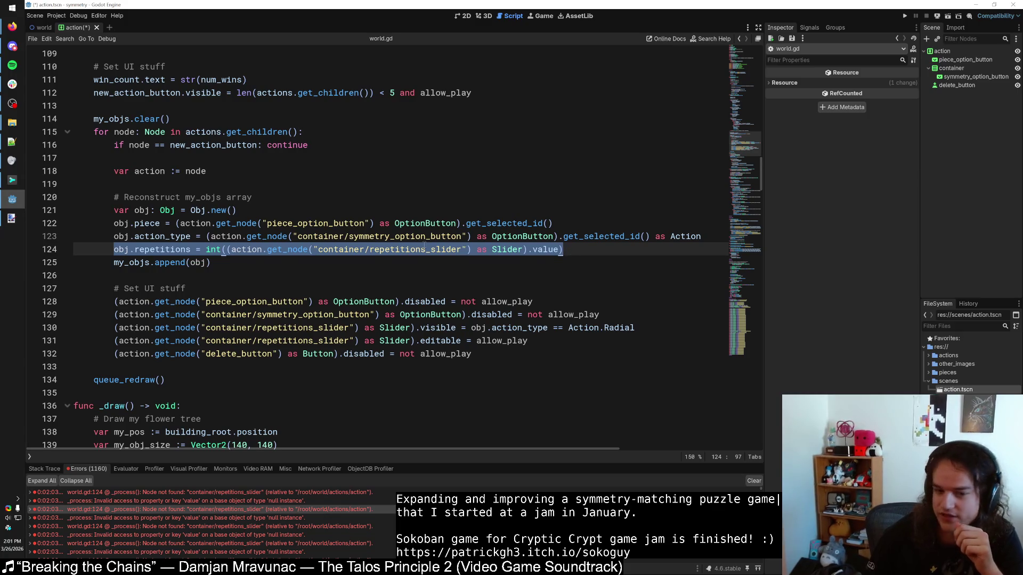
{"action": "left_click", "coordinate": [196, 249]}
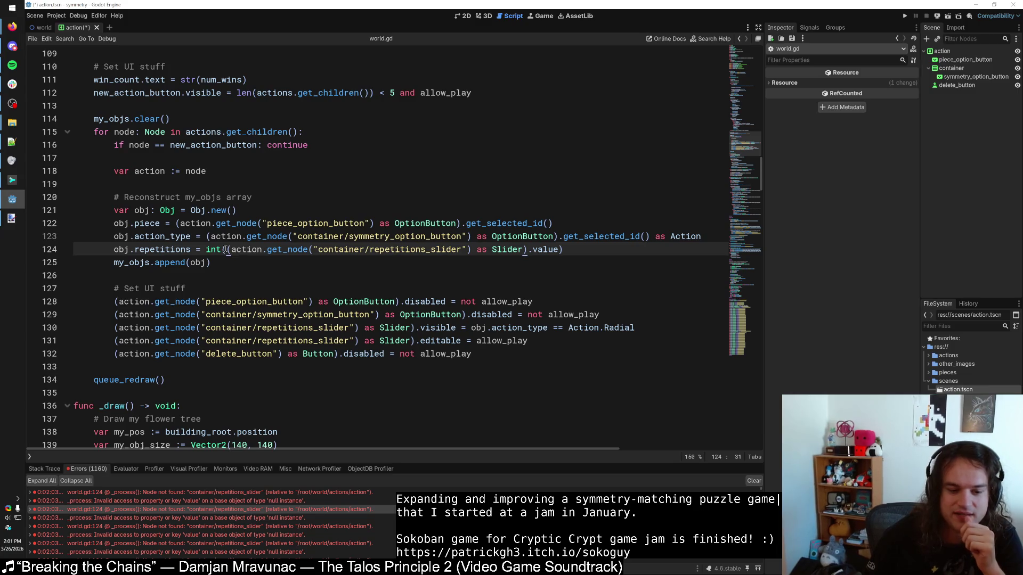
Step: Collapse the top two missing-node error entries in the error list
{"action": "double_click", "coordinate": [225, 492]}
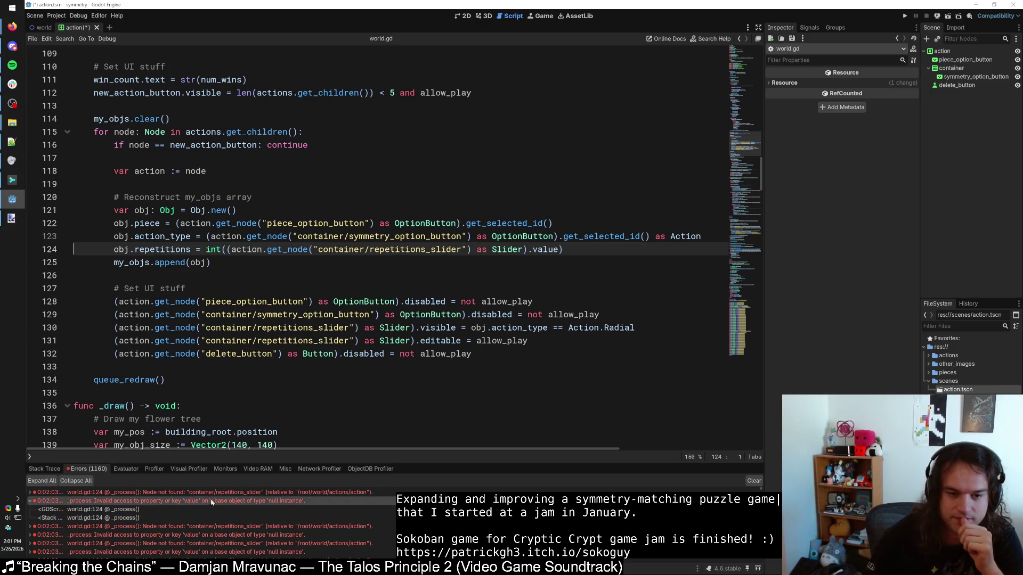
{"action": "double_click", "coordinate": [225, 493]}
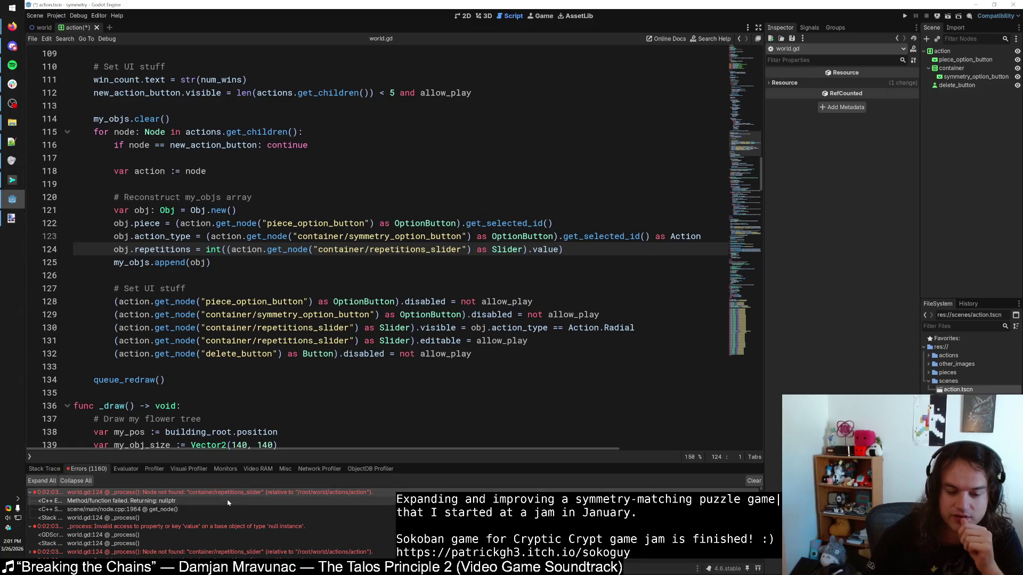
{"action": "double_click", "coordinate": [96, 500]}
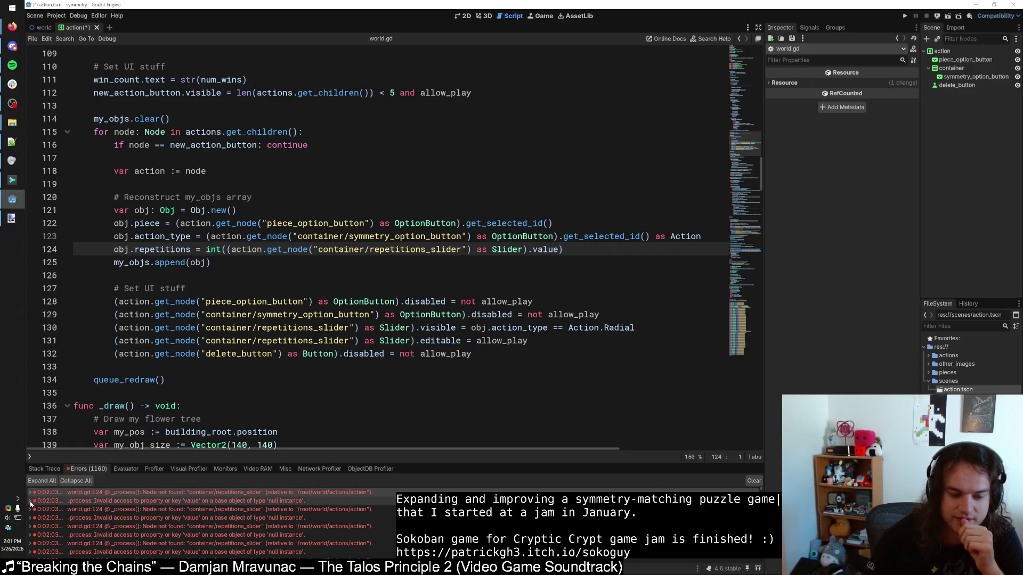
{"action": "left_click", "coordinate": [53, 11]}
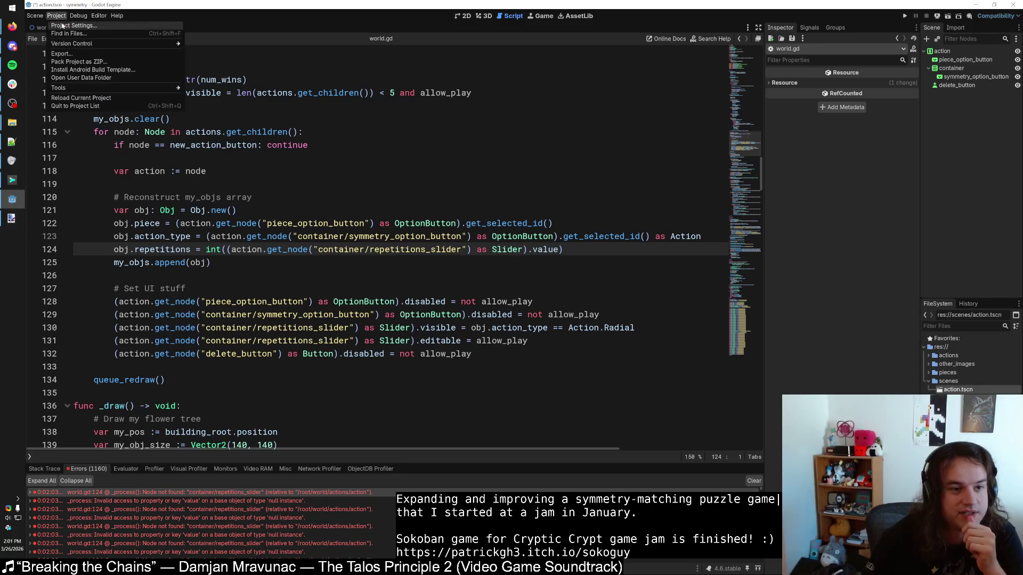
Step: In Project Settings, collapse every settings category from Accessibility through FileSystem
{"action": "left_click", "coordinate": [74, 25]}
{"action": "scroll", "coordinate": [413, 252], "scroll_direction": "down", "scroll_amount": 2}
{"action": "scroll", "coordinate": [413, 253], "scroll_direction": "down", "scroll_amount": 5}
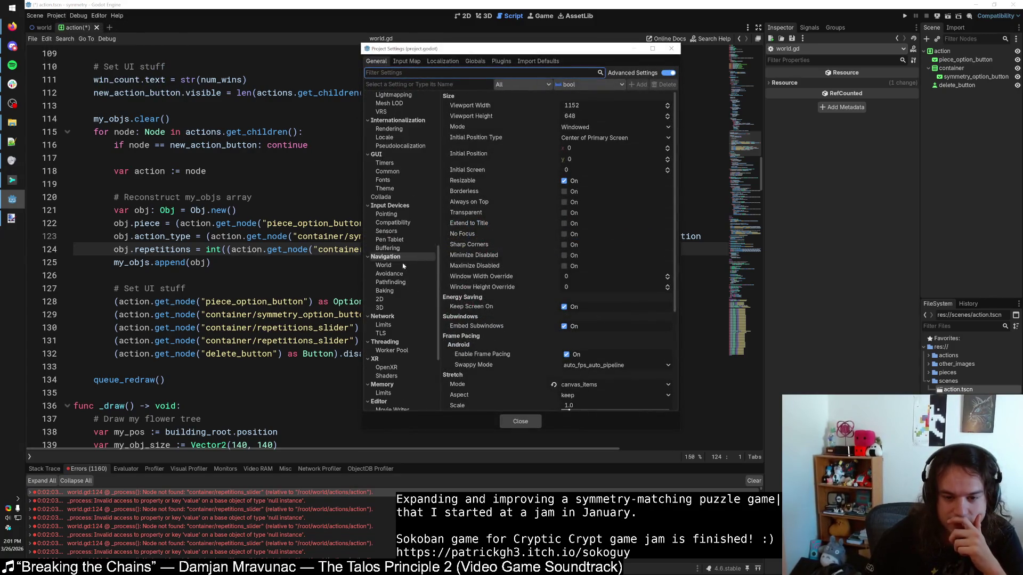
{"action": "scroll", "coordinate": [401, 252], "scroll_direction": "up", "scroll_amount": 2}
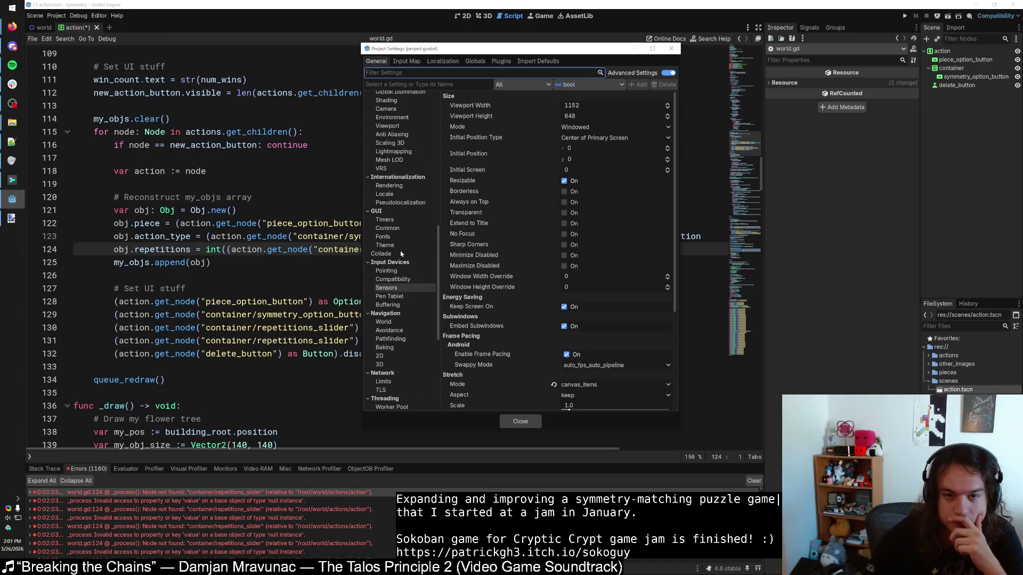
{"action": "scroll", "coordinate": [400, 249], "scroll_direction": "up", "scroll_amount": 3}
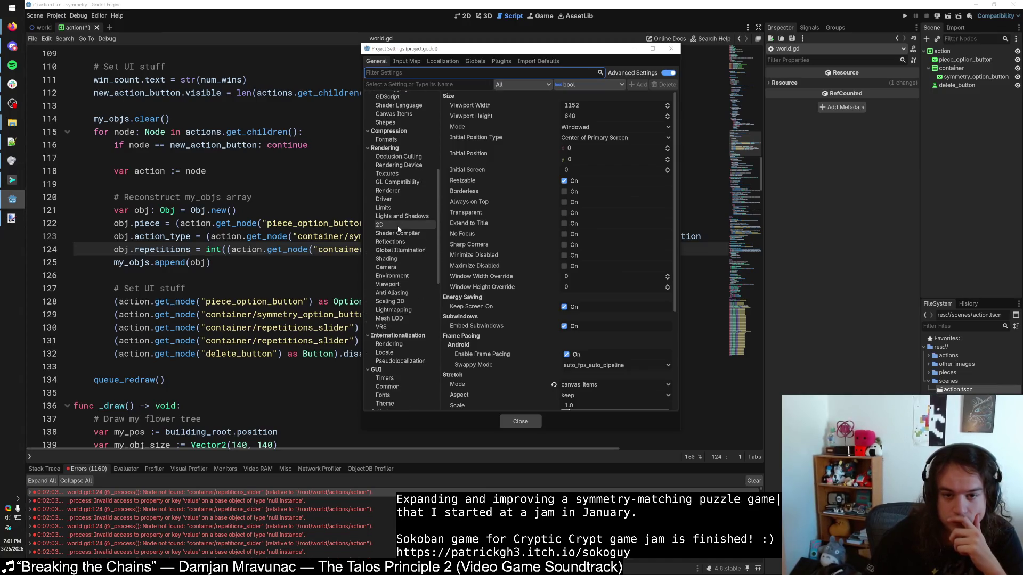
{"action": "scroll", "coordinate": [404, 236], "scroll_direction": "up", "scroll_amount": 5}
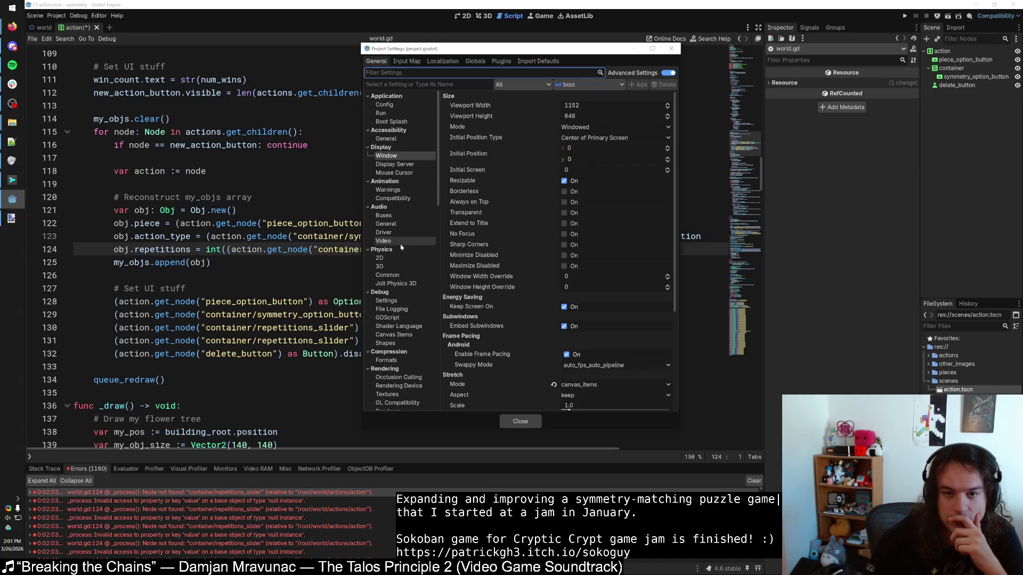
{"action": "left_click", "coordinate": [368, 107]}
{"action": "left_click", "coordinate": [368, 113]}
{"action": "left_click", "coordinate": [367, 121]}
{"action": "left_click", "coordinate": [367, 130]}
{"action": "left_click", "coordinate": [368, 138]}
{"action": "left_click", "coordinate": [367, 147]}
{"action": "left_click", "coordinate": [367, 156]}
{"action": "left_click", "coordinate": [368, 164]}
{"action": "left_click", "coordinate": [367, 173]}
{"action": "left_click", "coordinate": [368, 182]}
{"action": "left_click", "coordinate": [368, 198]}
{"action": "left_click", "coordinate": [369, 214]}
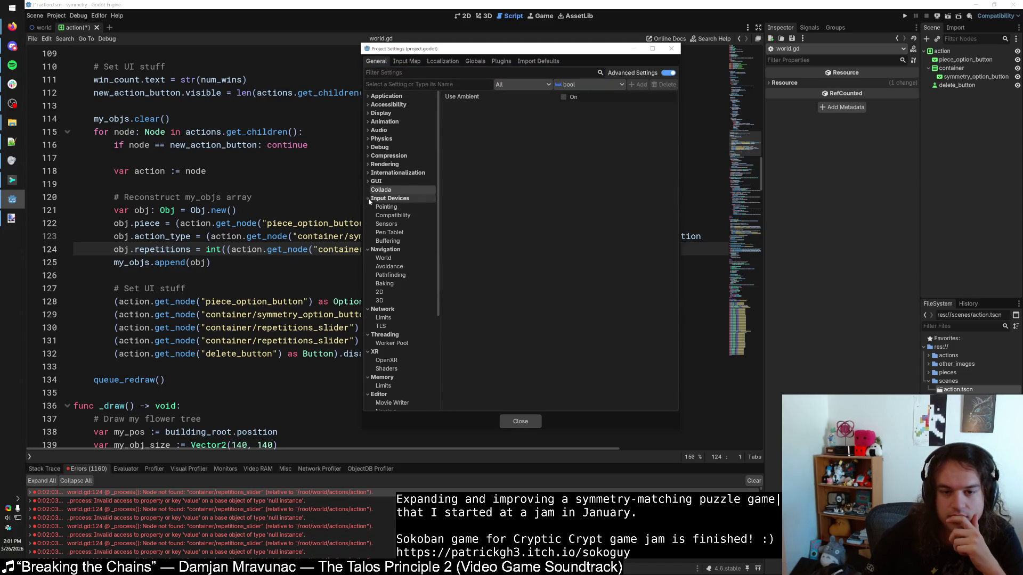
{"action": "left_click", "coordinate": [367, 207]}
{"action": "left_click", "coordinate": [367, 215]}
{"action": "left_click", "coordinate": [367, 224]}
{"action": "left_click", "coordinate": [368, 232]}
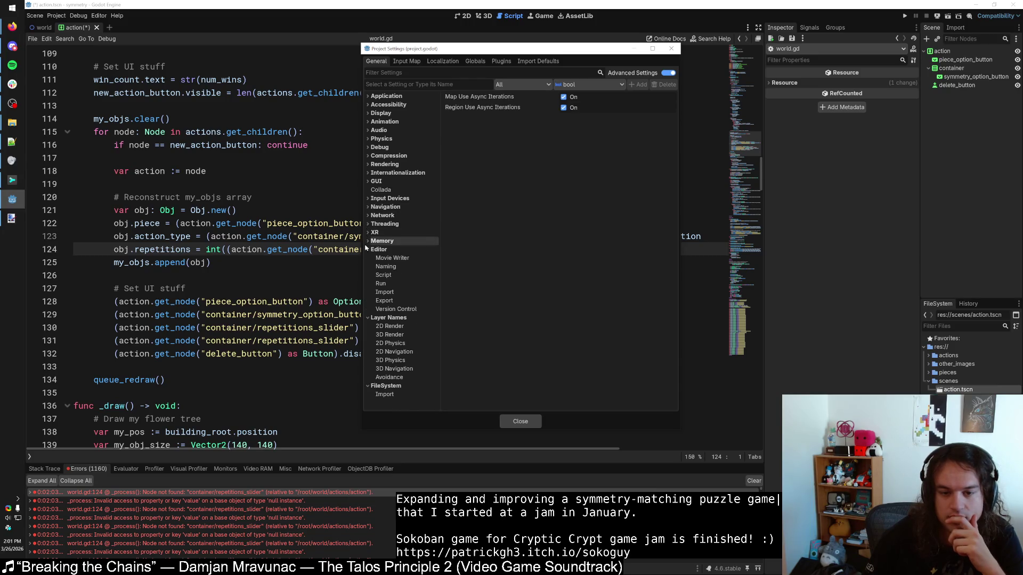
{"action": "left_click", "coordinate": [367, 258]}
{"action": "left_click", "coordinate": [368, 241]}
{"action": "left_click", "coordinate": [367, 257]}
{"action": "left_click", "coordinate": [368, 267]}
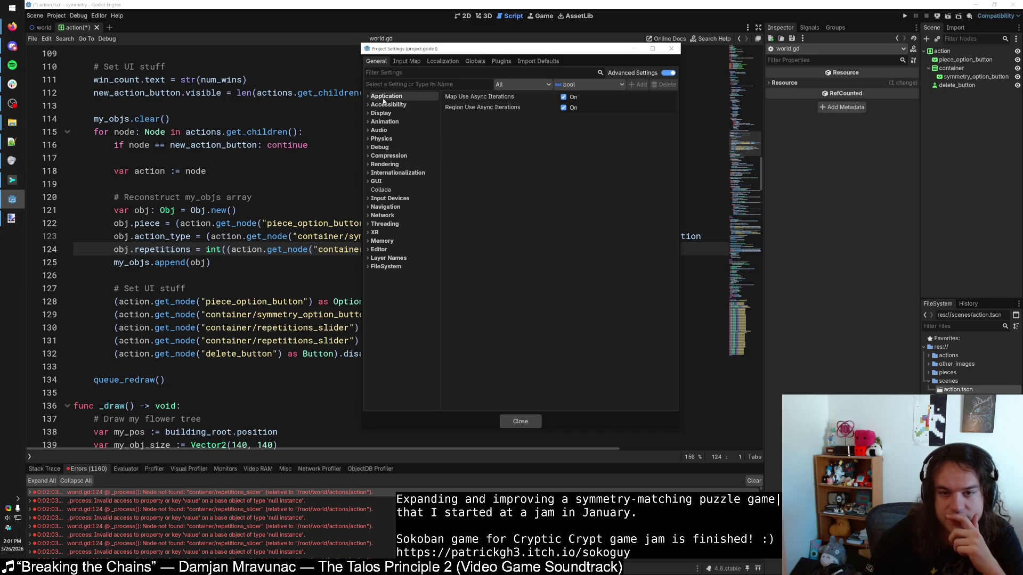
Step: Filter settings for 'gdscr' to review GDScript warning levels, then expand the first error's C++ details
{"action": "left_click", "coordinate": [396, 73]}
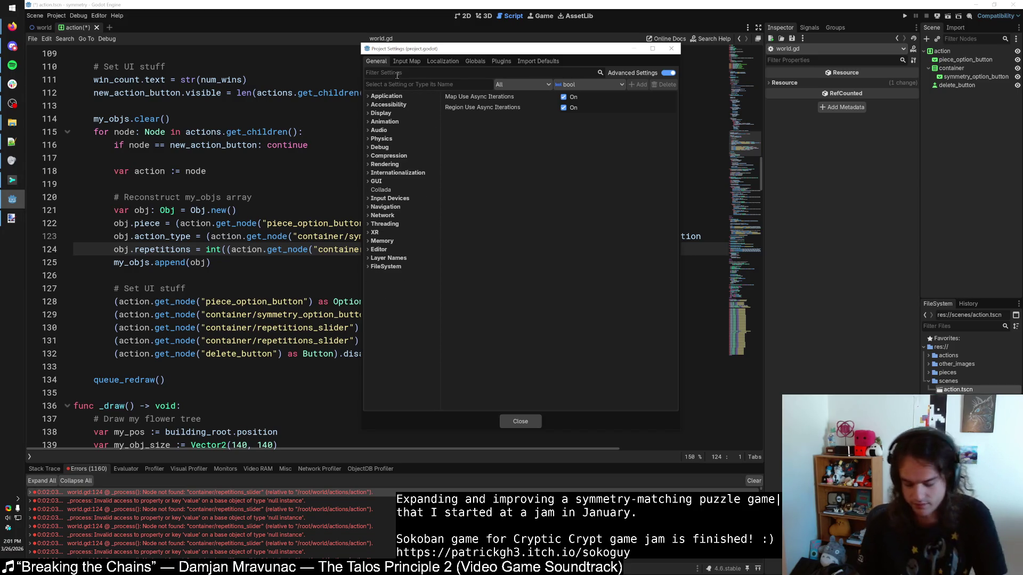
{"action": "type", "text": "gdscr"}
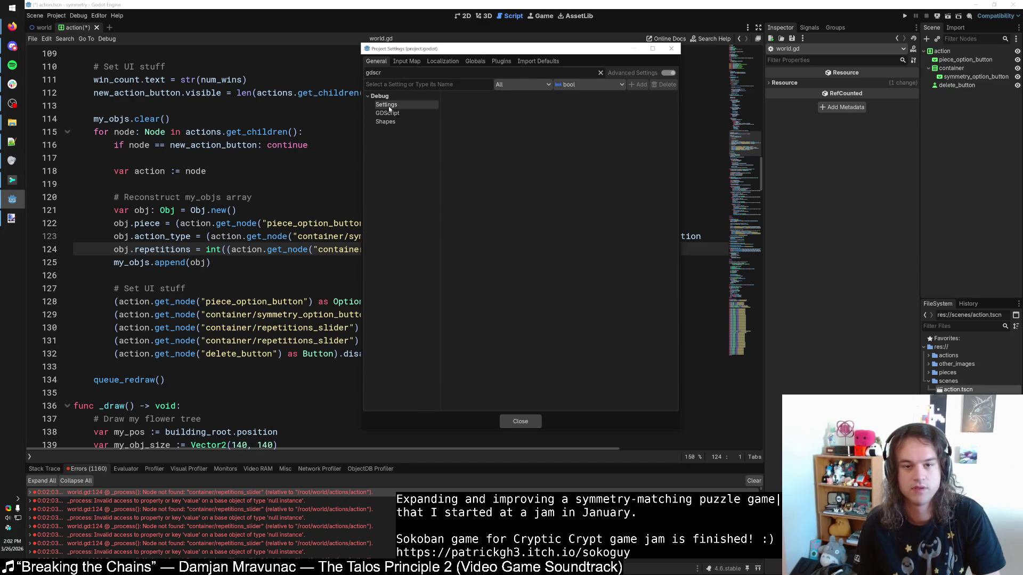
{"action": "left_click", "coordinate": [387, 113]}
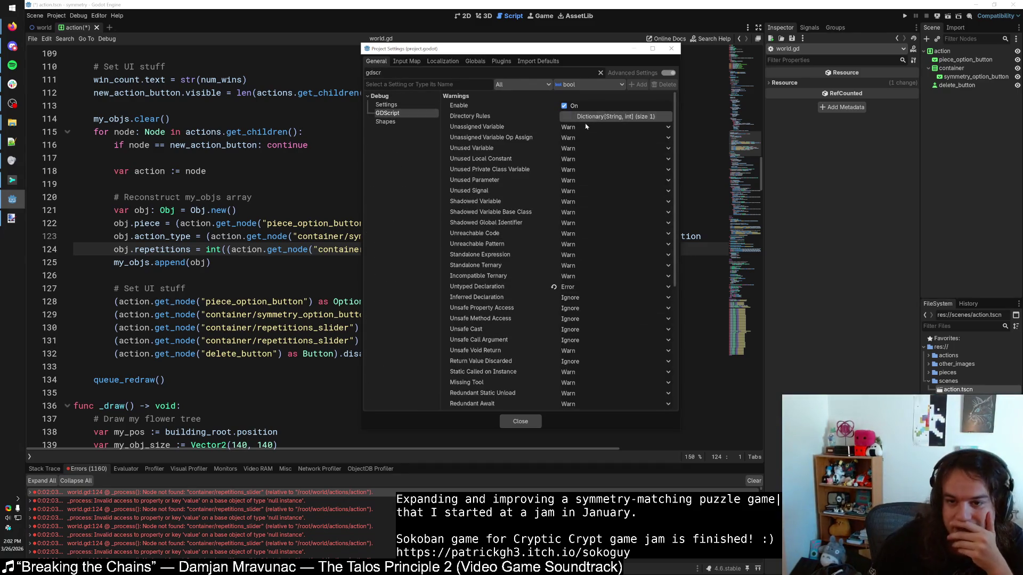
{"action": "scroll", "coordinate": [506, 189], "scroll_direction": "down", "scroll_amount": 5}
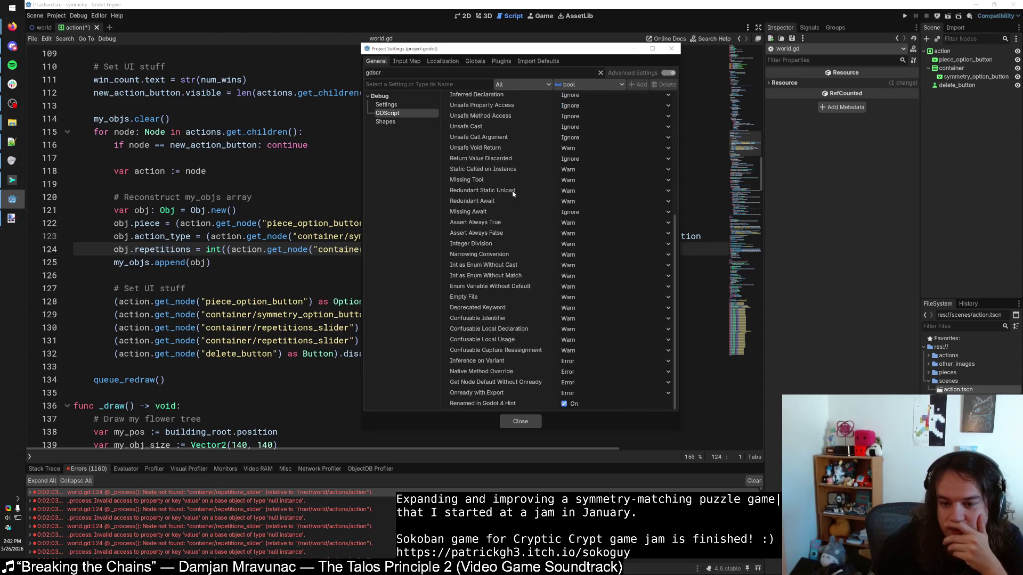
{"action": "scroll", "coordinate": [516, 186], "scroll_direction": "up", "scroll_amount": 5}
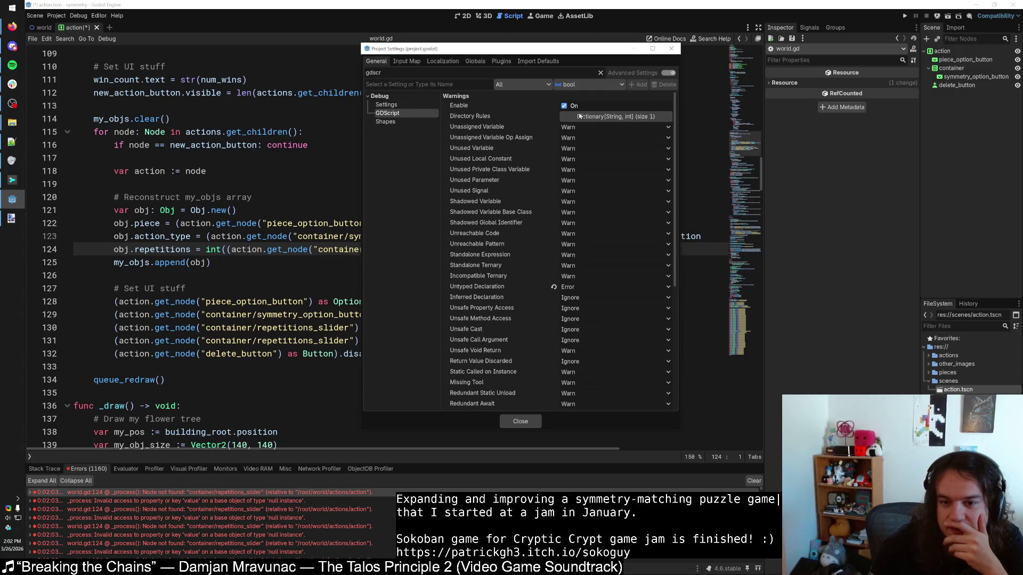
{"action": "scroll", "coordinate": [531, 181], "scroll_direction": "down", "scroll_amount": 5}
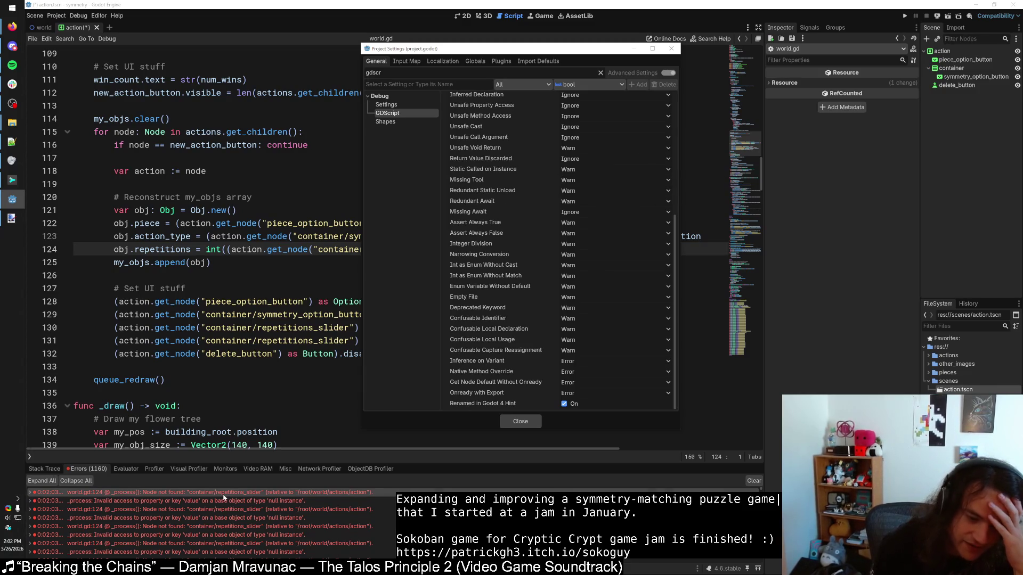
{"action": "left_click", "coordinate": [223, 497]}
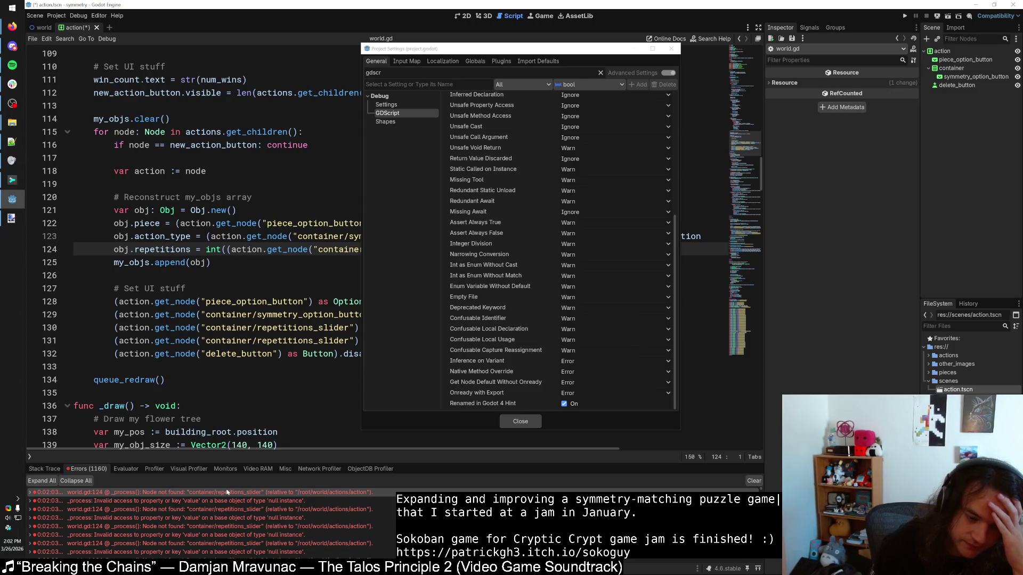
{"action": "left_click", "coordinate": [671, 49]}
{"action": "double_click", "coordinate": [231, 493]}
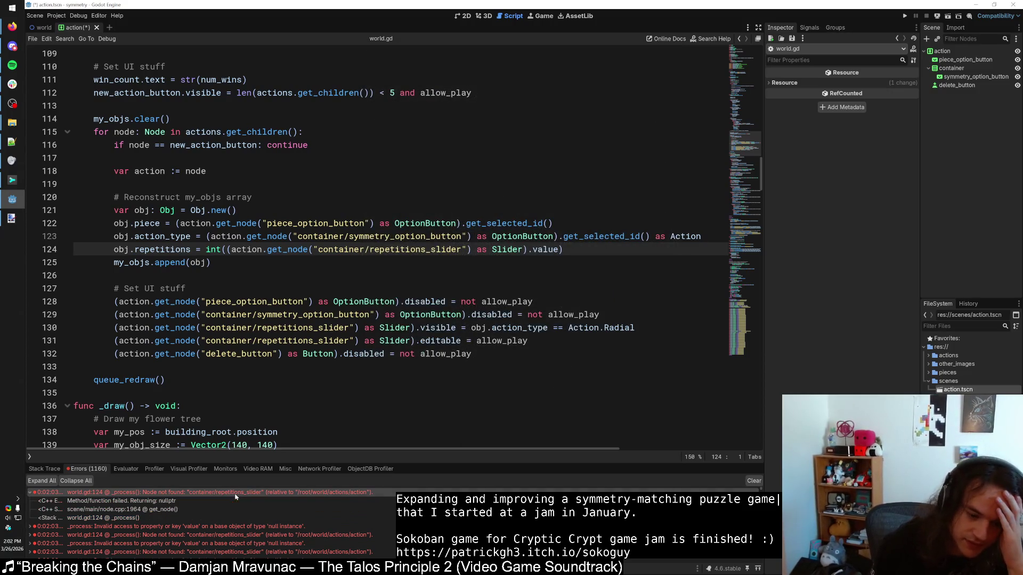
Step: Open the node.cpp:1964 get_node() source on GitHub and bring the browser forward
{"action": "left_click", "coordinate": [185, 509]}
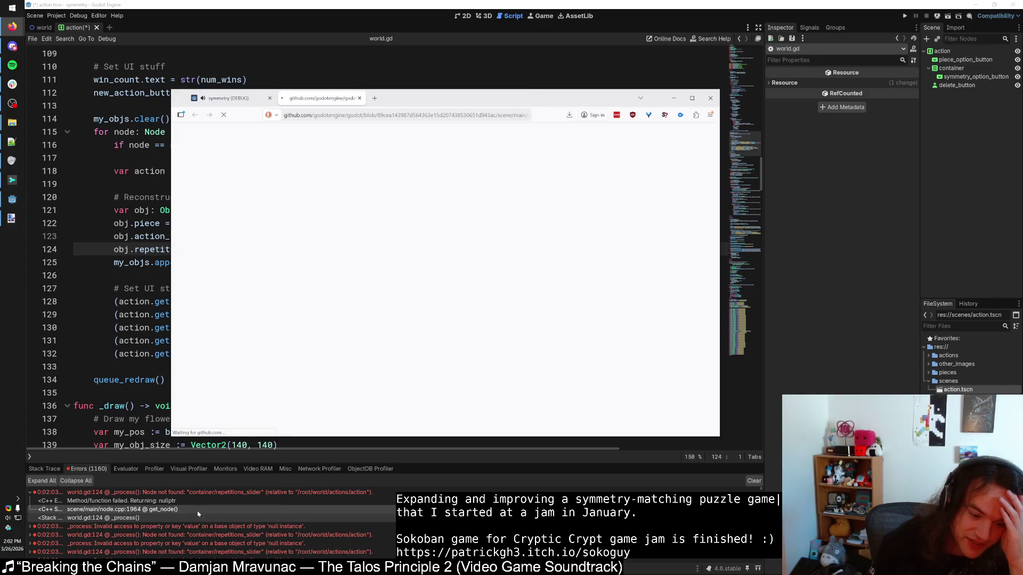
{"action": "right_click", "coordinate": [196, 509]}
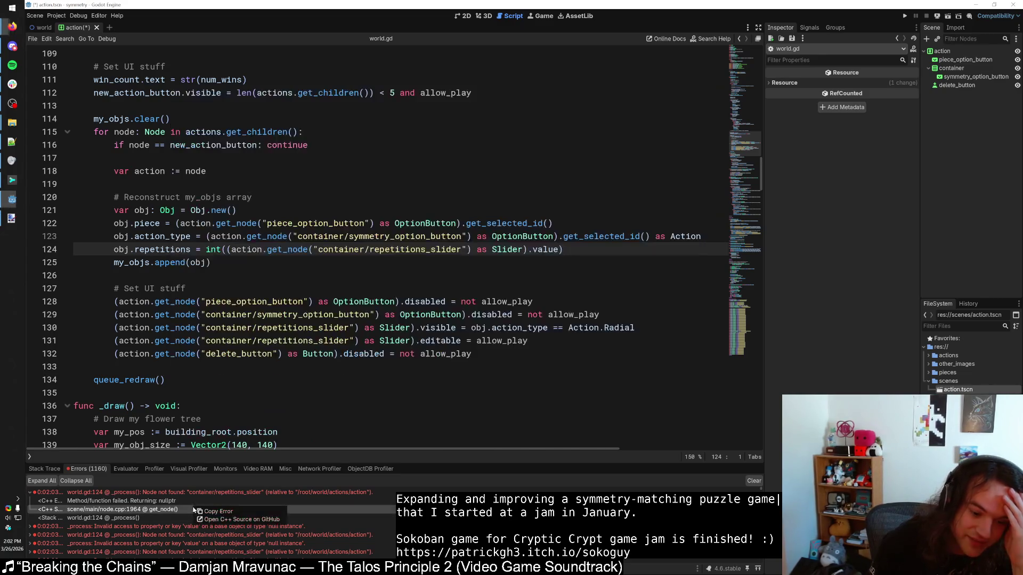
{"action": "left_click", "coordinate": [215, 520]}
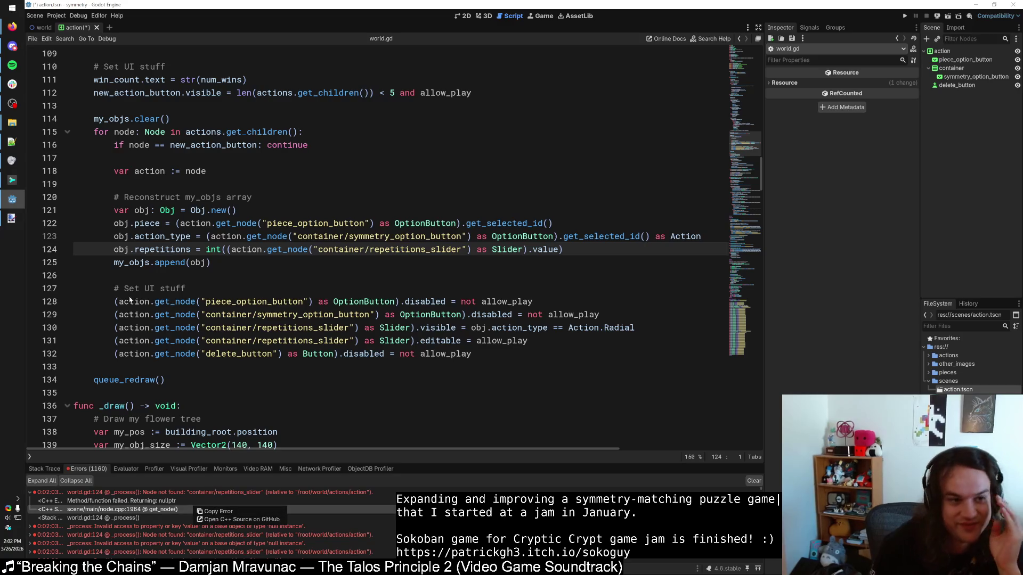
{"action": "mouse_move", "coordinate": [13, 26]}
{"action": "left_click", "coordinate": [80, 149]}
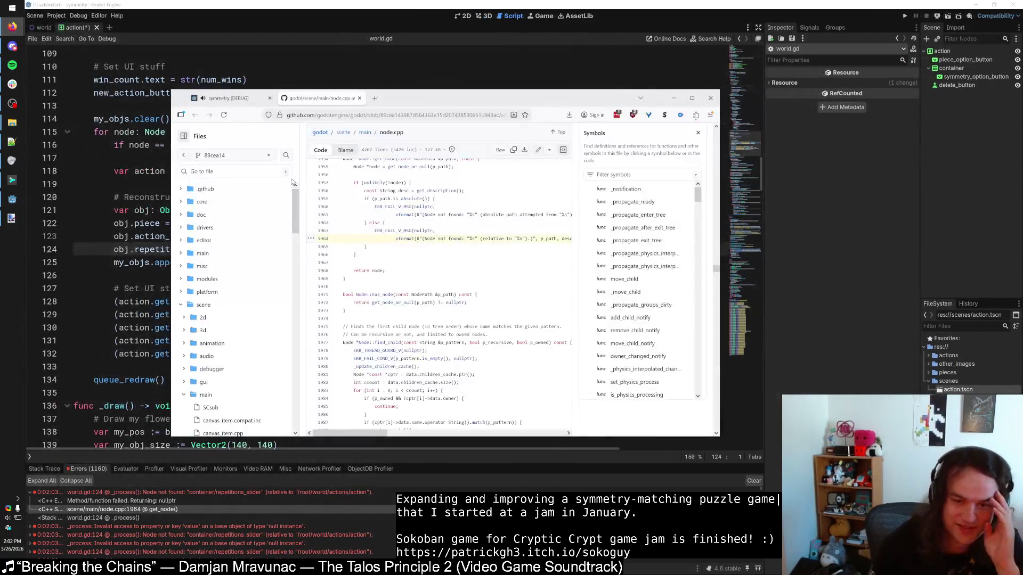
Step: Maximize the browser, inspect the unlikely(!node) check, and list ERR_FAIL_V_MSG references
{"action": "double_click", "coordinate": [473, 103]}
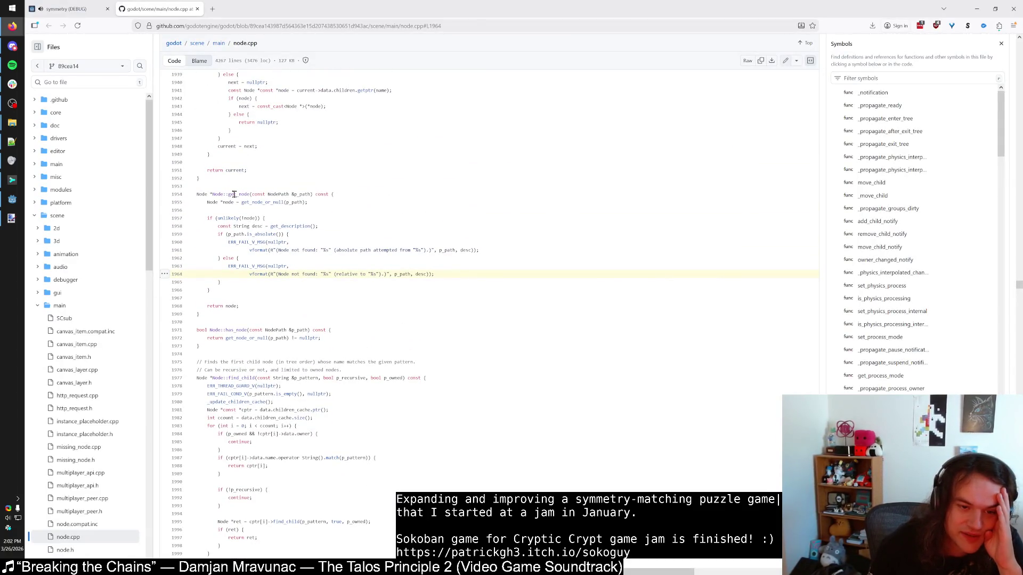
{"action": "left_click_drag", "start_coordinate": [217, 218], "coordinate": [260, 218]}
{"action": "left_click", "coordinate": [286, 219]}
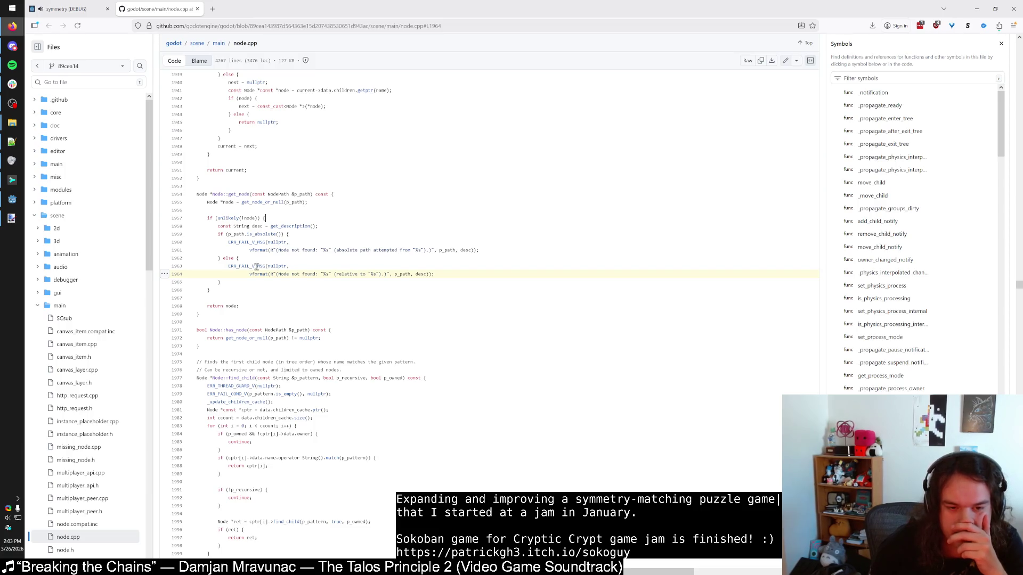
{"action": "double_click", "coordinate": [256, 266]}
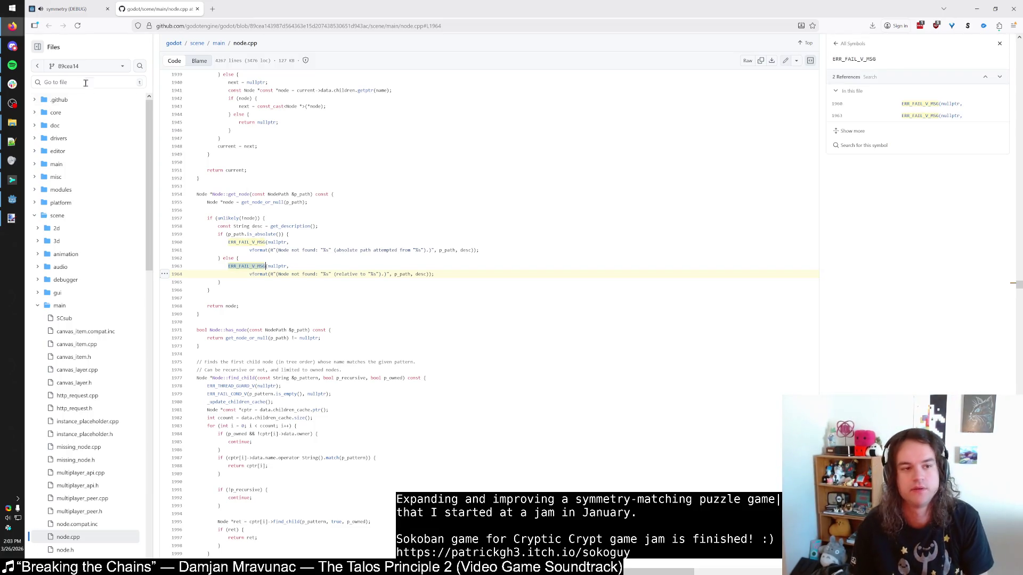
Step: Search the godot repository for ERR_FAIL_V_MSG, then return to the Godot editor
{"action": "left_click", "coordinate": [176, 44]}
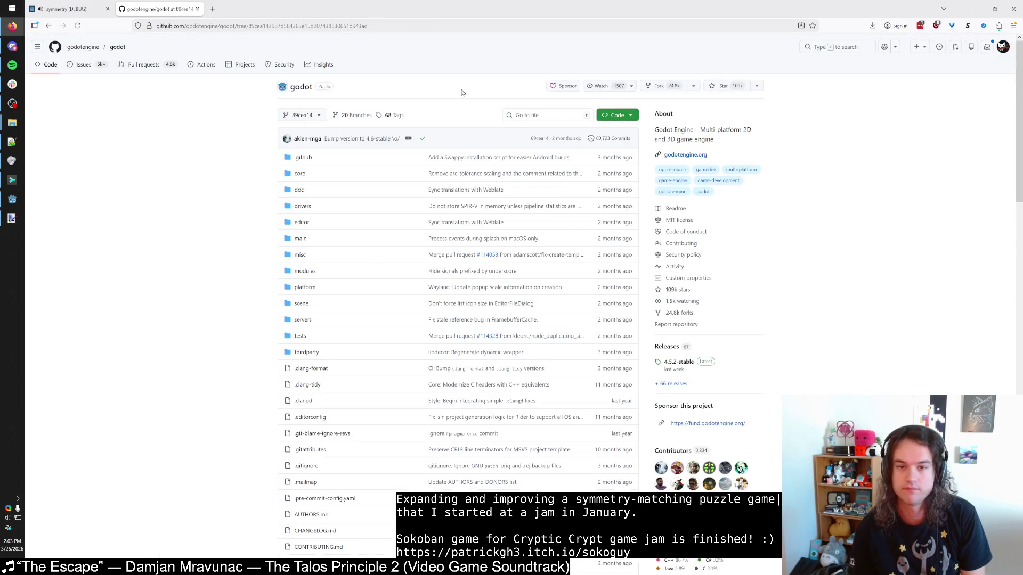
{"action": "left_click", "coordinate": [831, 44]}
{"action": "key", "text": "Escape"}
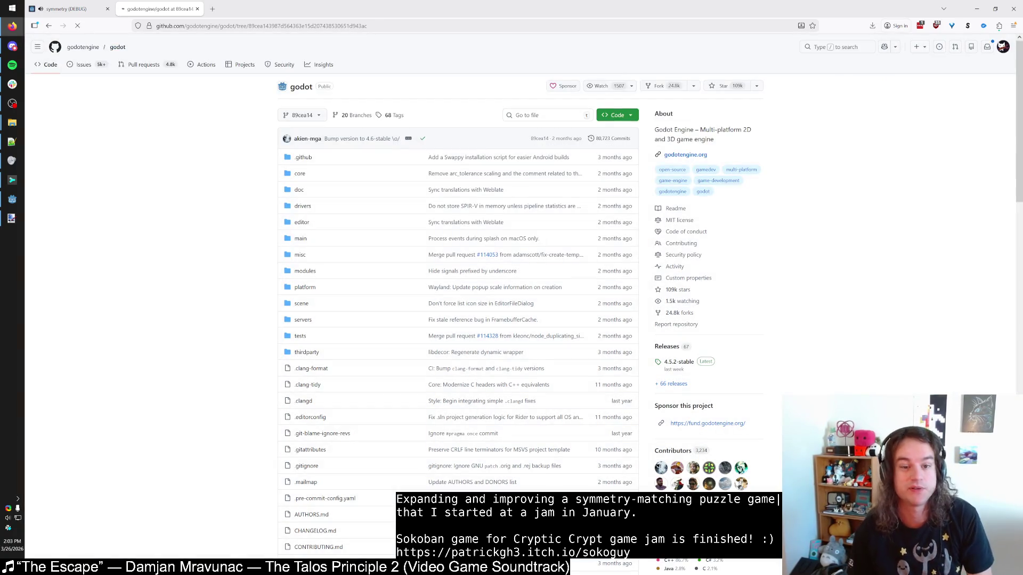
{"action": "scroll", "coordinate": [311, 164], "scroll_direction": "down", "scroll_amount": 2}
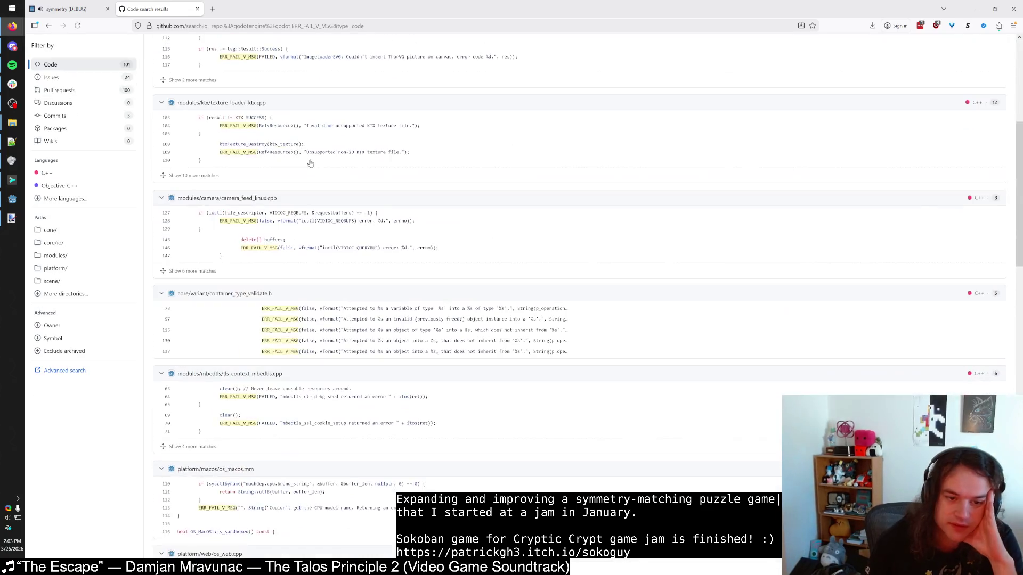
{"action": "scroll", "coordinate": [311, 164], "scroll_direction": "down", "scroll_amount": 10}
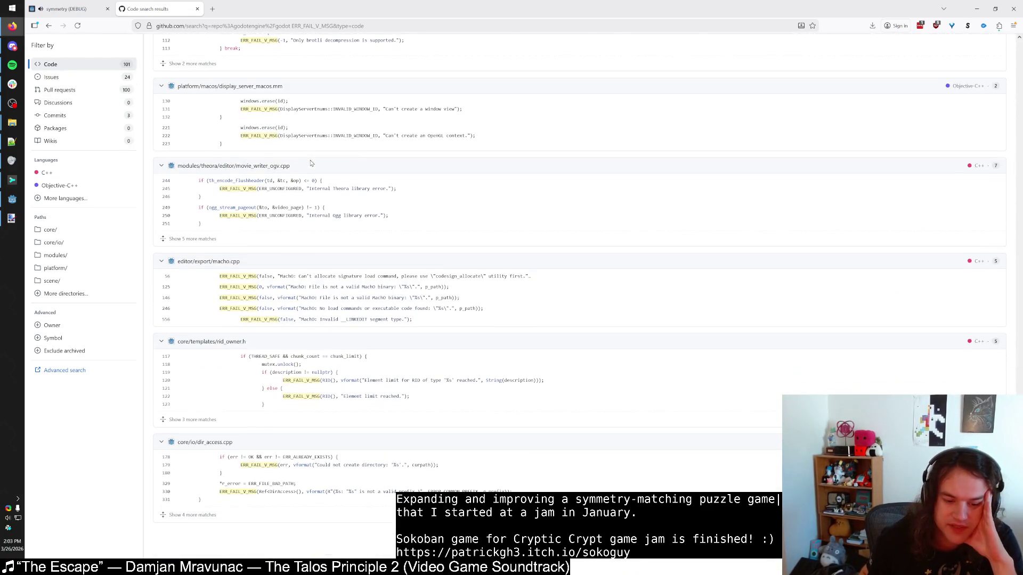
{"action": "scroll", "coordinate": [311, 163], "scroll_direction": "up", "scroll_amount": 10}
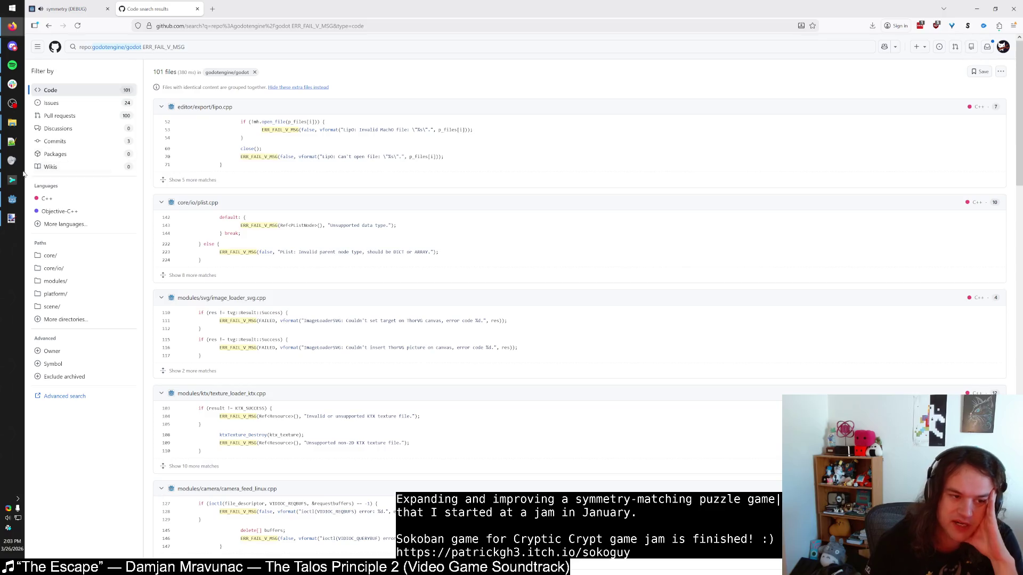
{"action": "left_click", "coordinate": [12, 200]}
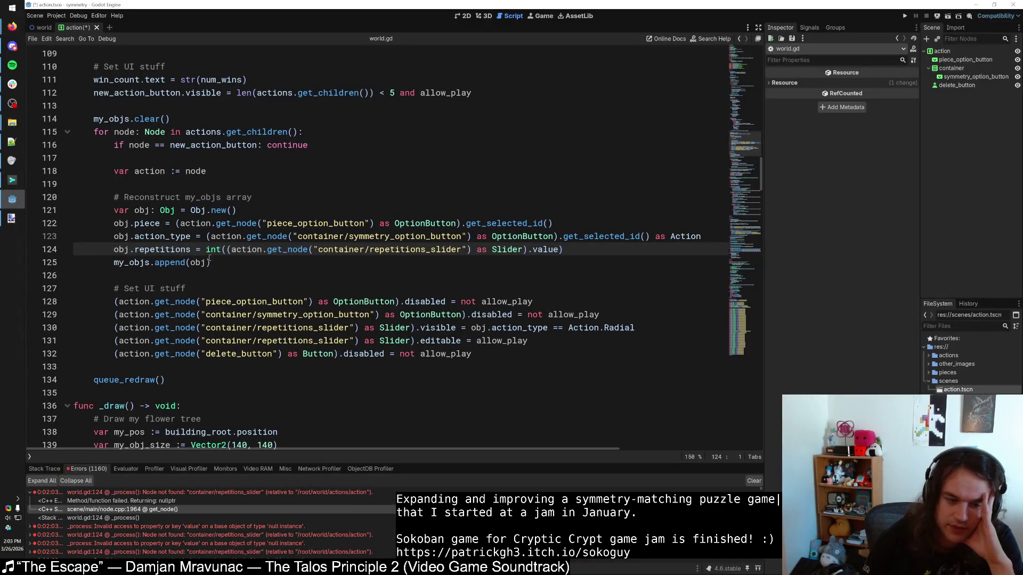
Step: Reopen Project Settings at the GDScript warnings and close it again
{"action": "left_click", "coordinate": [290, 250]}
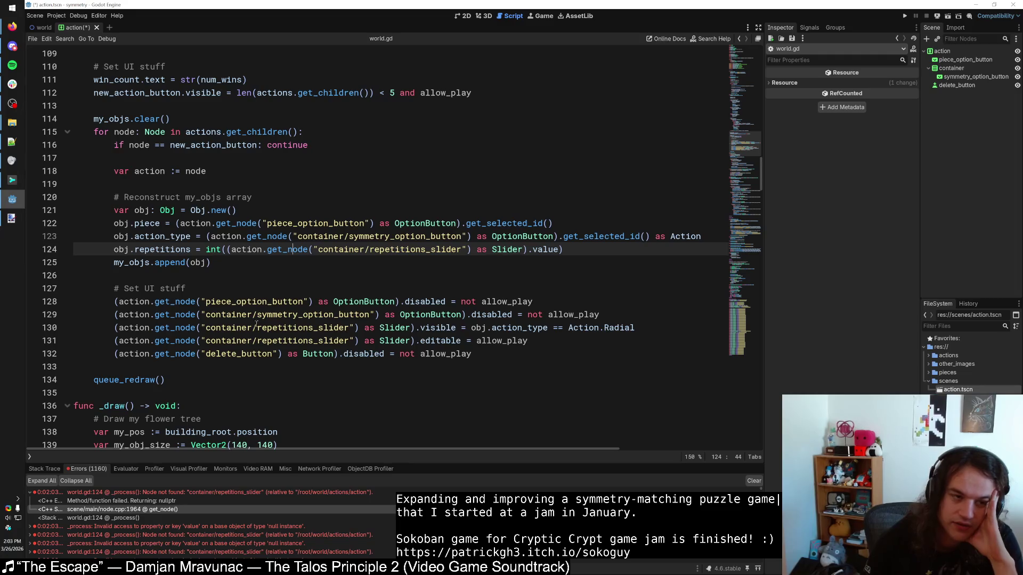
{"action": "left_click", "coordinate": [56, 15]}
{"action": "left_click", "coordinate": [70, 27]}
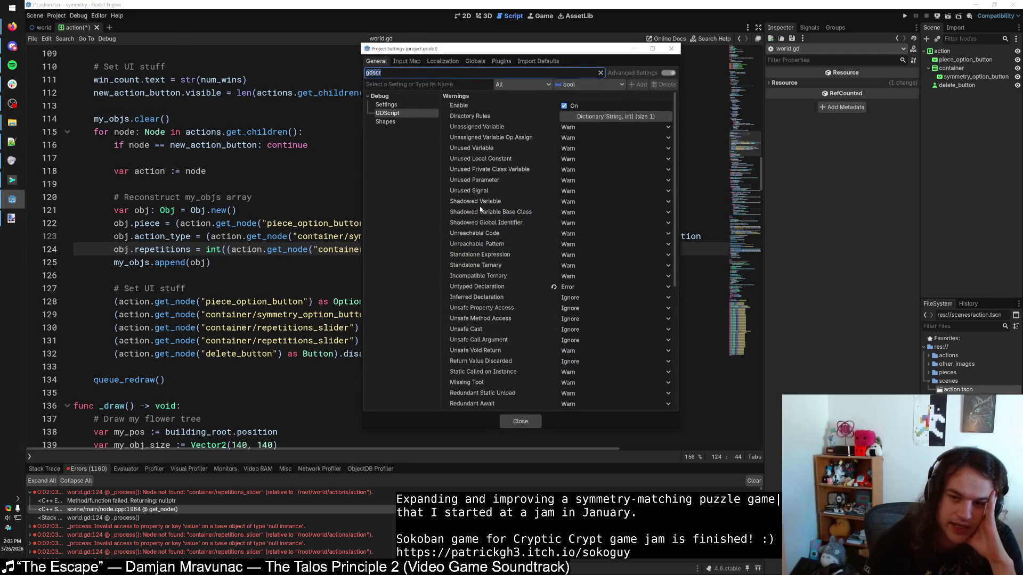
{"action": "left_click", "coordinate": [671, 48]}
Step: Look up get_node's documentation via Lookup Symbol on line 124, then switch to the world scene
{"action": "left_click", "coordinate": [284, 250]}
{"action": "mouse_move", "coordinate": [285, 253]}
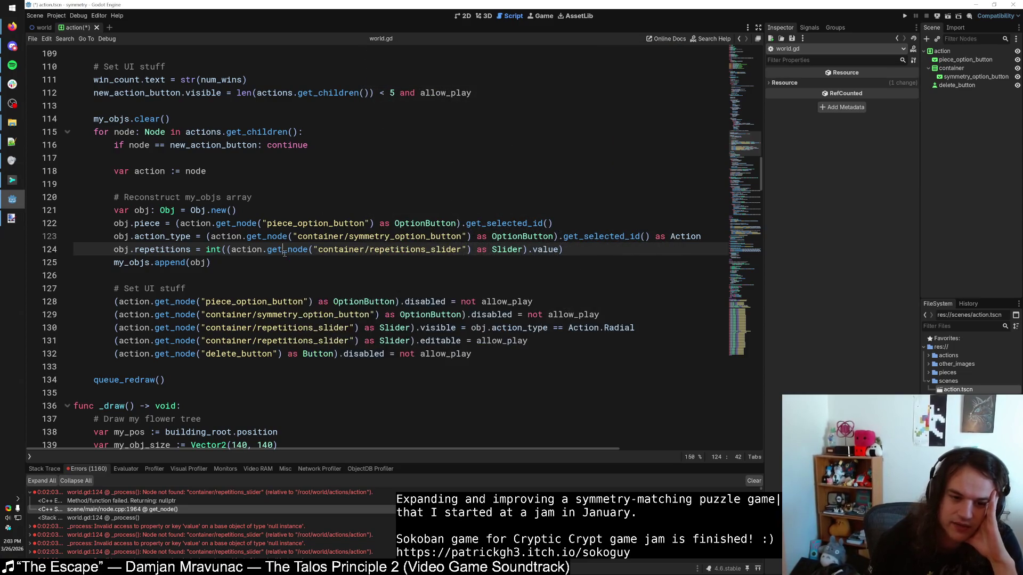
{"action": "right_click", "coordinate": [285, 254]}
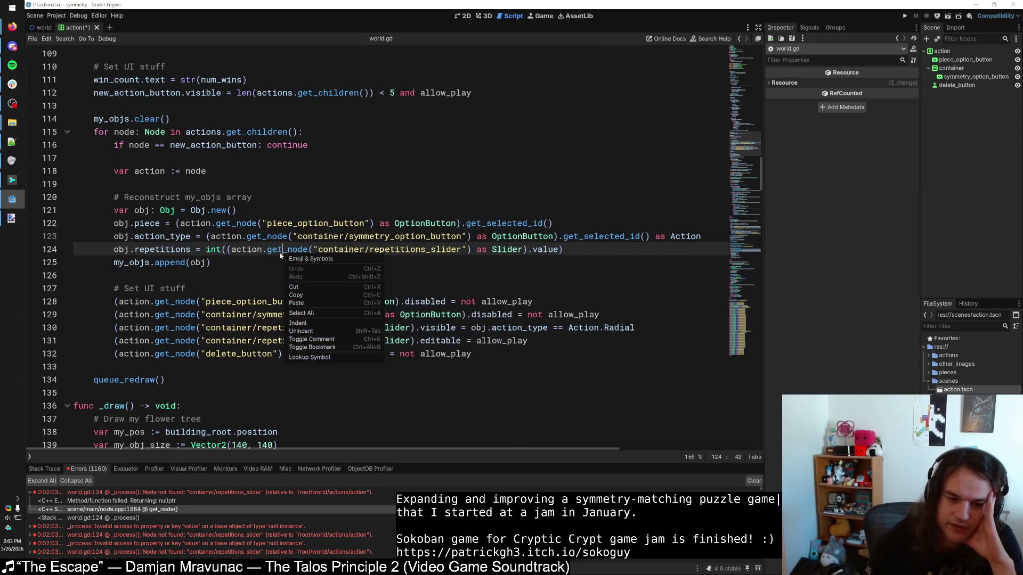
{"action": "left_click", "coordinate": [315, 358]}
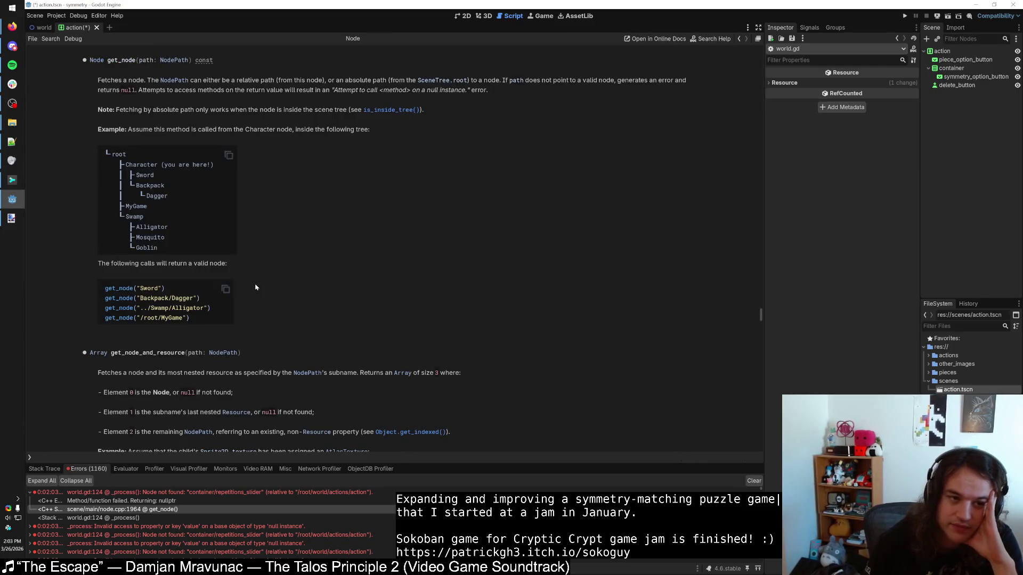
{"action": "left_click", "coordinate": [39, 28]}
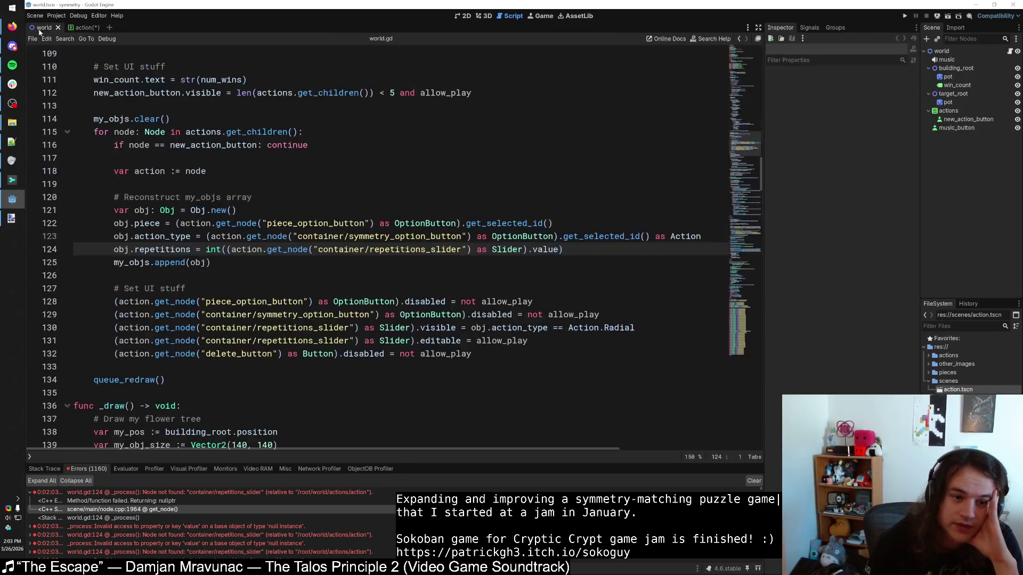
Step: Reopen the get_node reference page and highlight its null-instance error sentence
{"action": "right_click", "coordinate": [289, 246]}
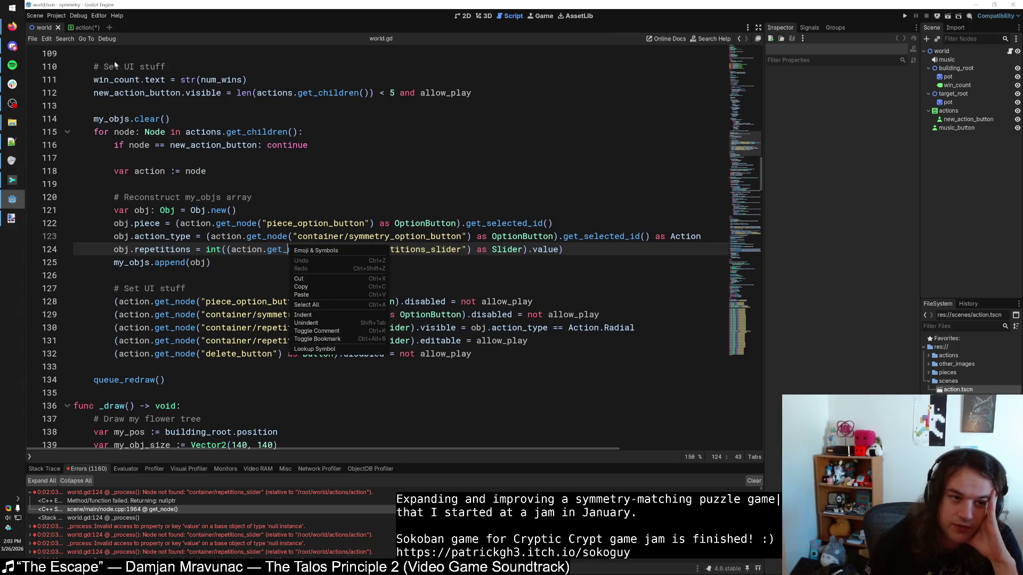
{"action": "left_click", "coordinate": [86, 27]}
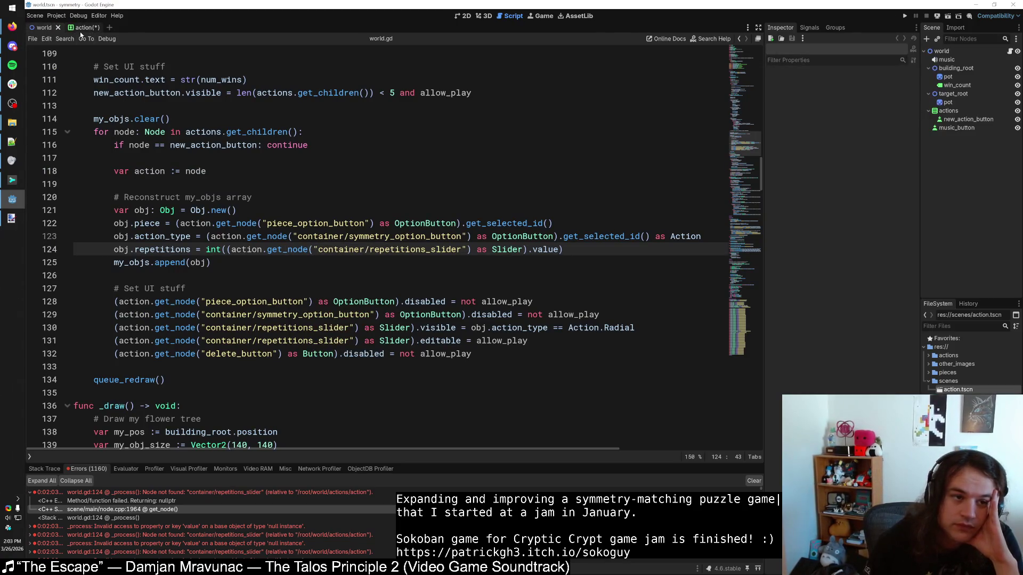
{"action": "right_click", "coordinate": [275, 246]}
{"action": "left_click", "coordinate": [309, 359]}
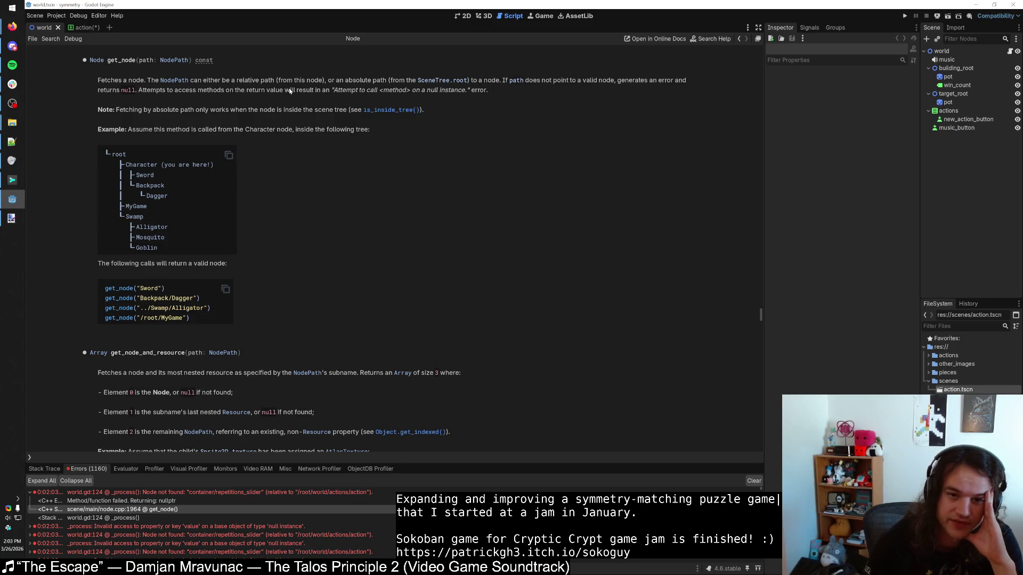
{"action": "mouse_move", "coordinate": [342, 89]}
{"action": "left_mouse_down"}
{"action": "mouse_move", "coordinate": [465, 91]}
{"action": "mouse_move", "coordinate": [341, 90]}
{"action": "left_mouse_up"}
{"action": "left_click", "coordinate": [481, 92]}
{"action": "left_click", "coordinate": [342, 90]}
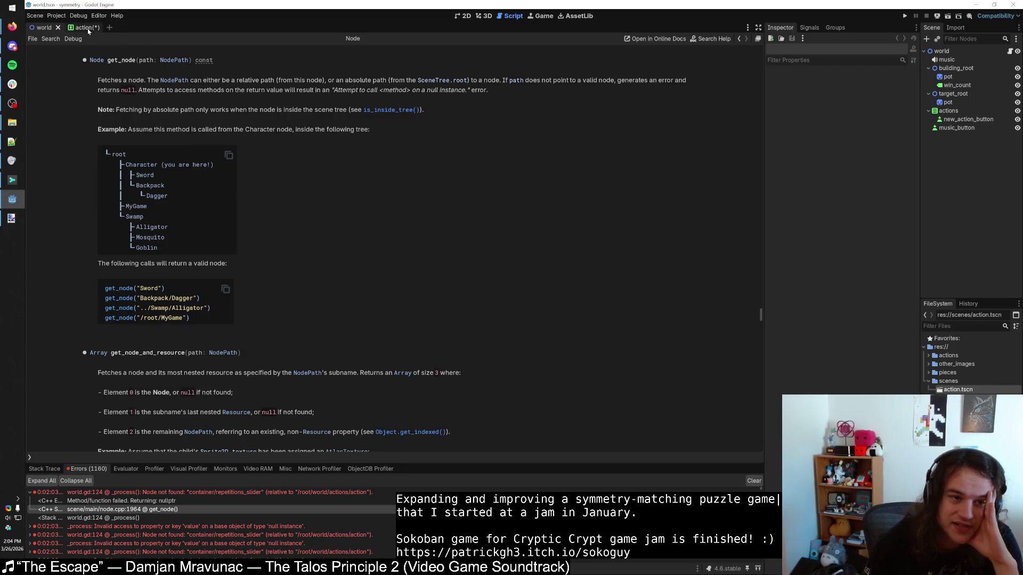
{"action": "left_click", "coordinate": [56, 15]}
Step: Open Project Settings, move the window, and filter settings for 'error' instead of 'warning'
{"action": "left_click", "coordinate": [66, 26]}
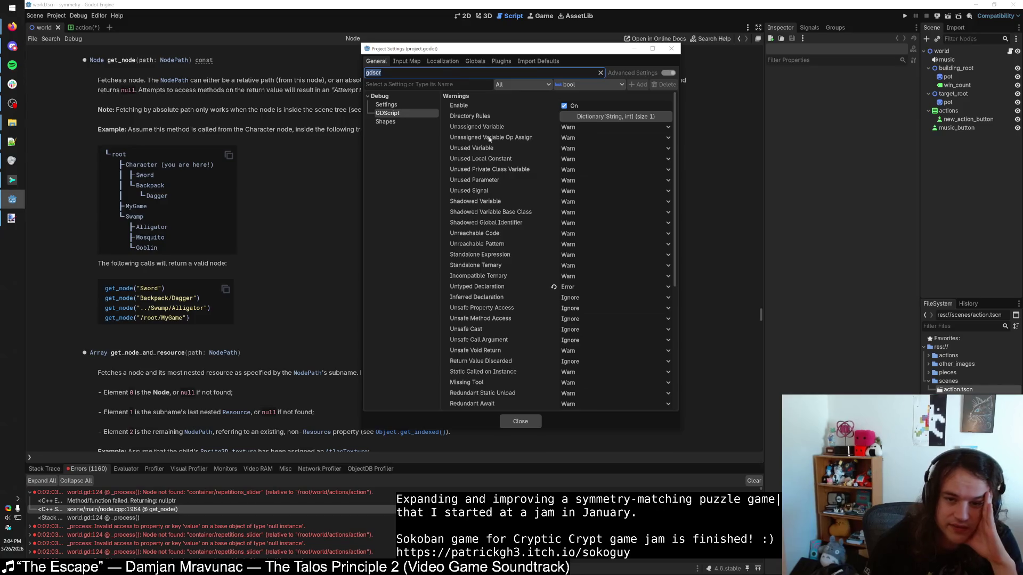
{"action": "type", "text": "warn"}
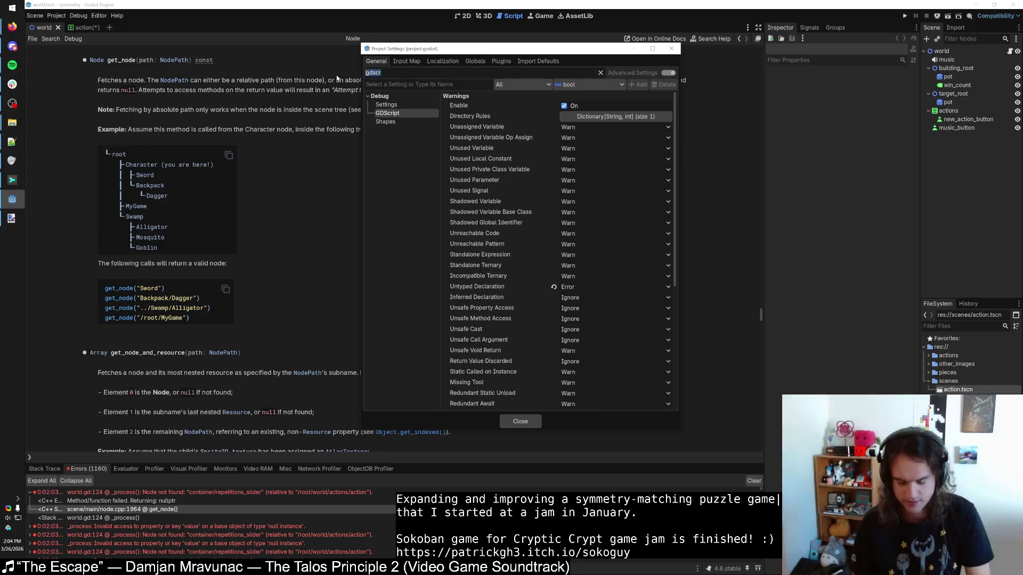
{"action": "type", "text": "ing"}
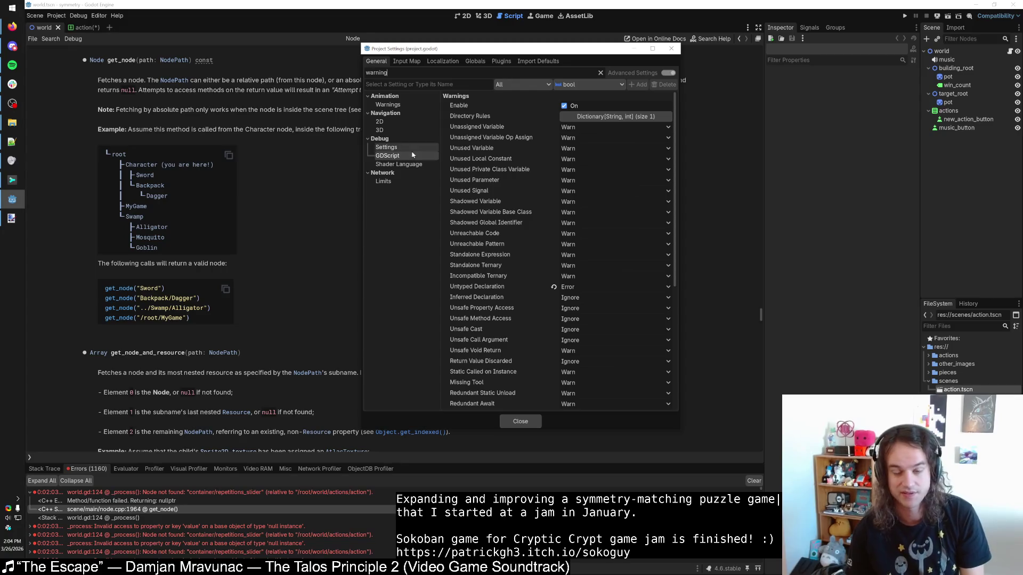
{"action": "left_click_drag", "start_coordinate": [459, 55], "coordinate": [446, 139]}
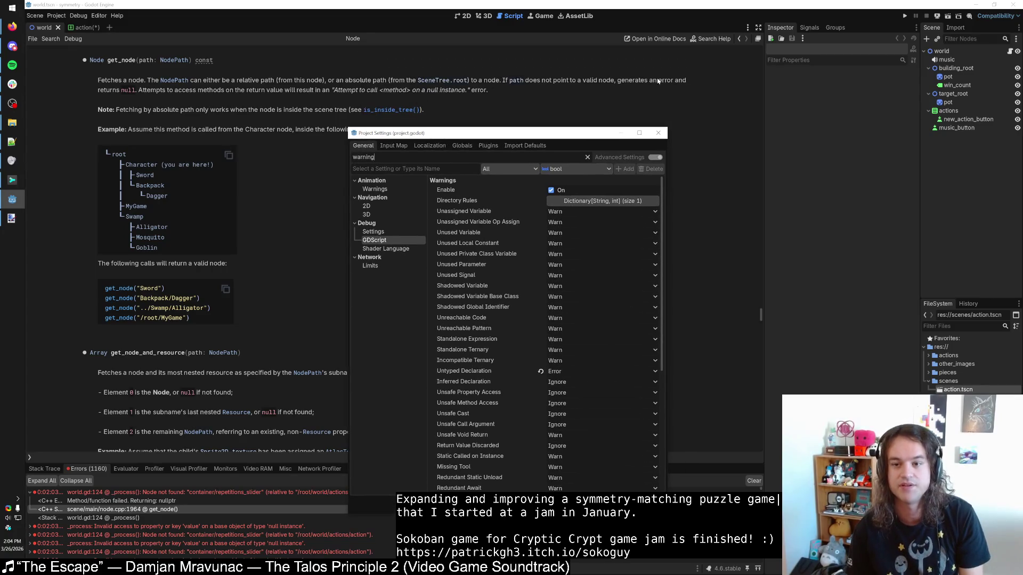
{"action": "key", "text": "ctrl+a"}
{"action": "type", "text": "error"}
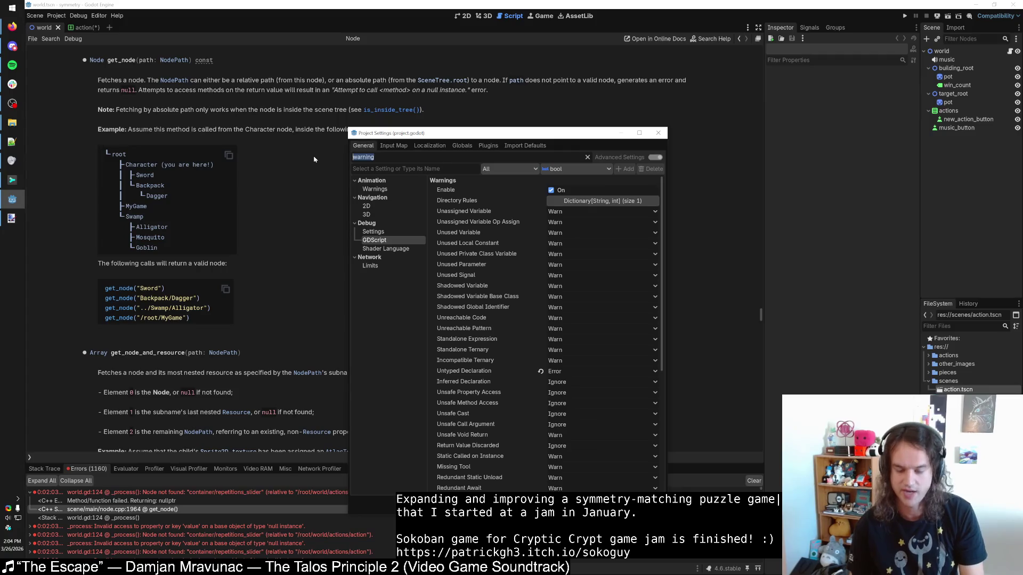
Step: Browse the error-related settings and turn on Shader Language 'Treat Warnings as Errors'
{"action": "left_click", "coordinate": [385, 189]}
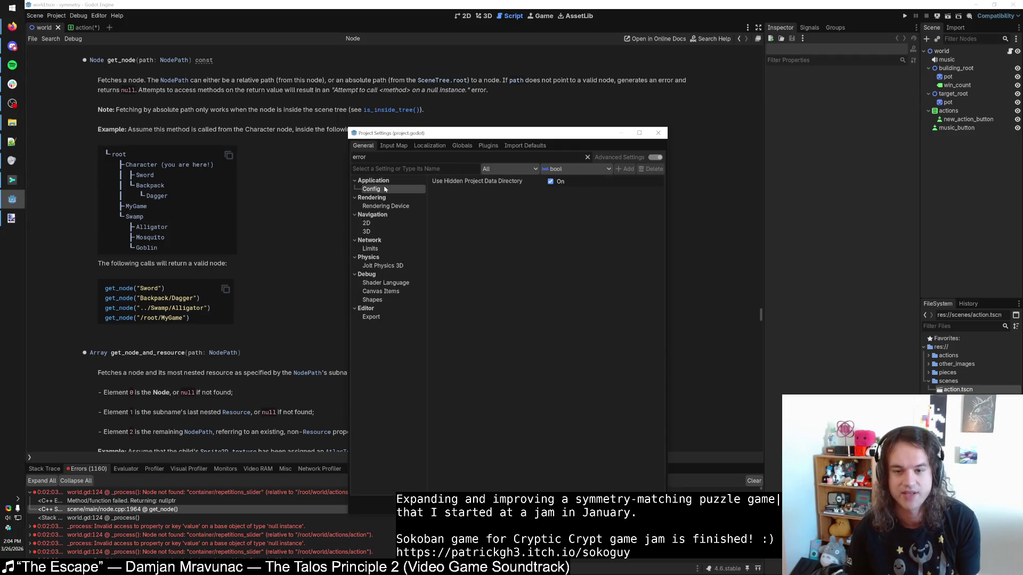
{"action": "left_click", "coordinate": [391, 206]}
{"action": "left_click", "coordinate": [391, 232]}
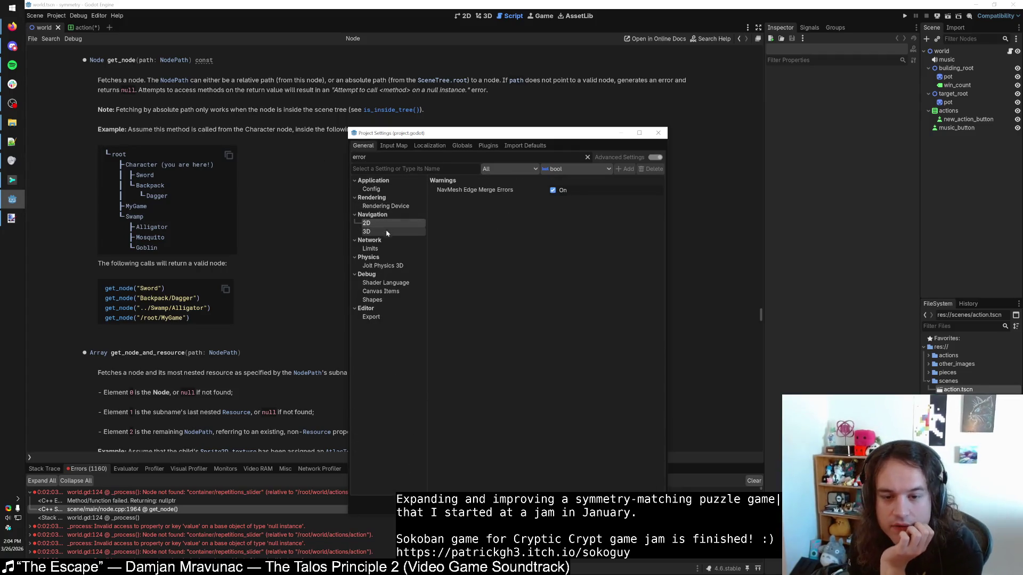
{"action": "left_click", "coordinate": [390, 249]}
{"action": "left_click", "coordinate": [392, 266]}
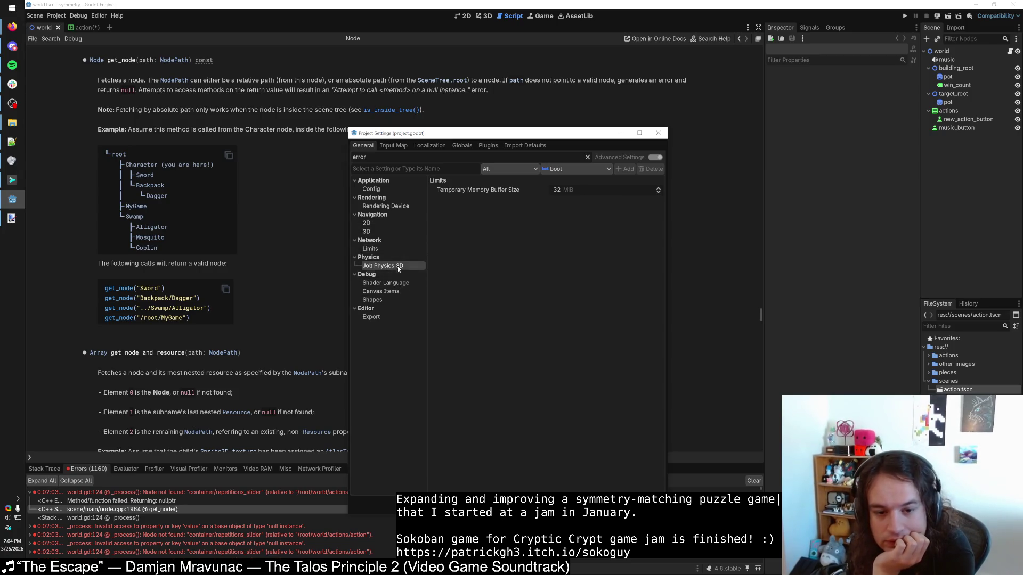
{"action": "left_click", "coordinate": [393, 250]}
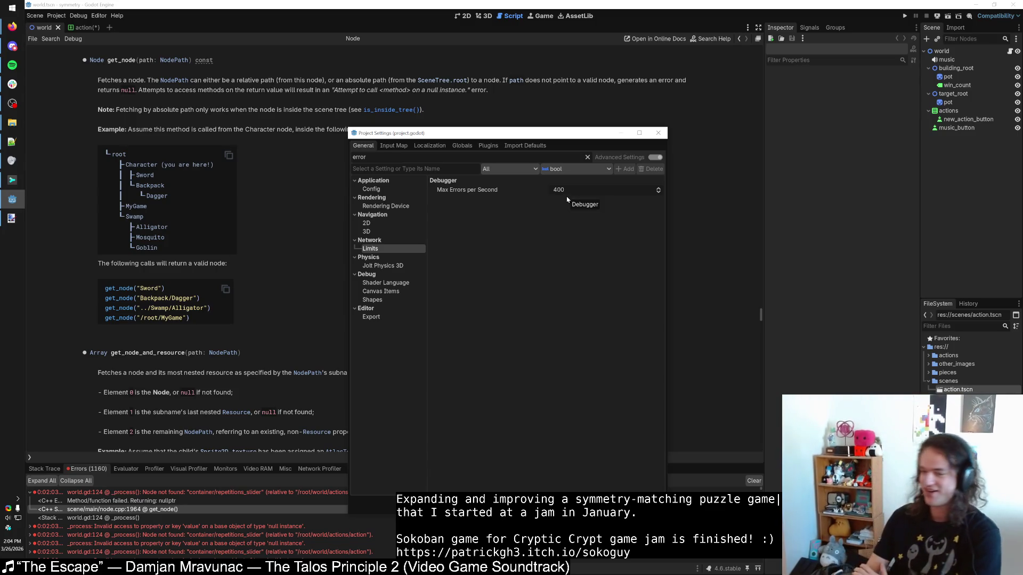
{"action": "left_click", "coordinate": [384, 283]}
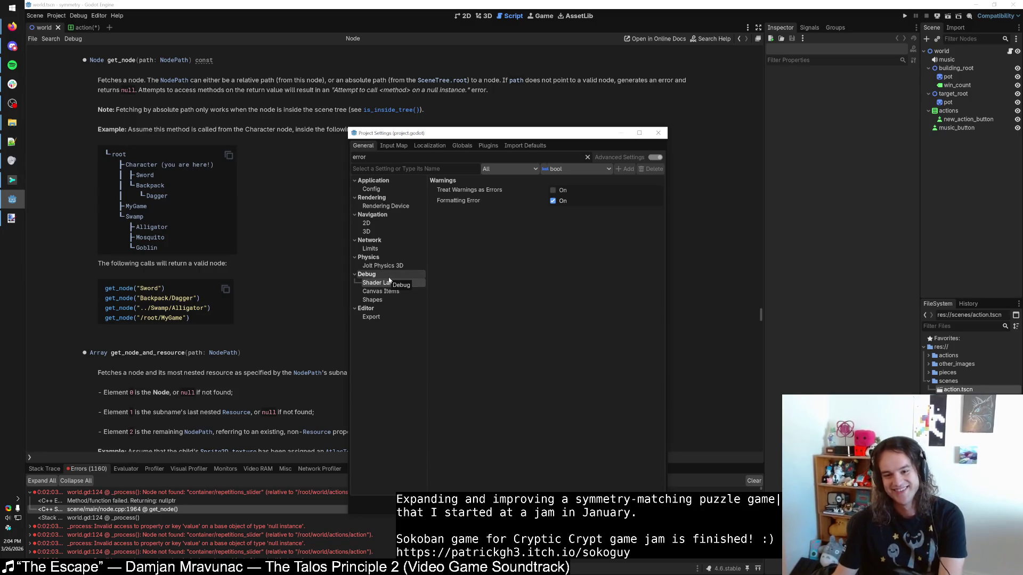
{"action": "left_click", "coordinate": [553, 191]}
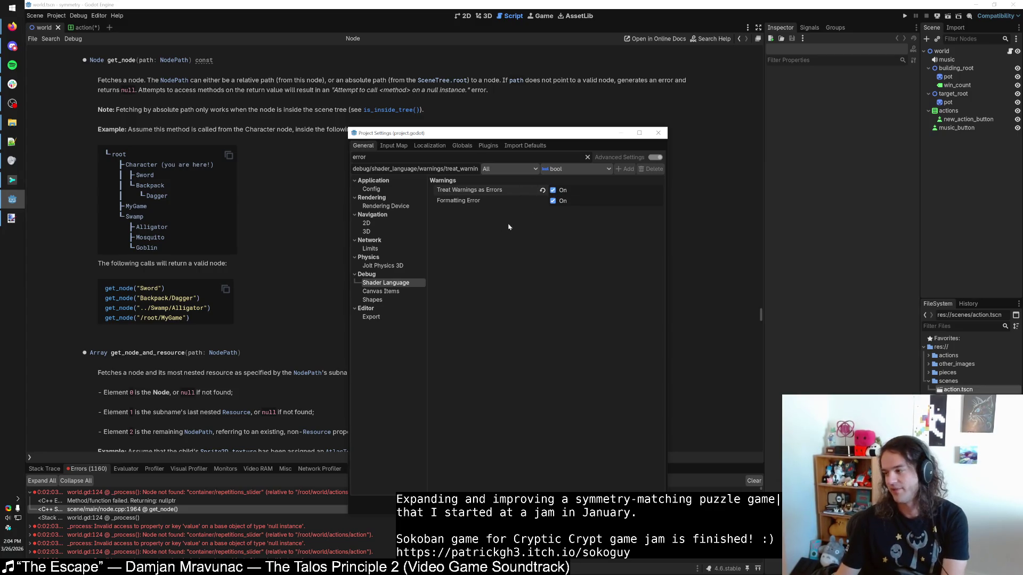
{"action": "mouse_move", "coordinate": [500, 190]}
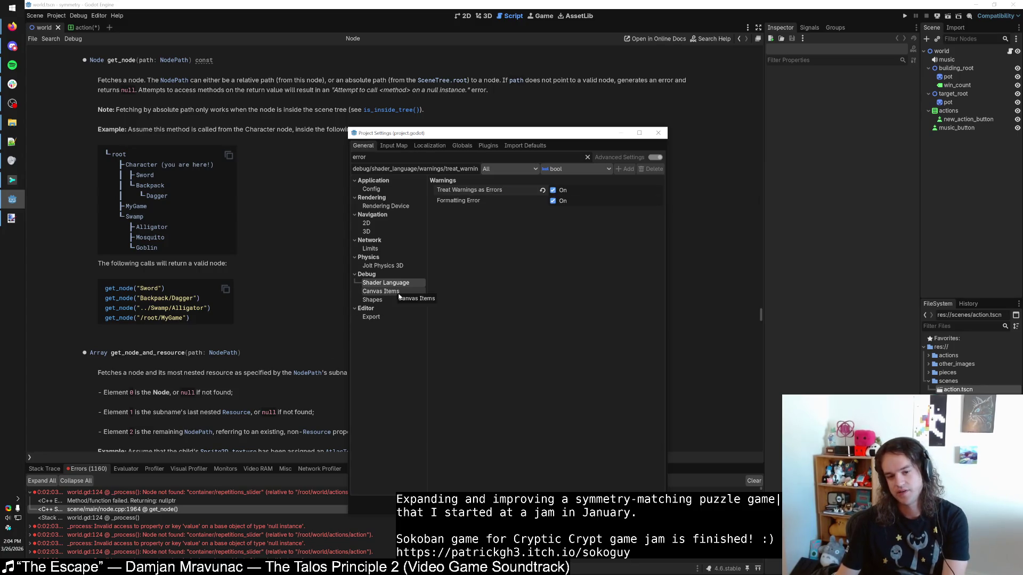
Step: Browse the Canvas Items, Shapes and Export settings, then return to Shader Language
{"action": "left_click", "coordinate": [397, 293]}
{"action": "left_click", "coordinate": [396, 301]}
{"action": "left_click", "coordinate": [390, 319]}
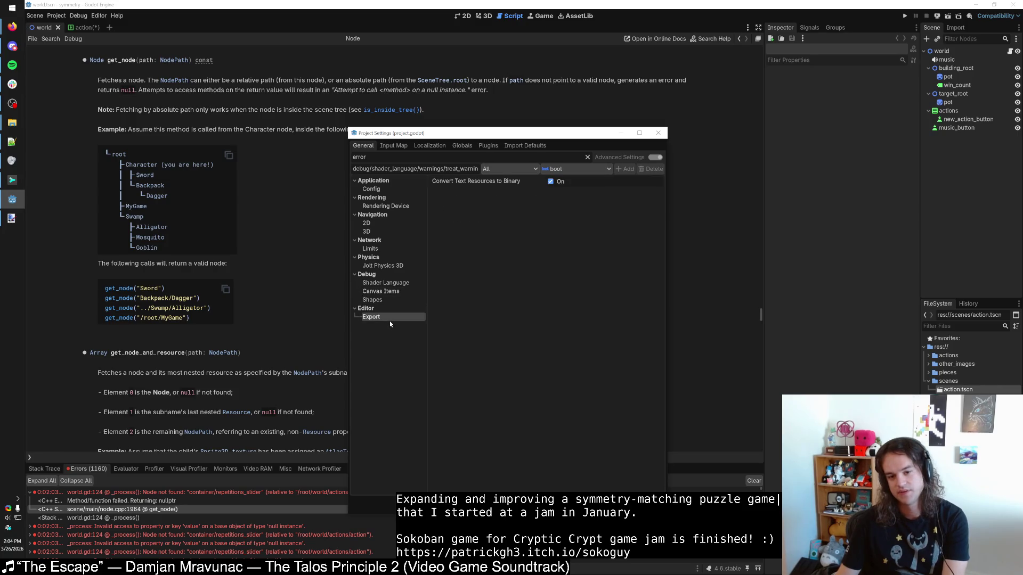
{"action": "left_click", "coordinate": [386, 283]}
{"action": "key", "text": "alt+Tab"}
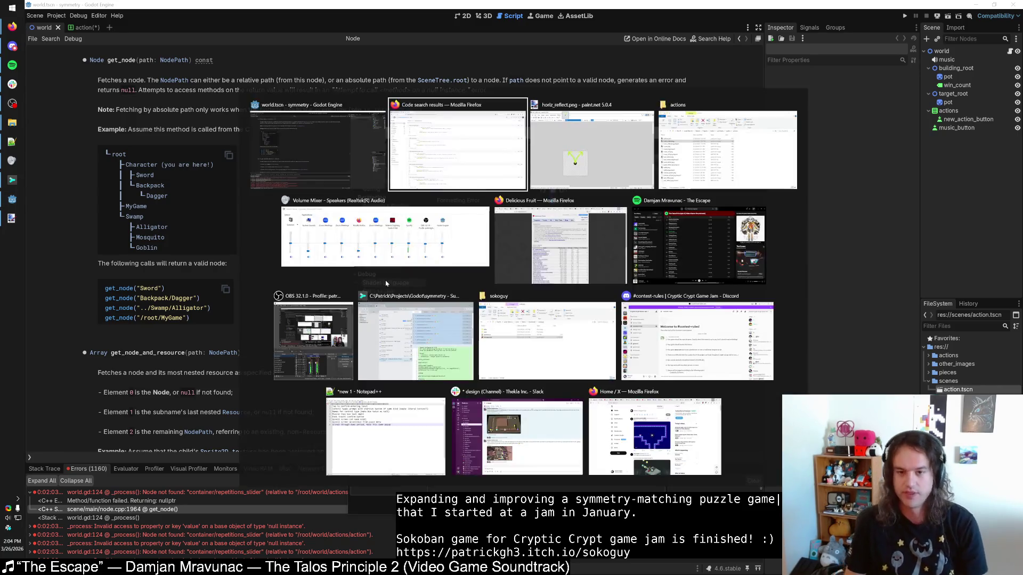
Step: Start a new Firefox tab with 'godot' and mute the running symmetry game's music
{"action": "key", "text": "ctrl+t"}
{"action": "type", "text": "godot"}
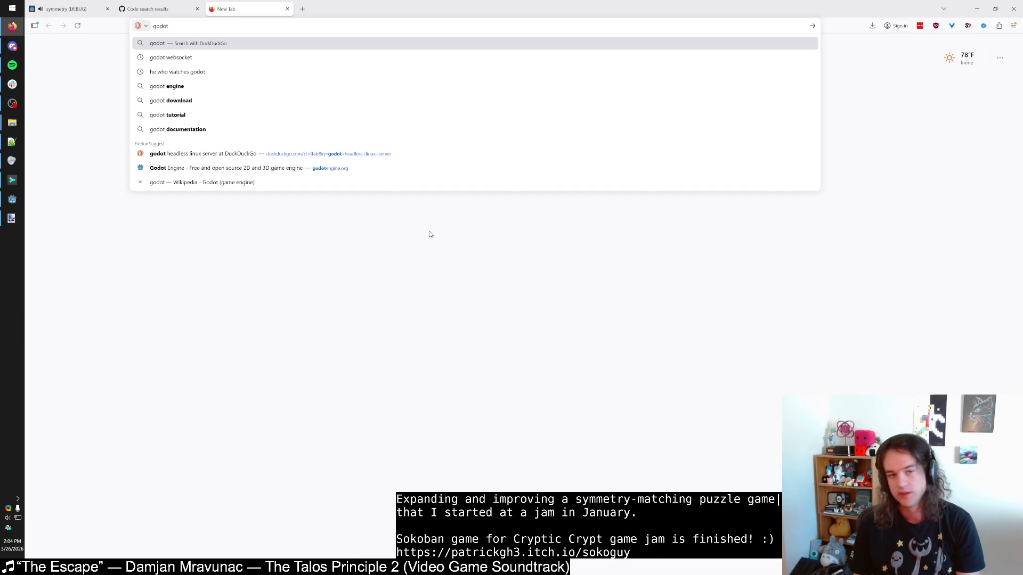
{"action": "left_click", "coordinate": [11, 199]}
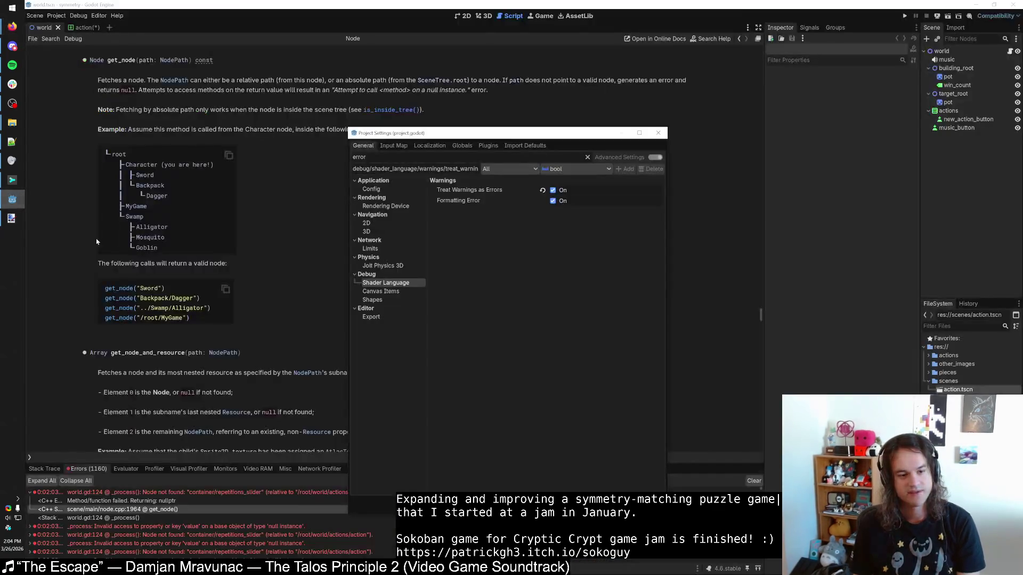
{"action": "mouse_move", "coordinate": [11, 26]}
{"action": "mouse_move", "coordinate": [75, 142]}
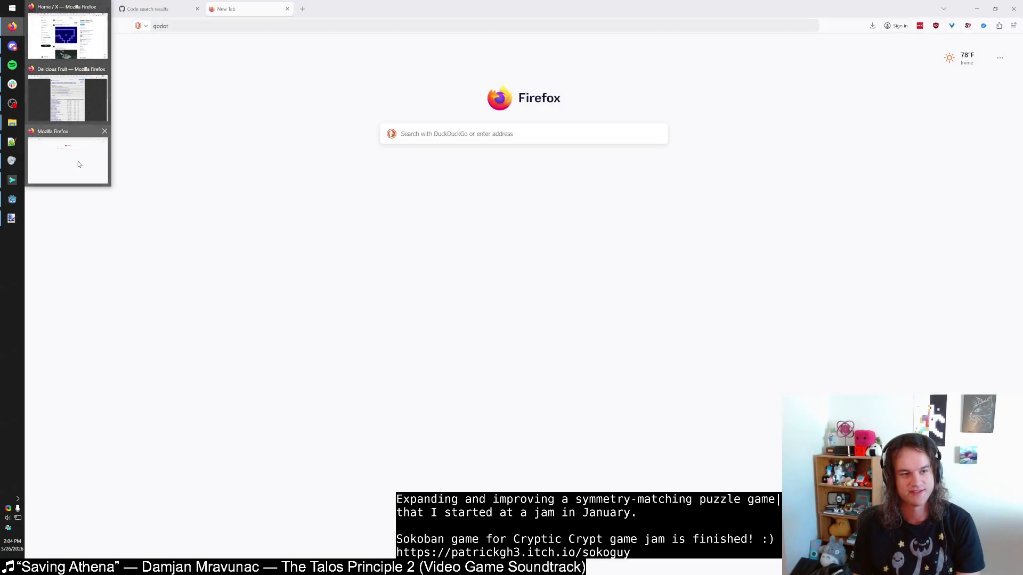
{"action": "left_click", "coordinate": [68, 157]}
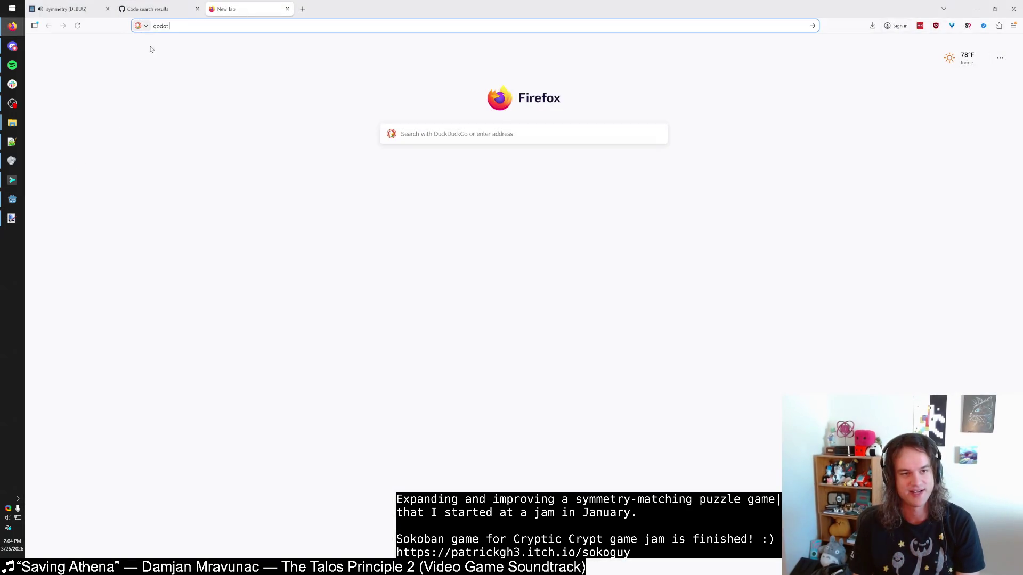
{"action": "left_click", "coordinate": [77, 6]}
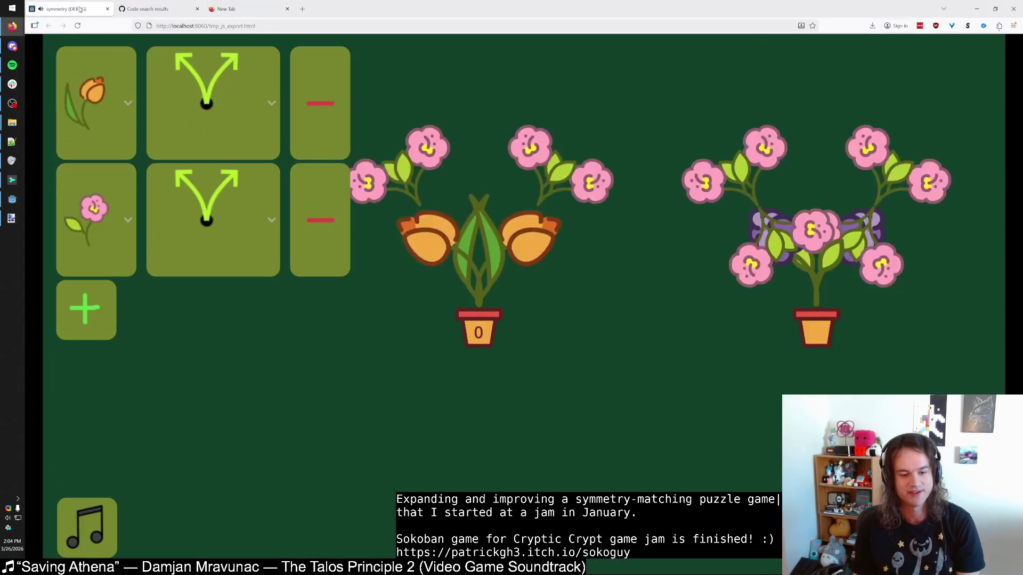
{"action": "left_click", "coordinate": [95, 516]}
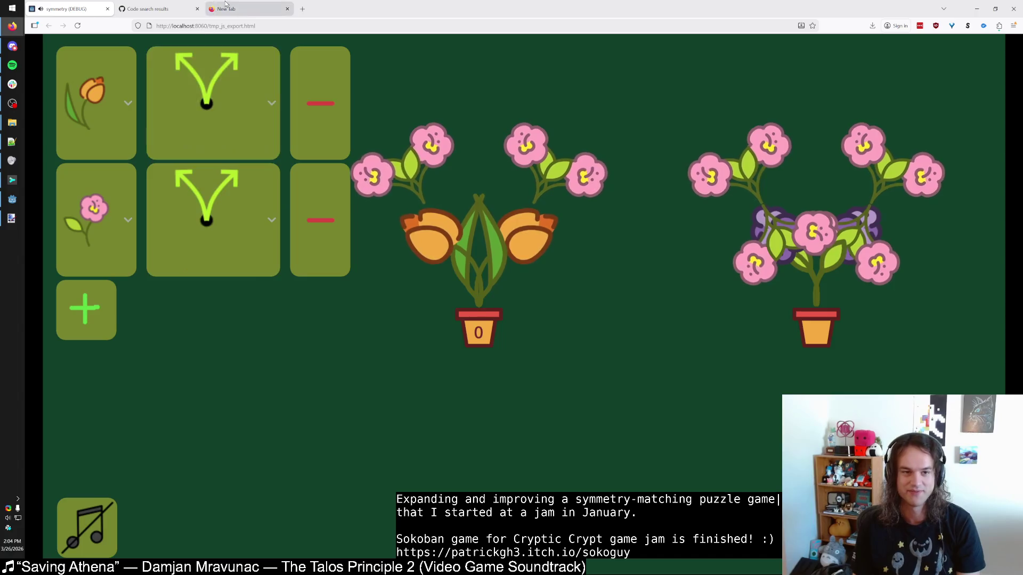
{"action": "left_click", "coordinate": [245, 8]}
{"action": "key", "text": "alt+Tab"}
{"action": "key", "text": "Escape"}
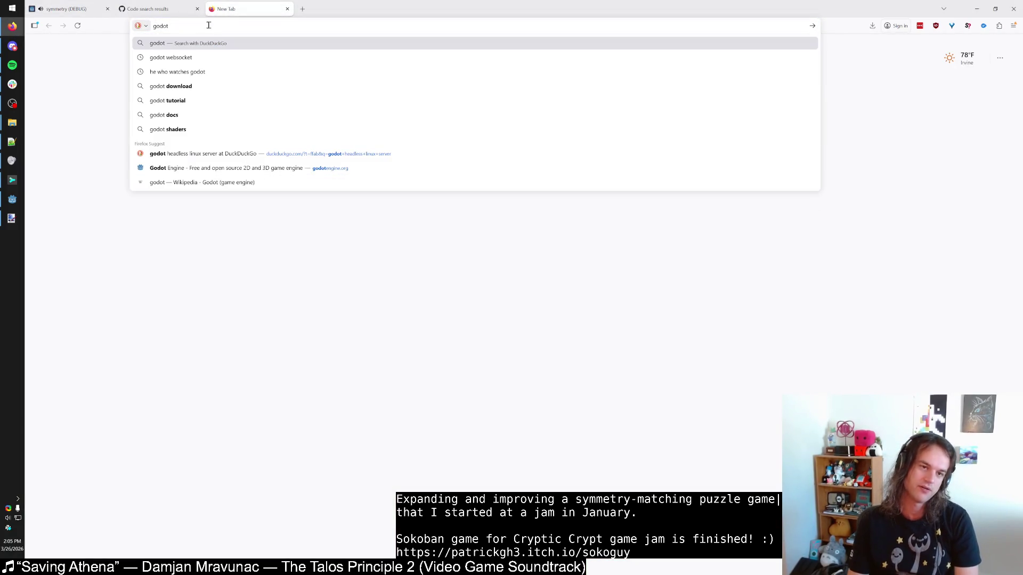
Step: Search 'how to crash game on error', then Google 'godot how to force game to stop on error'
{"action": "type", "text": "how to crash program on error"}
{"action": "double_click", "coordinate": [220, 26]}
{"action": "type", "text": "game"}
{"action": "key", "text": "Return"}
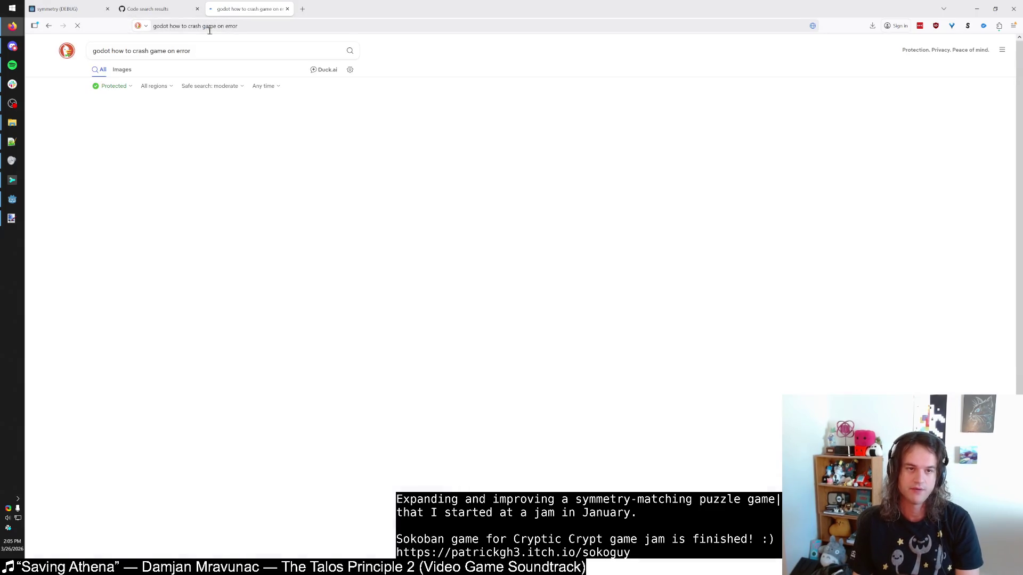
{"action": "left_click_drag", "start_coordinate": [187, 25], "coordinate": [239, 26]}
{"action": "type", "text": "forc"}
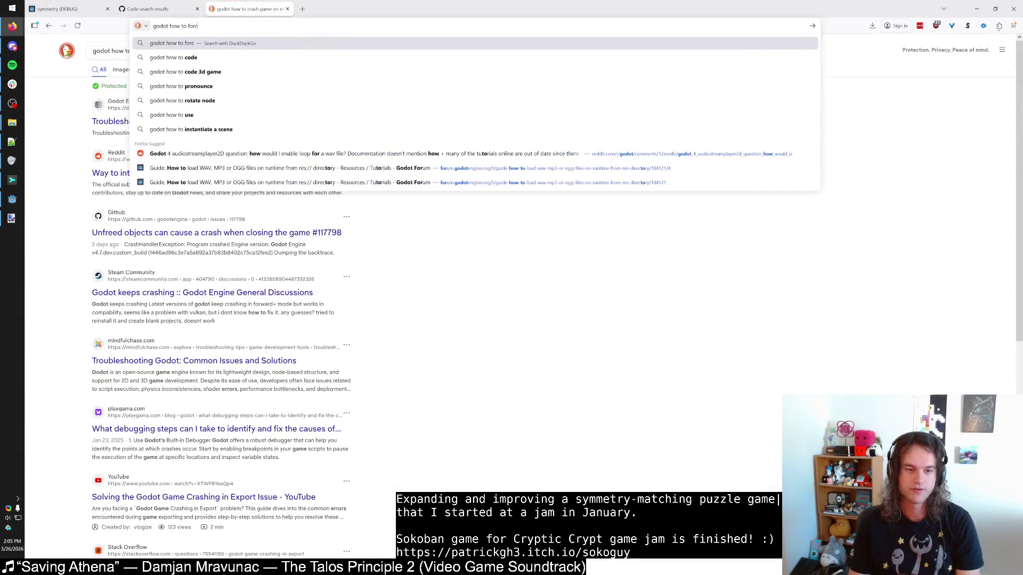
{"action": "type", "text": "e game to stop on erro"}
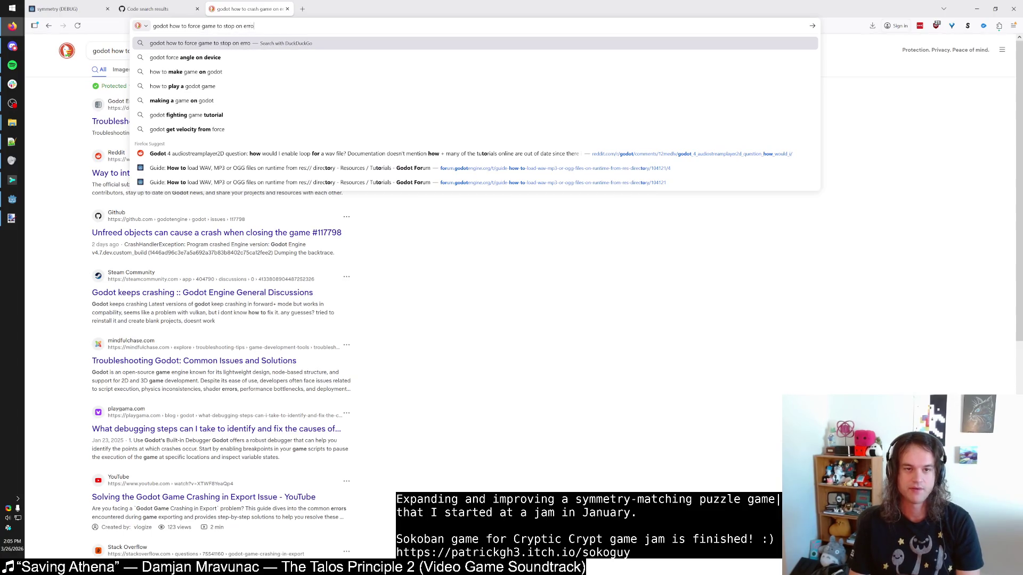
{"action": "type", "text": "r !g"}
{"action": "key", "text": "Return"}
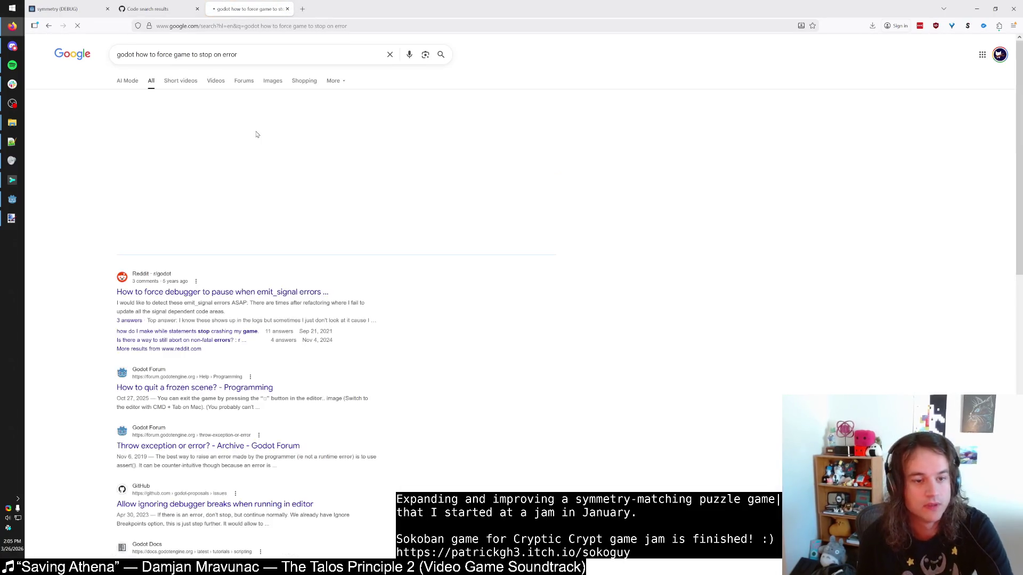
Step: Read the Reddit thread on pausing on signal errors and open its linked proposal
{"action": "left_click", "coordinate": [267, 296]}
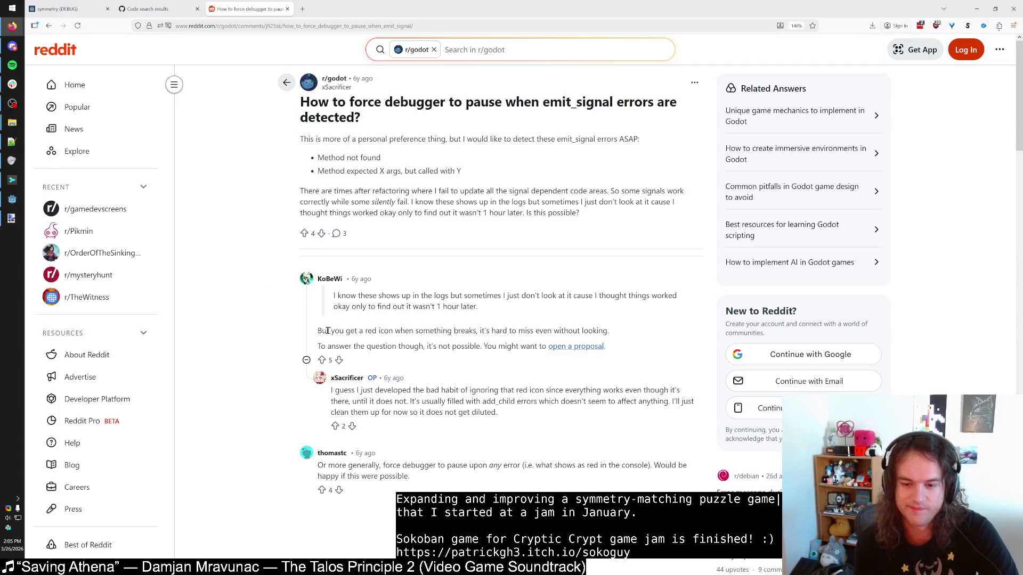
{"action": "left_click_drag", "start_coordinate": [319, 331], "coordinate": [482, 331]}
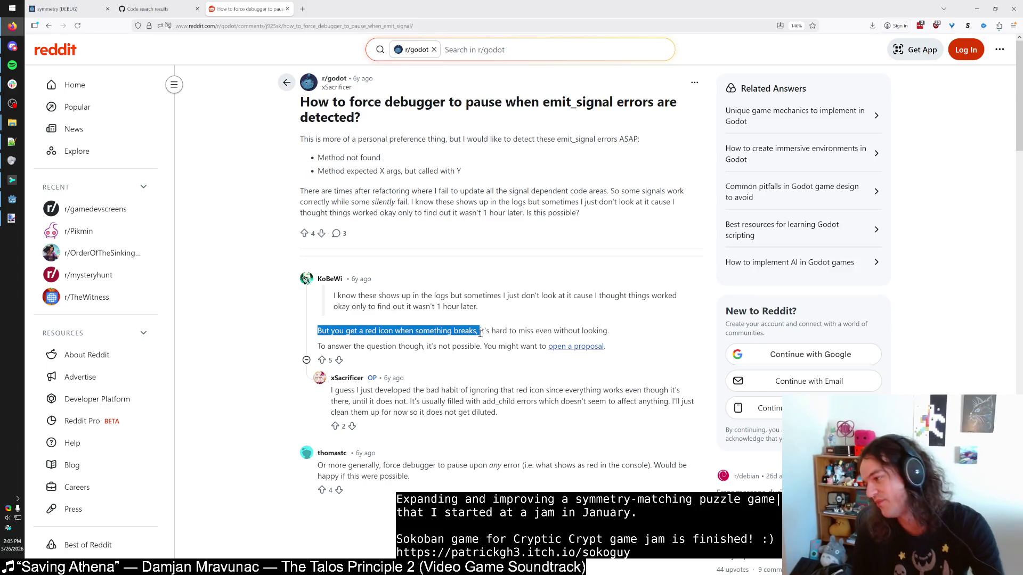
{"action": "left_click", "coordinate": [482, 331]}
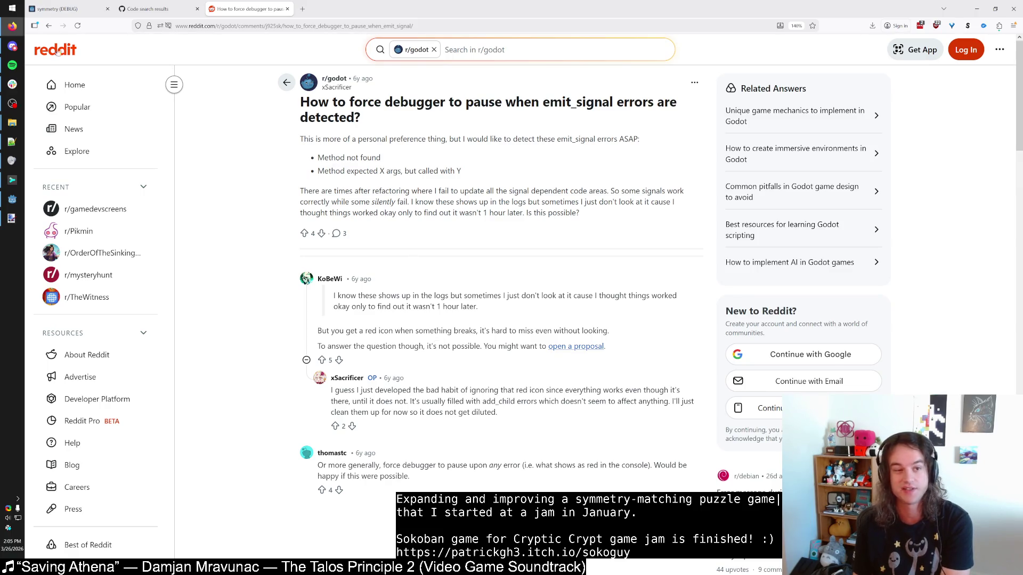
{"action": "left_click", "coordinate": [565, 348]}
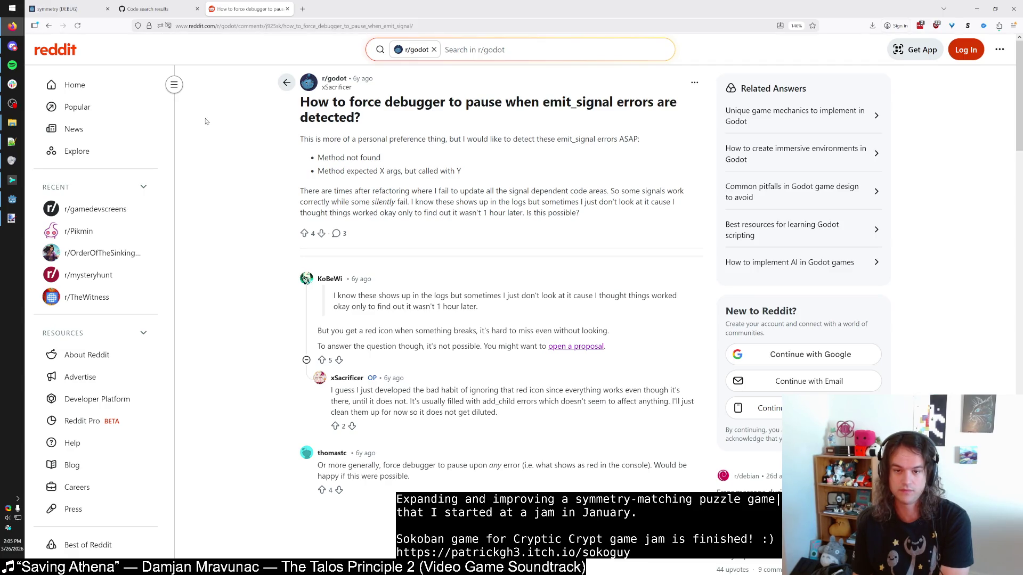
Step: Back on Google, skim GitHub proposal #6781, then return to the Godot editor
{"action": "left_click", "coordinate": [48, 26]}
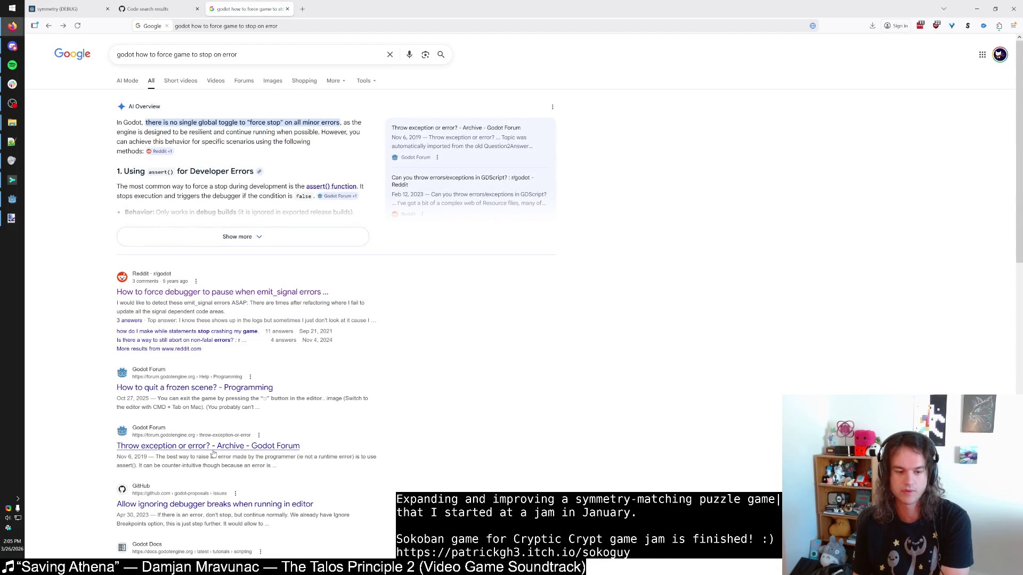
{"action": "left_click", "coordinate": [203, 508]}
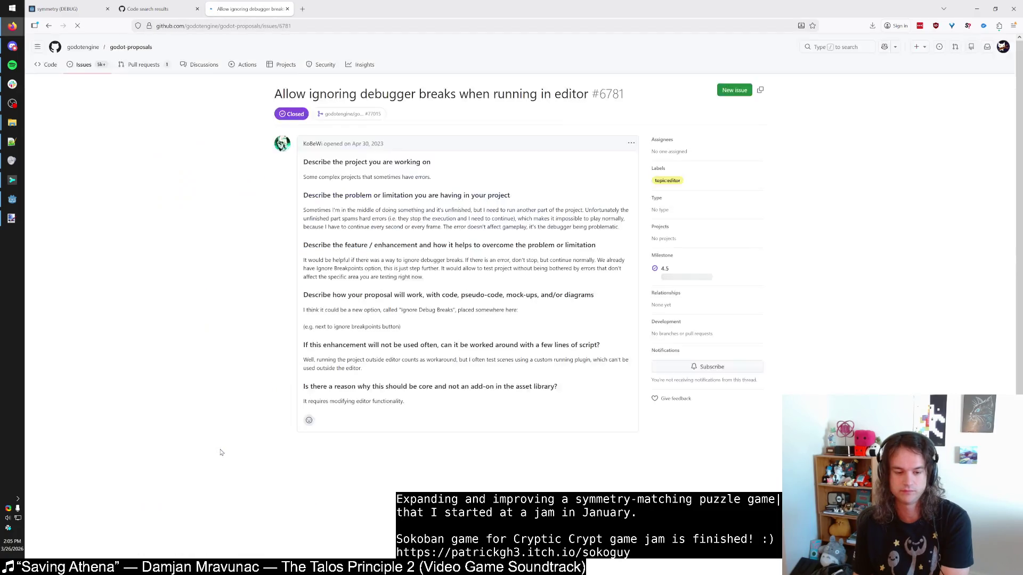
{"action": "scroll", "coordinate": [222, 452], "scroll_direction": "down", "scroll_amount": 4}
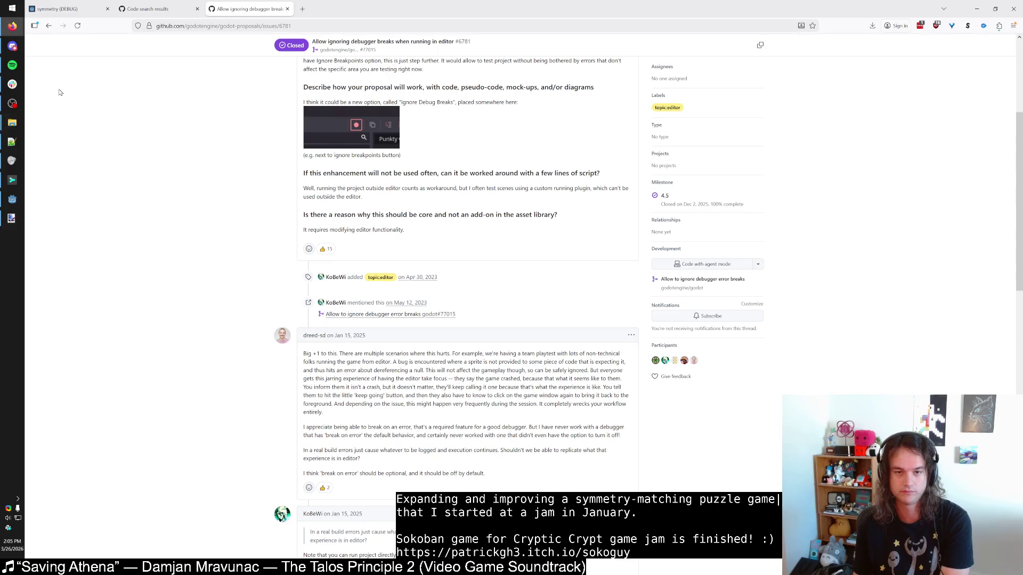
{"action": "left_click", "coordinate": [48, 26]}
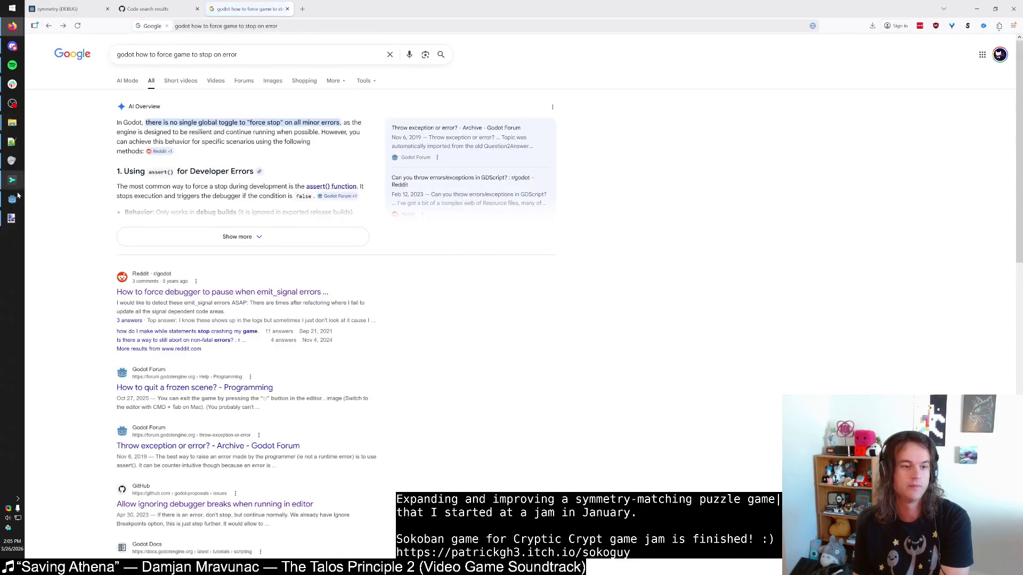
{"action": "left_click", "coordinate": [12, 199]}
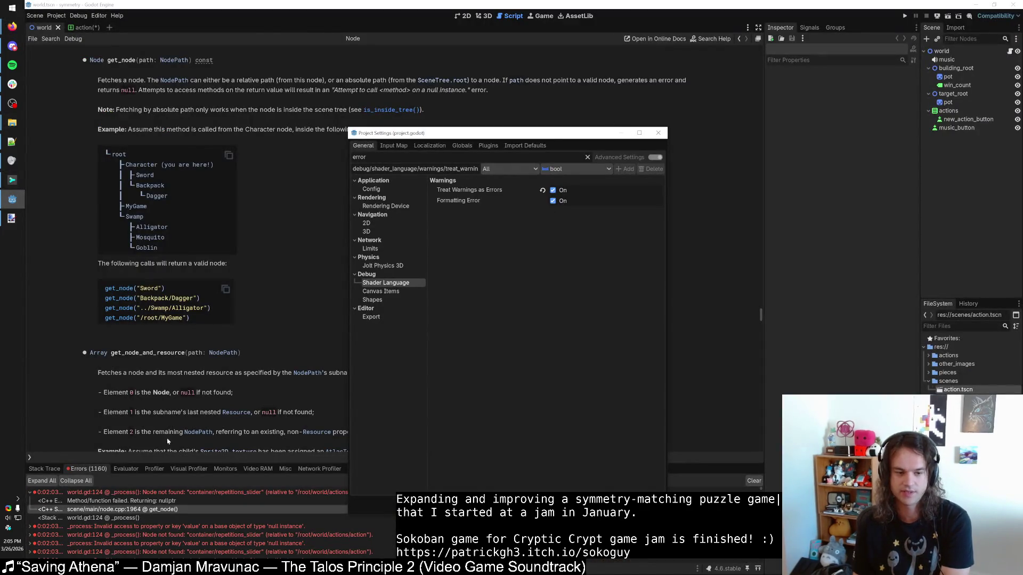
Step: Close Project Settings and jump from the first error to its line in world.gd
{"action": "mouse_move", "coordinate": [470, 133]}
{"action": "left_mouse_down"}
{"action": "mouse_move", "coordinate": [419, 91]}
{"action": "mouse_move", "coordinate": [475, 91]}
{"action": "left_mouse_up"}
{"action": "left_click", "coordinate": [30, 494]}
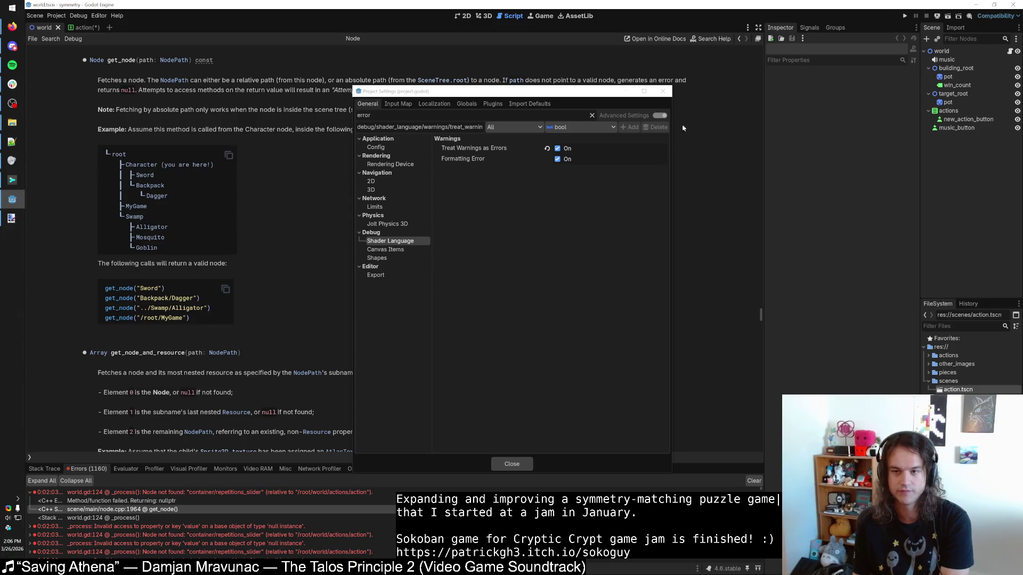
{"action": "left_click", "coordinate": [30, 494]}
{"action": "double_click", "coordinate": [30, 494]}
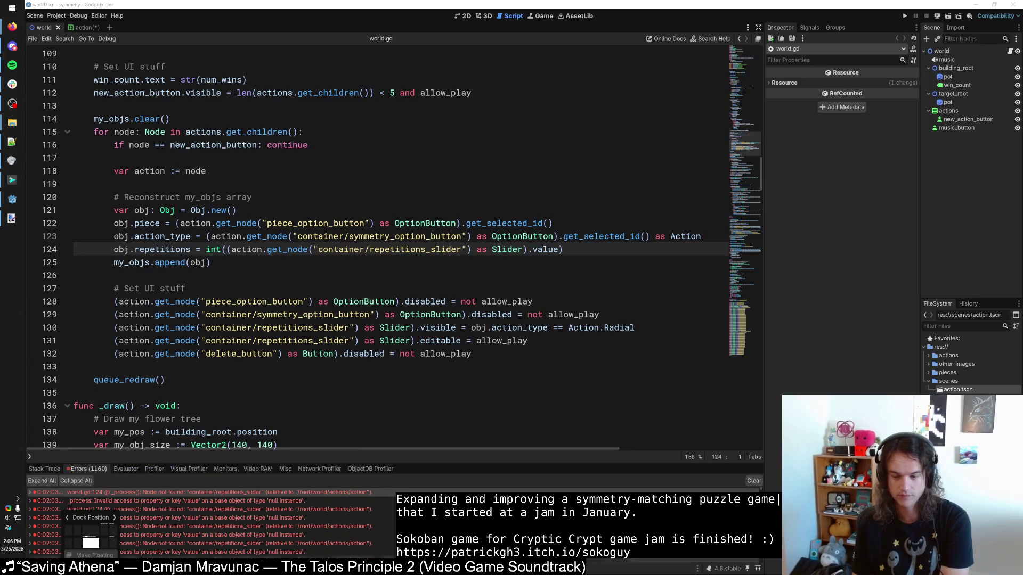
{"action": "left_click", "coordinate": [698, 569]}
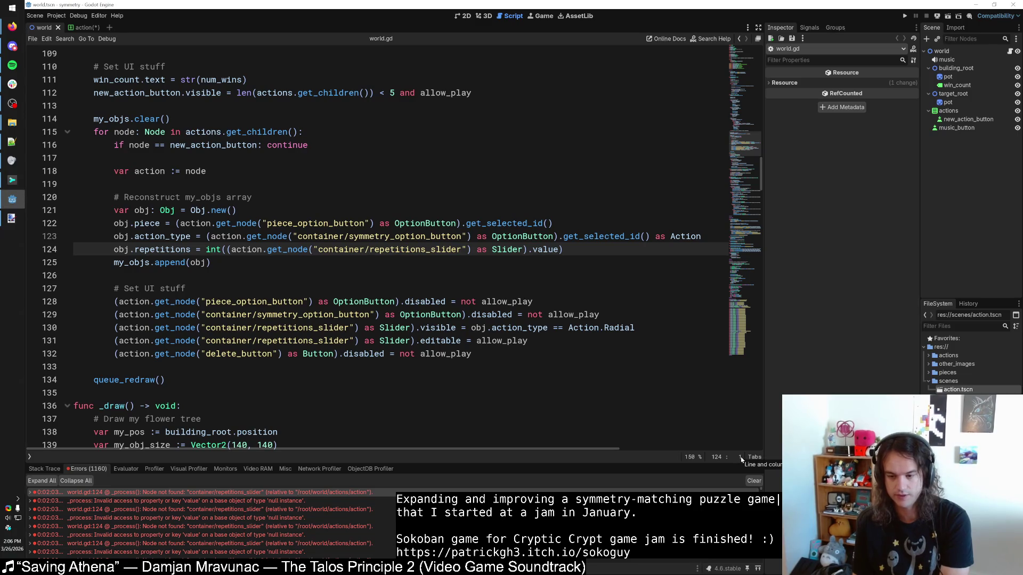
Step: Clear the 1160 logged errors and run the project again with F5
{"action": "left_click", "coordinate": [754, 481]}
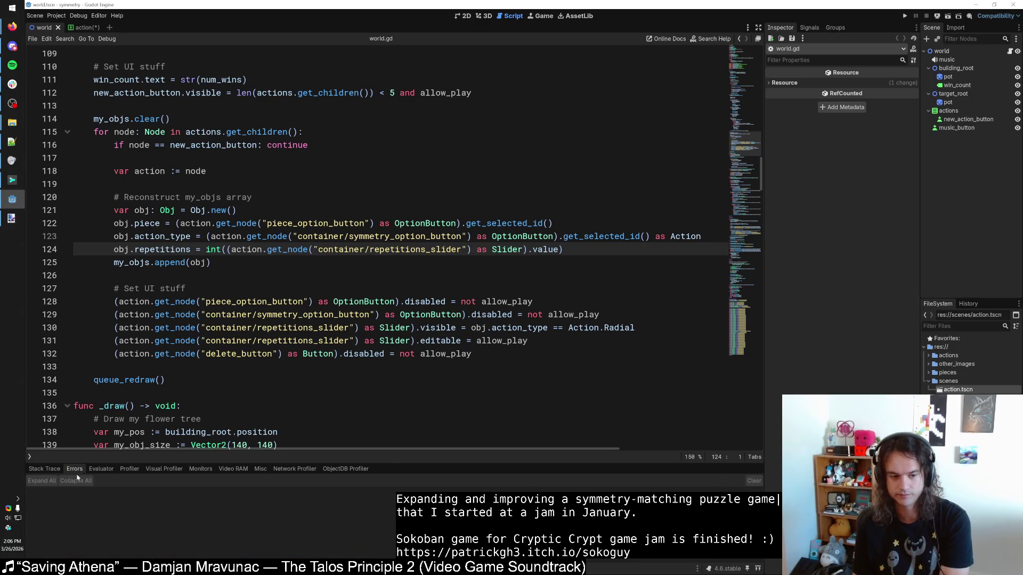
{"action": "left_click", "coordinate": [44, 469]}
{"action": "key", "text": "F5"}
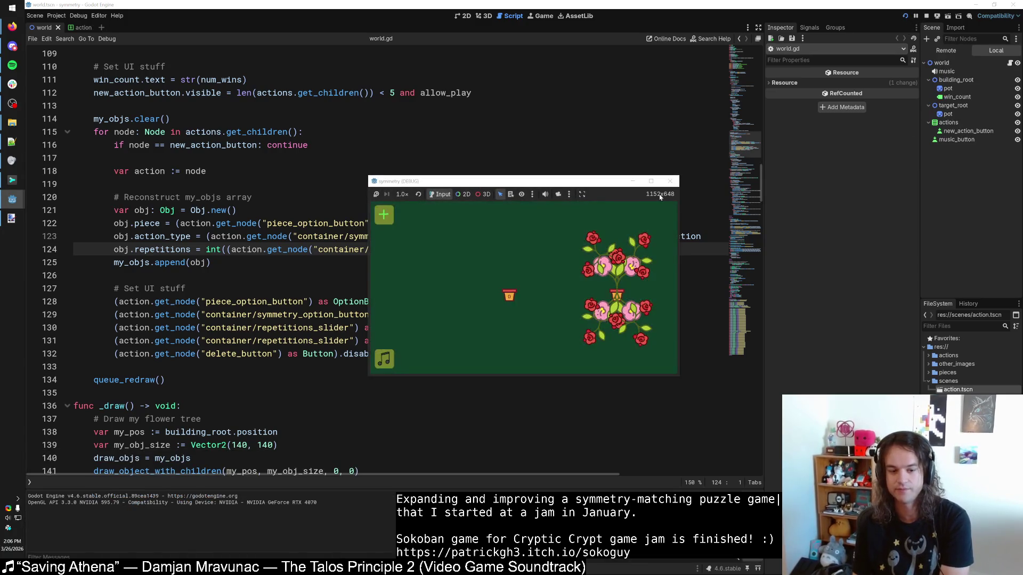
Step: Add an action with + in the running game, then stop the paused debug session
{"action": "left_click", "coordinate": [391, 216]}
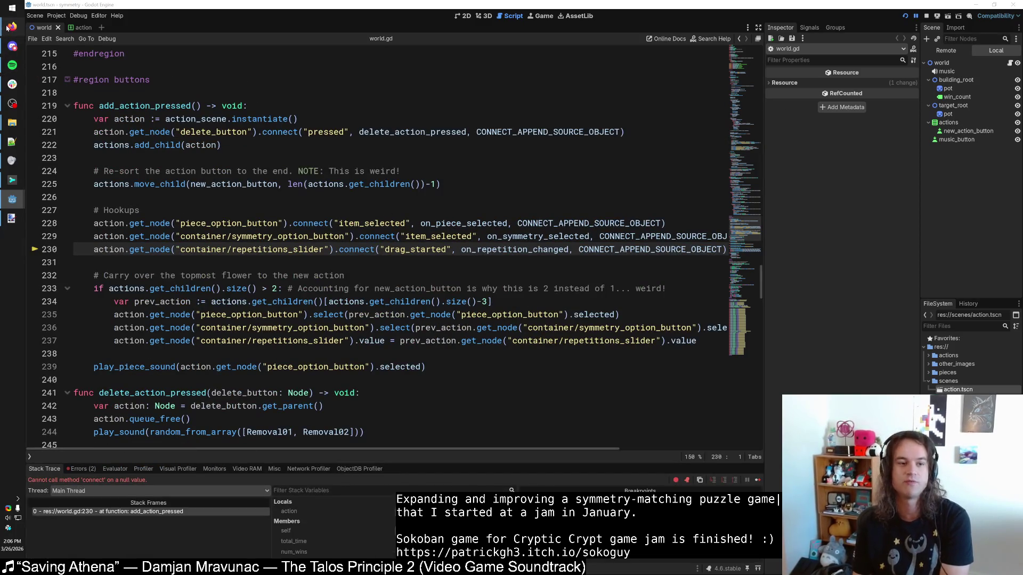
{"action": "mouse_move", "coordinate": [12, 26]}
{"action": "left_click", "coordinate": [74, 172]}
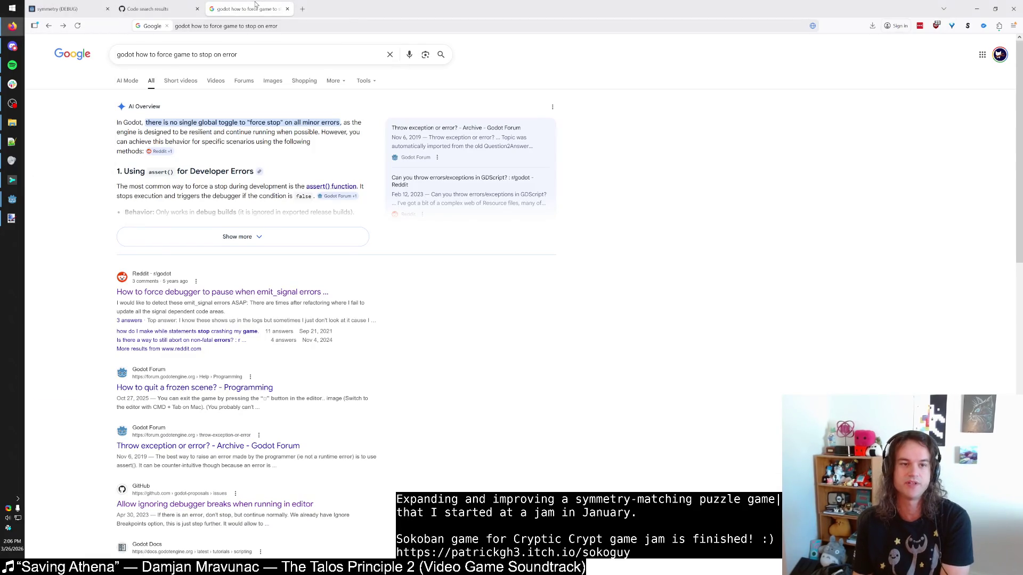
{"action": "key", "text": "alt+Tab"}
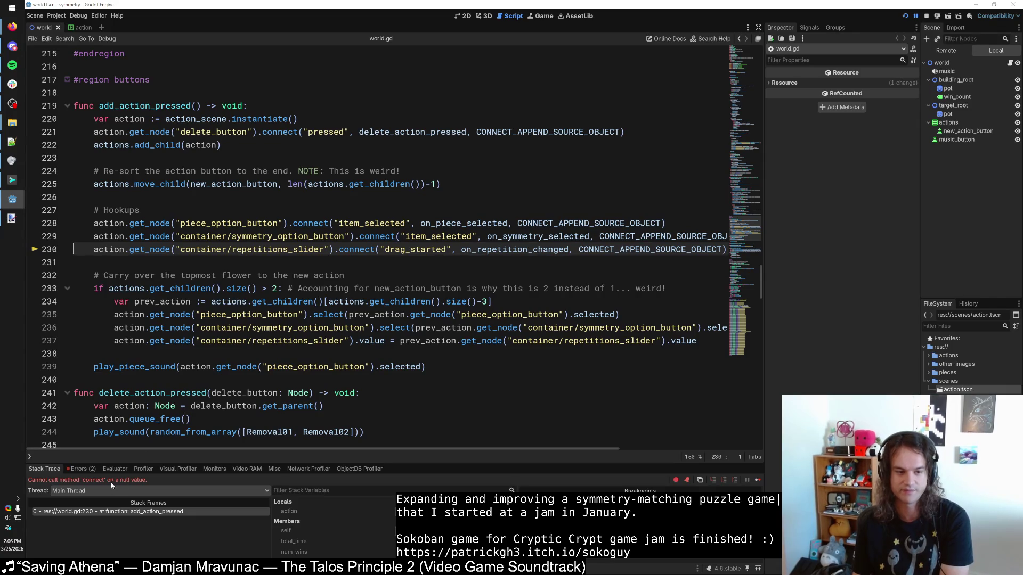
{"action": "left_click", "coordinate": [925, 16]}
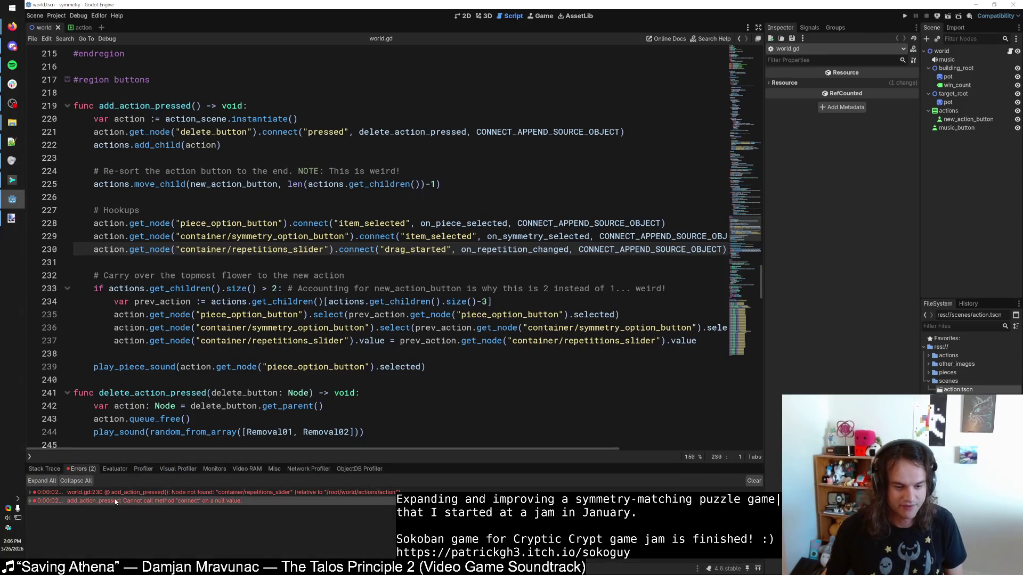
Step: Inspect the connect-on-null and node-not-found errors pointing at repetitions_slider on line 230
{"action": "left_click", "coordinate": [124, 499]}
{"action": "left_click", "coordinate": [126, 500]}
{"action": "left_click", "coordinate": [126, 493]}
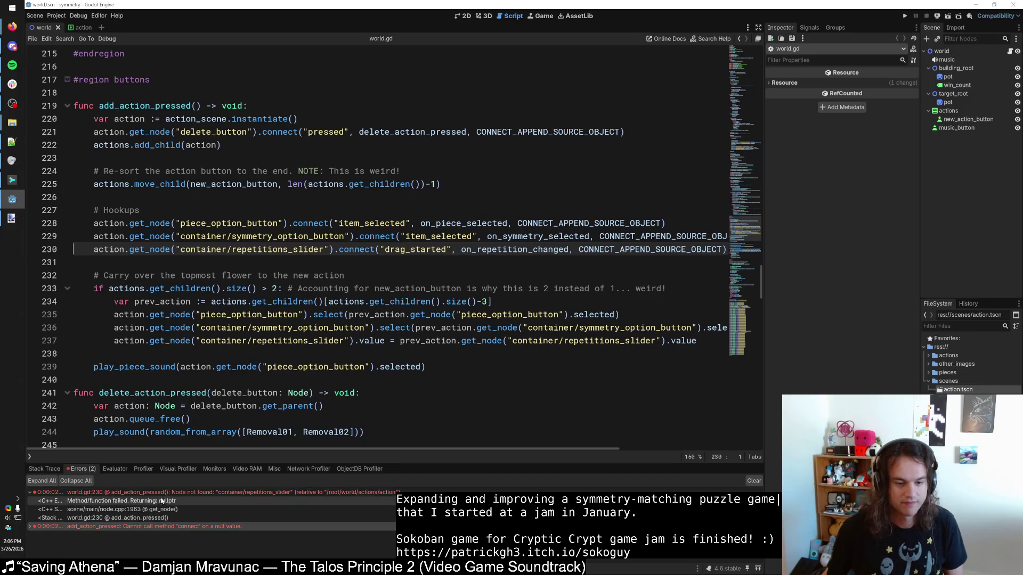
{"action": "left_click", "coordinate": [164, 493]}
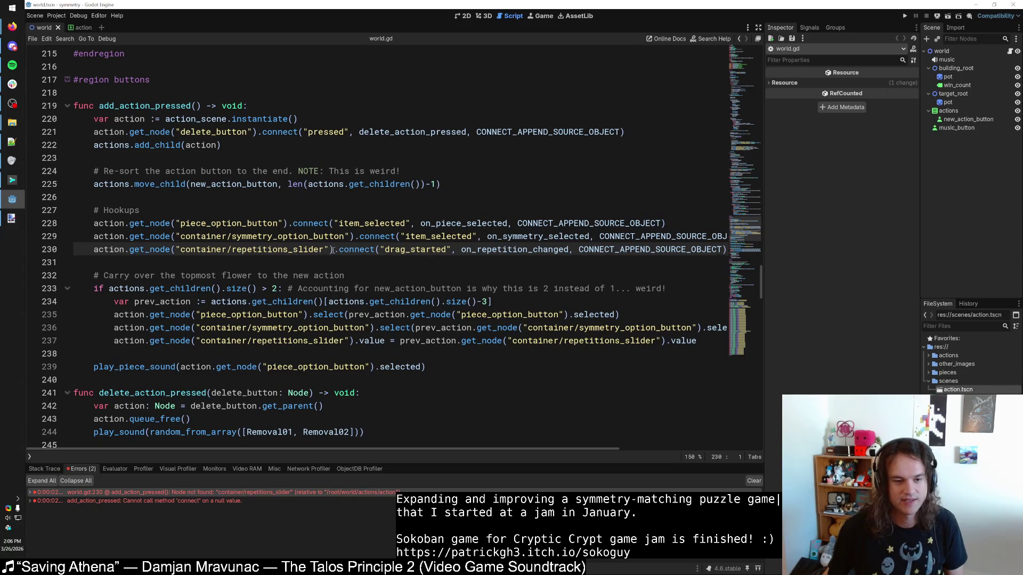
{"action": "left_click_drag", "start_coordinate": [333, 249], "coordinate": [129, 250]}
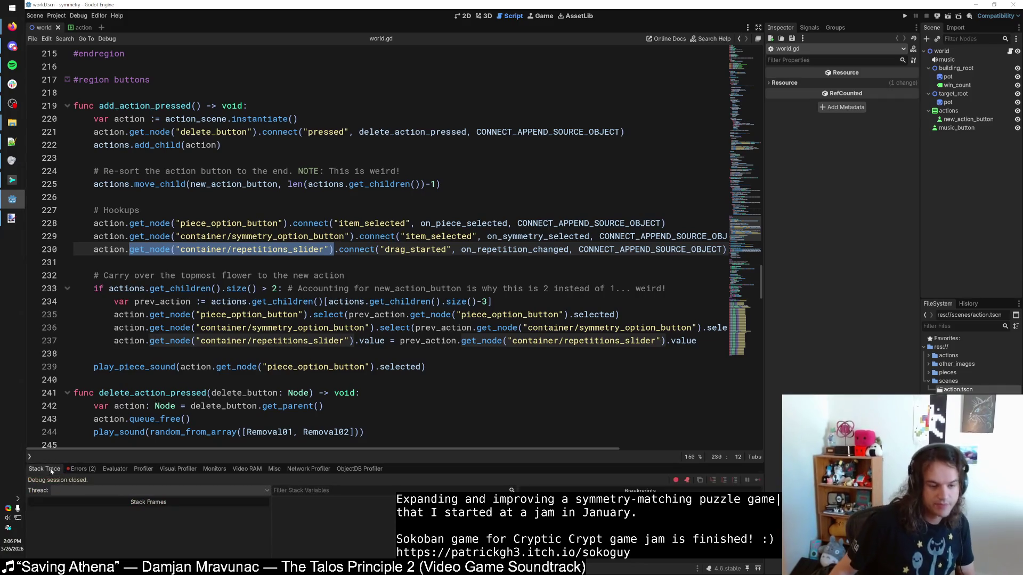
Step: Stop the game with F8 and select repetitions_slider on world.gd line 230
{"action": "key", "text": "F8"}
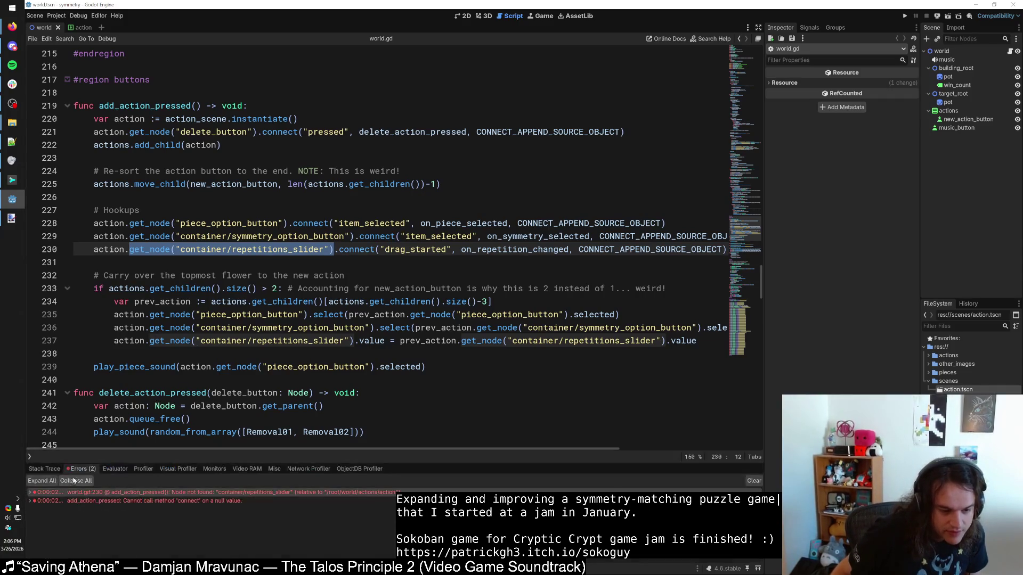
{"action": "left_click", "coordinate": [84, 494]}
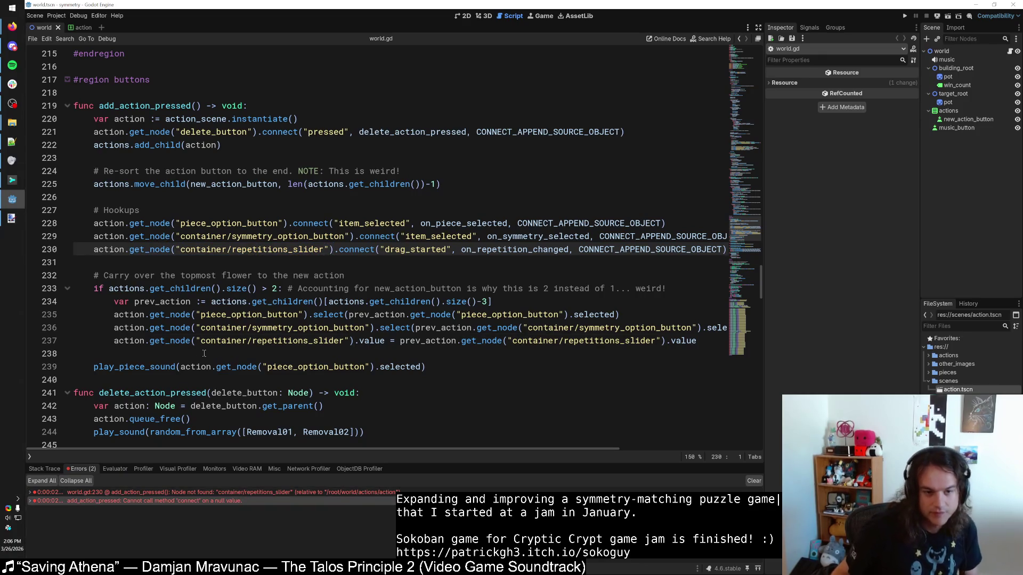
{"action": "double_click", "coordinate": [161, 491]}
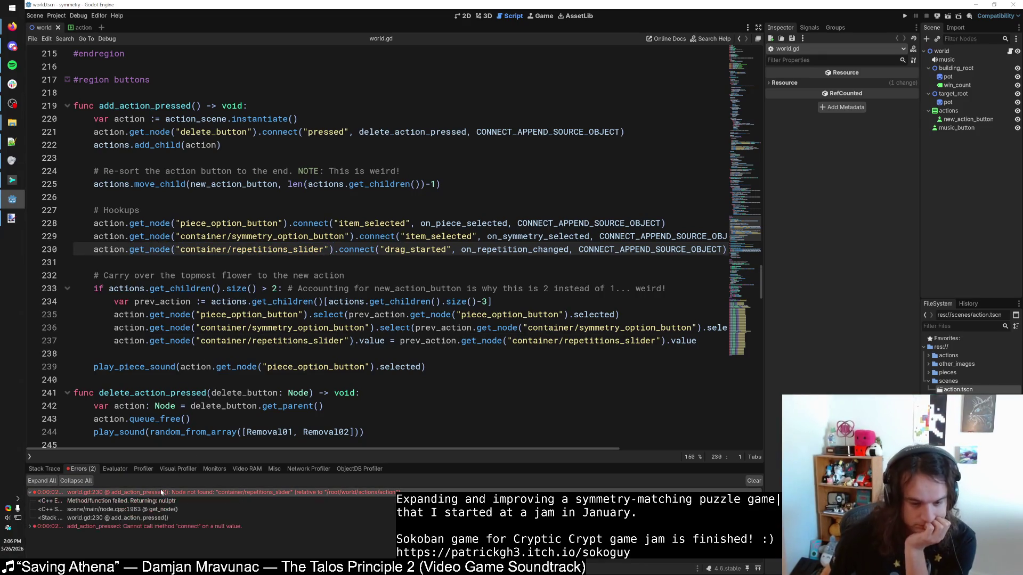
{"action": "double_click", "coordinate": [161, 492]}
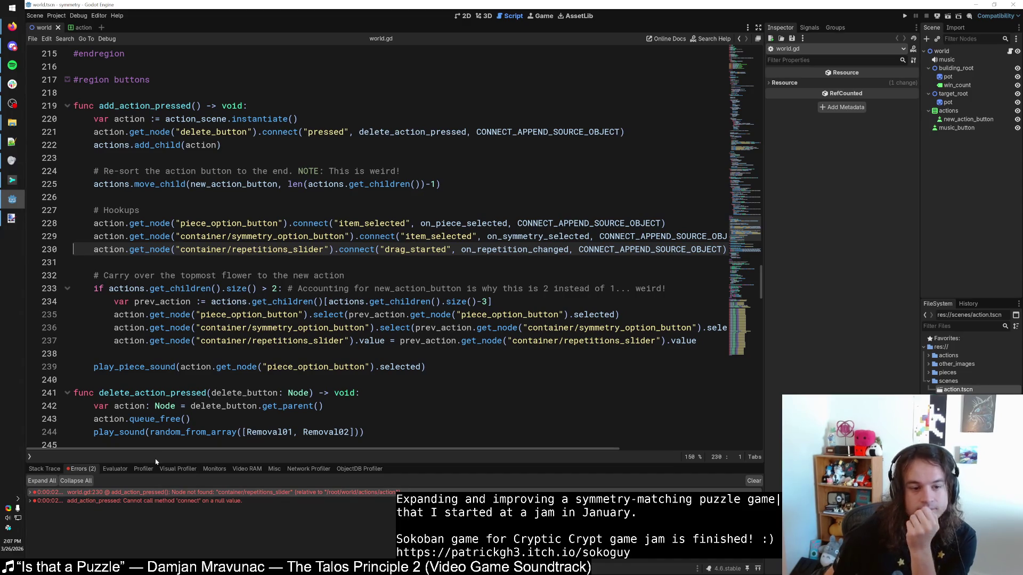
{"action": "double_click", "coordinate": [311, 250]}
{"action": "scroll", "coordinate": [281, 257], "scroll_direction": "up", "scroll_amount": 10}
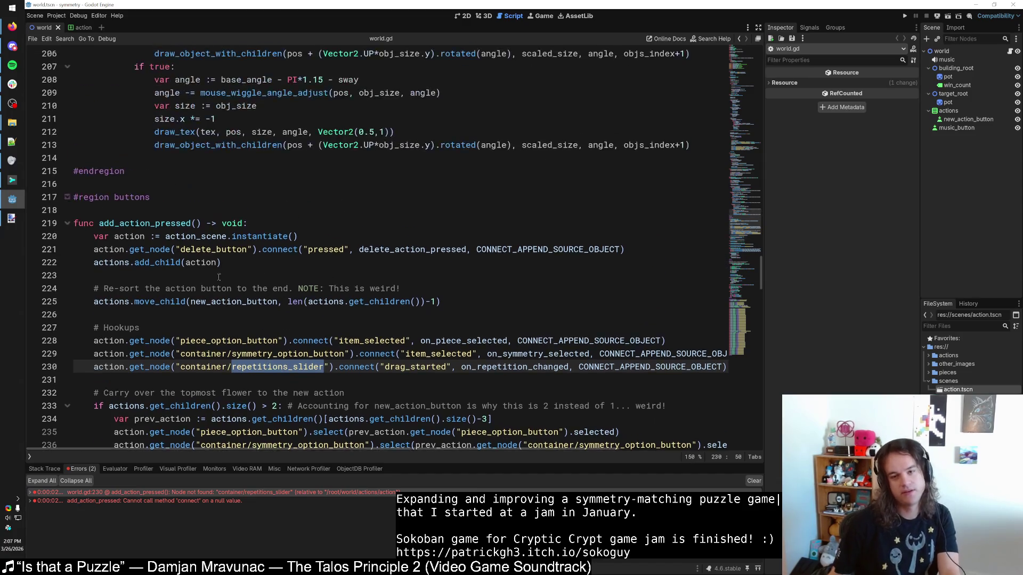
{"action": "scroll", "coordinate": [745, 201], "scroll_direction": "down", "scroll_amount": 8}
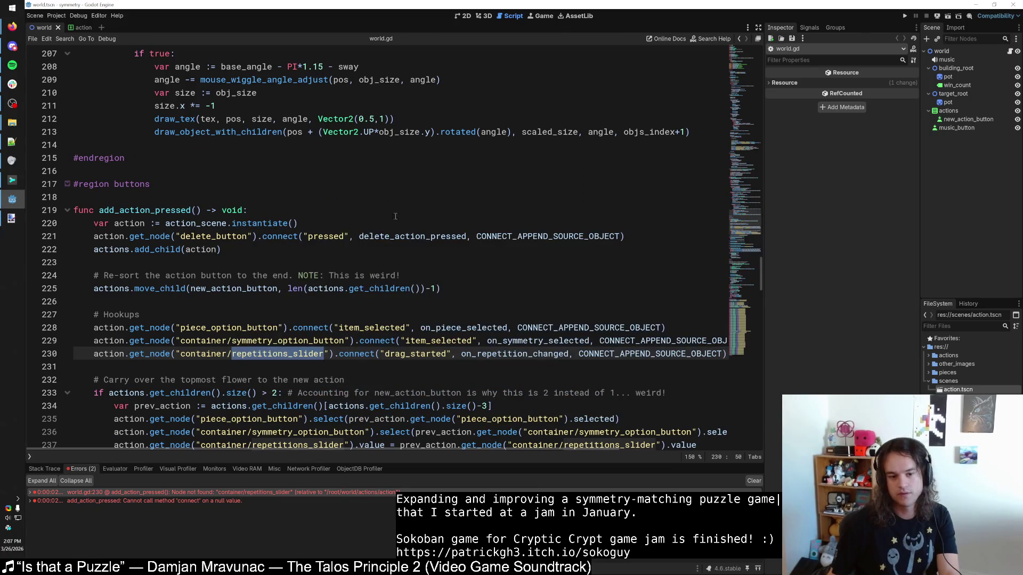
Step: Search world.gd for 'slider' and jump to the first match on line 124
{"action": "left_click", "coordinate": [294, 315]}
{"action": "left_click", "coordinate": [308, 354]}
{"action": "left_click", "coordinate": [363, 306]}
{"action": "key", "text": "ctrl+f"}
{"action": "type", "text": "slider"}
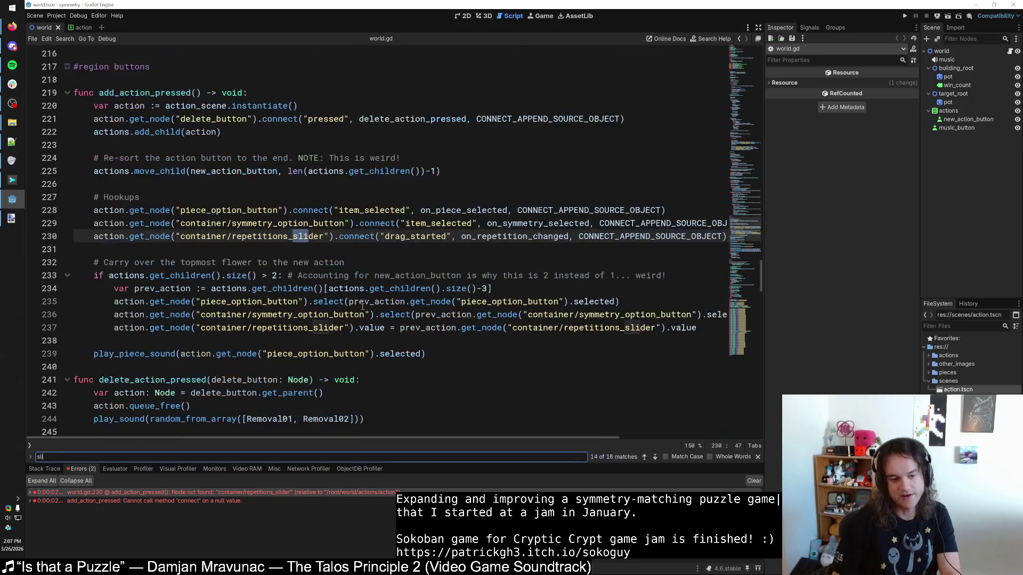
{"action": "left_click", "coordinate": [644, 457]}
{"action": "left_click", "coordinate": [644, 457]}
{"action": "left_click", "coordinate": [644, 457]}
{"action": "left_click", "coordinate": [644, 457]}
{"action": "left_click", "coordinate": [644, 457]}
{"action": "left_click", "coordinate": [644, 457]}
Step: Delete the obj.repetitions line on line 124 and scroll to the top of the script
{"action": "left_click", "coordinate": [569, 230]}
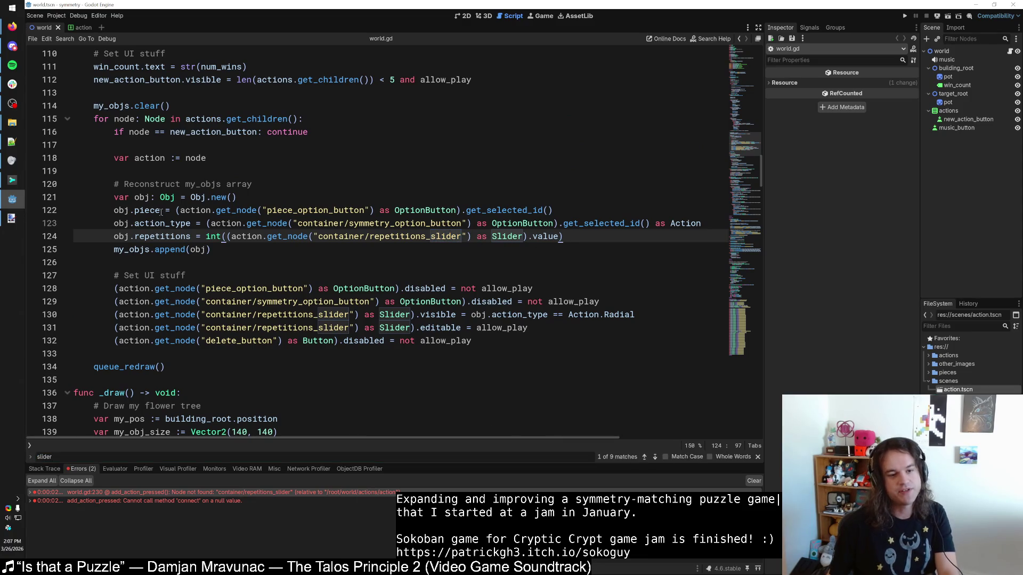
{"action": "mouse_move", "coordinate": [165, 223]}
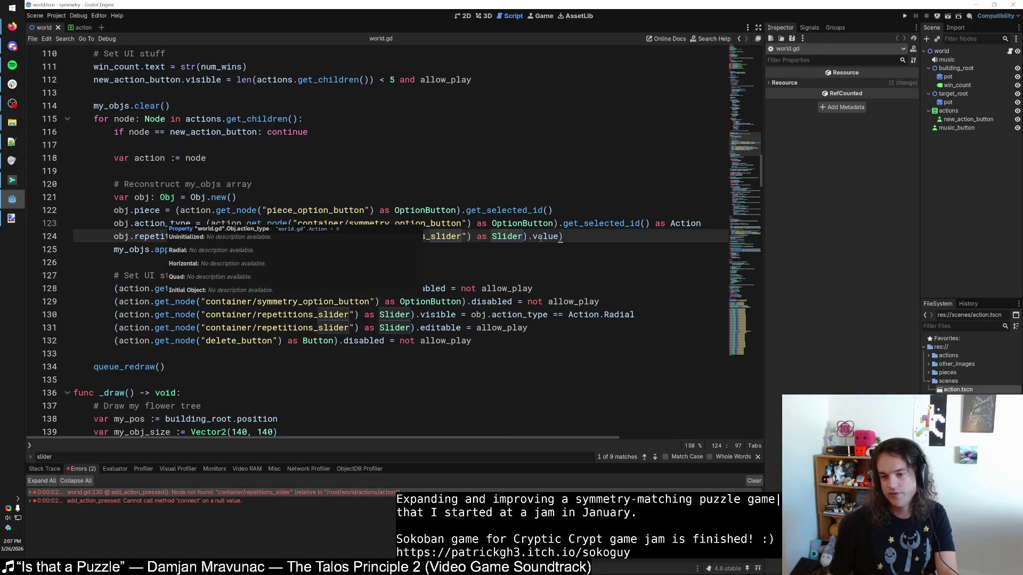
{"action": "key", "text": "shift+Home"}
{"action": "key", "text": "BackSpace"}
{"action": "key", "text": "BackSpace"}
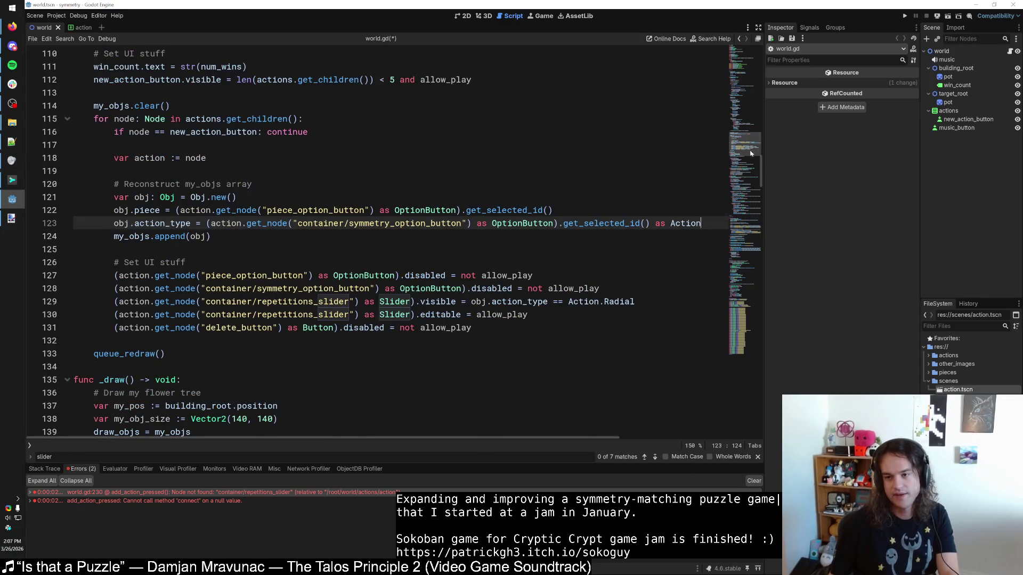
{"action": "left_click_drag", "start_coordinate": [744, 145], "coordinate": [745, 53]}
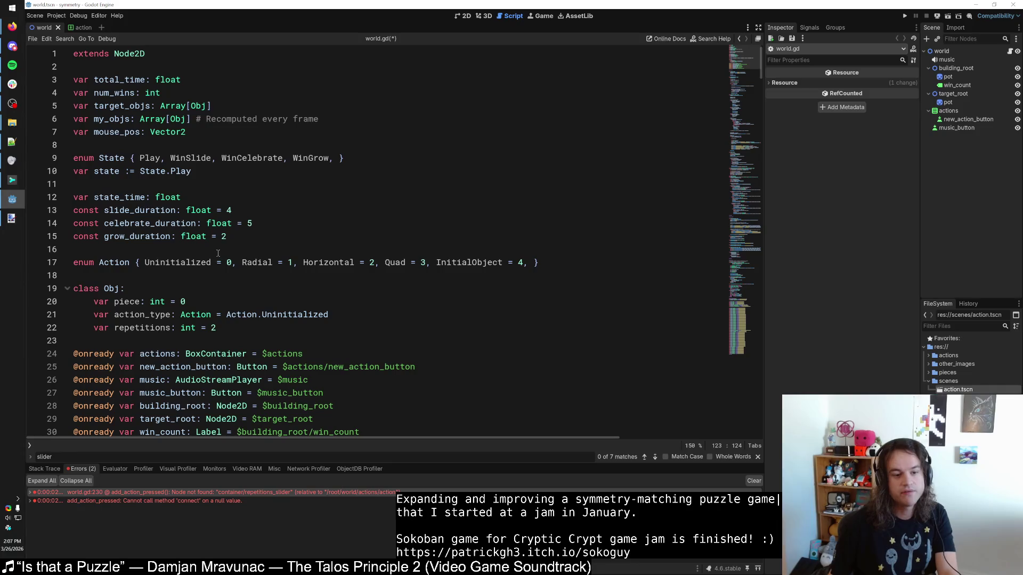
Step: Cut the repetitions field from Obj and remove InitialObject = 4 from the Action enum
{"action": "left_click", "coordinate": [229, 328]}
{"action": "key", "text": "shift+Home"}
{"action": "key", "text": "ctrl+x"}
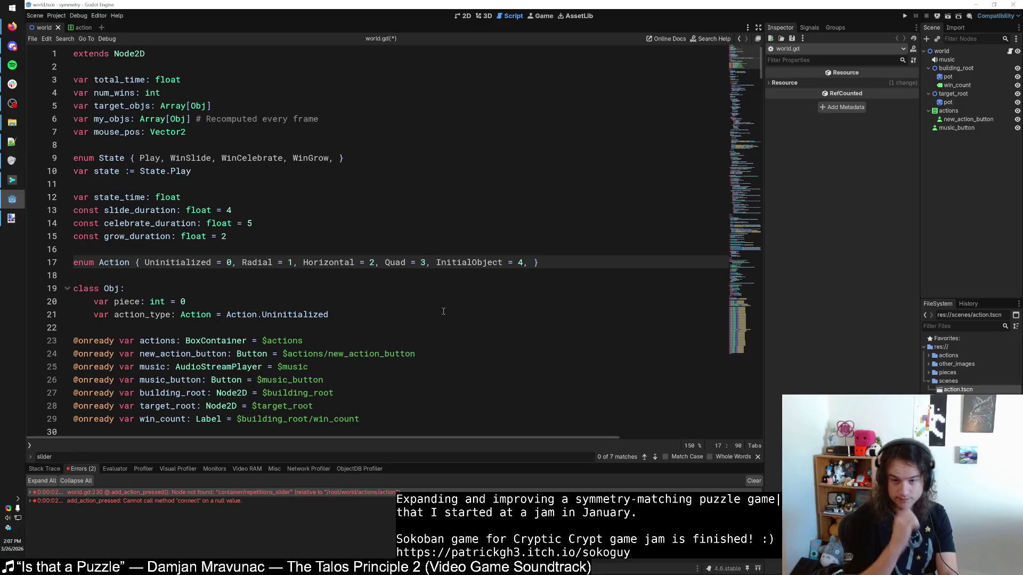
{"action": "left_click_drag", "start_coordinate": [531, 263], "coordinate": [436, 262]}
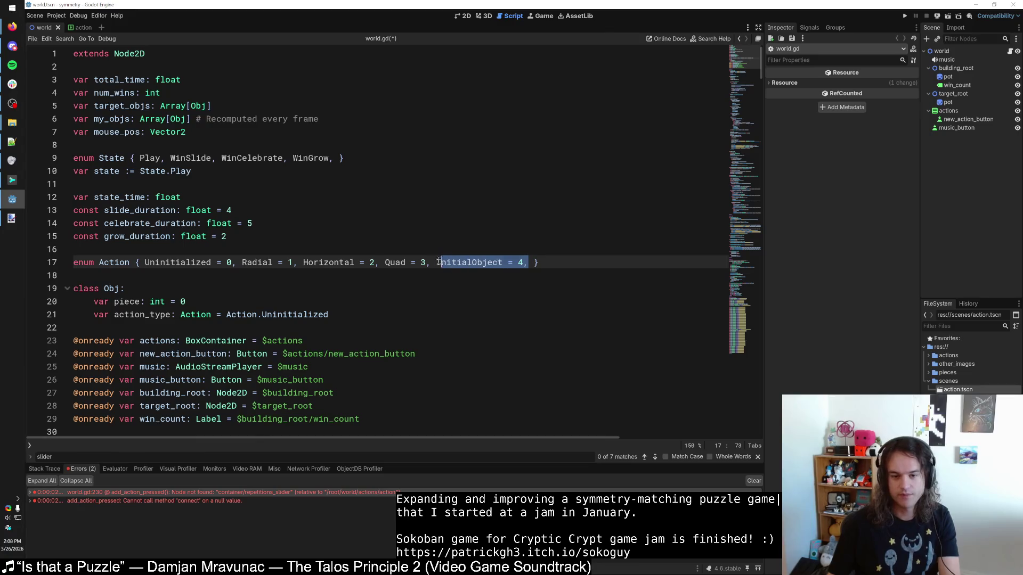
{"action": "key", "text": "BackSpace"}
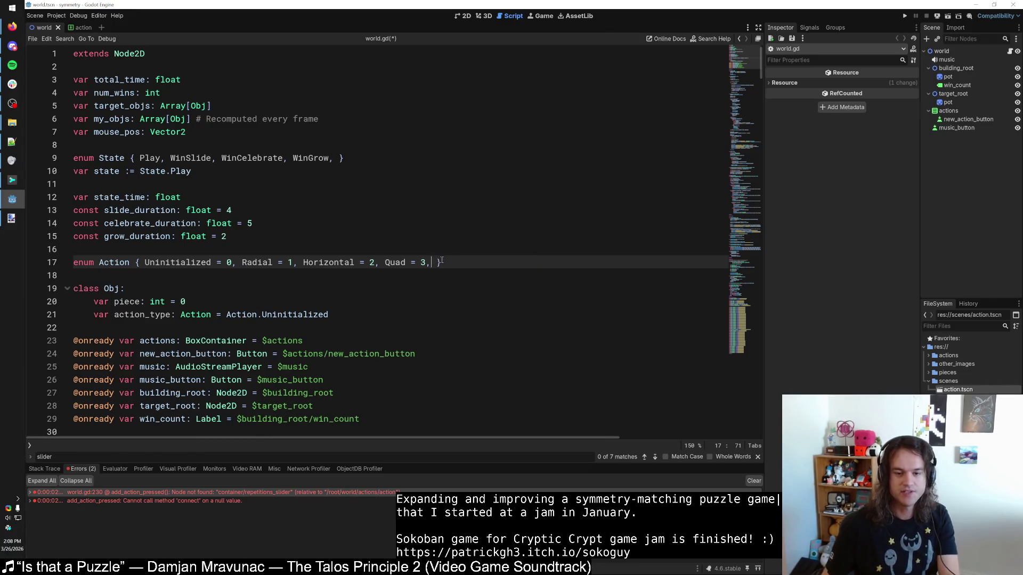
Step: Append a '# Same as dropdown order' comment to the Action enum line
{"action": "left_click", "coordinate": [274, 262]}
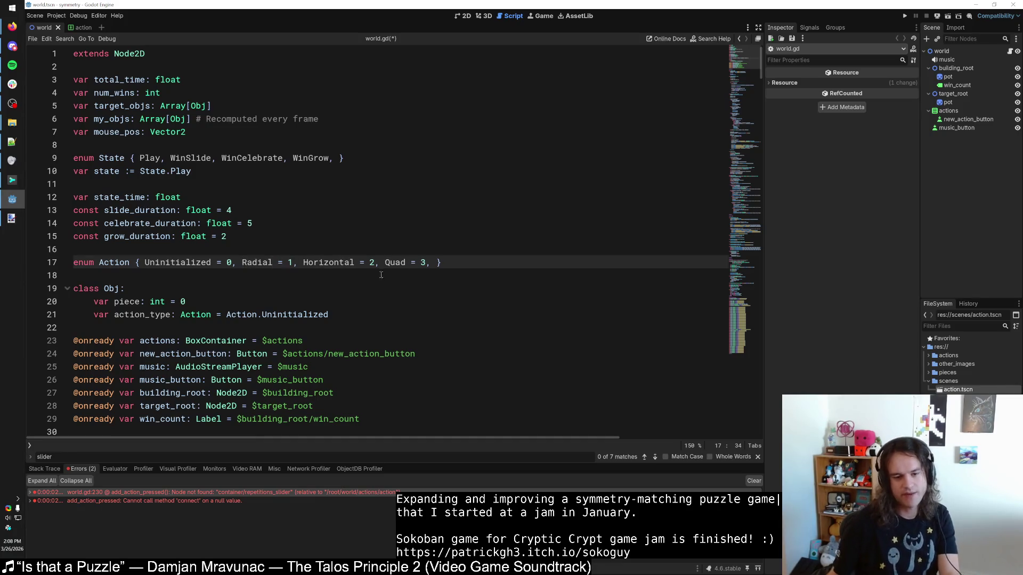
{"action": "left_click", "coordinate": [425, 262]}
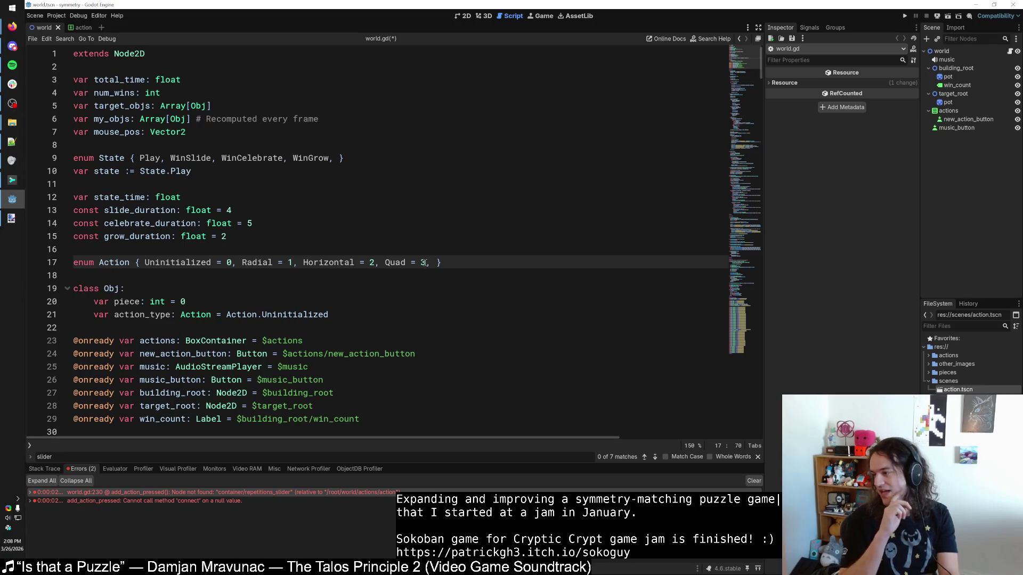
{"action": "left_click", "coordinate": [443, 262]}
{"action": "type", "text": "# SS"}
{"action": "key", "text": "BackSpace"}
{"action": "type", "text": "ame as dropdown order"}
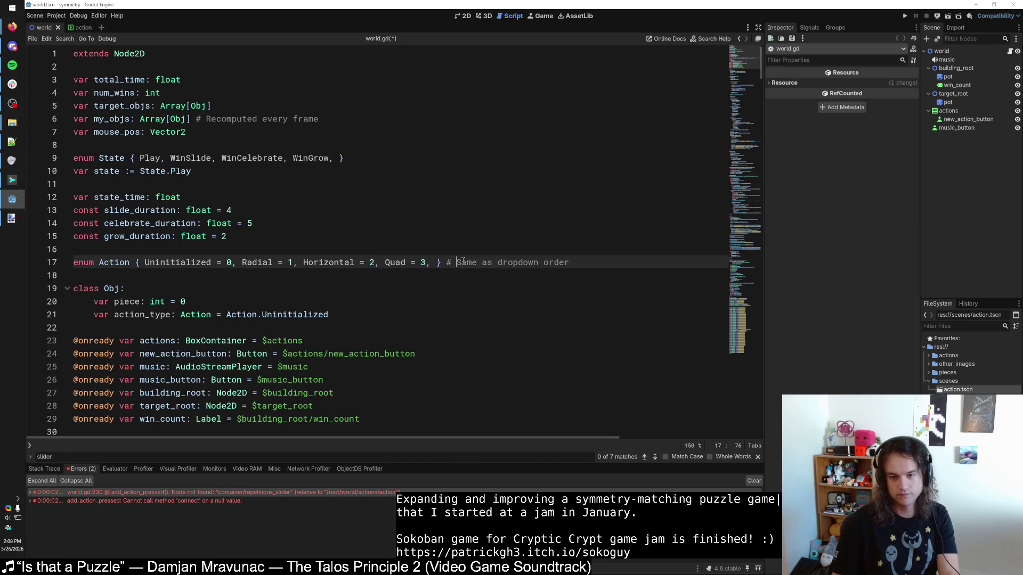
Step: Reword the comment to 'Must be kept the same as dropdown order'
{"action": "left_click", "coordinate": [457, 262]}
{"action": "key", "text": "Delete"}
{"action": "type", "text": "Must b e k"}
{"action": "key", "text": "BackSpace"}
{"action": "key", "text": "BackSpace"}
{"action": "key", "text": "BackSpace"}
{"action": "type", "text": "e p"}
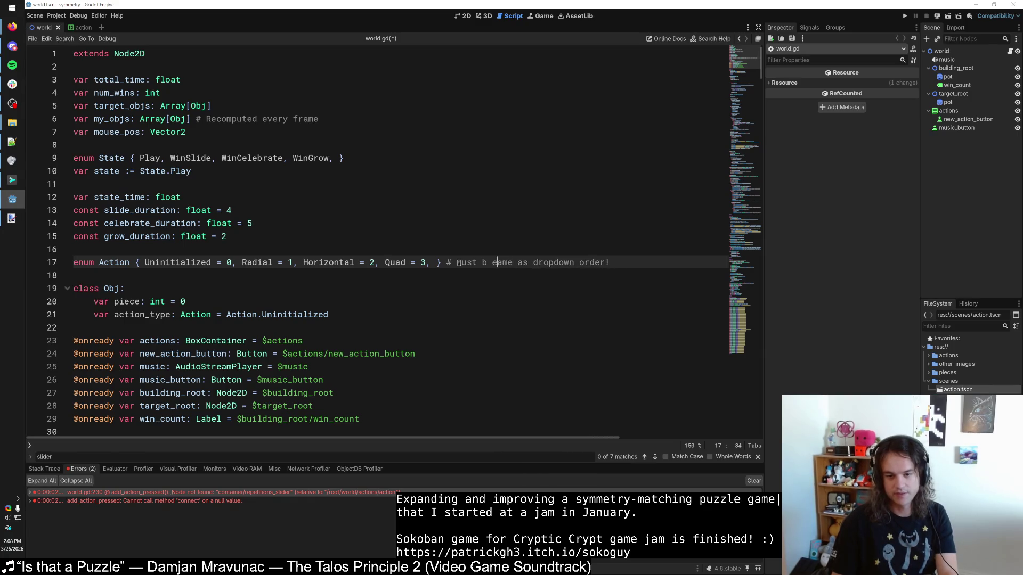
{"action": "key", "text": "BackSpace"}
{"action": "type", "text": "kept the s"}
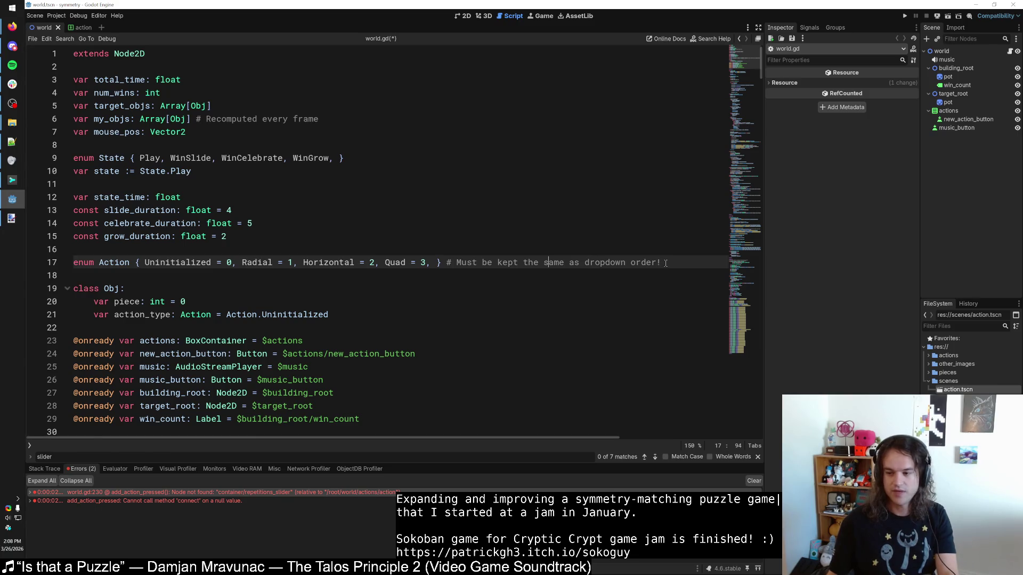
{"action": "left_click", "coordinate": [242, 261]}
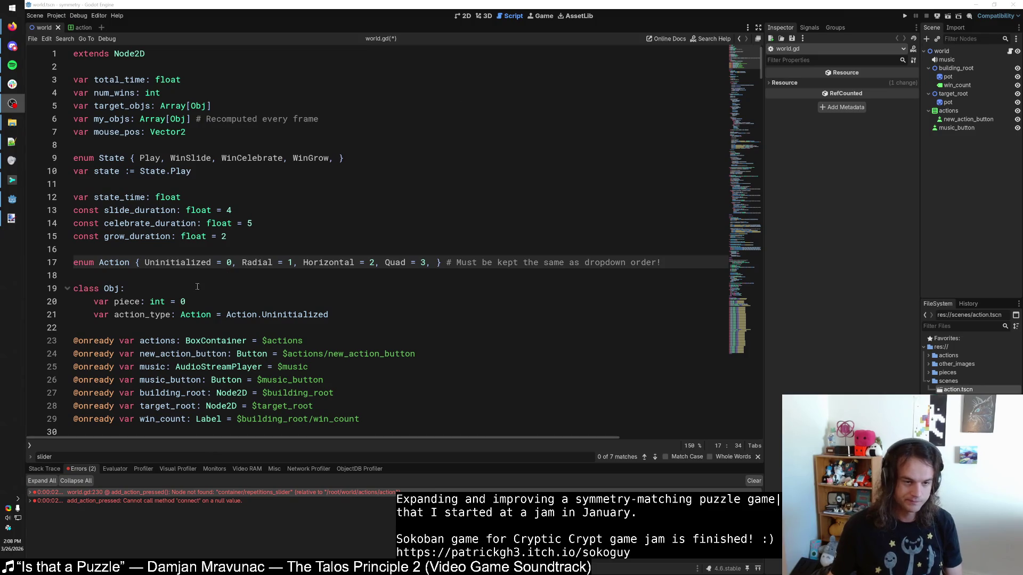
{"action": "left_click", "coordinate": [181, 273]}
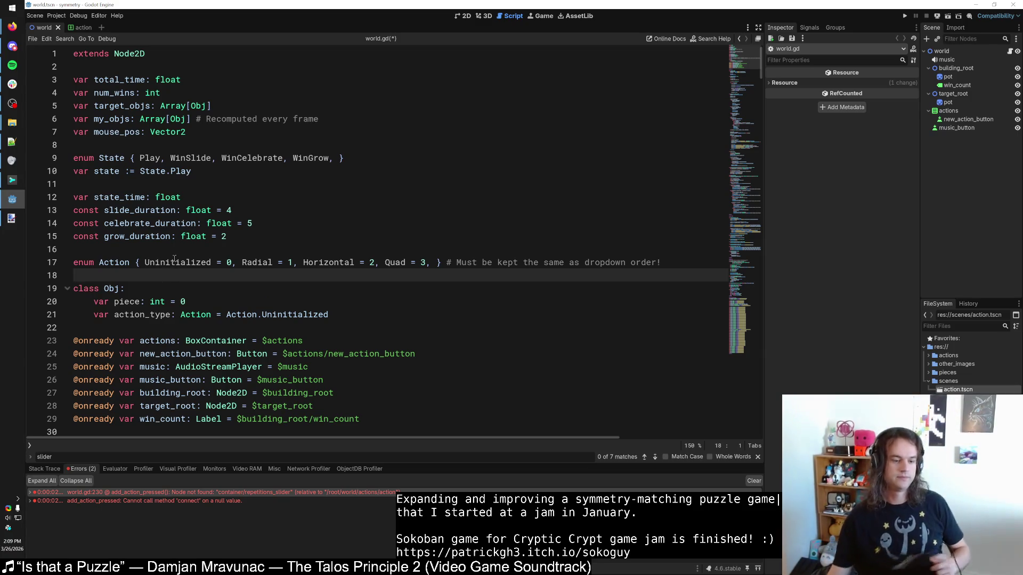
Step: Search 'action_type =' to reach the line-122 assignment, then open the action scene
{"action": "left_click_drag", "start_coordinate": [241, 261], "coordinate": [145, 265]}
{"action": "left_click", "coordinate": [200, 299]}
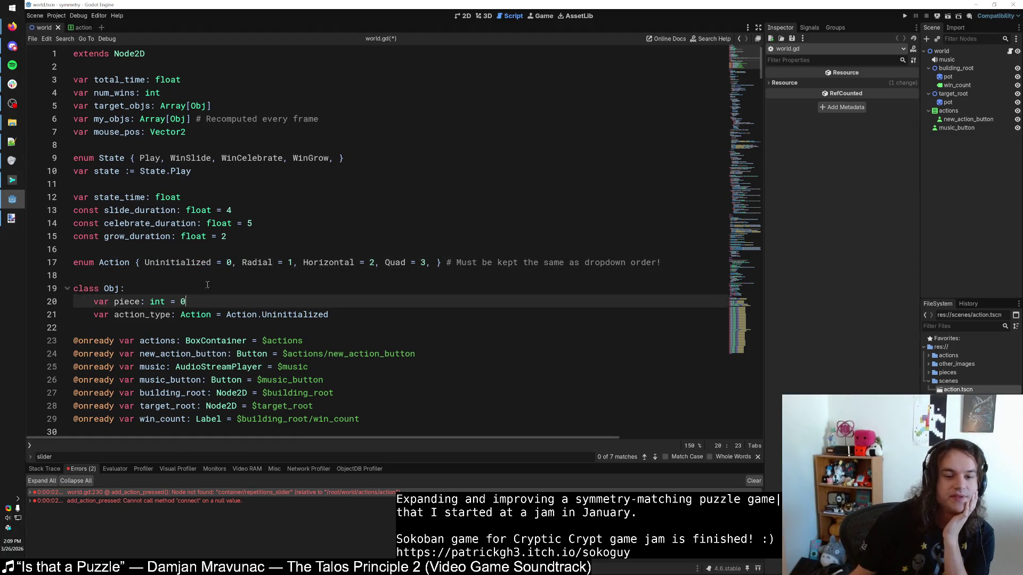
{"action": "left_click", "coordinate": [241, 262]}
{"action": "scroll", "coordinate": [207, 268], "scroll_direction": "down", "scroll_amount": 5}
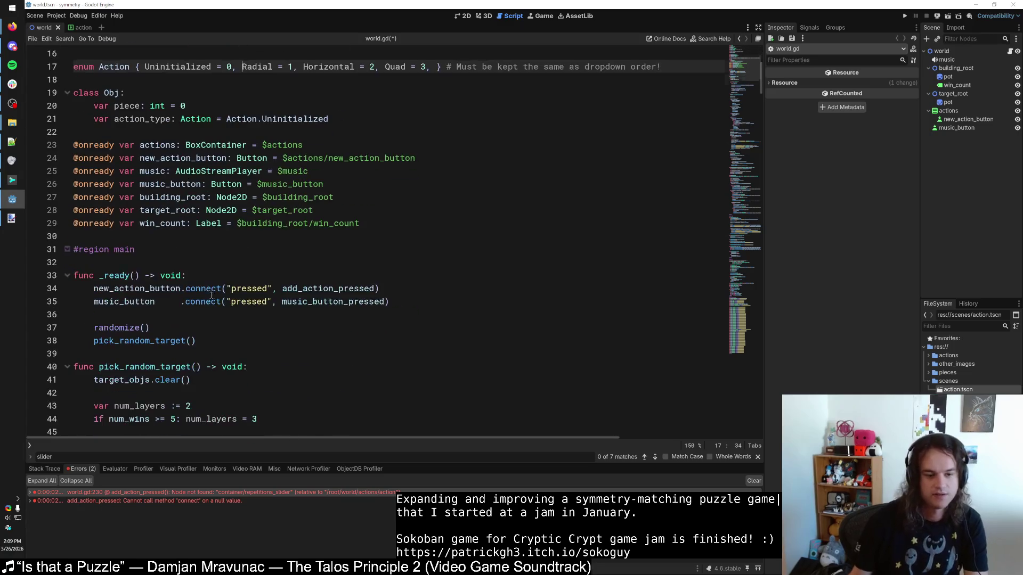
{"action": "key", "text": "ctrl+f"}
{"action": "type", "text": "action_type ="}
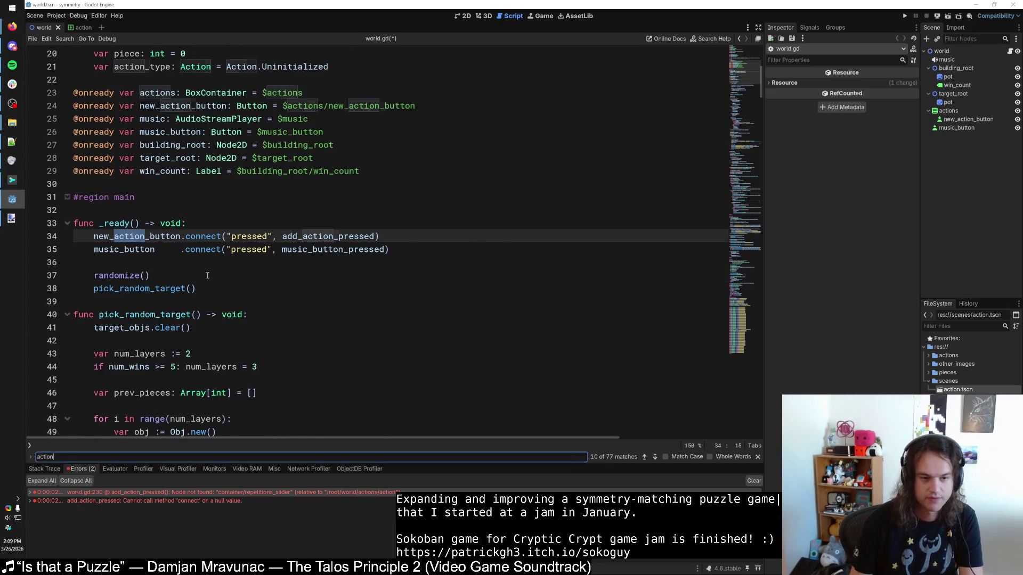
{"action": "key", "text": "Return"}
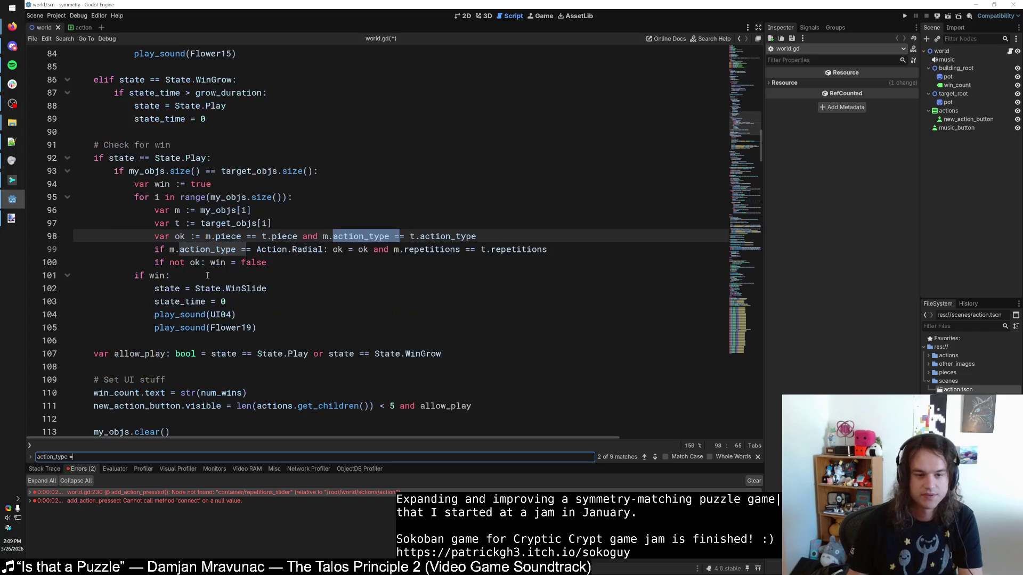
{"action": "key", "text": "Return"}
{"action": "key", "text": "Return"}
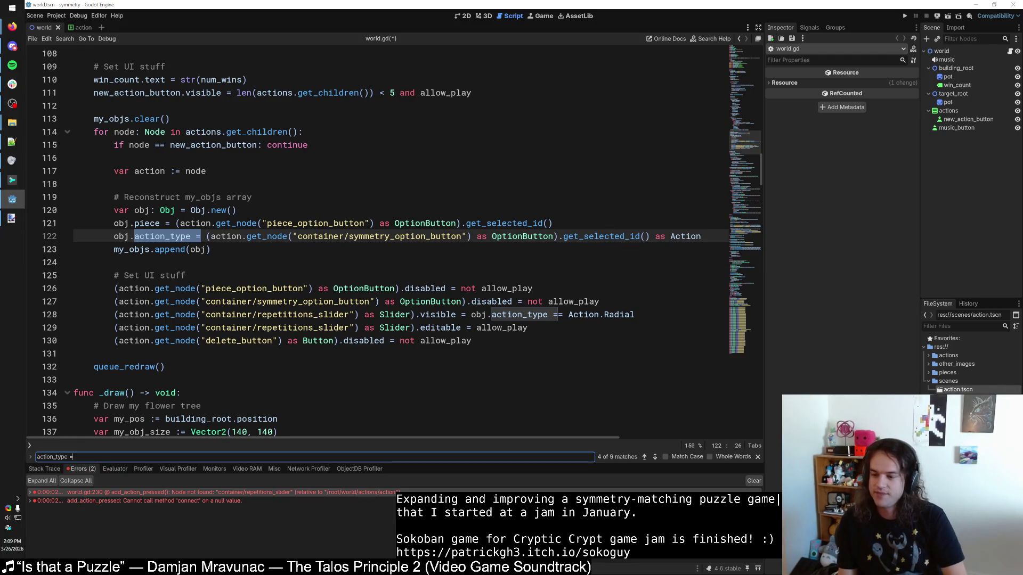
{"action": "double_click", "coordinate": [958, 390]}
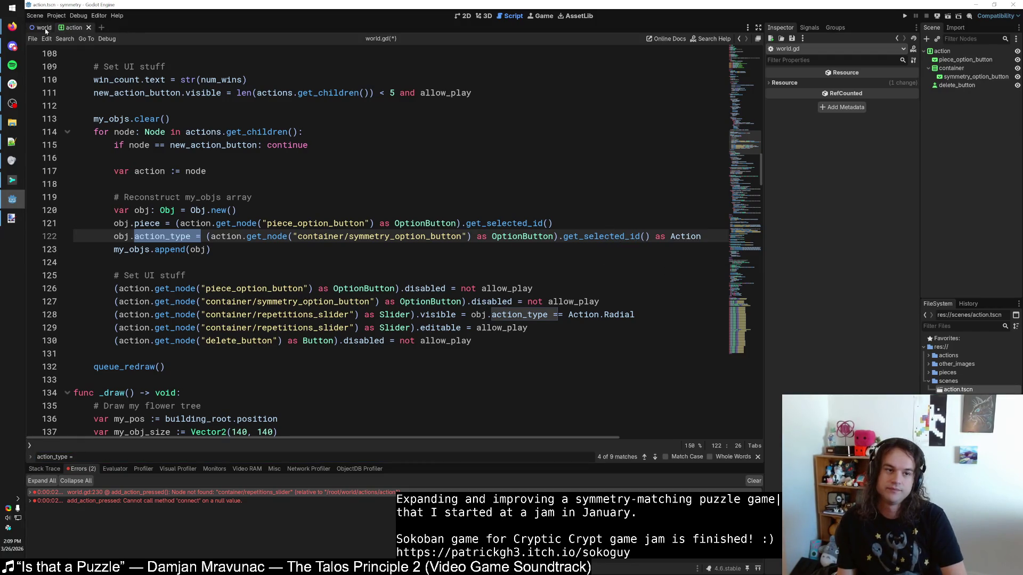
{"action": "left_click", "coordinate": [463, 16]}
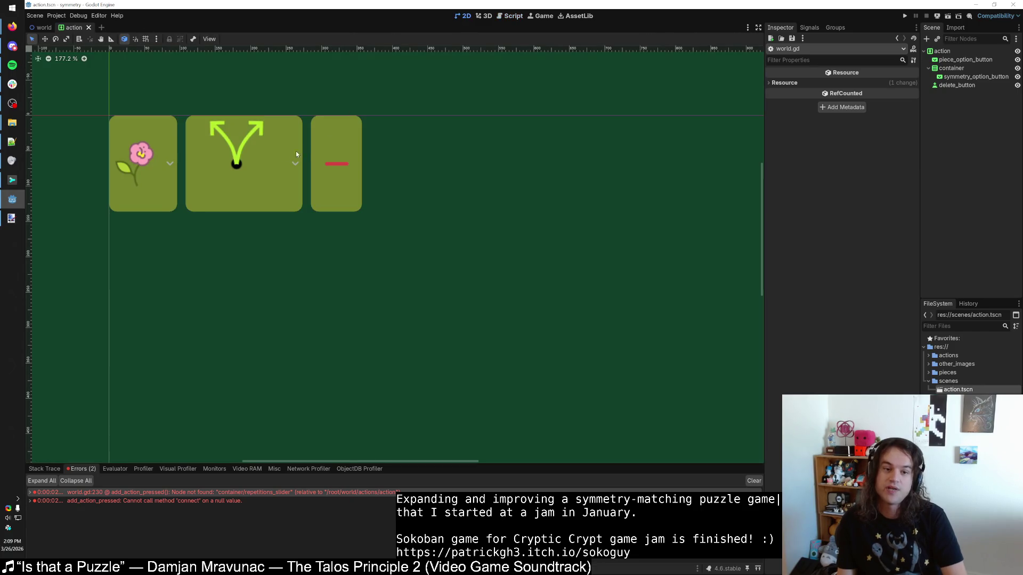
{"action": "left_click", "coordinate": [281, 157]}
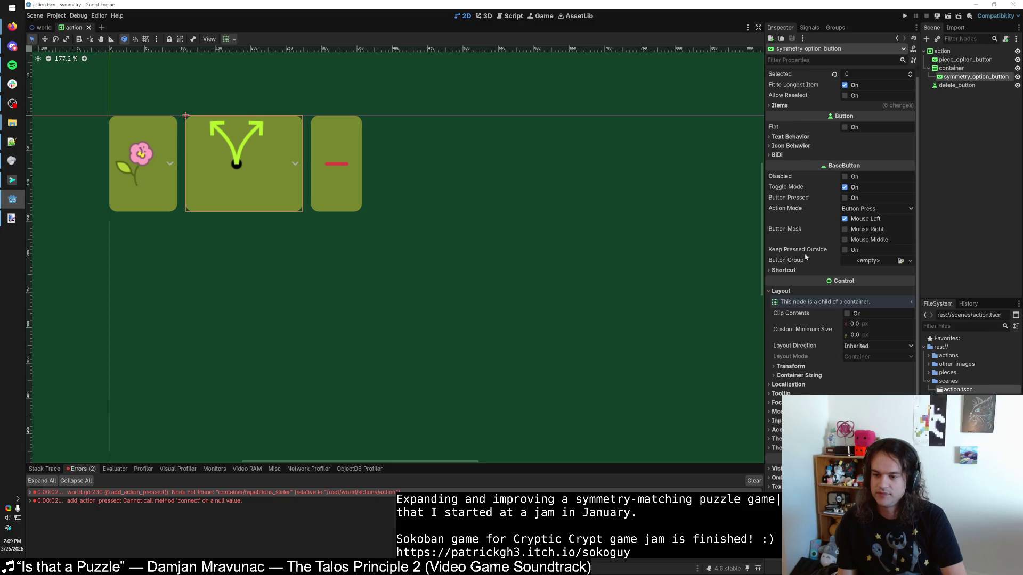
{"action": "left_click", "coordinate": [777, 106]}
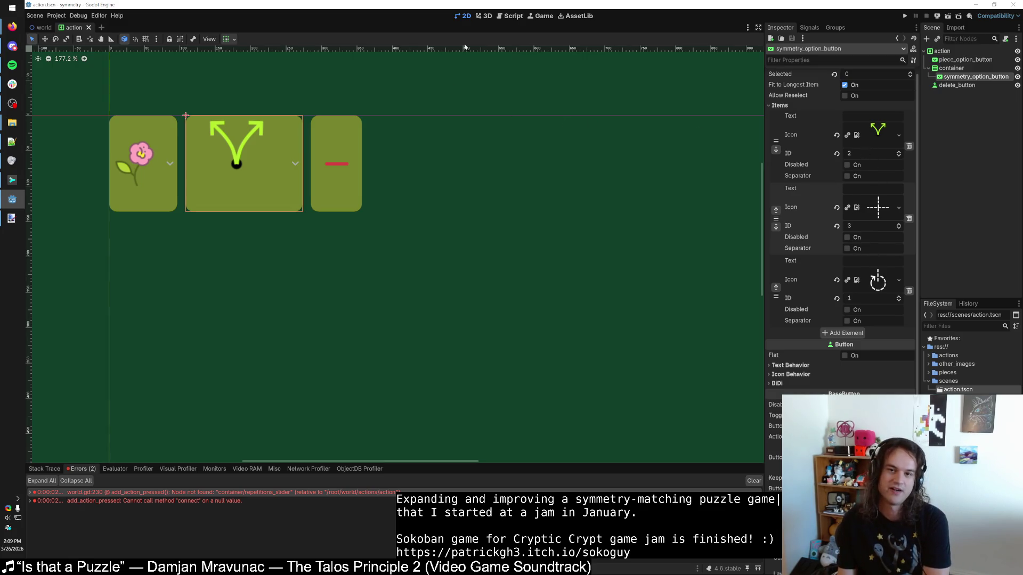
{"action": "left_click", "coordinate": [39, 29]}
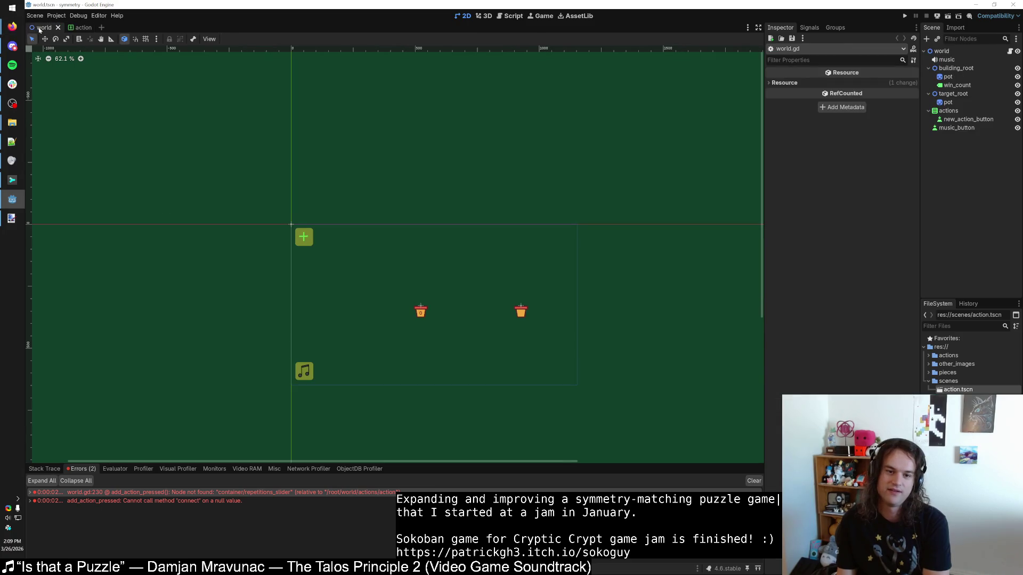
{"action": "left_click", "coordinate": [512, 16]}
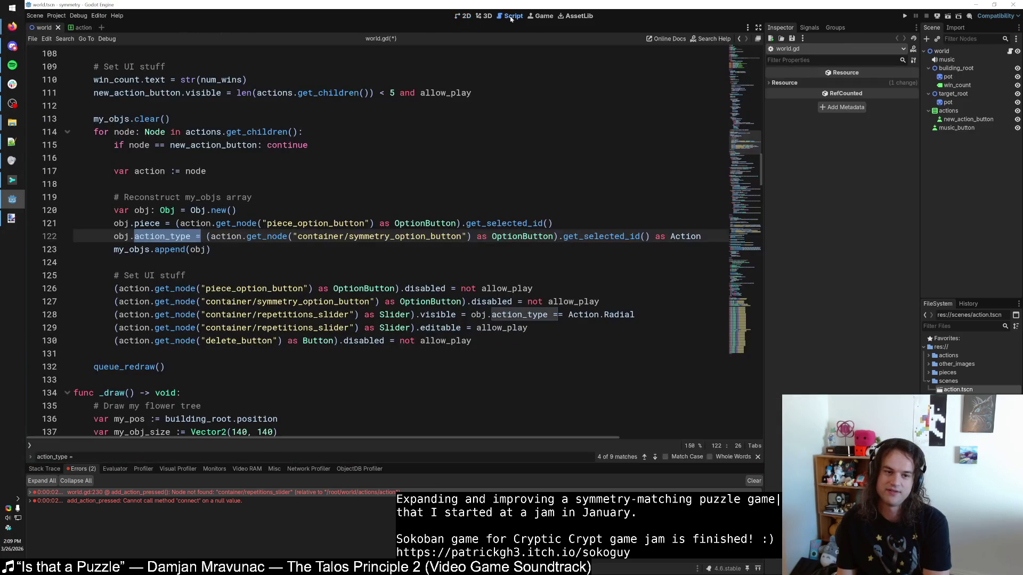
Step: Scroll back up to the Action enum declaration on line 17
{"action": "left_click", "coordinate": [232, 237]}
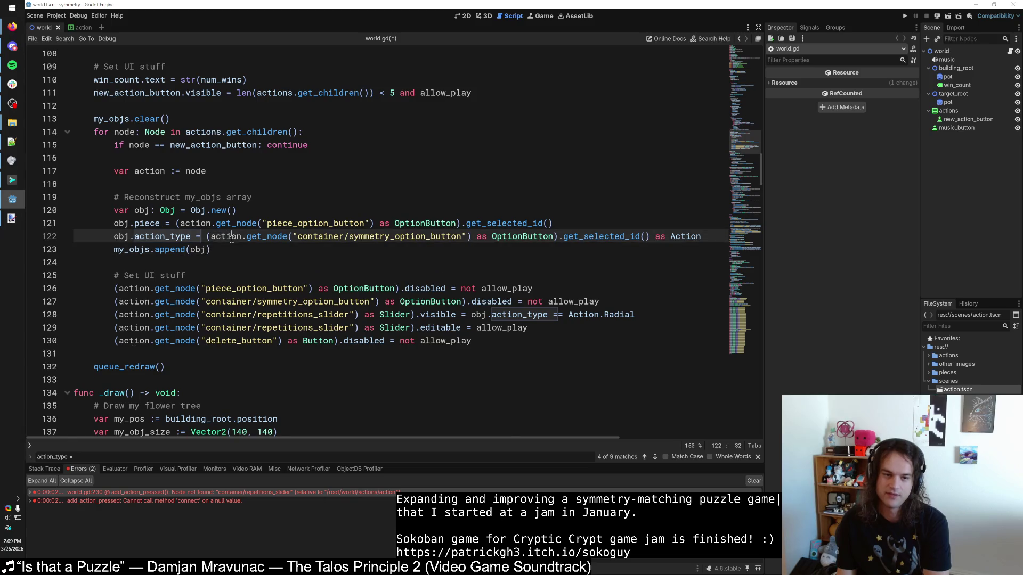
{"action": "left_click", "coordinate": [231, 245]}
{"action": "scroll", "coordinate": [231, 245], "scroll_direction": "up", "scroll_amount": 20}
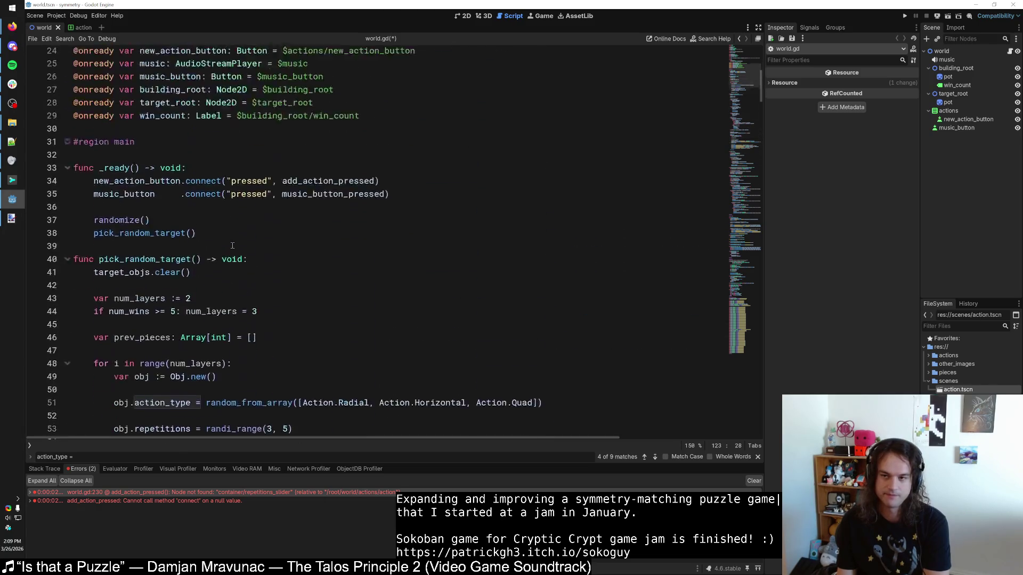
{"action": "scroll", "coordinate": [232, 244], "scroll_direction": "up", "scroll_amount": 8}
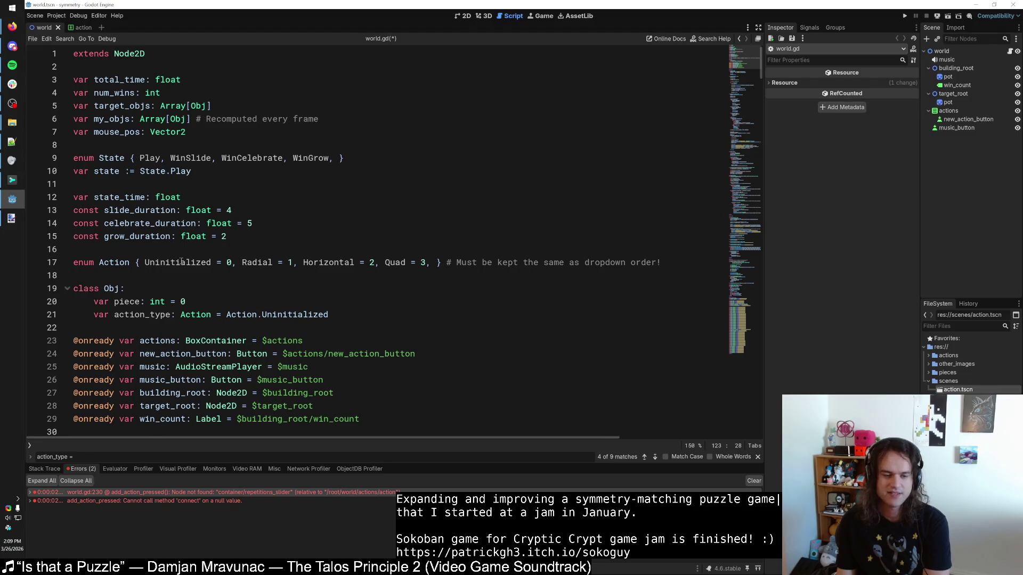
{"action": "left_click", "coordinate": [242, 263]}
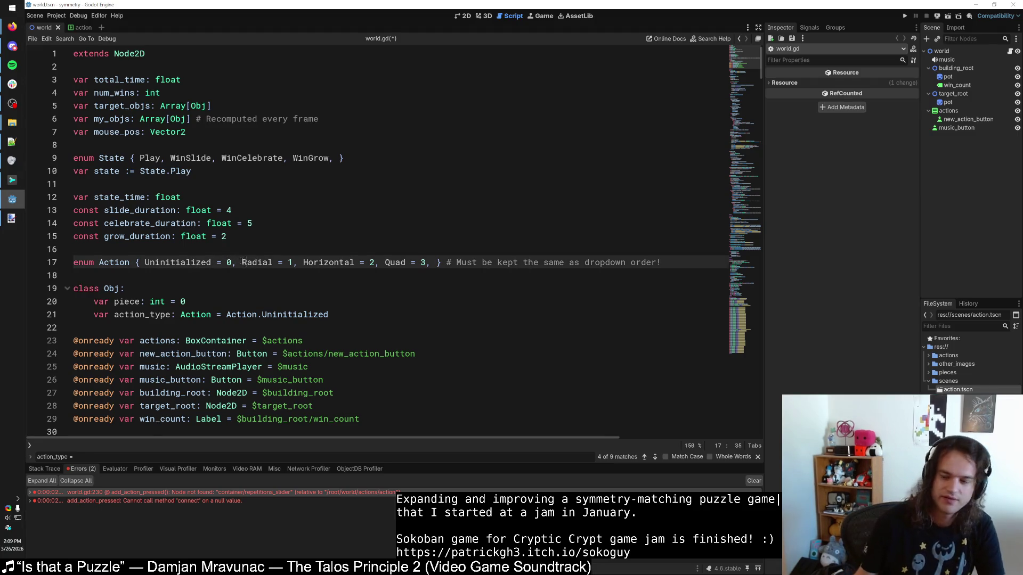
{"action": "double_click", "coordinate": [178, 262]}
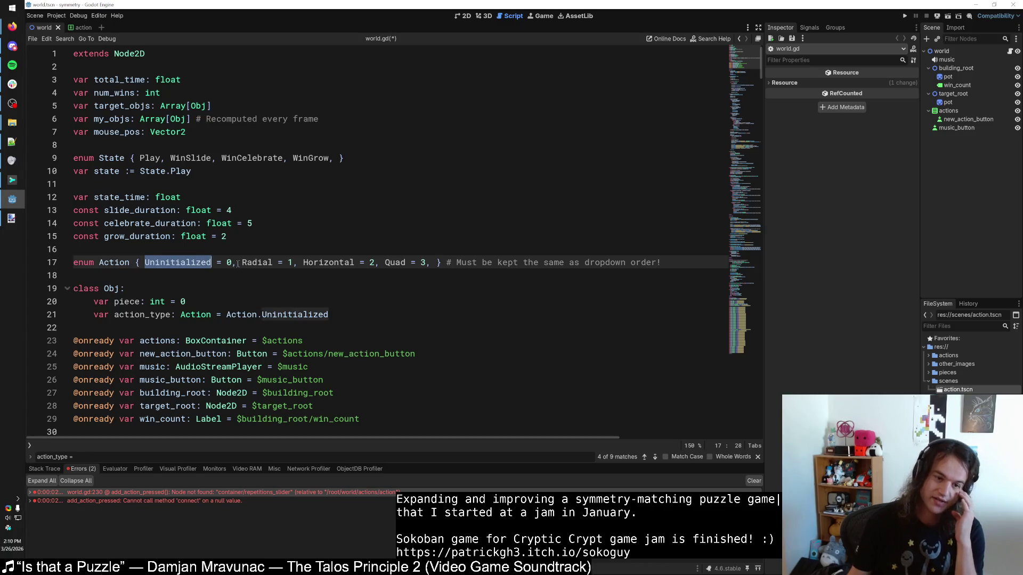
{"action": "left_click", "coordinate": [242, 262]}
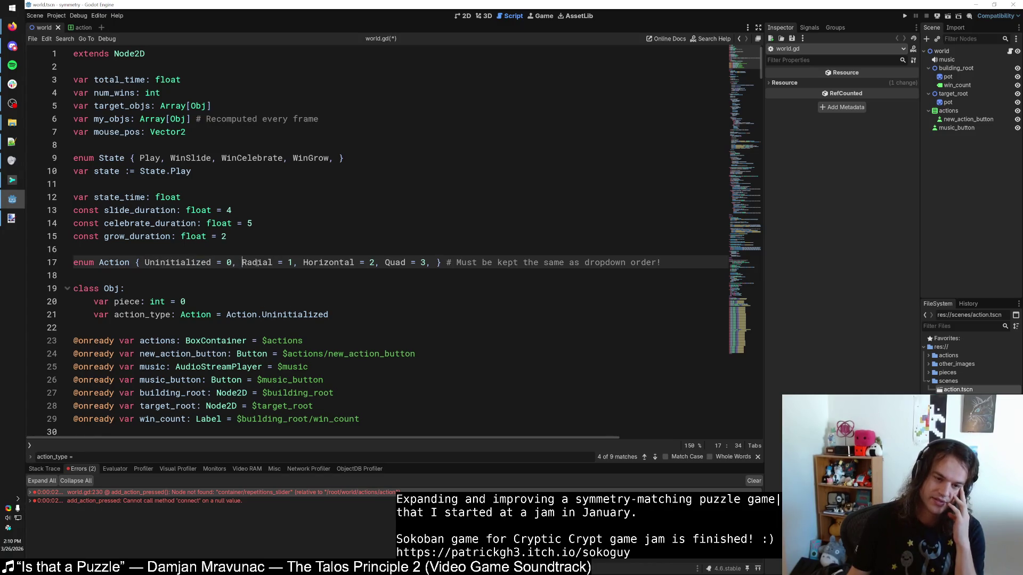
Step: Replace the enum comment with '# Numbers match up with item IDs in dropdown'
{"action": "left_click_drag", "start_coordinate": [447, 262], "coordinate": [649, 258]}
{"action": "key", "text": "BackSpace"}
{"action": "type", "text": "# "}
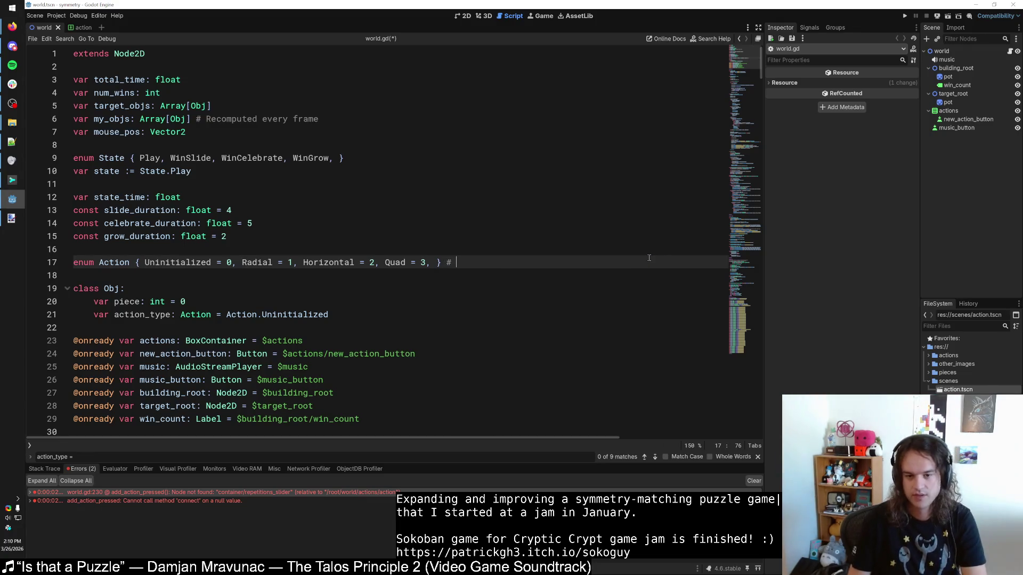
{"action": "type", "text": "Do not change IDS"}
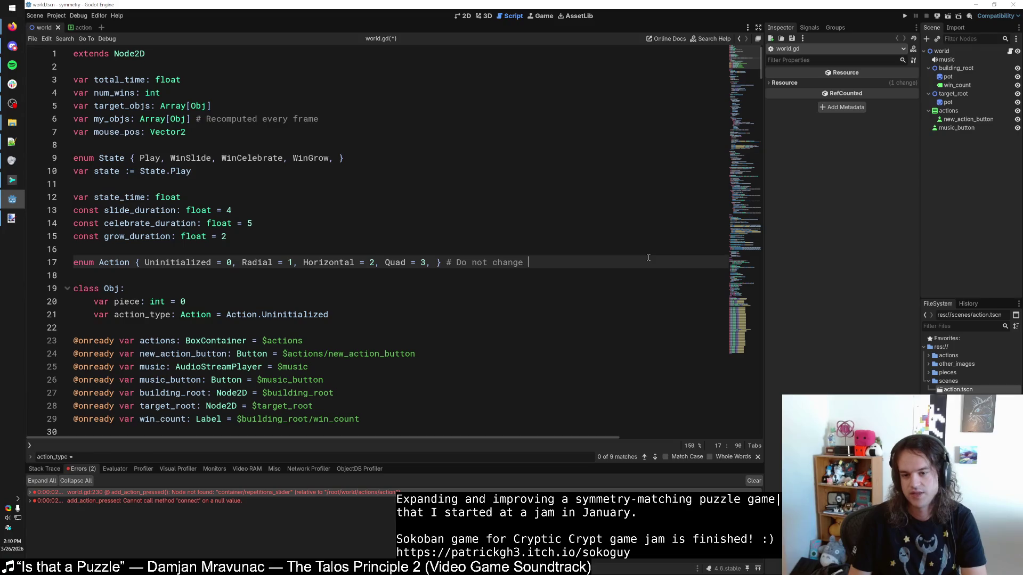
{"action": "key", "text": "BackSpace"}
{"action": "key", "text": "BackSpace"}
{"action": "key", "text": "BackSpace"}
{"action": "type", "text": "Ids match up with"}
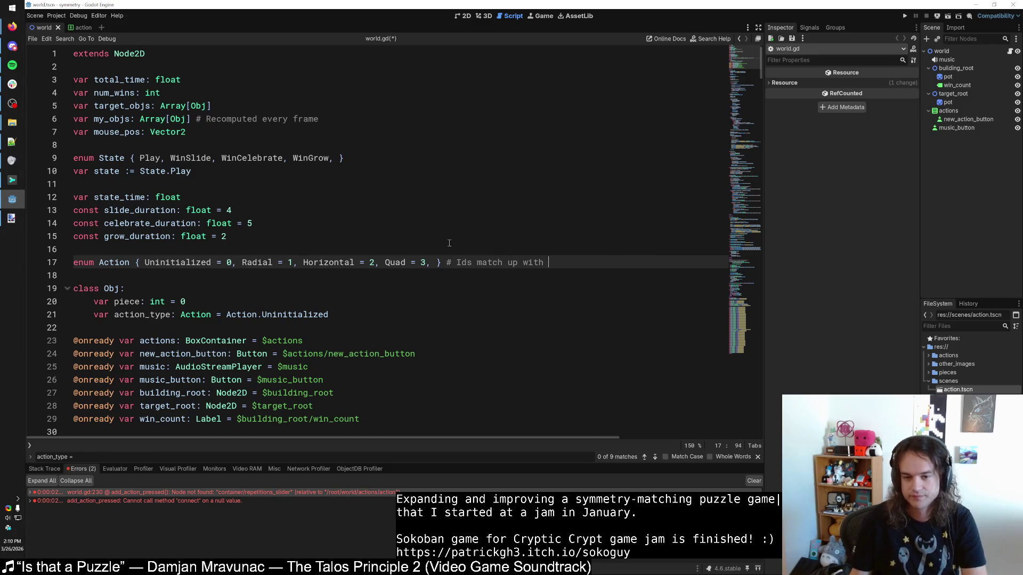
{"action": "double_click", "coordinate": [462, 262]}
{"action": "type", "text": "Numbers"}
{"action": "key", "text": "End"}
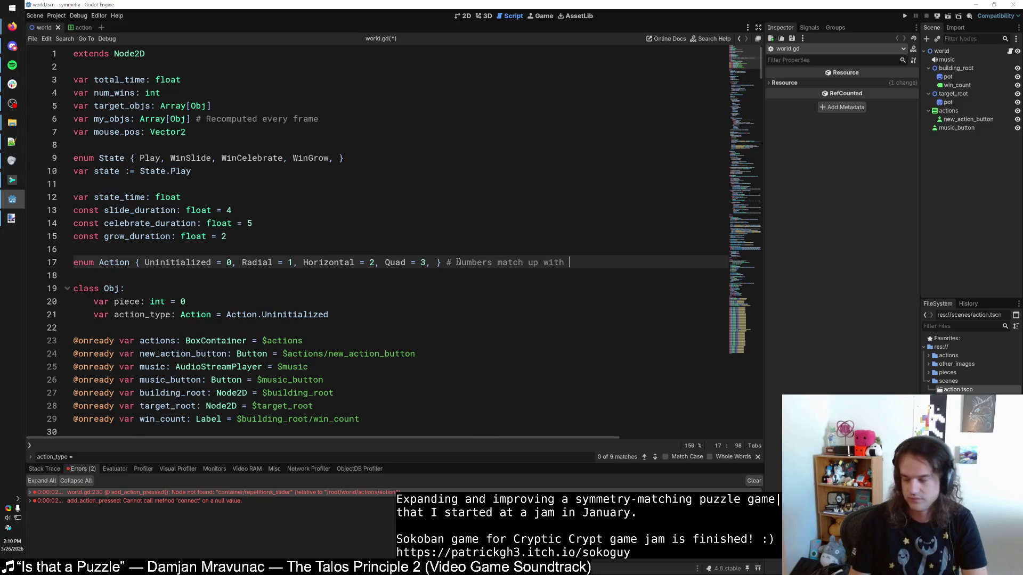
{"action": "type", "text": "action.tscn"}
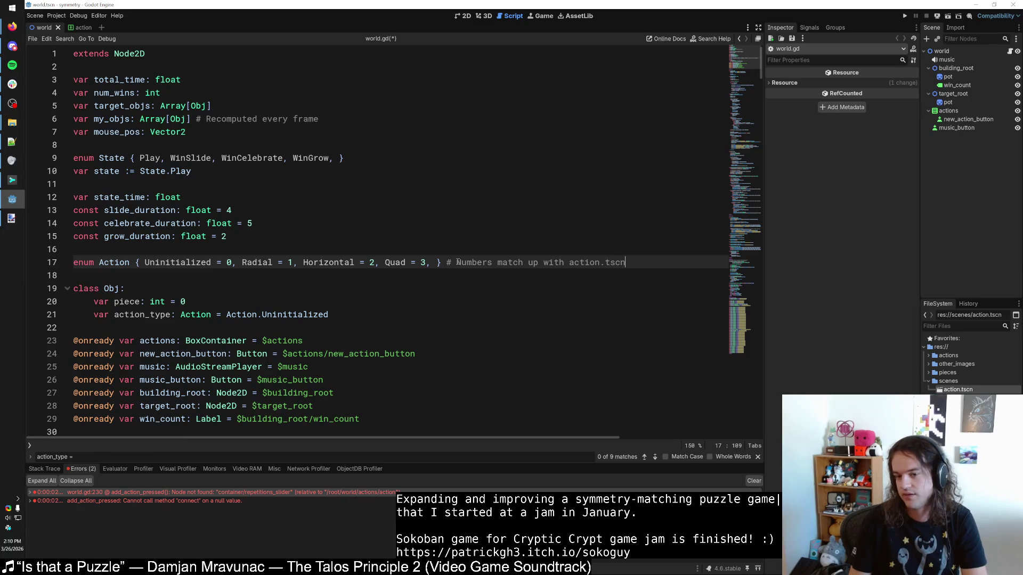
{"action": "key", "text": "BackSpace"}
{"action": "key", "text": "BackSpace"}
{"action": "key", "text": "BackSpace"}
{"action": "type", "text": "item IDs in dropdown"}
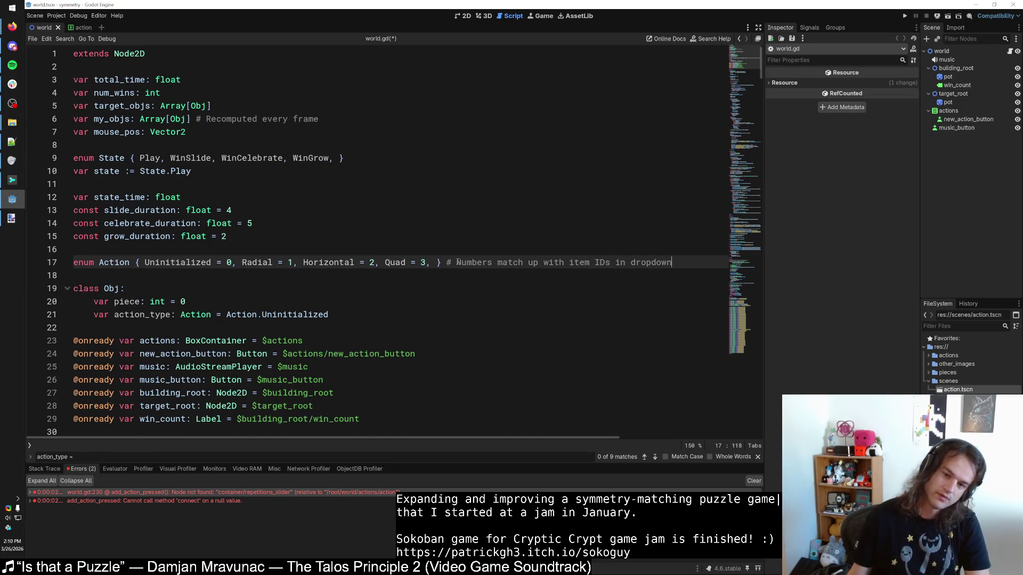
{"action": "left_click", "coordinate": [496, 262]}
Step: Rename the Action enum's Radial entry to Solo
{"action": "mouse_move", "coordinate": [243, 262]}
{"action": "left_mouse_down"}
{"action": "mouse_move", "coordinate": [73, 262]}
{"action": "mouse_move", "coordinate": [430, 262]}
{"action": "left_mouse_up"}
{"action": "left_click", "coordinate": [424, 271]}
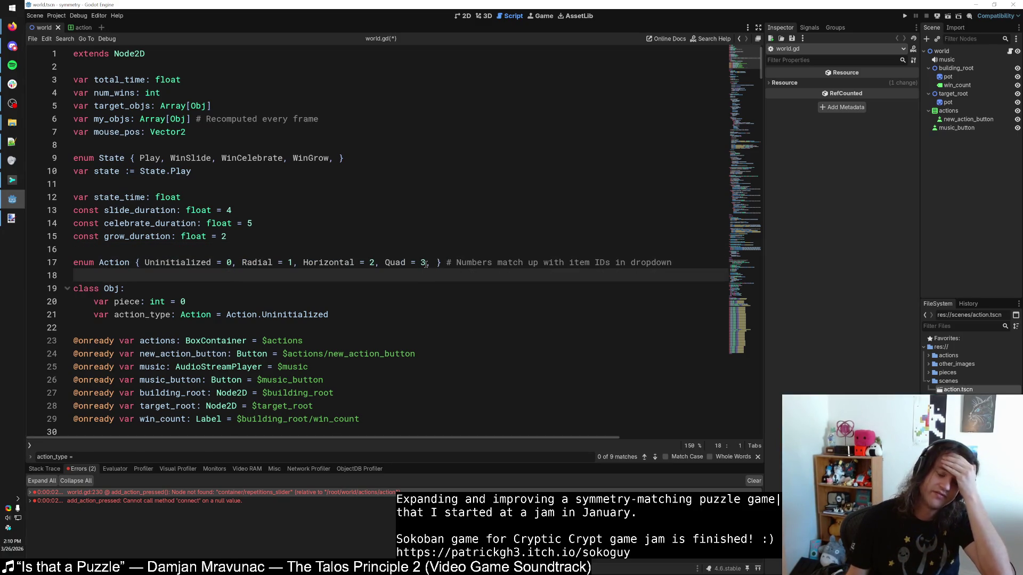
{"action": "left_click", "coordinate": [424, 262]}
{"action": "type", "text": "3"}
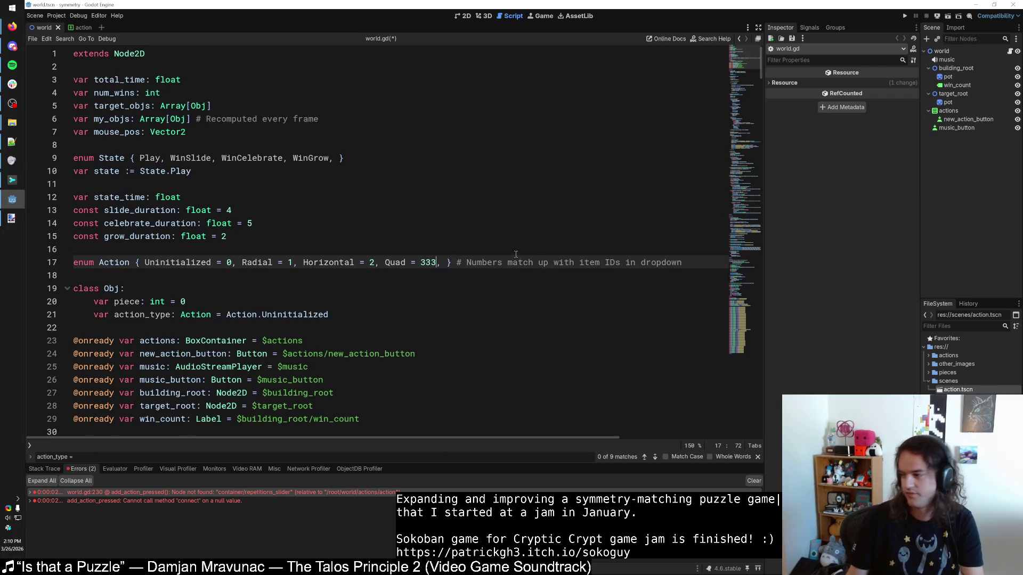
{"action": "key", "text": "BackSpace"}
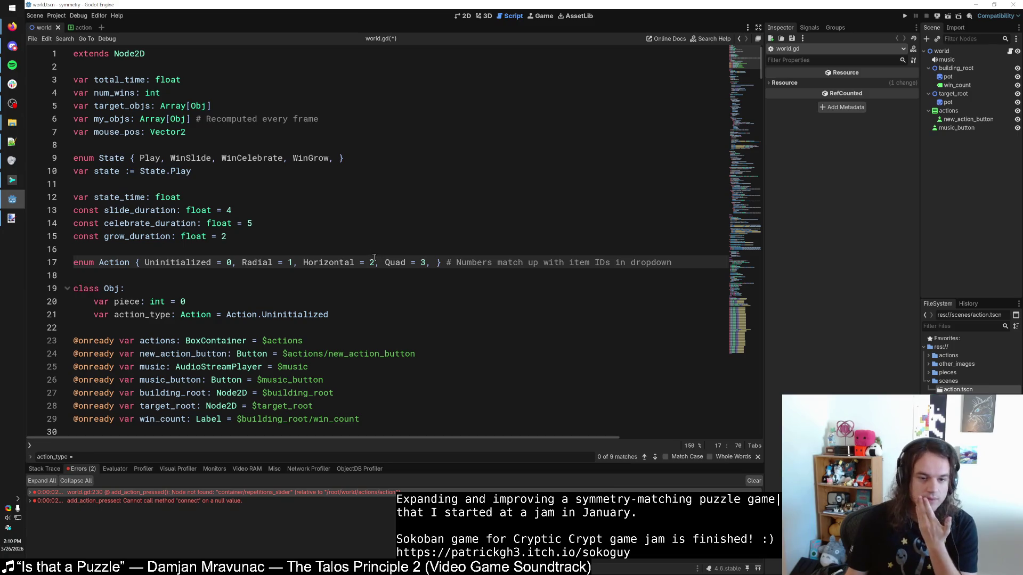
{"action": "left_click_drag", "start_coordinate": [243, 262], "coordinate": [275, 263]}
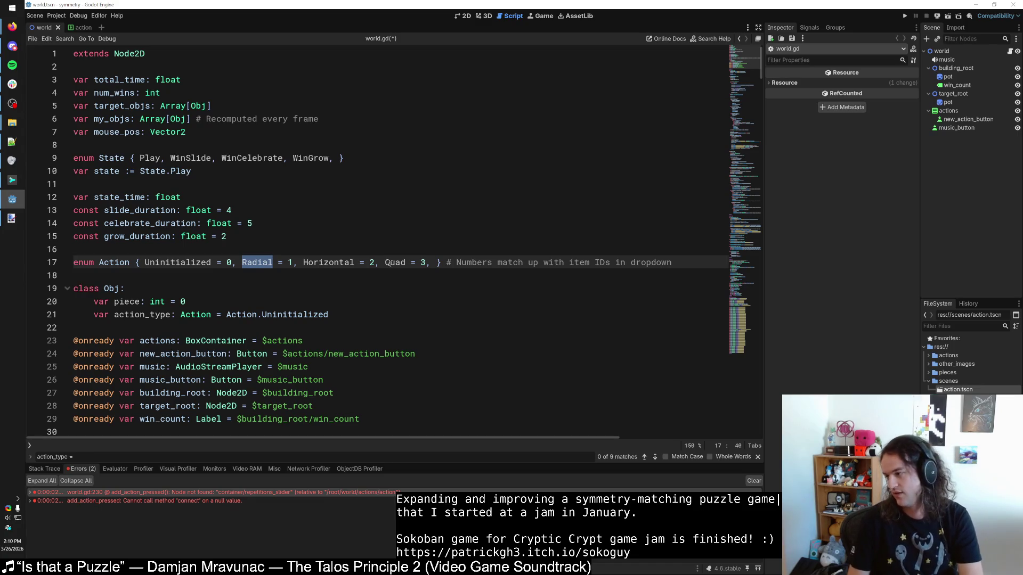
{"action": "type", "text": "Solo"}
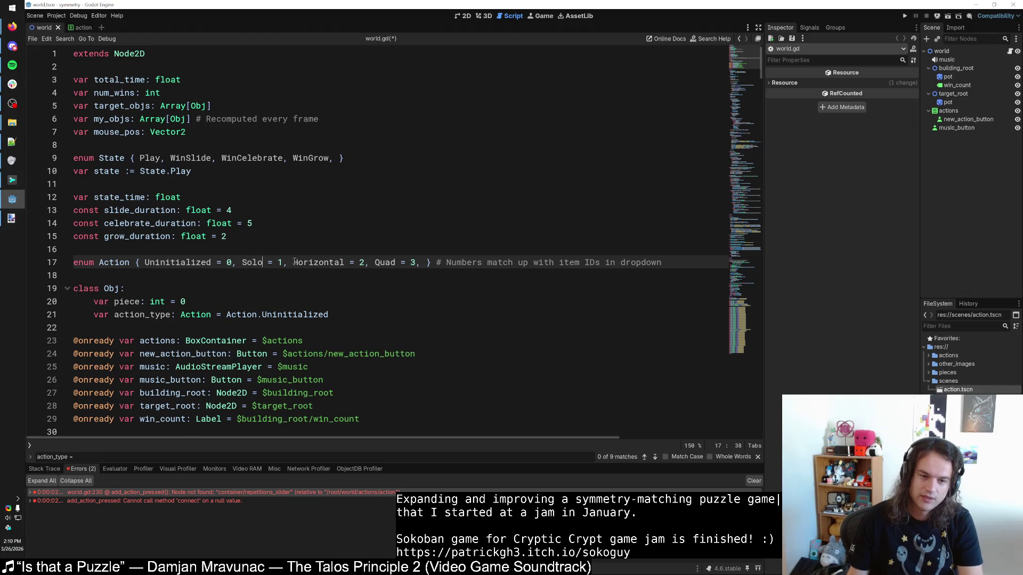
Step: Add Radial2 = 4, Radial3 = 13, Radial4 = 14, Radial5 = 15, Radial6 = 16 to the enum
{"action": "left_click", "coordinate": [293, 262]}
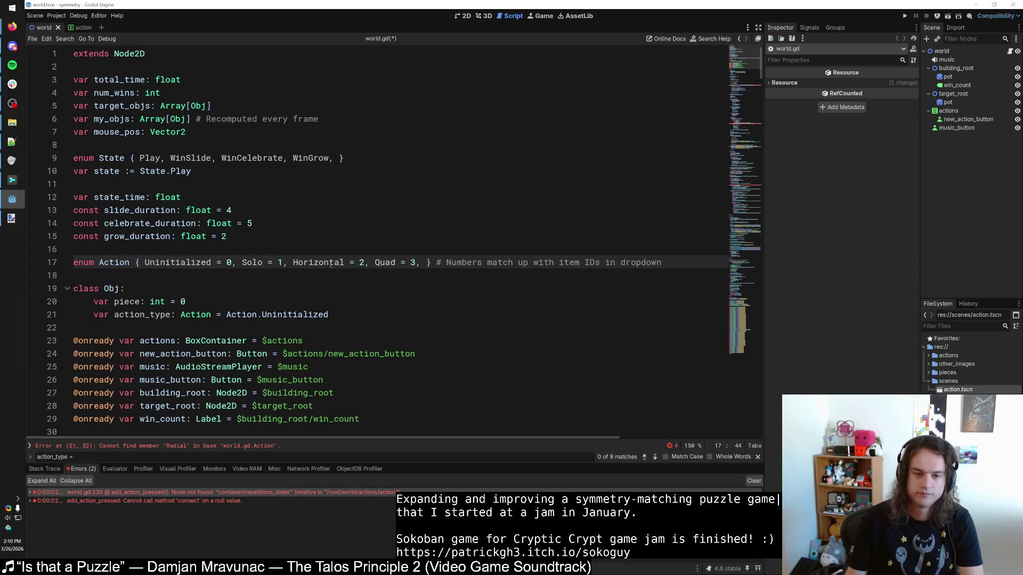
{"action": "type", "text": "Radial"}
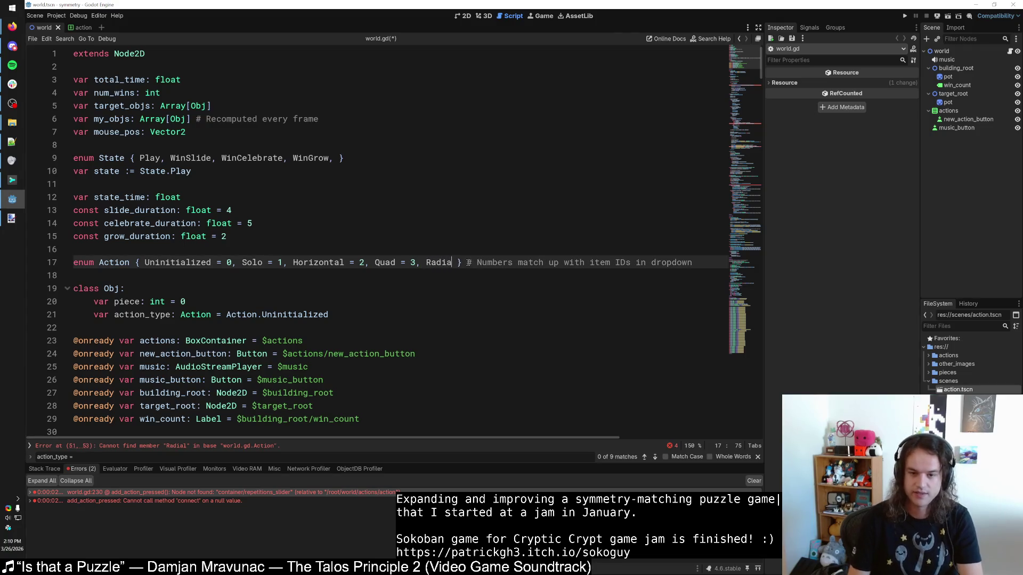
{"action": "type", "text": "2"}
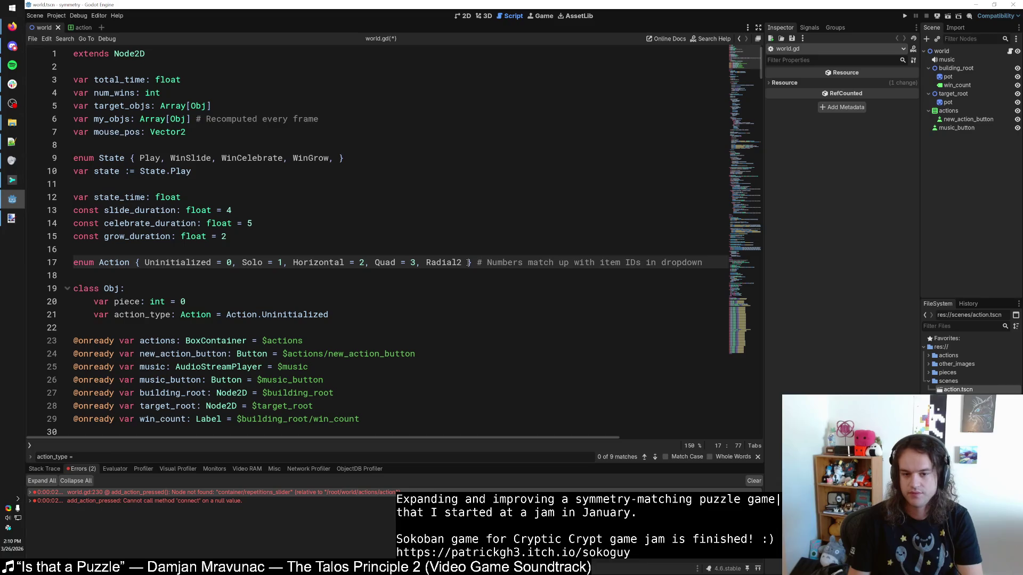
{"action": "type", "text": " = 4, Radi "}
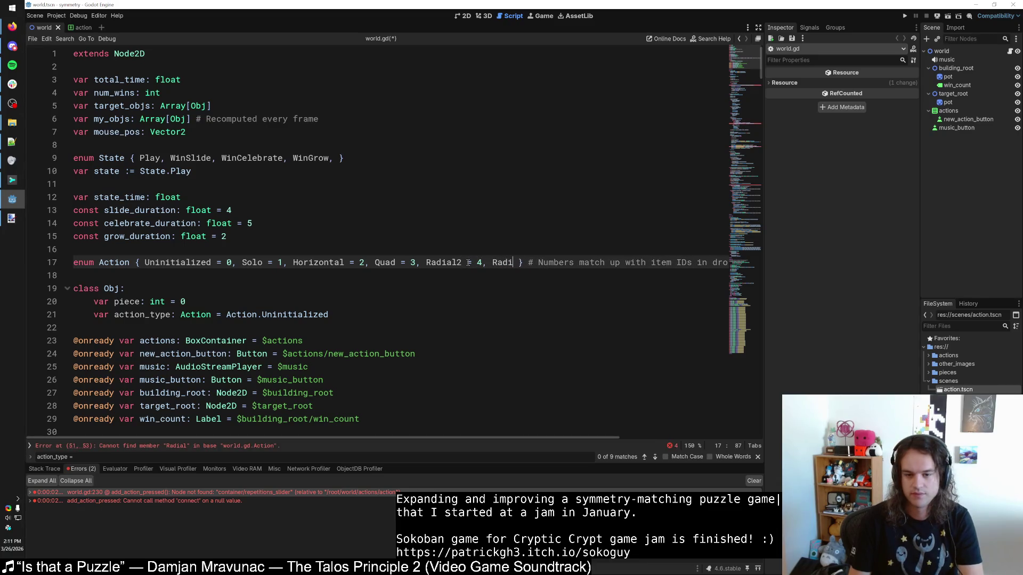
{"action": "type", "text": "al3 = "}
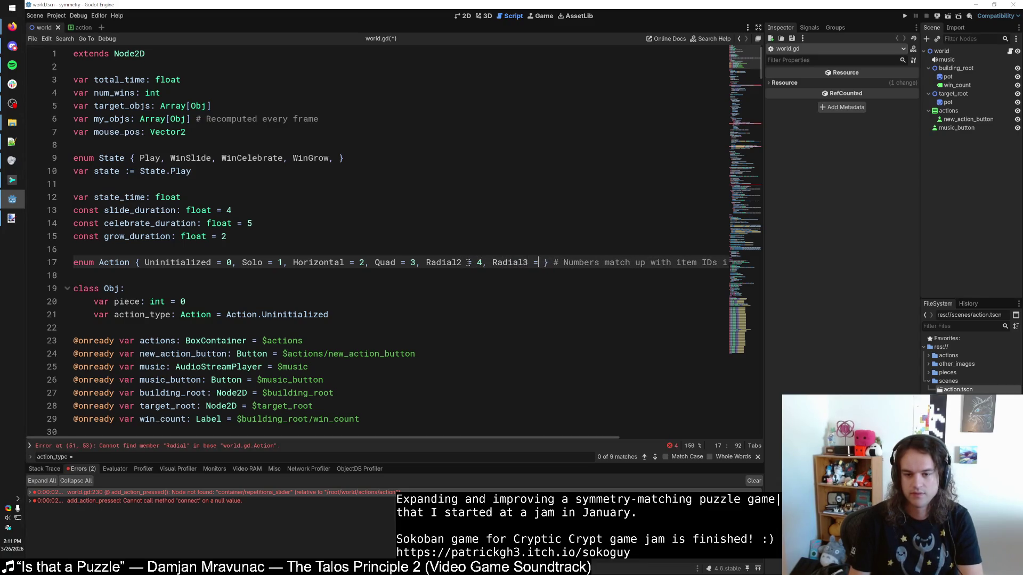
{"action": "type", "text": "4"}
{"action": "type", "text": ", Radial4 = 6"}
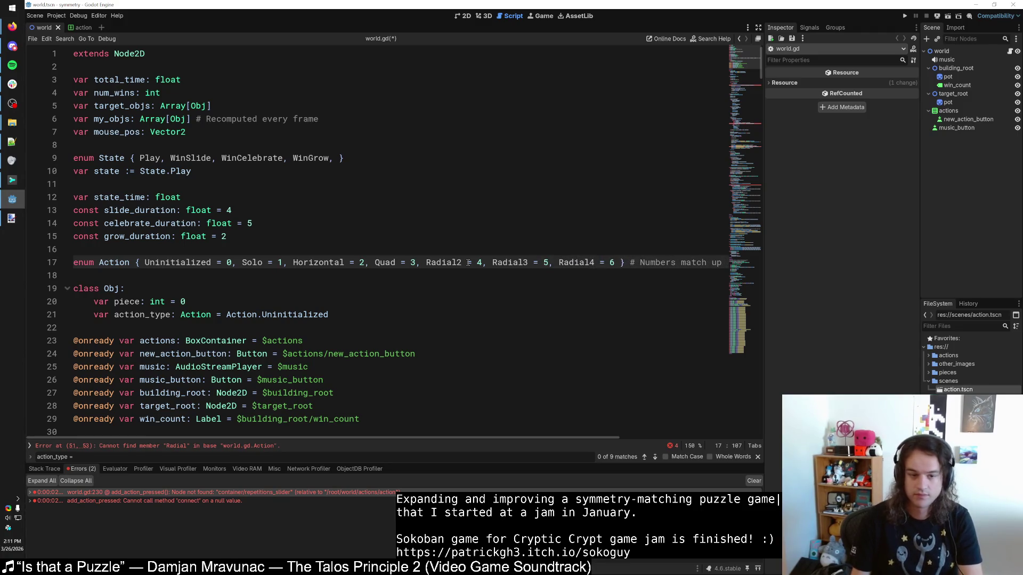
{"action": "left_click", "coordinate": [284, 264]}
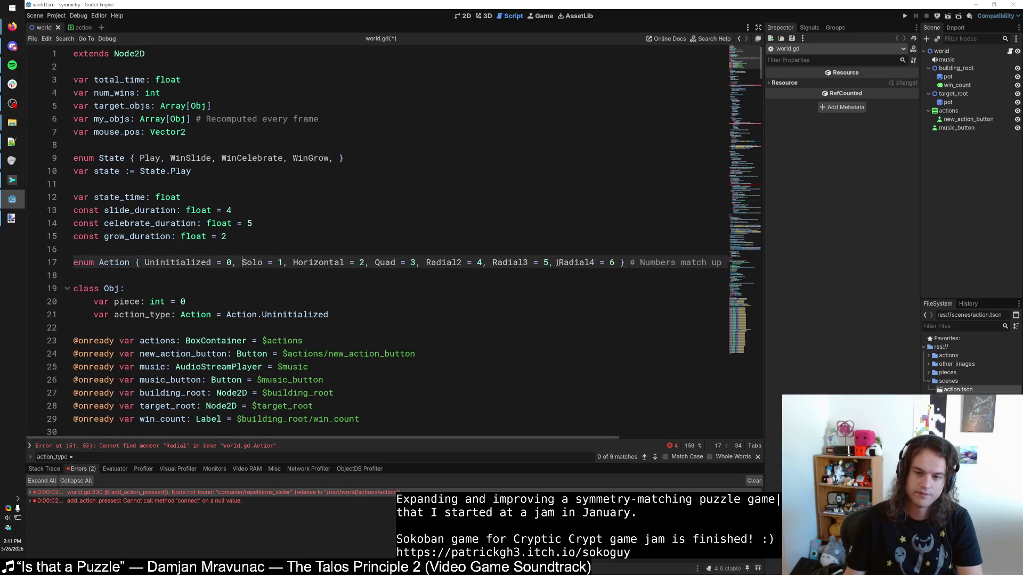
{"action": "key", "text": "BackSpace"}
{"action": "type", "text": "13"}
{"action": "double_click", "coordinate": [617, 262]}
{"action": "type", "text": "14"}
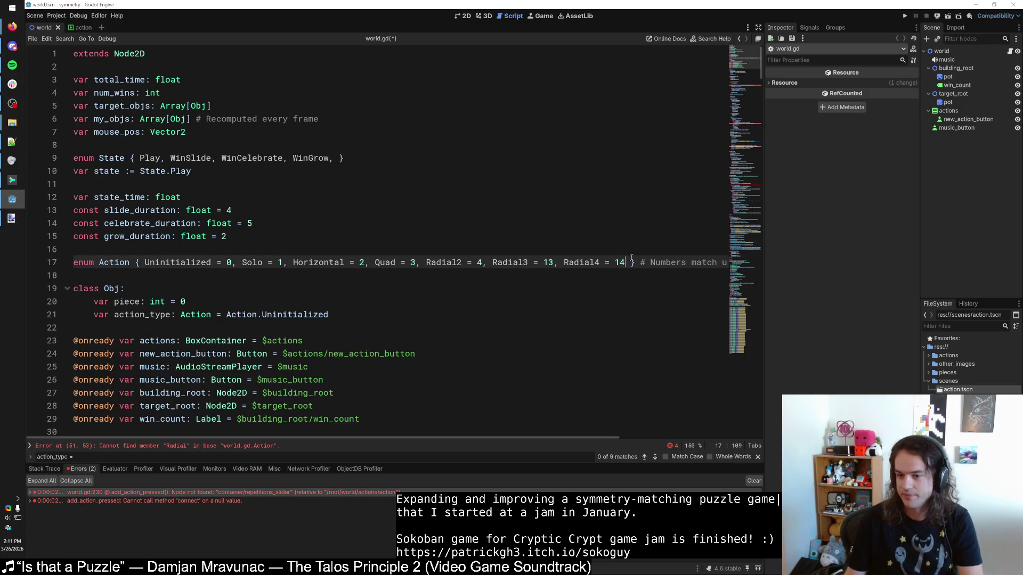
{"action": "type", "text": ", Radia"}
{"action": "type", "text": "l5 = 16"}
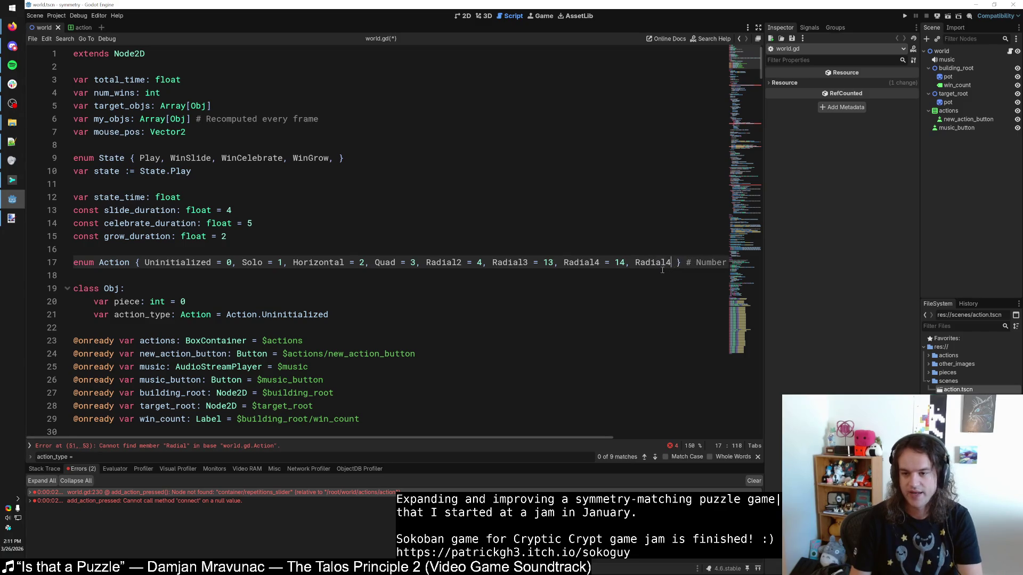
{"action": "key", "text": "BackSpace"}
{"action": "type", "text": "5, Ra"}
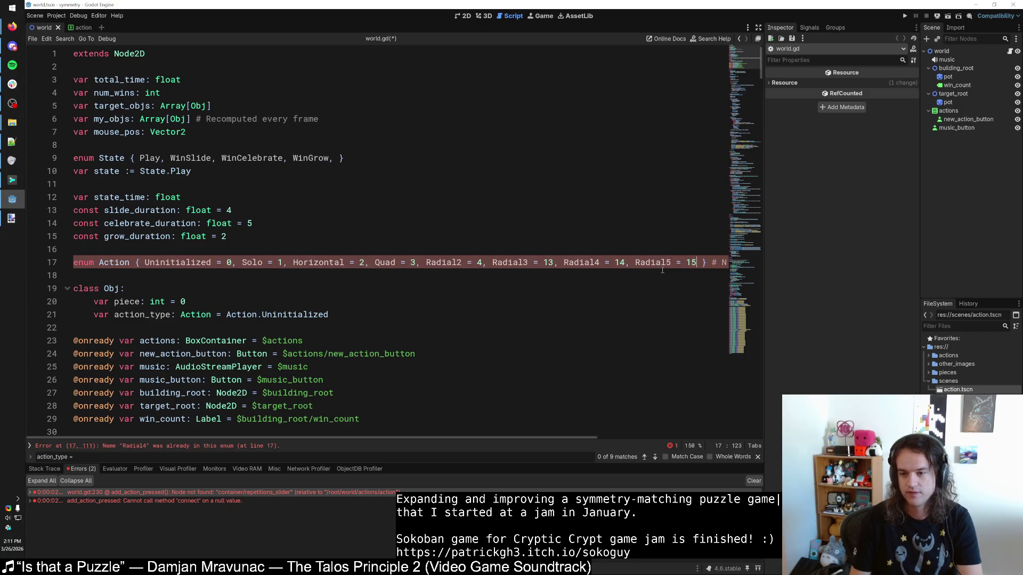
{"action": "type", "text": "dial6 = 176"}
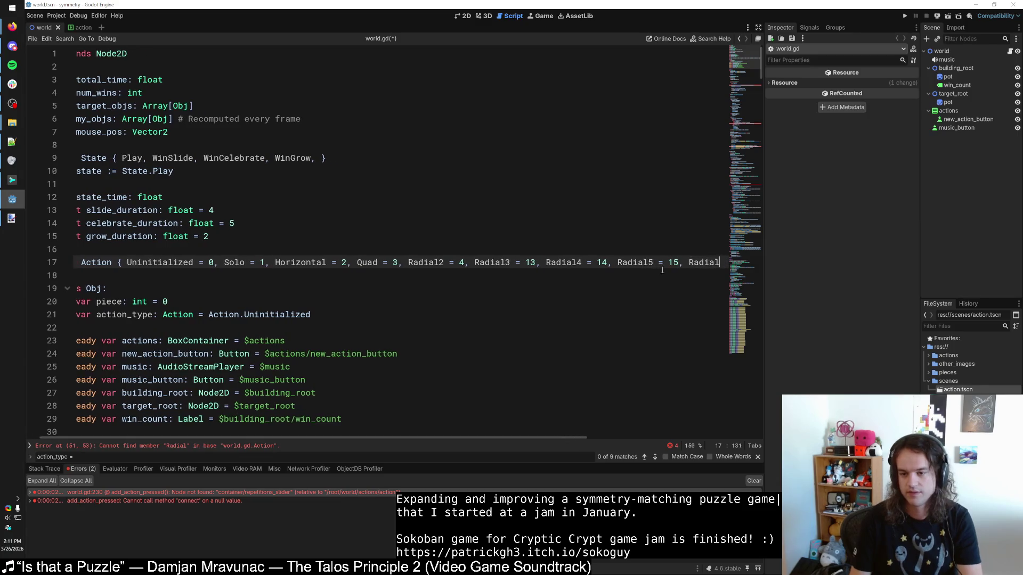
{"action": "key", "text": "BackSpace"}
{"action": "key", "text": "BackSpace"}
{"action": "type", "text": "6 = 16"}
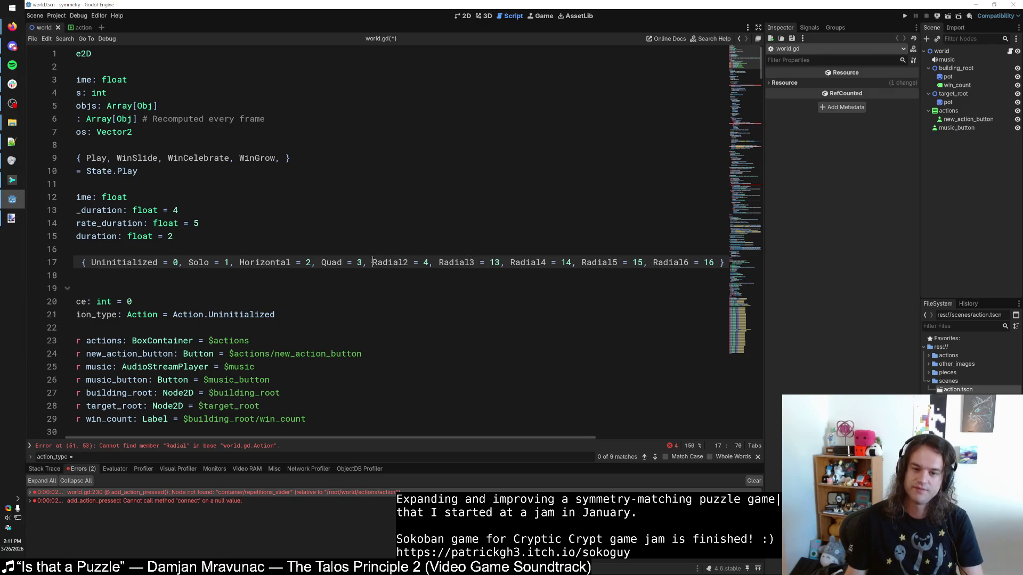
Step: Open a new blank Firefox window from the taskbar
{"action": "left_click", "coordinate": [15, 204]}
{"action": "left_click", "coordinate": [14, 205]}
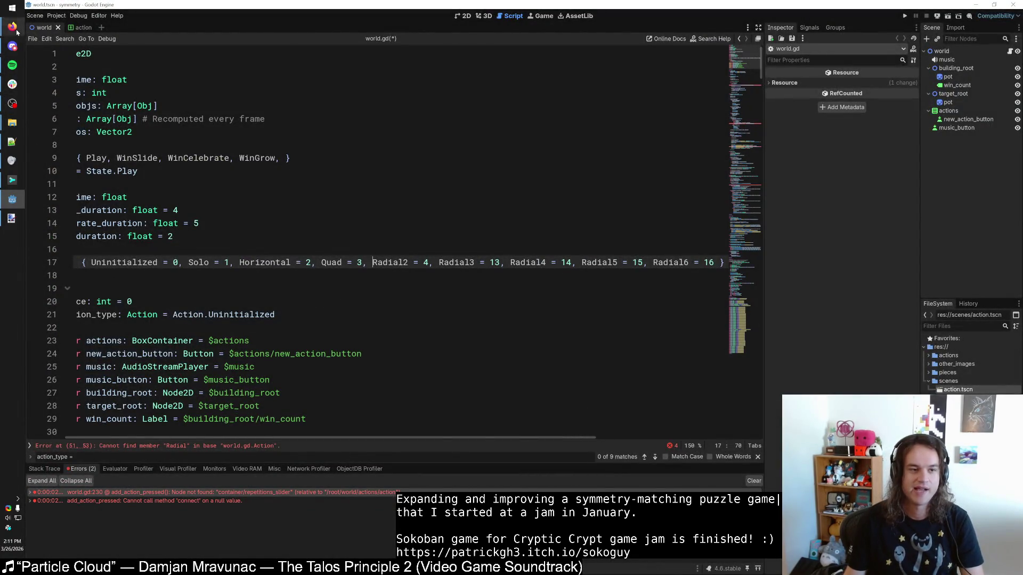
{"action": "mouse_move", "coordinate": [12, 27]}
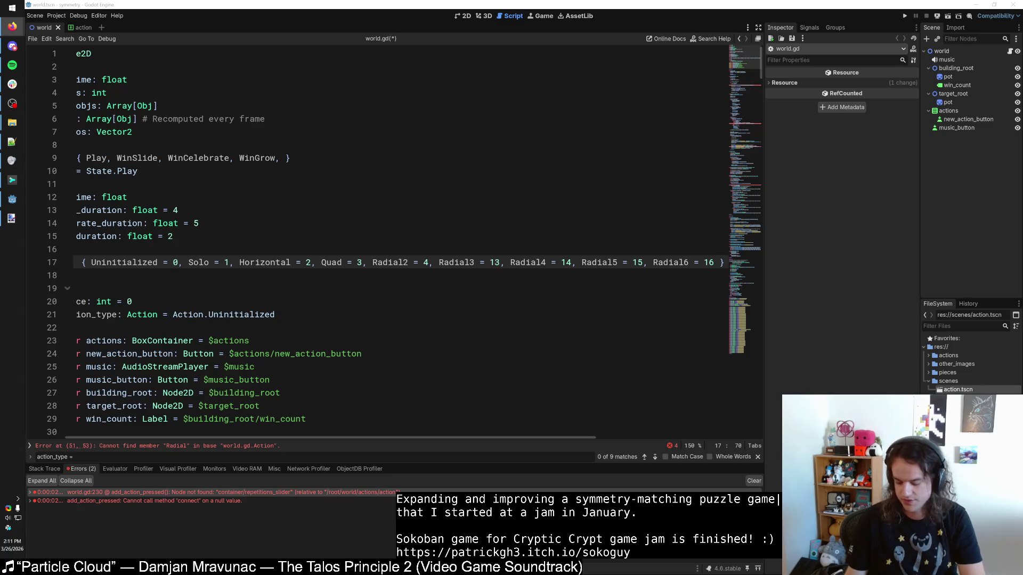
{"action": "key", "text": "super+1"}
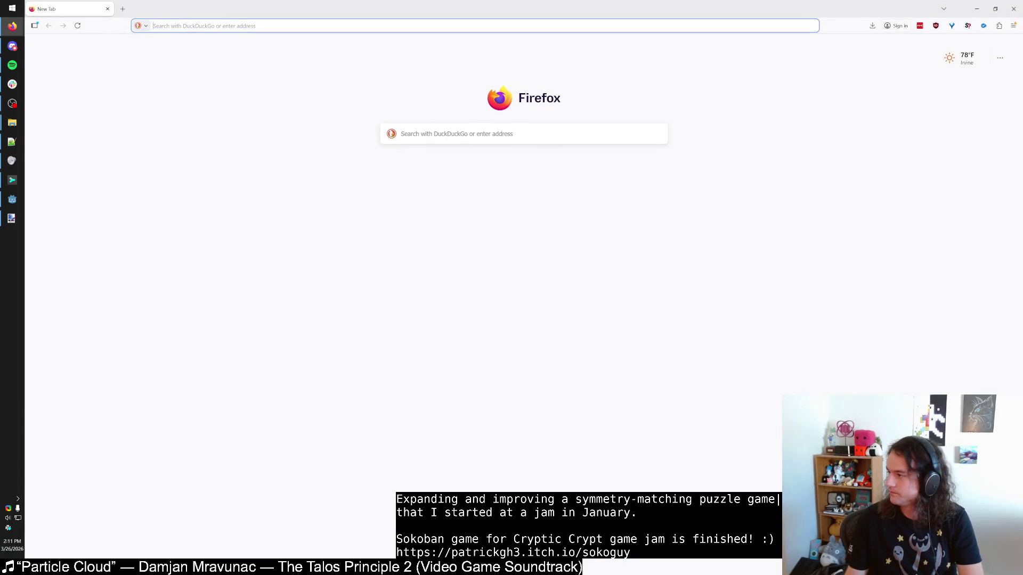
Step: Load patrickgh3.itch.io/flower-symmetry, run the web build and mute the music
{"action": "left_click", "coordinate": [493, 26]}
{"action": "type", "text": "pa"}
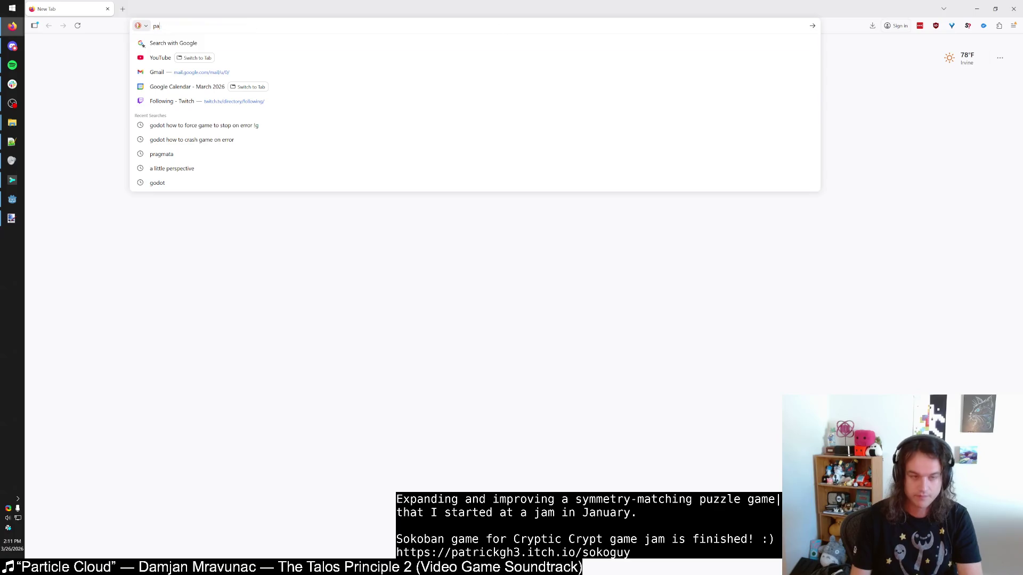
{"action": "type", "text": "trf"}
{"action": "key", "text": "Return"}
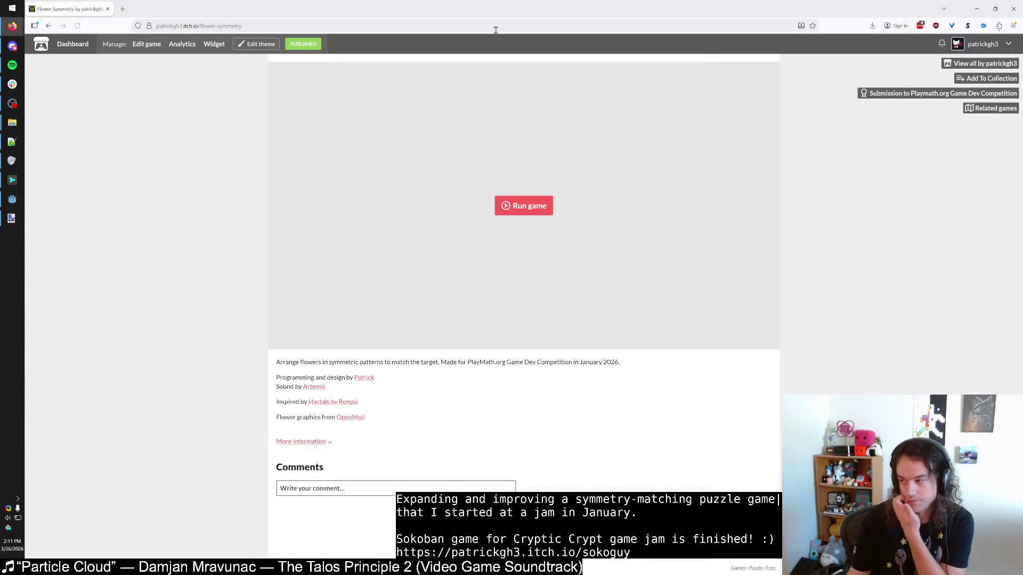
{"action": "left_click", "coordinate": [523, 207]}
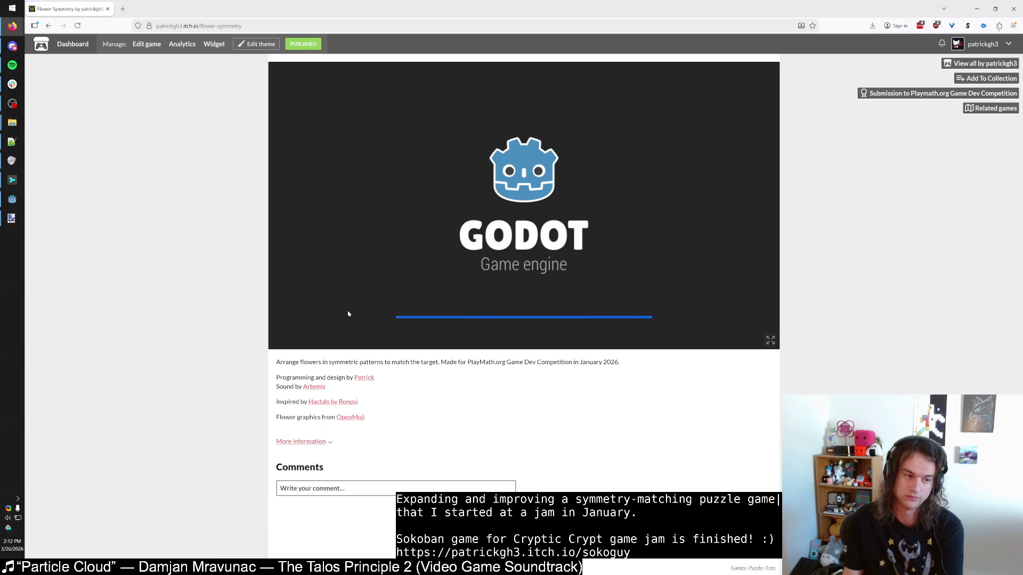
{"action": "left_click", "coordinate": [291, 323]}
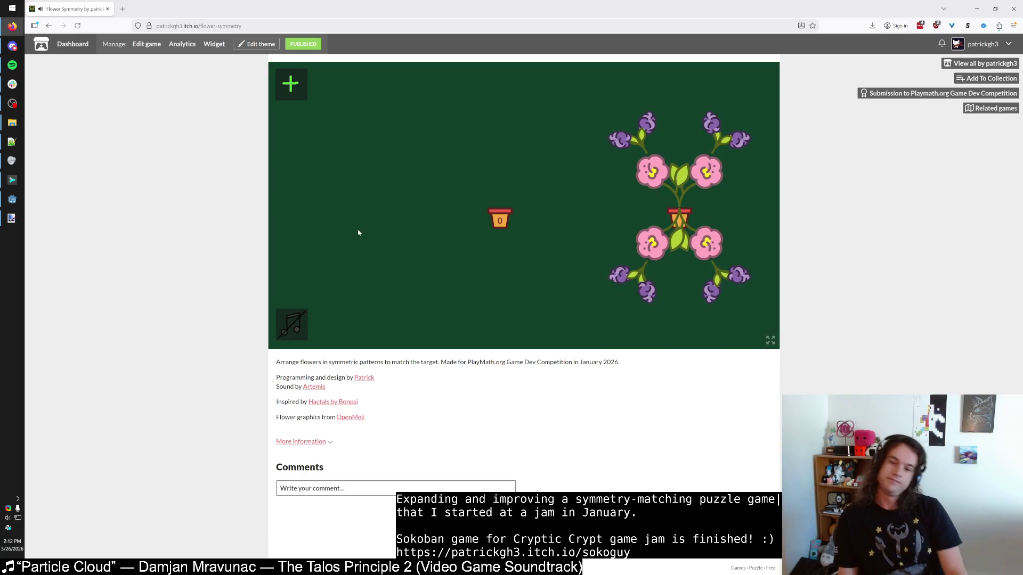
Step: Build a six-fold rotational flower using a single rotation row
{"action": "left_click", "coordinate": [291, 84]}
{"action": "left_click", "coordinate": [291, 118]}
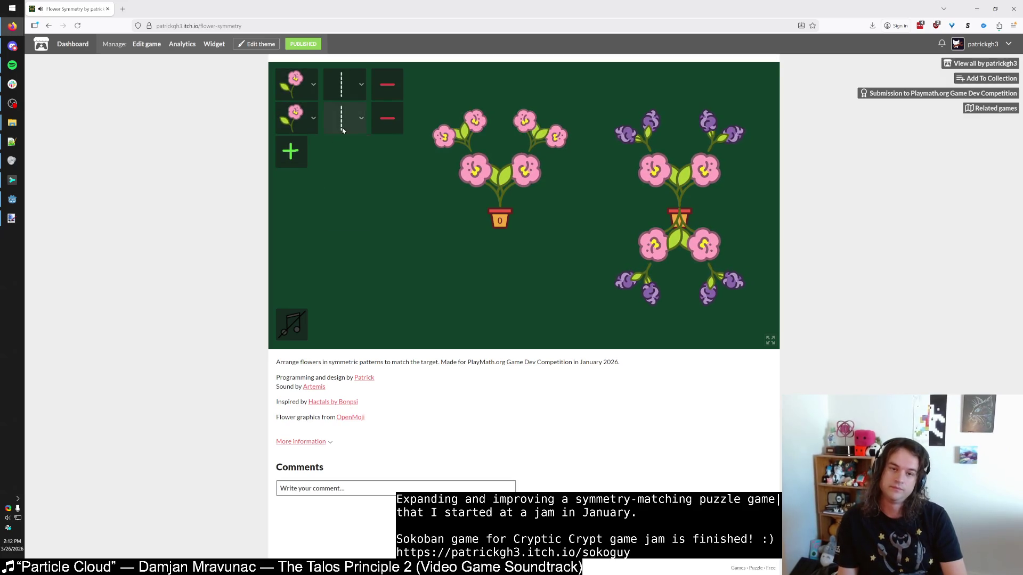
{"action": "left_click", "coordinate": [343, 127]}
{"action": "left_click", "coordinate": [347, 211]}
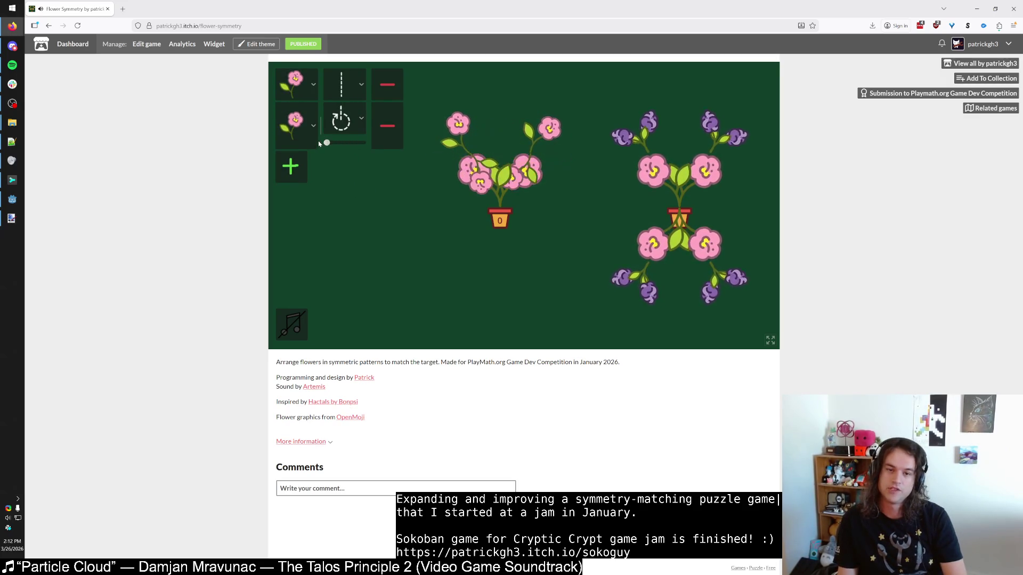
{"action": "left_click", "coordinate": [387, 84]}
{"action": "mouse_move", "coordinate": [329, 110]}
{"action": "left_mouse_down"}
{"action": "mouse_move", "coordinate": [365, 112]}
{"action": "mouse_move", "coordinate": [296, 107]}
{"action": "left_mouse_up"}
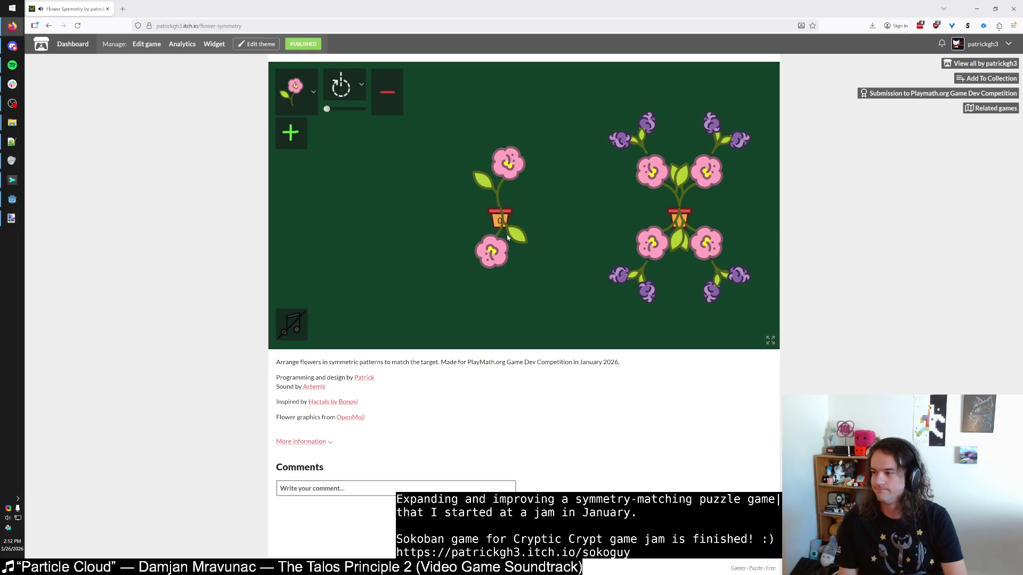
Step: Switch back to the Godot script editor showing world.gd
{"action": "key", "text": "alt+Tab"}
{"action": "key", "text": "Tab"}
{"action": "key", "text": "Tab"}
{"action": "key", "text": "Tab"}
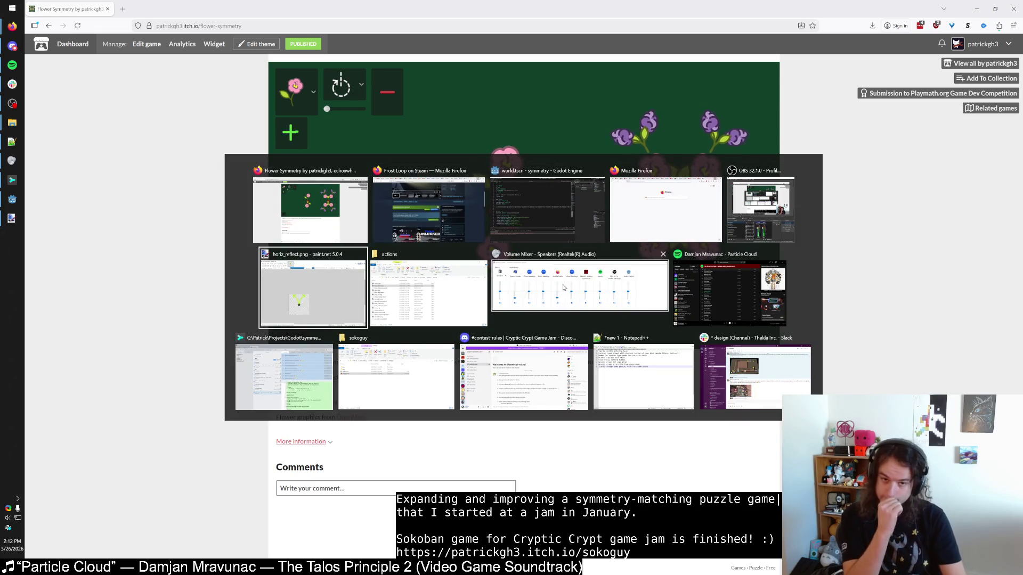
{"action": "key", "text": "shift+Tab"}
{"action": "key", "text": "shift+Tab"}
{"action": "key", "text": "shift+Tab"}
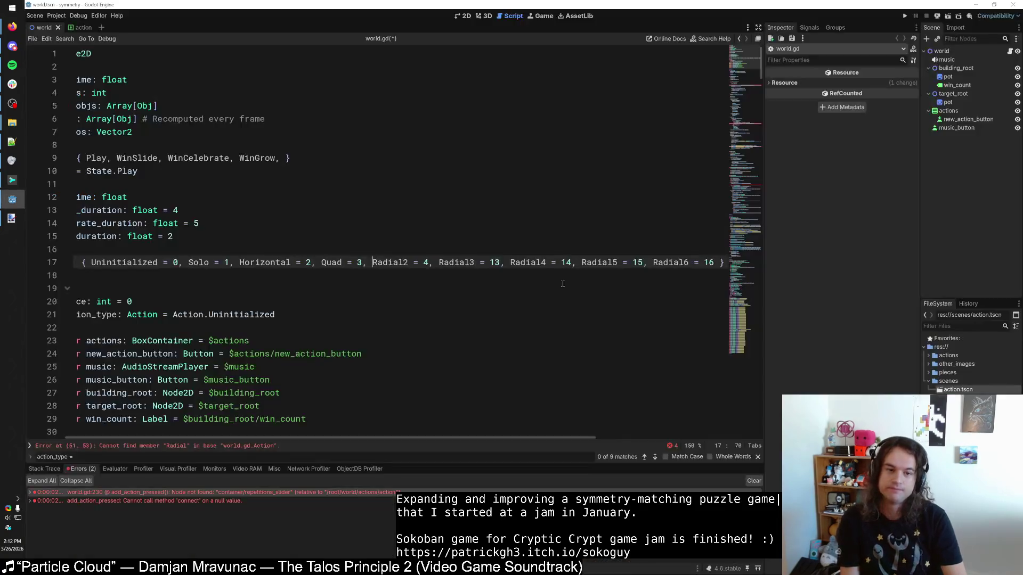
Step: Change Radial2's enum value from 4 to 12
{"action": "double_click", "coordinate": [427, 262]}
{"action": "type", "text": "12"}
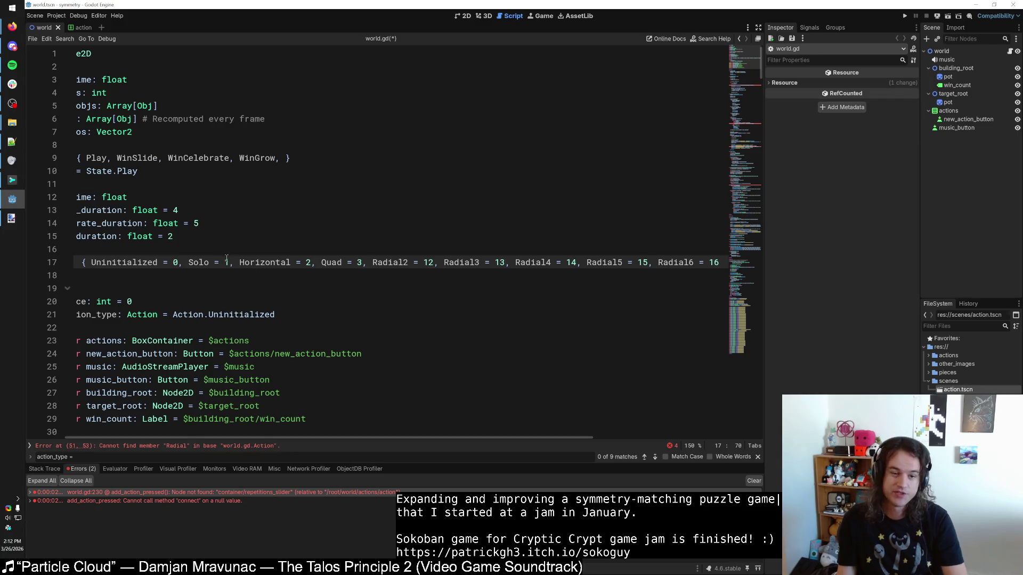
{"action": "left_click", "coordinate": [322, 263]}
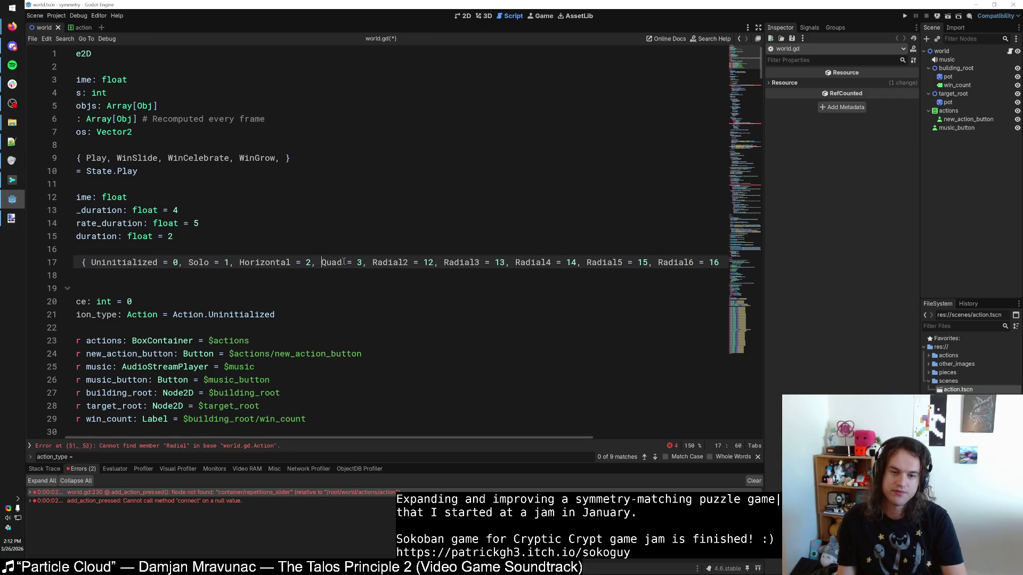
Step: Replace the Horizontal member name on line 17 with HorizPair
{"action": "double_click", "coordinate": [289, 262]}
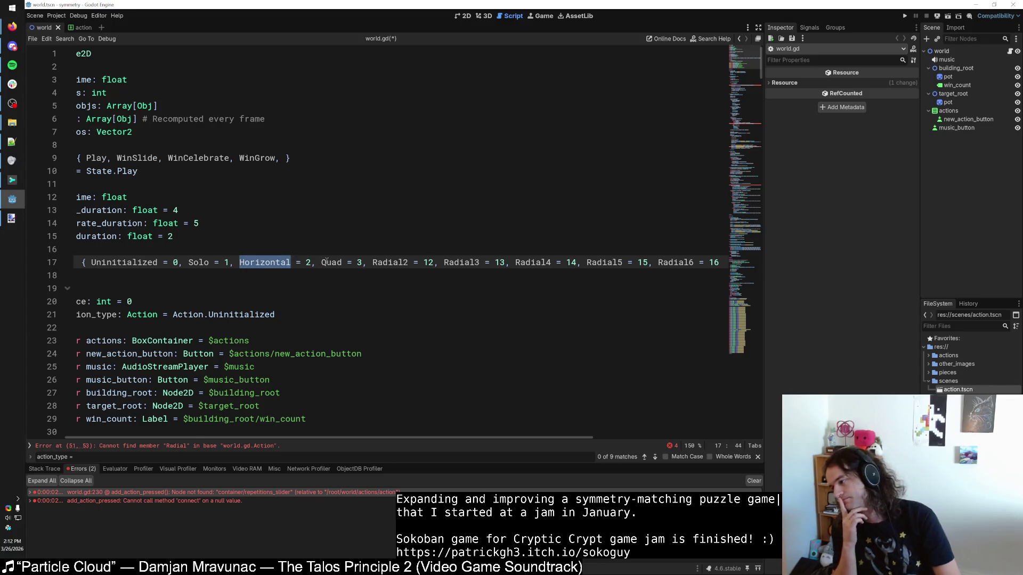
{"action": "type", "text": "HorizSplit"}
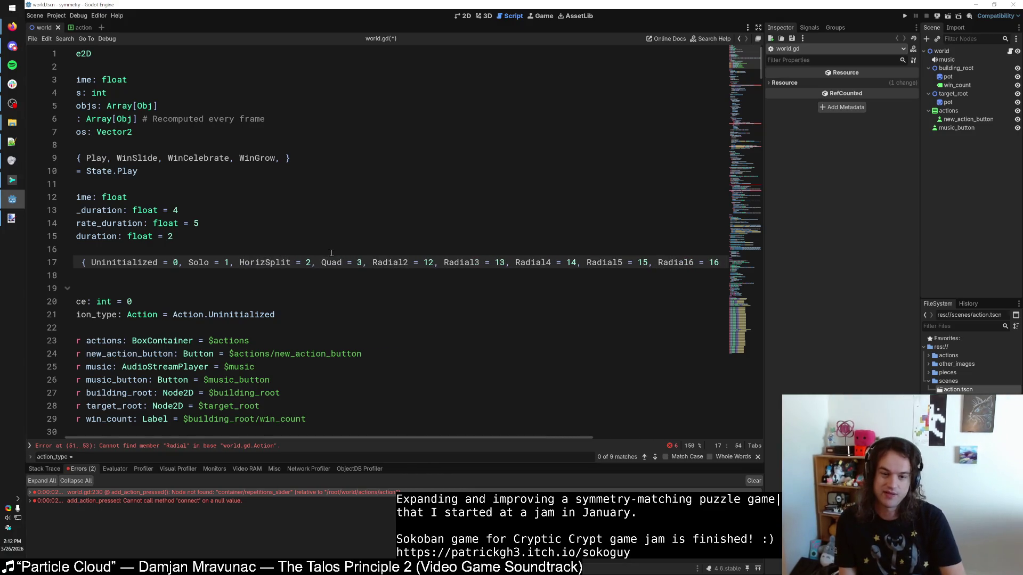
{"action": "left_click_drag", "start_coordinate": [291, 262], "coordinate": [265, 262]}
{"action": "key", "text": "BackSpace"}
{"action": "type", "text": "Pair"}
{"action": "double_click", "coordinate": [330, 263]}
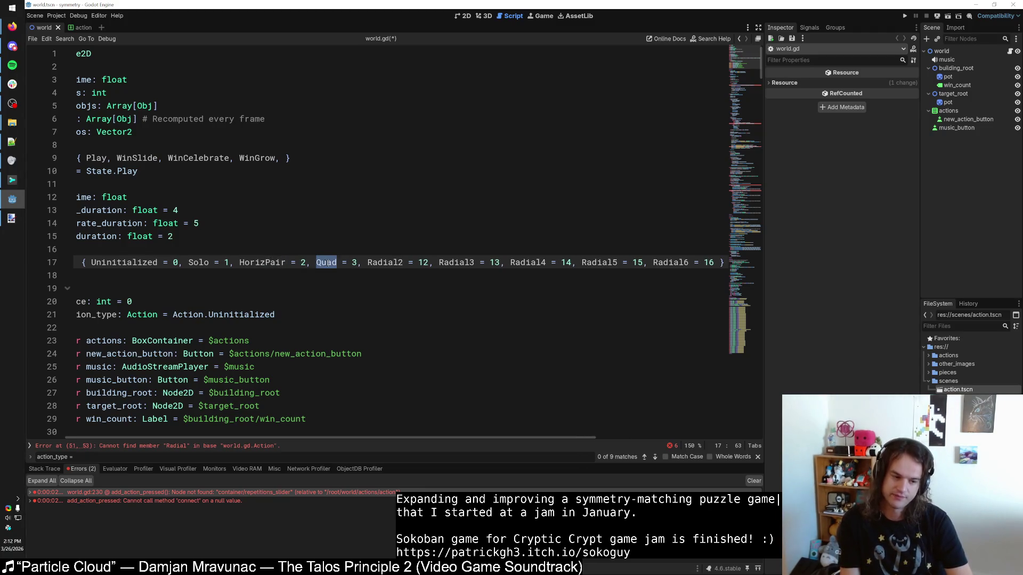
{"action": "left_click", "coordinate": [287, 263]}
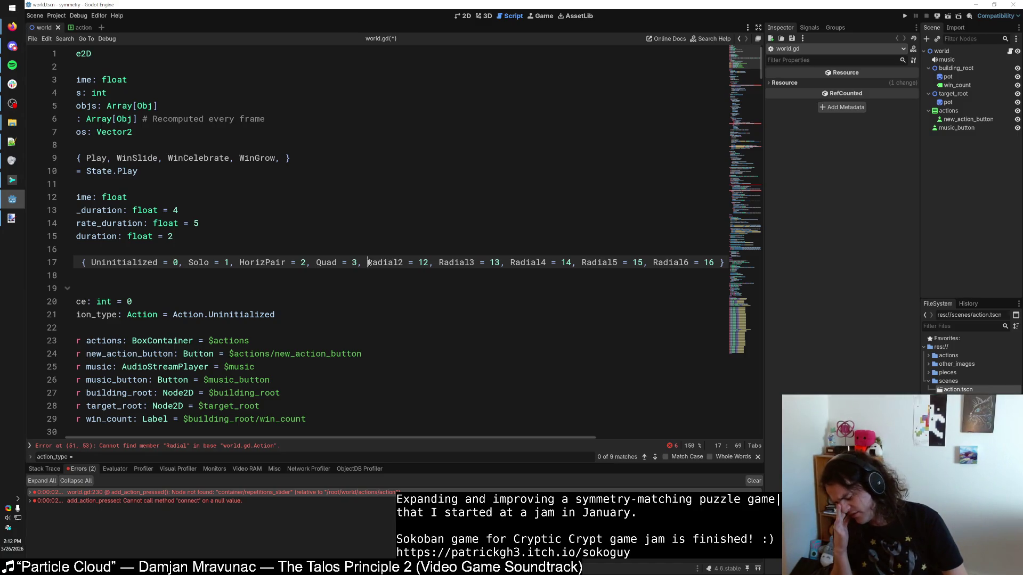
{"action": "key", "text": "alt+Tab"}
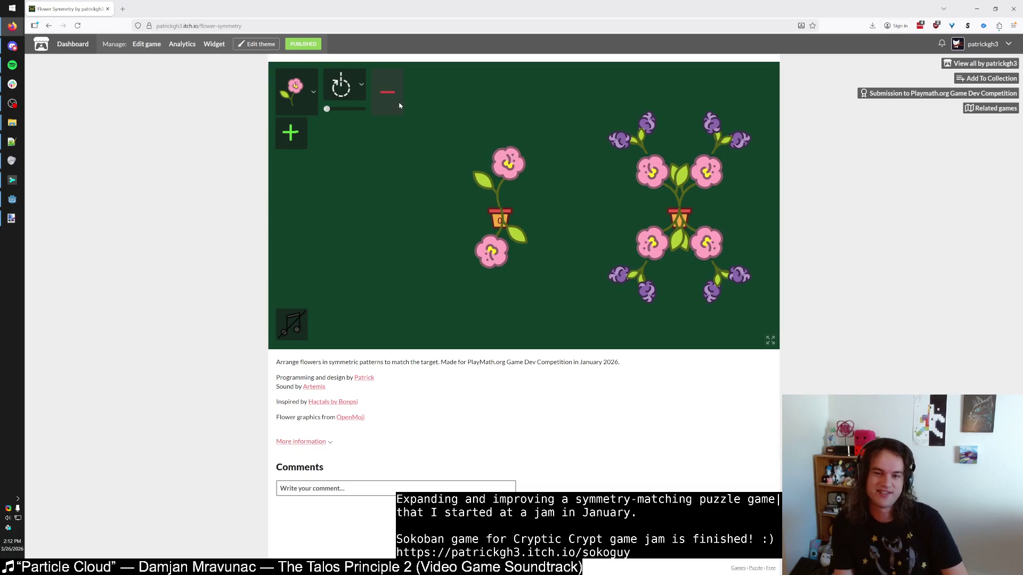
Step: Choose the purple flower and the four-way mirror symmetry in the game
{"action": "left_click", "coordinate": [296, 92]}
{"action": "left_click", "coordinate": [297, 193]}
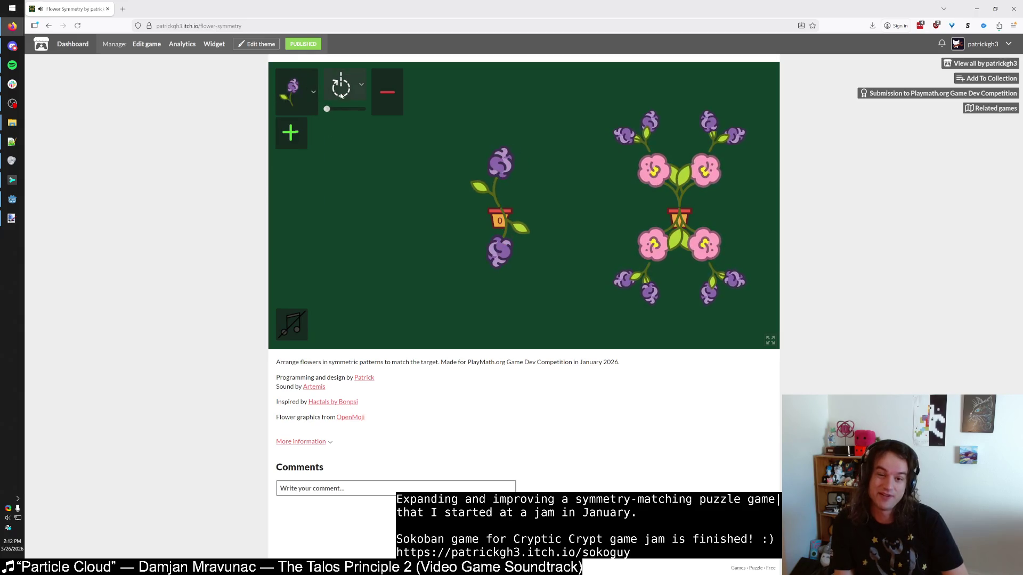
{"action": "left_click", "coordinate": [341, 90]}
{"action": "left_click", "coordinate": [343, 158]}
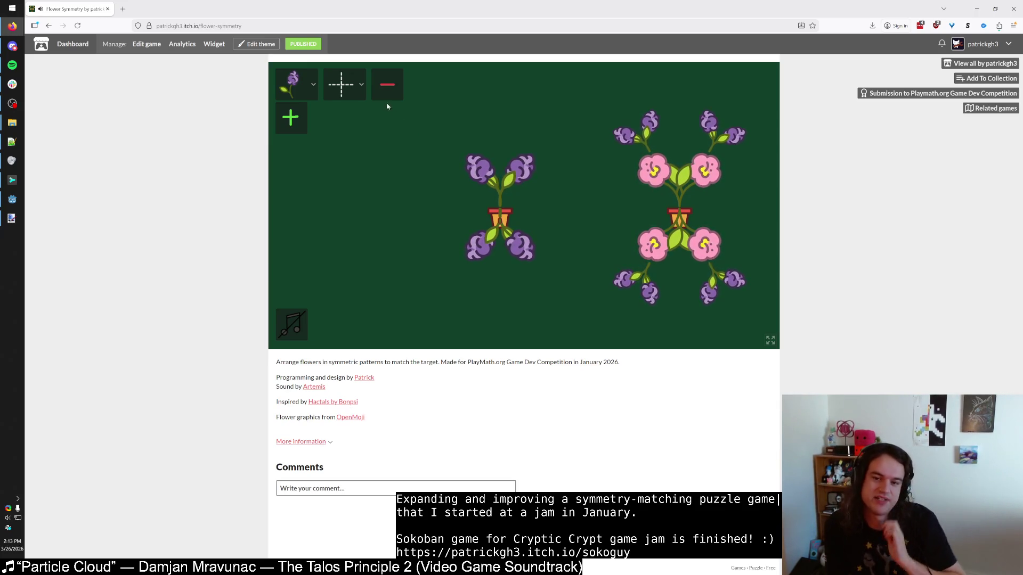
Step: Add and remove flower layers in the pot, then return to the Godot editor
{"action": "left_click", "coordinate": [387, 85]}
{"action": "left_click", "coordinate": [291, 85]}
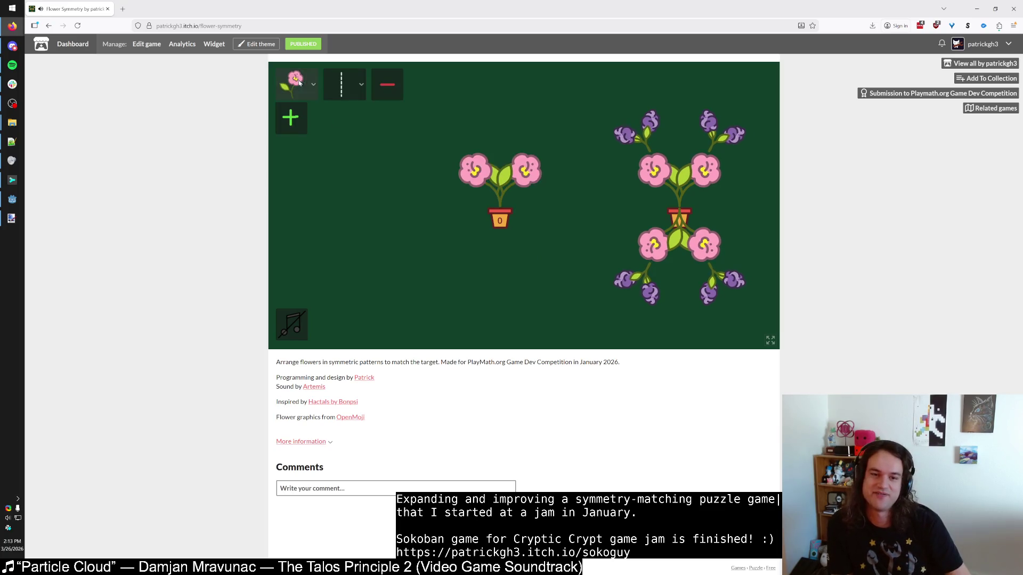
{"action": "left_click", "coordinate": [313, 86]}
{"action": "left_click", "coordinate": [296, 84]}
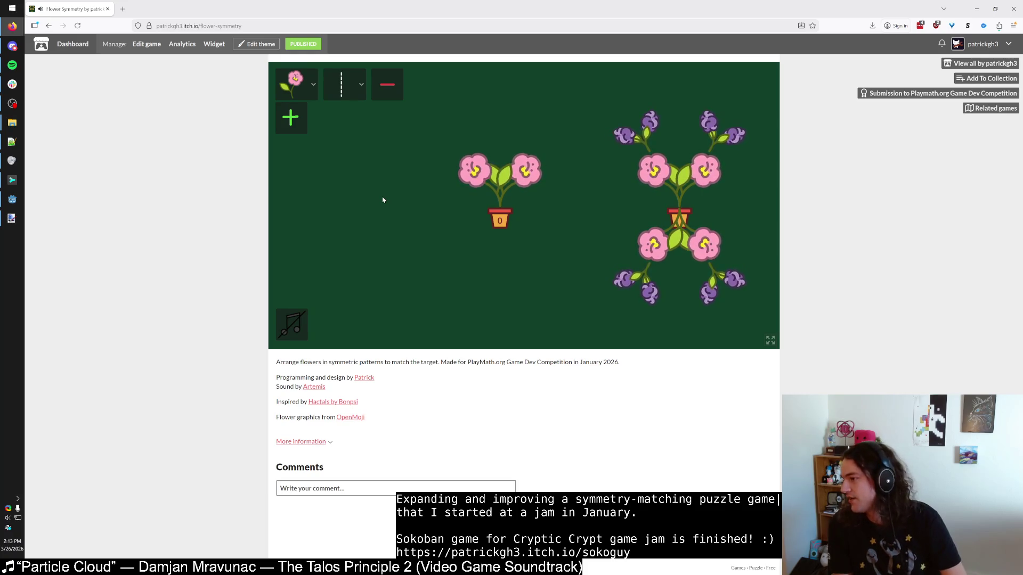
{"action": "left_click", "coordinate": [384, 87]}
{"action": "left_click", "coordinate": [291, 84]}
{"action": "left_click", "coordinate": [385, 86]}
{"action": "key", "text": "super+Tab"}
{"action": "left_click", "coordinate": [378, 177]}
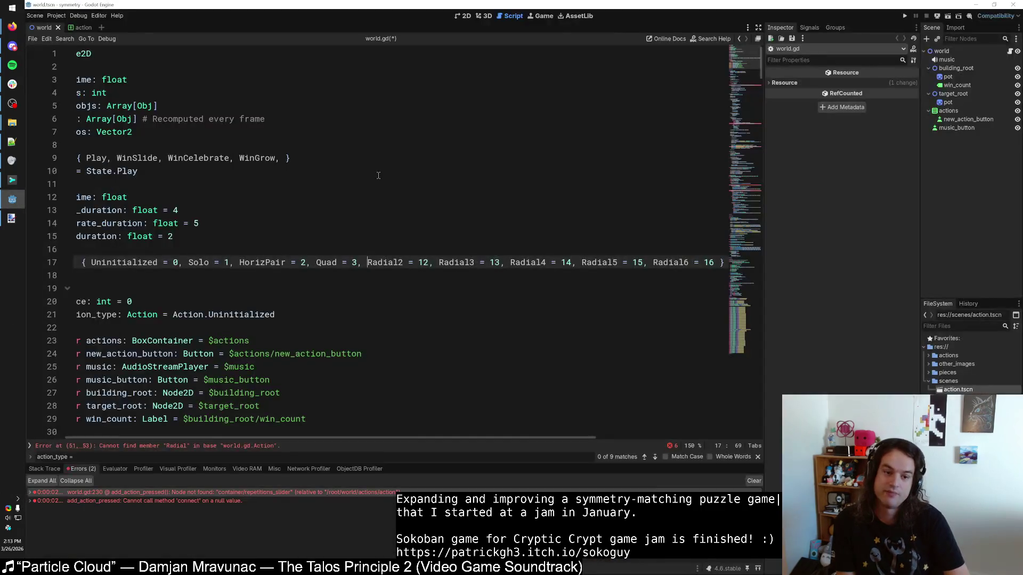
Step: Inspect the erroring random_from_array call on line 51 of world.gd
{"action": "left_click_drag", "start_coordinate": [250, 223], "coordinate": [106, 210]}
{"action": "key", "text": "Down"}
{"action": "key", "text": "Down"}
{"action": "key", "text": "Down"}
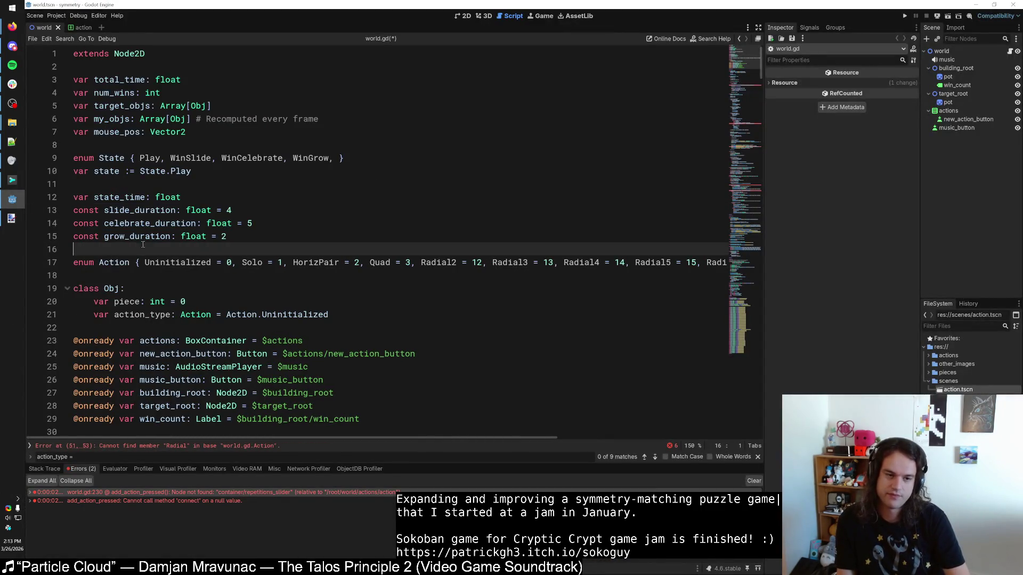
{"action": "scroll", "coordinate": [125, 257], "scroll_direction": "down", "scroll_amount": 9}
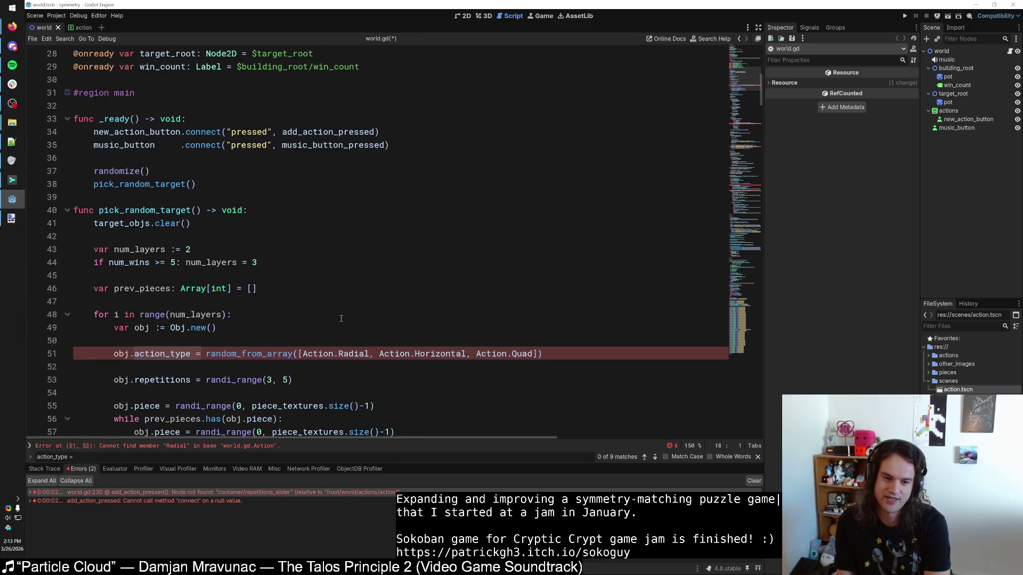
{"action": "scroll", "coordinate": [379, 259], "scroll_direction": "down", "scroll_amount": 2}
{"action": "left_click", "coordinate": [267, 275]}
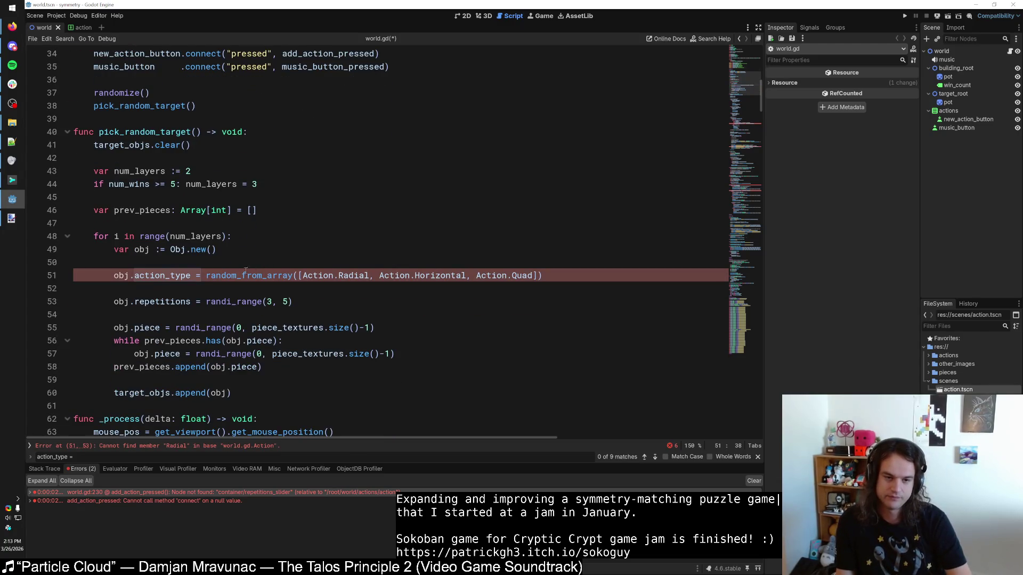
{"action": "left_click_drag", "start_coordinate": [207, 277], "coordinate": [544, 276]}
{"action": "left_click", "coordinate": [558, 278]}
Step: Scroll through the rest of world.gd reviewing where Action values are used
{"action": "scroll", "coordinate": [558, 277], "scroll_direction": "up", "scroll_amount": 10}
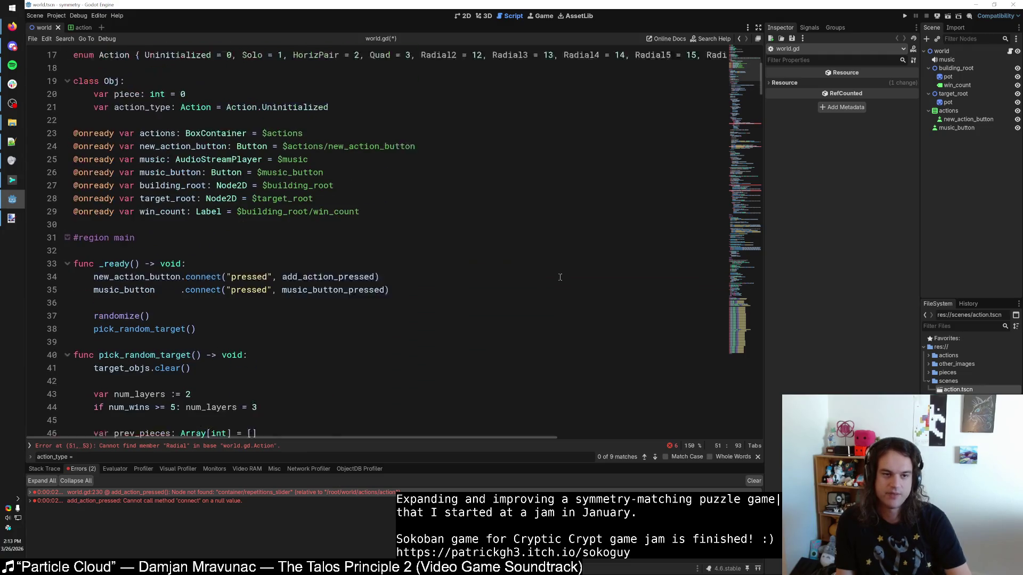
{"action": "scroll", "coordinate": [560, 272], "scroll_direction": "down", "scroll_amount": 13}
{"action": "scroll", "coordinate": [561, 272], "scroll_direction": "up", "scroll_amount": 10}
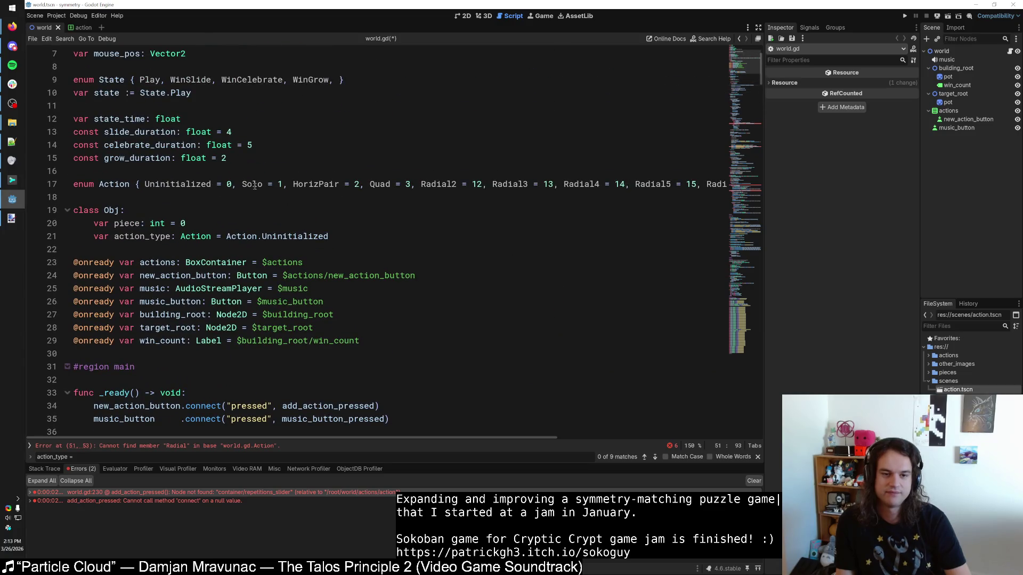
{"action": "scroll", "coordinate": [295, 184], "scroll_direction": "down", "scroll_amount": 10}
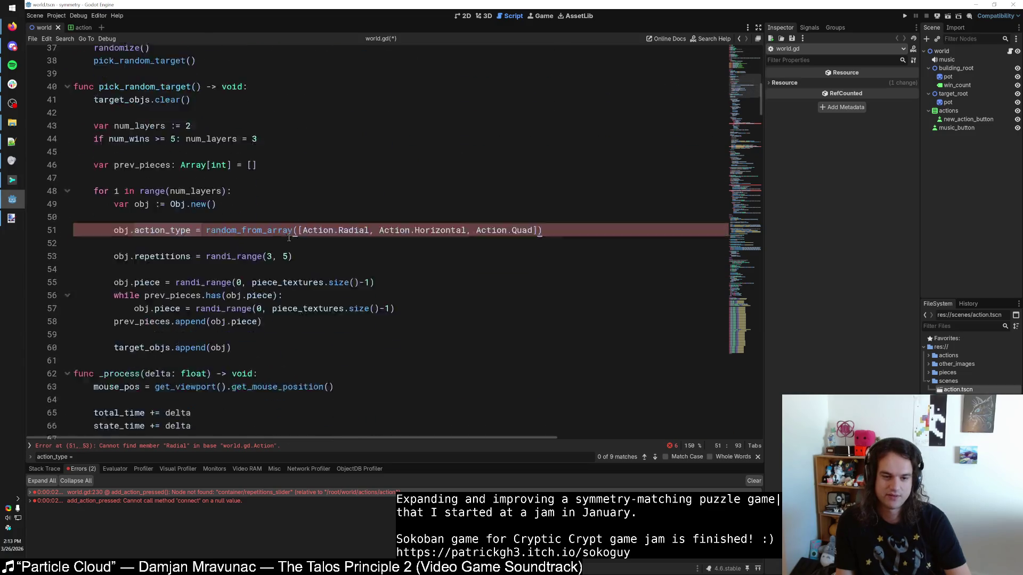
{"action": "scroll", "coordinate": [235, 168], "scroll_direction": "down", "scroll_amount": 8}
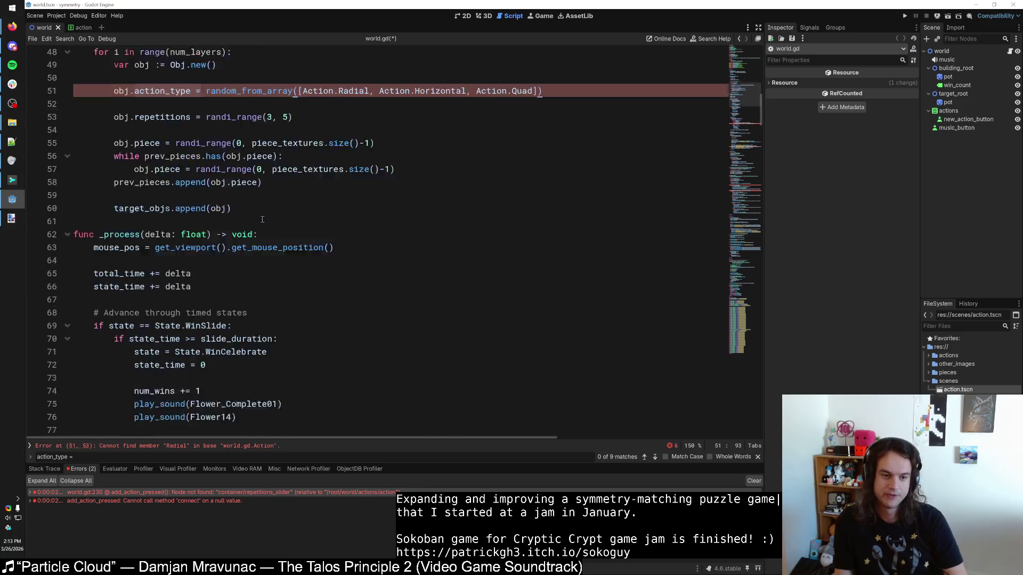
{"action": "scroll", "coordinate": [267, 225], "scroll_direction": "down", "scroll_amount": 2}
{"action": "scroll", "coordinate": [268, 223], "scroll_direction": "up", "scroll_amount": 9}
{"action": "scroll", "coordinate": [269, 224], "scroll_direction": "down", "scroll_amount": 20}
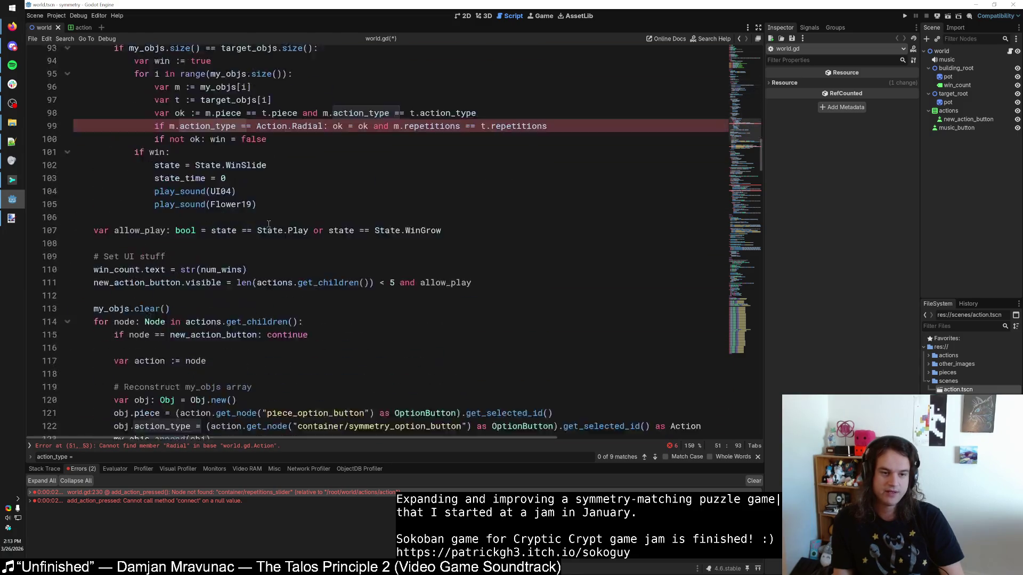
{"action": "scroll", "coordinate": [268, 224], "scroll_direction": "down", "scroll_amount": 2}
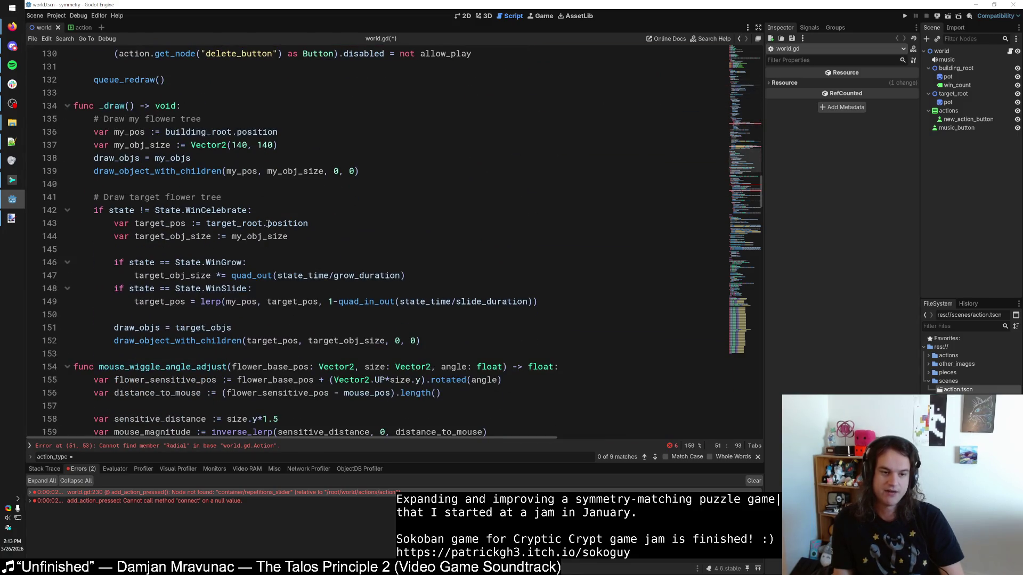
{"action": "key", "text": "alt+Tab"}
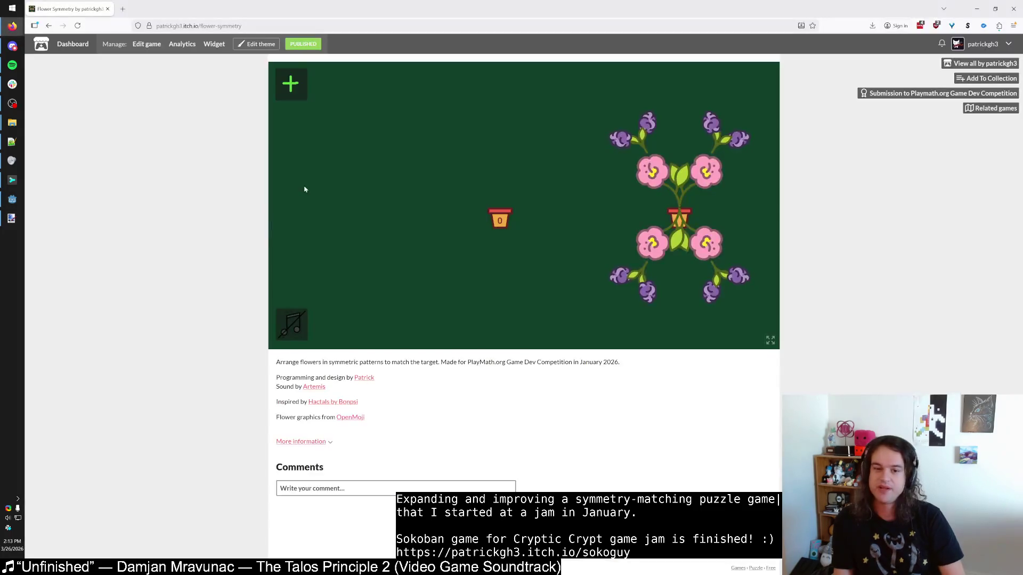
Step: Add two flower layers to the pot, then delete both
{"action": "left_click", "coordinate": [290, 83]}
{"action": "left_click", "coordinate": [290, 117]}
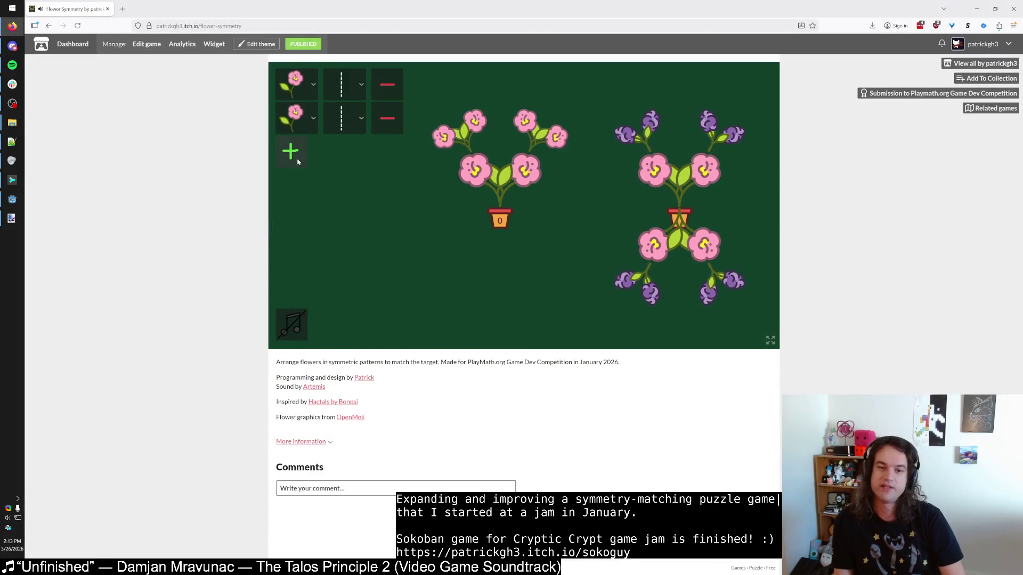
{"action": "left_click", "coordinate": [397, 125]}
{"action": "left_click", "coordinate": [389, 92]}
{"action": "key", "text": "alt+Tab"}
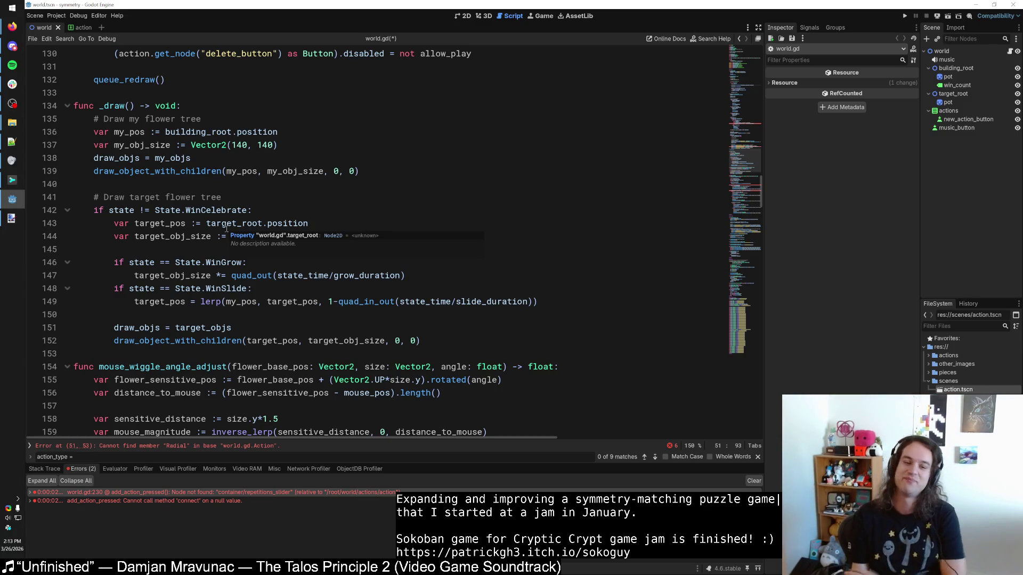
{"action": "left_click", "coordinate": [217, 250]}
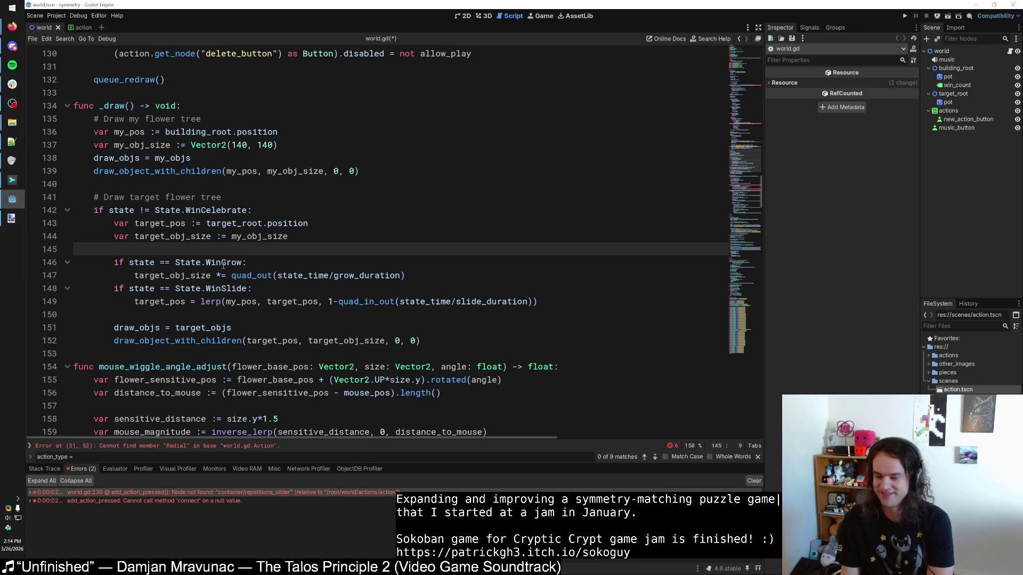
{"action": "scroll", "coordinate": [223, 265], "scroll_direction": "down", "scroll_amount": 2}
{"action": "left_click", "coordinate": [227, 239]}
{"action": "left_click", "coordinate": [234, 178]}
{"action": "key", "text": "Down"}
{"action": "key", "text": "Down"}
{"action": "key", "text": "Down"}
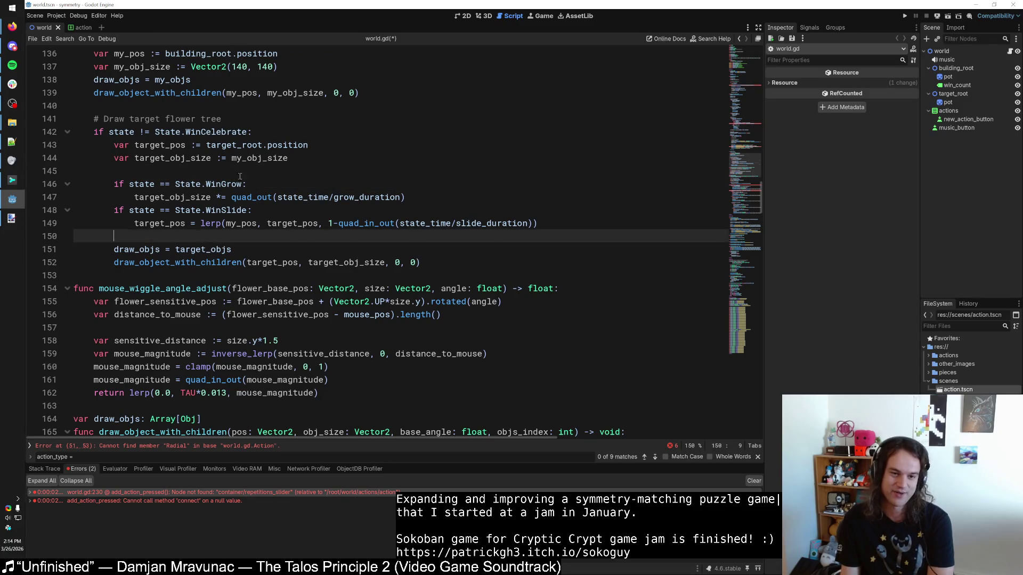
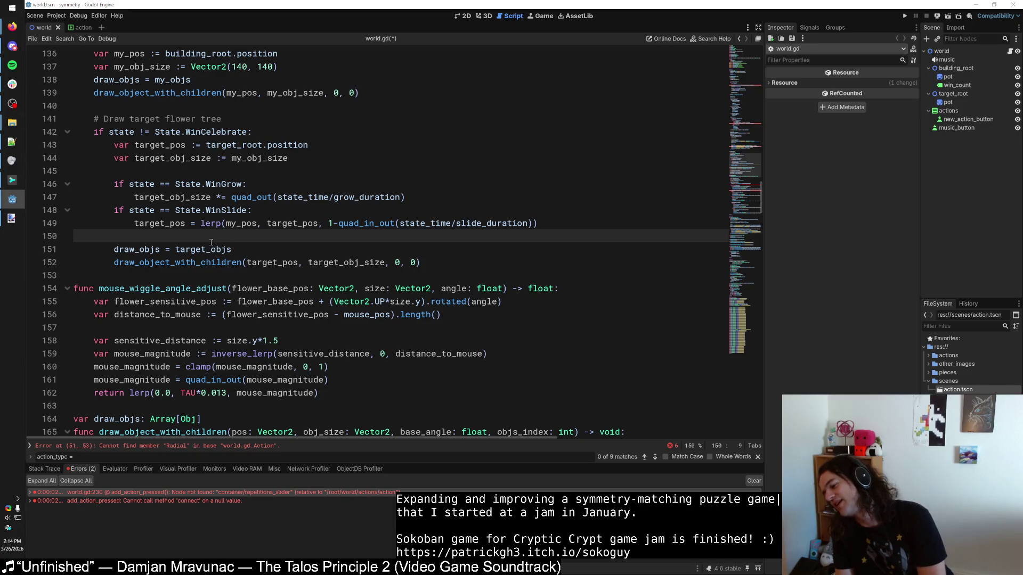
Step: Clear the error list in the debugger's Errors tab
{"action": "scroll", "coordinate": [210, 225], "scroll_direction": "down", "scroll_amount": 4}
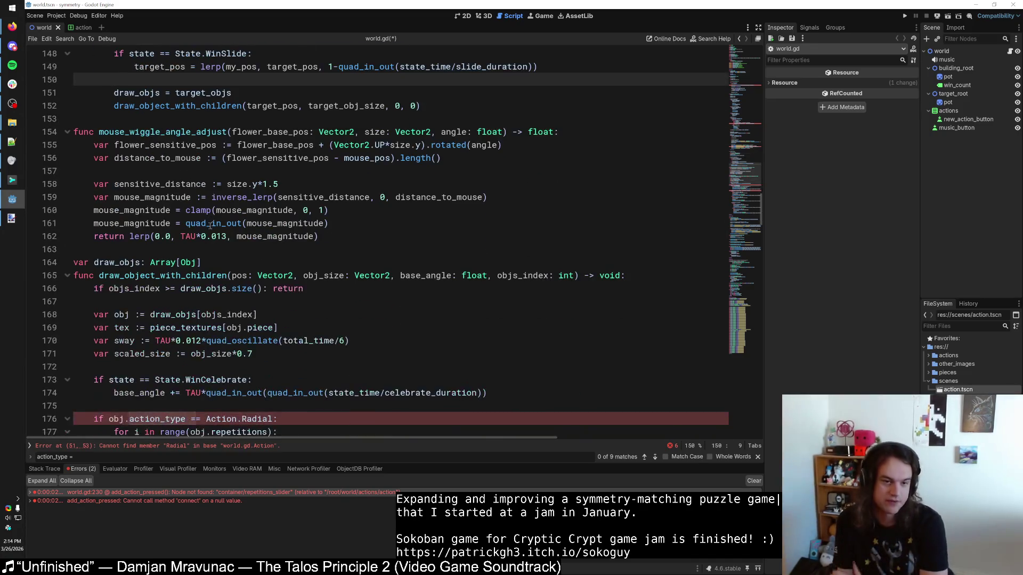
{"action": "scroll", "coordinate": [162, 261], "scroll_direction": "down", "scroll_amount": 3}
{"action": "scroll", "coordinate": [162, 261], "scroll_direction": "down", "scroll_amount": 4}
{"action": "scroll", "coordinate": [181, 251], "scroll_direction": "up", "scroll_amount": 20}
{"action": "scroll", "coordinate": [187, 245], "scroll_direction": "up", "scroll_amount": 16}
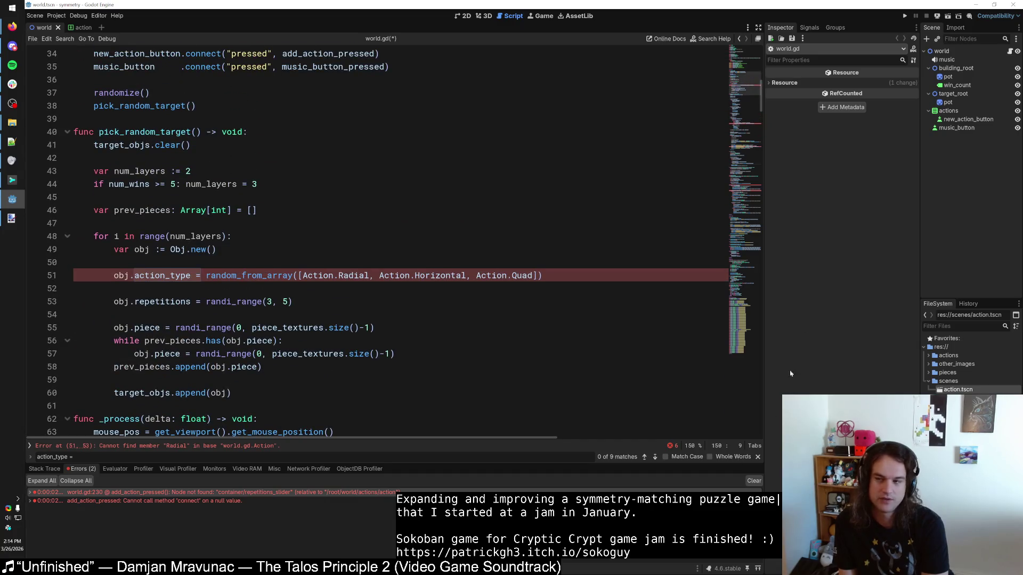
{"action": "left_click", "coordinate": [753, 480]}
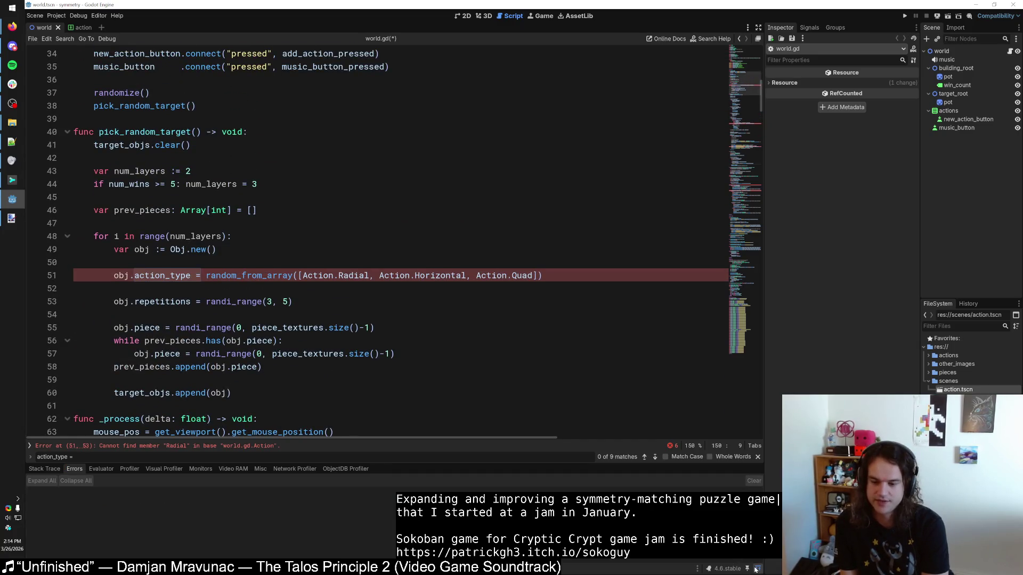
{"action": "left_click", "coordinate": [758, 568]}
{"action": "left_click", "coordinate": [755, 569]}
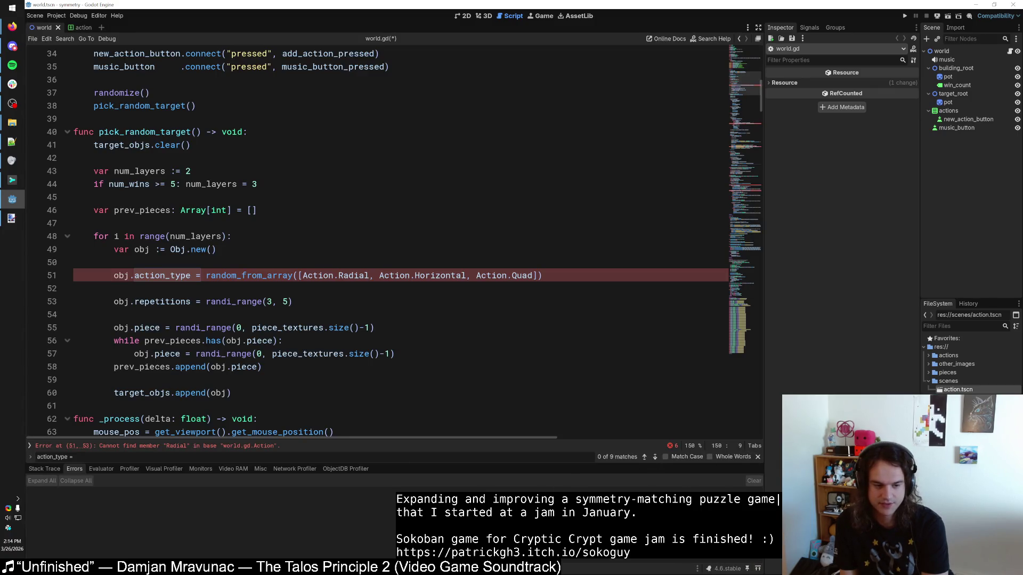
Step: Hide the bottom debugger panel (Ctrl+J) so world.gd fills the editor
{"action": "key", "text": "ctrl+j"}
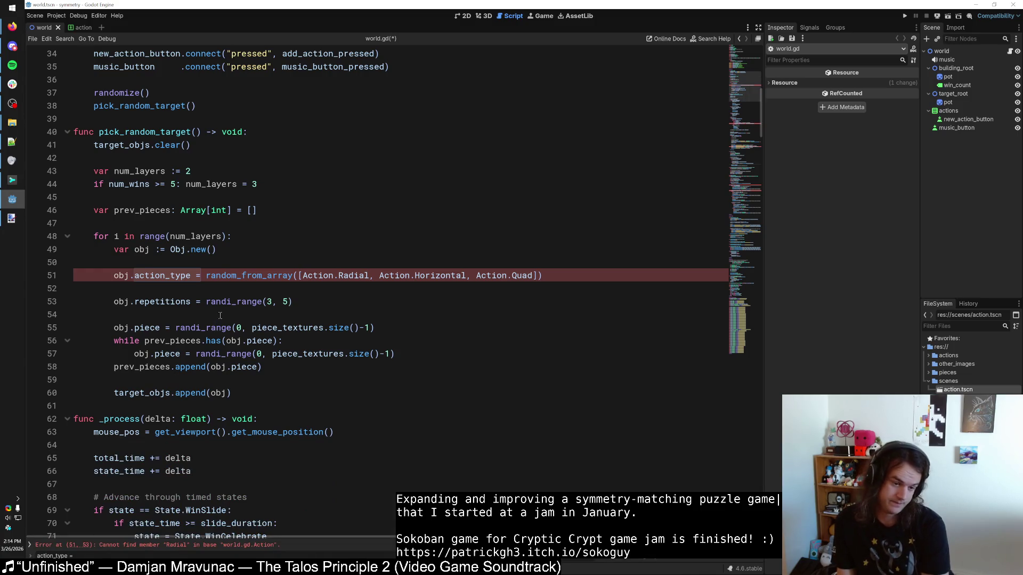
{"action": "scroll", "coordinate": [229, 318], "scroll_direction": "up", "scroll_amount": 4}
{"action": "scroll", "coordinate": [229, 318], "scroll_direction": "up", "scroll_amount": 6}
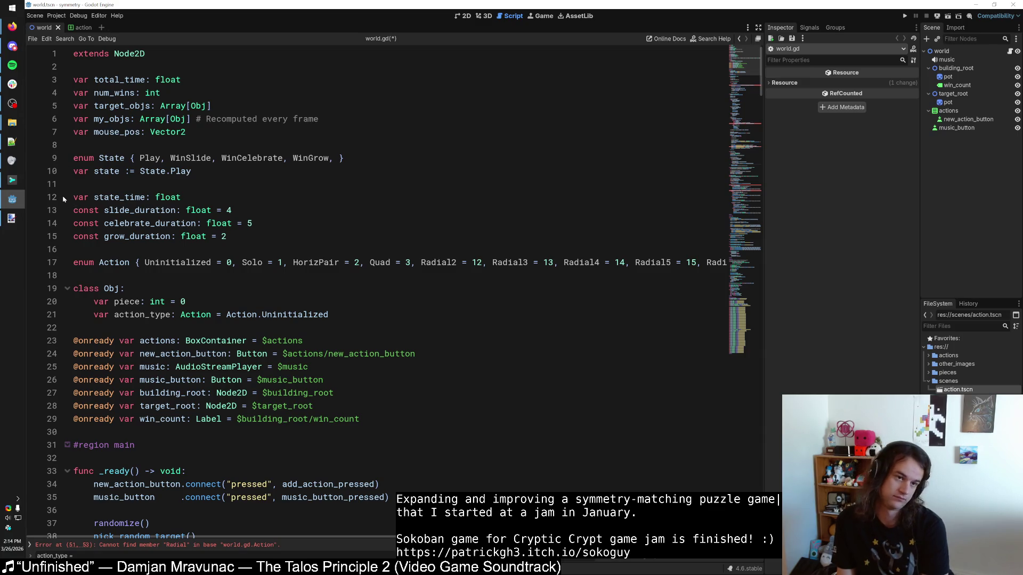
{"action": "scroll", "coordinate": [63, 198], "scroll_direction": "down", "scroll_amount": 9}
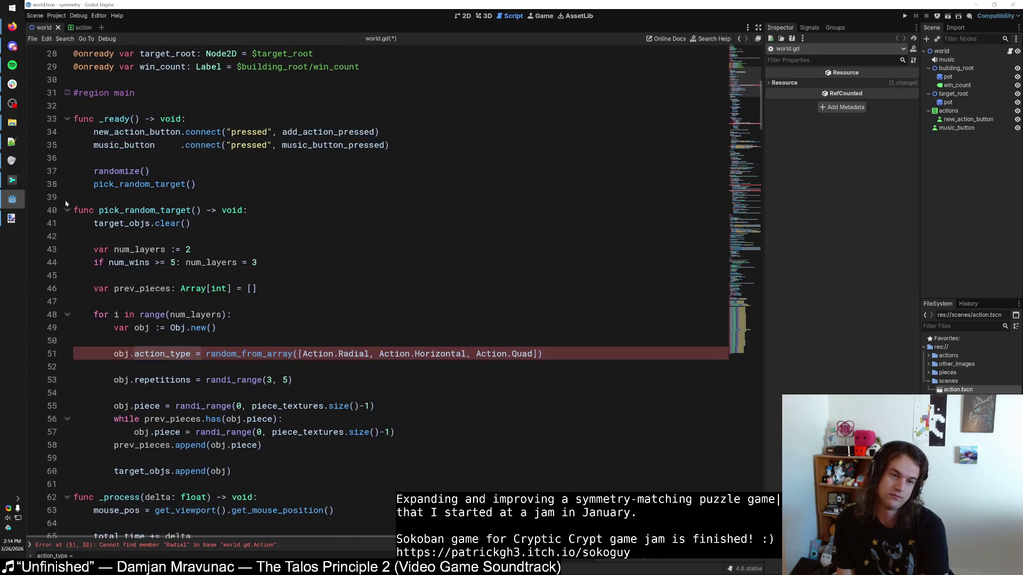
{"action": "scroll", "coordinate": [65, 204], "scroll_direction": "down", "scroll_amount": 8}
{"action": "scroll", "coordinate": [68, 202], "scroll_direction": "up", "scroll_amount": 5}
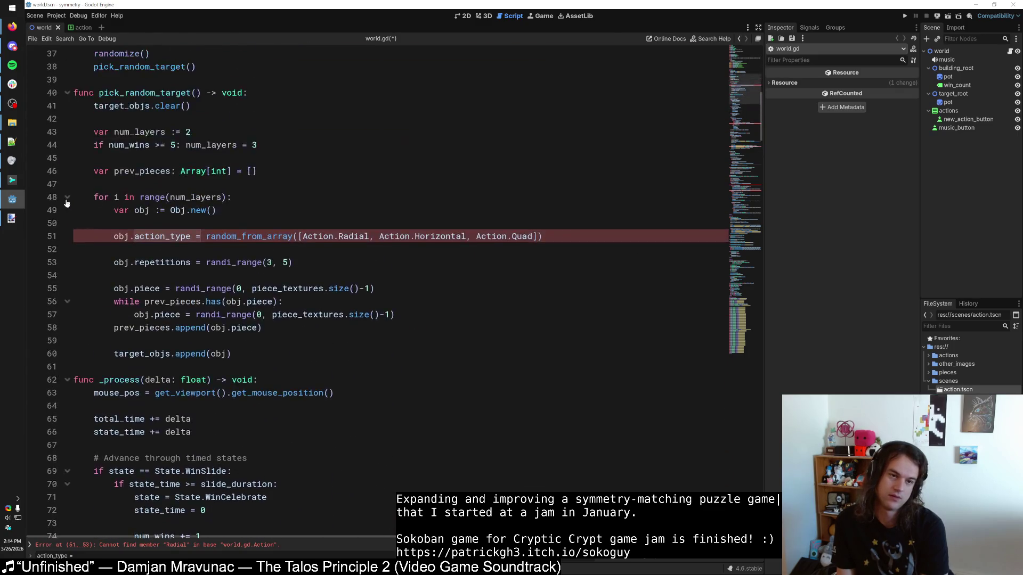
{"action": "scroll", "coordinate": [68, 203], "scroll_direction": "up", "scroll_amount": 9}
{"action": "scroll", "coordinate": [68, 202], "scroll_direction": "up", "scroll_amount": 3}
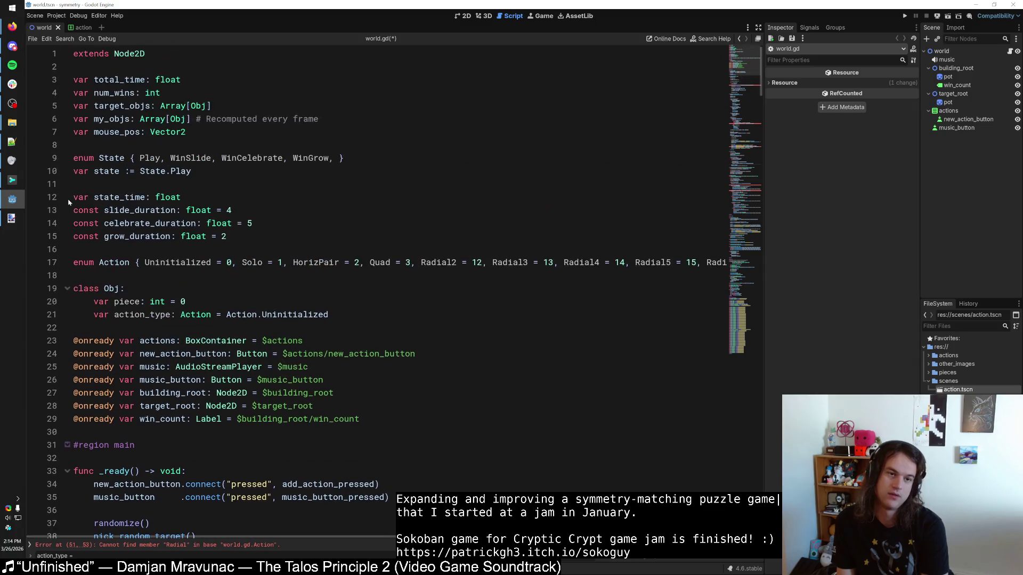
Step: Fold the #region main block in world.gd
{"action": "left_click", "coordinate": [67, 444]}
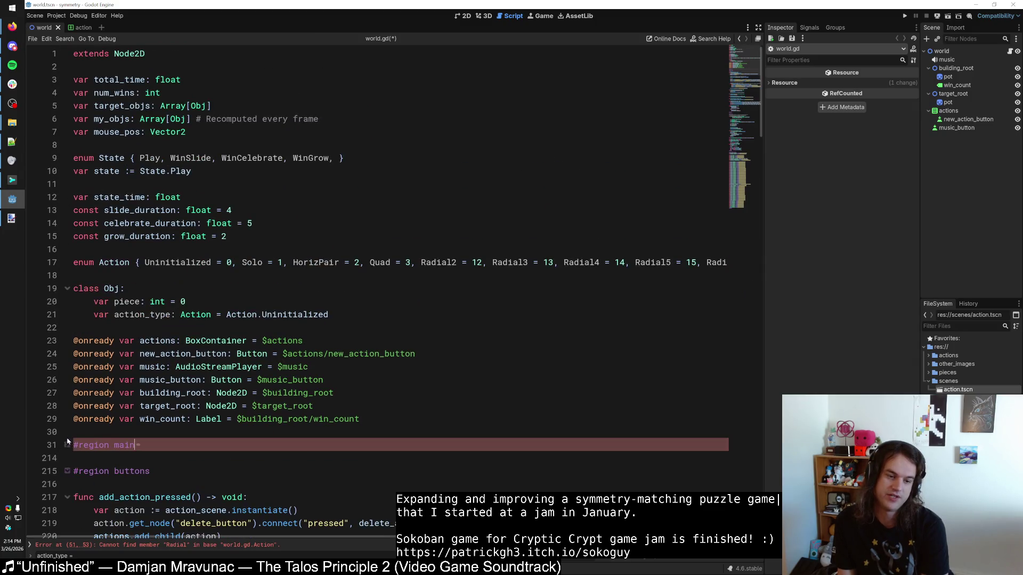
{"action": "left_click", "coordinate": [67, 471]}
{"action": "left_click", "coordinate": [67, 470]}
{"action": "scroll", "coordinate": [83, 424], "scroll_direction": "down", "scroll_amount": 9}
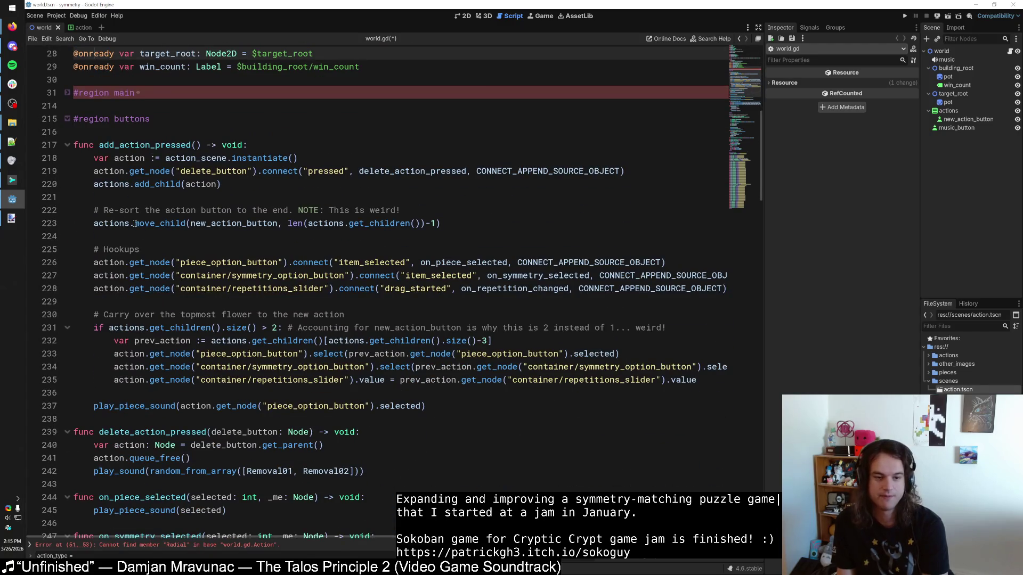
Step: Add an else: branch after the carry-over block, starting a '# Pick random' comment
{"action": "mouse_move", "coordinate": [95, 315]}
{"action": "left_mouse_down"}
{"action": "mouse_move", "coordinate": [127, 336]}
{"action": "mouse_move", "coordinate": [161, 380]}
{"action": "left_mouse_up"}
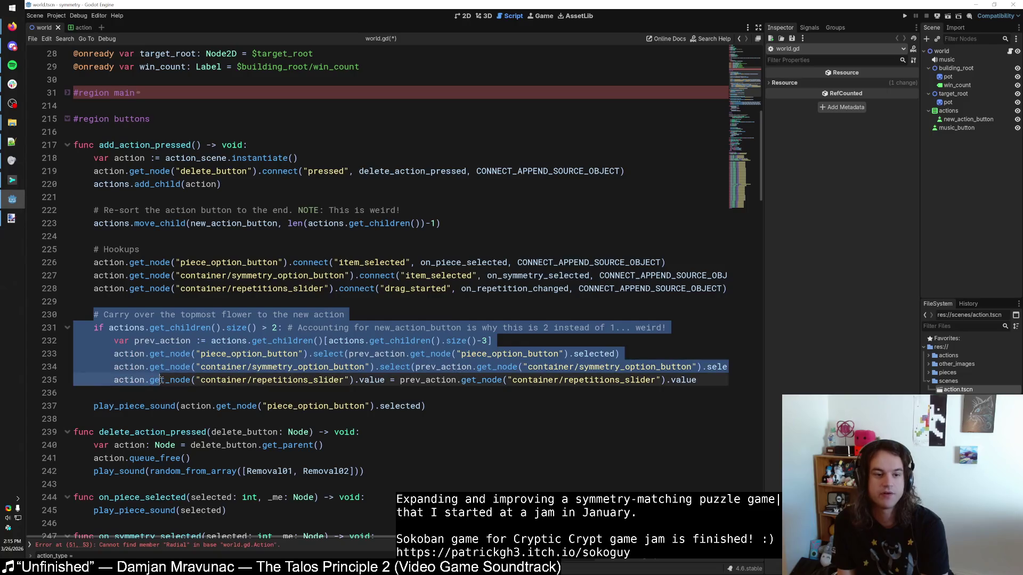
{"action": "left_click", "coordinate": [162, 377]}
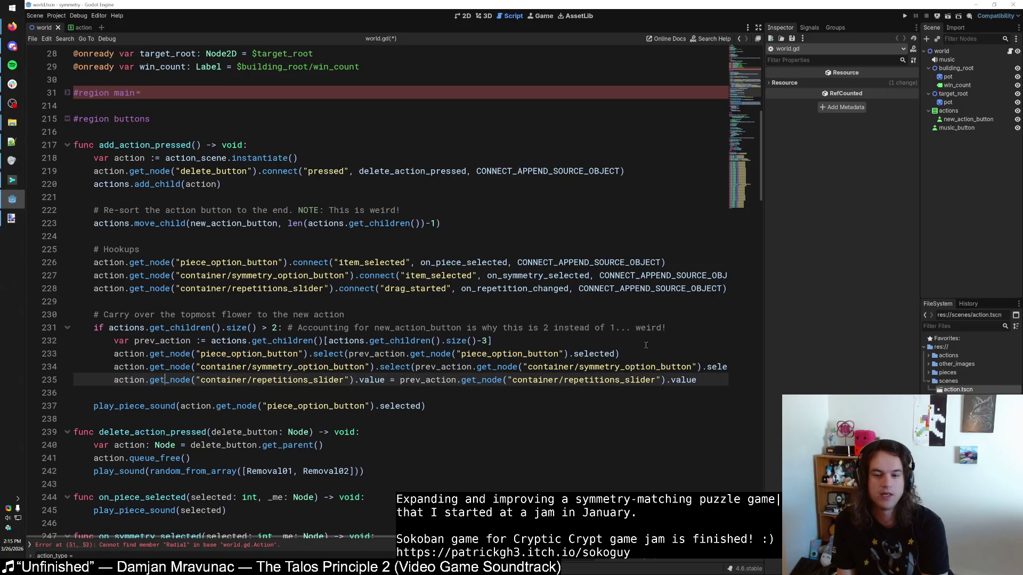
{"action": "key", "text": "Return"}
{"action": "key", "text": "BackSpace"}
{"action": "type", "text": "else:"}
{"action": "key", "text": "Return"}
{"action": "type", "text": "# Pick "}
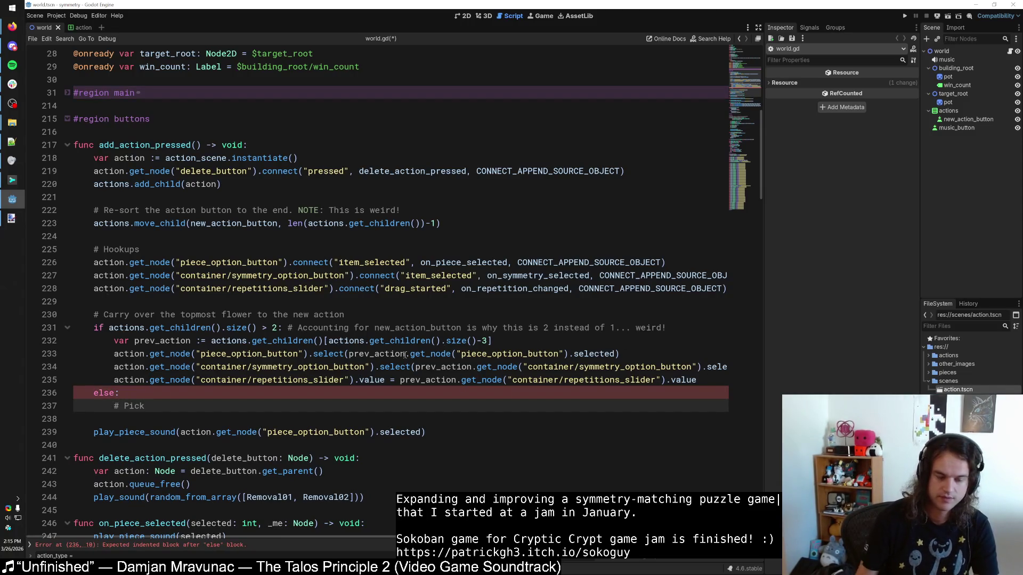
{"action": "type", "text": "random"}
Step: Move the carry-over comment inside the if block and complete '# Pick random values'
{"action": "left_click_drag", "start_coordinate": [374, 325], "coordinate": [60, 314]}
{"action": "key", "text": "ctrl+c"}
{"action": "key", "text": "BackSpace"}
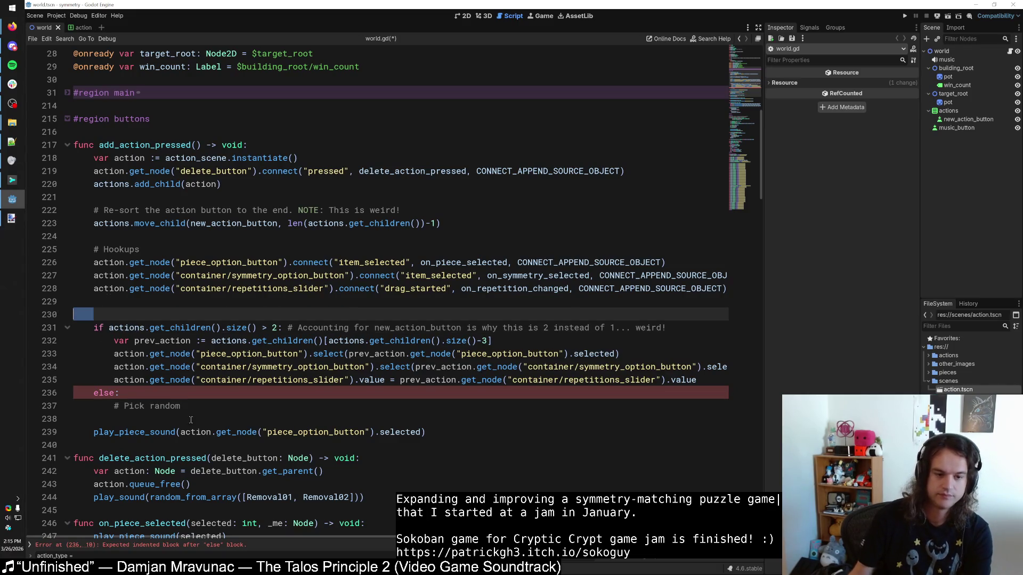
{"action": "key", "text": "BackSpace"}
{"action": "key", "text": "BackSpace"}
{"action": "left_click_drag", "start_coordinate": [194, 393], "coordinate": [133, 385]}
{"action": "left_click", "coordinate": [687, 315]}
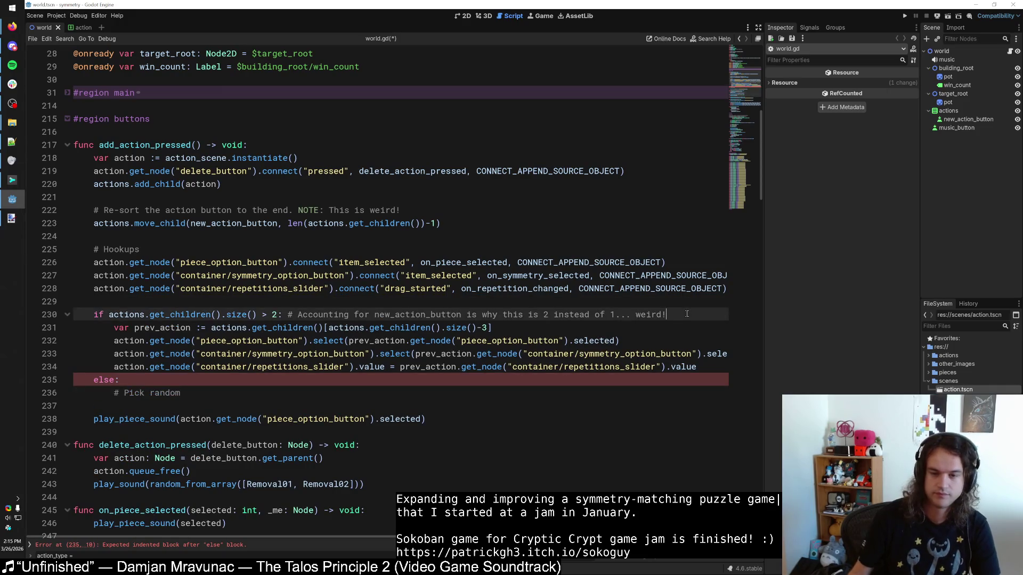
{"action": "key", "text": "Return"}
{"action": "key", "text": "ctrl+v"}
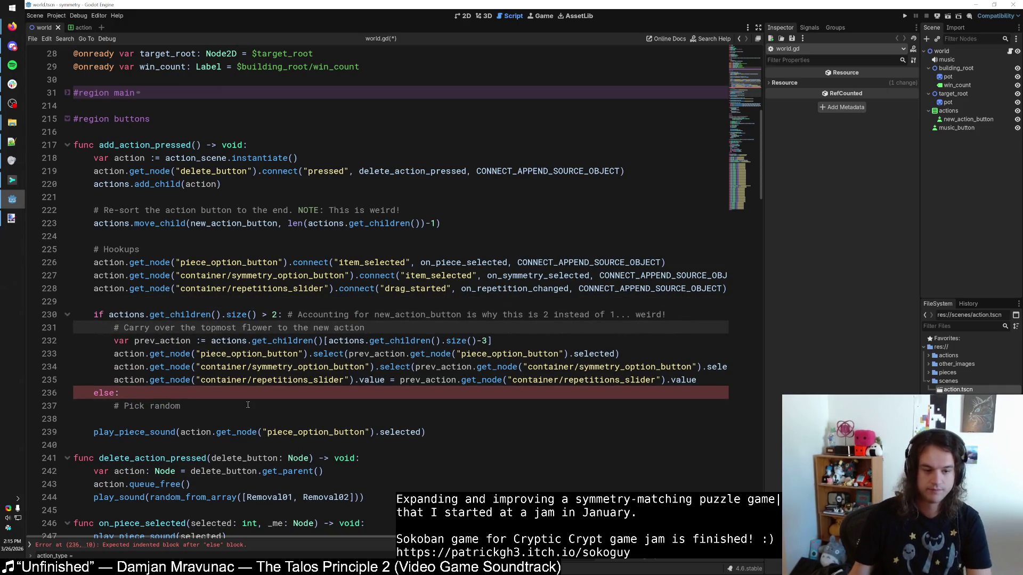
{"action": "left_click", "coordinate": [248, 404]}
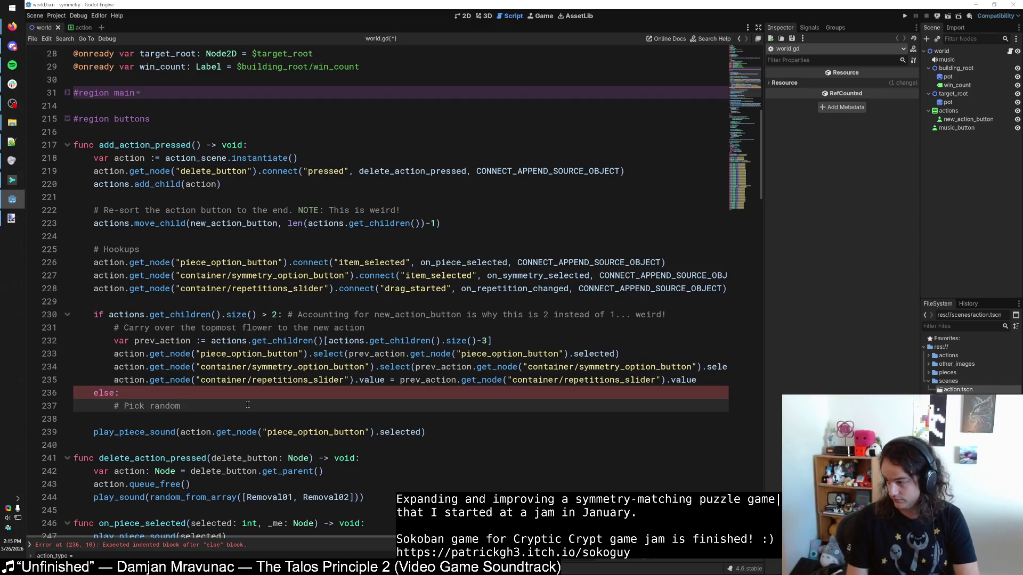
{"action": "type", "text": " values"}
{"action": "key", "text": "Return"}
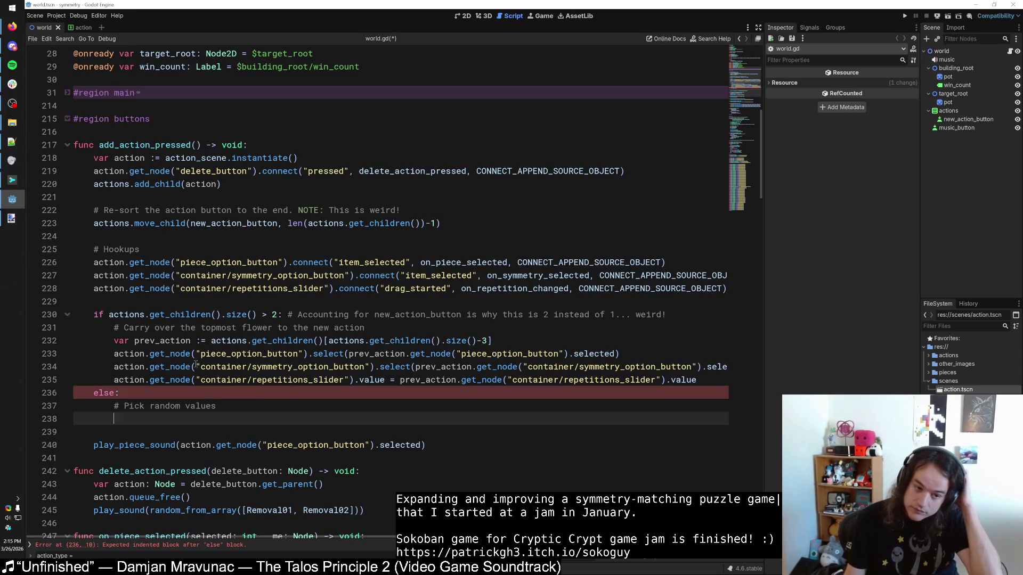
Step: Copy the piece and symmetry select lines into the else branch with empty arguments
{"action": "mouse_move", "coordinate": [108, 350]}
{"action": "left_mouse_down"}
{"action": "mouse_move", "coordinate": [111, 328]}
{"action": "mouse_move", "coordinate": [619, 355]}
{"action": "left_mouse_up"}
{"action": "key", "text": "ctrl+c"}
{"action": "left_click", "coordinate": [237, 414]}
{"action": "key", "text": "ctrl+v"}
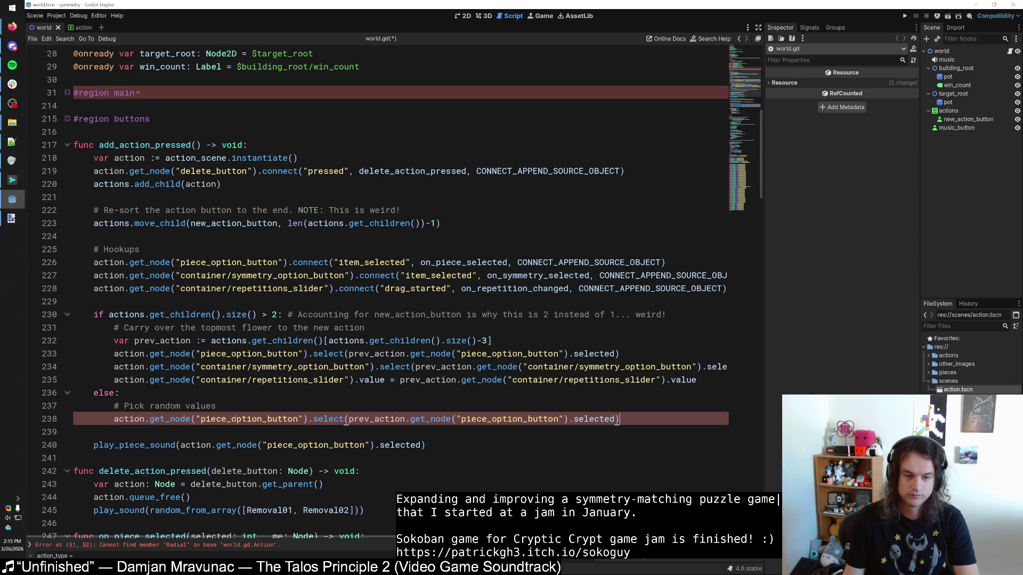
{"action": "left_click_drag", "start_coordinate": [114, 367], "coordinate": [734, 366]}
{"action": "left_click", "coordinate": [611, 419]}
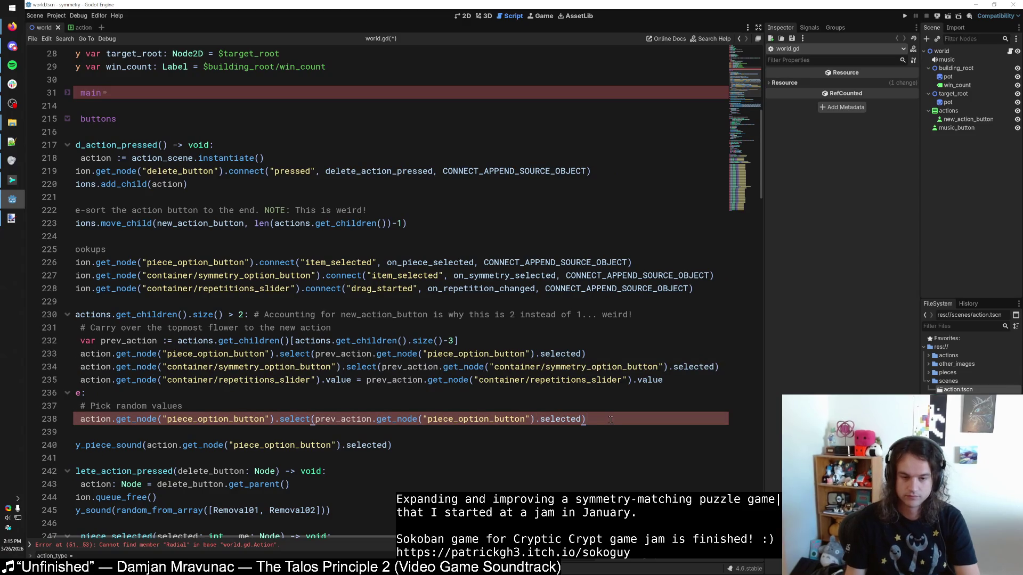
{"action": "key", "text": "Return"}
{"action": "key", "text": "ctrl+v"}
{"action": "left_click_drag", "start_coordinate": [315, 419], "coordinate": [584, 419]}
{"action": "key", "text": "BackSpace"}
{"action": "left_click_drag", "start_coordinate": [717, 432], "coordinate": [380, 433]}
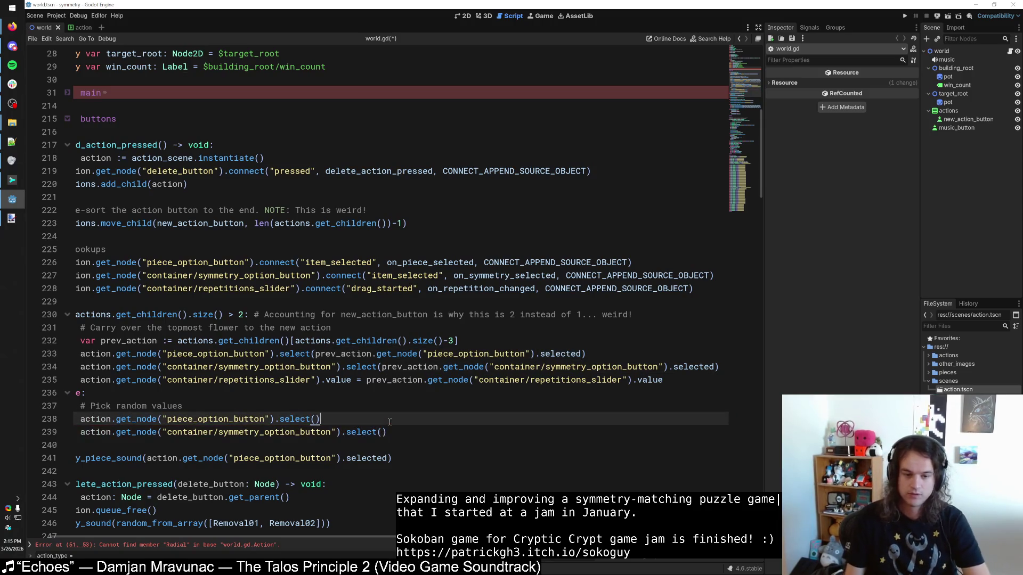
Step: Search the script for random_from_array
{"action": "key", "text": "ctrl+f"}
{"action": "type", "text": "random_From_array"}
{"action": "key", "text": "Return"}
{"action": "key", "text": "Return"}
{"action": "key", "text": "Return"}
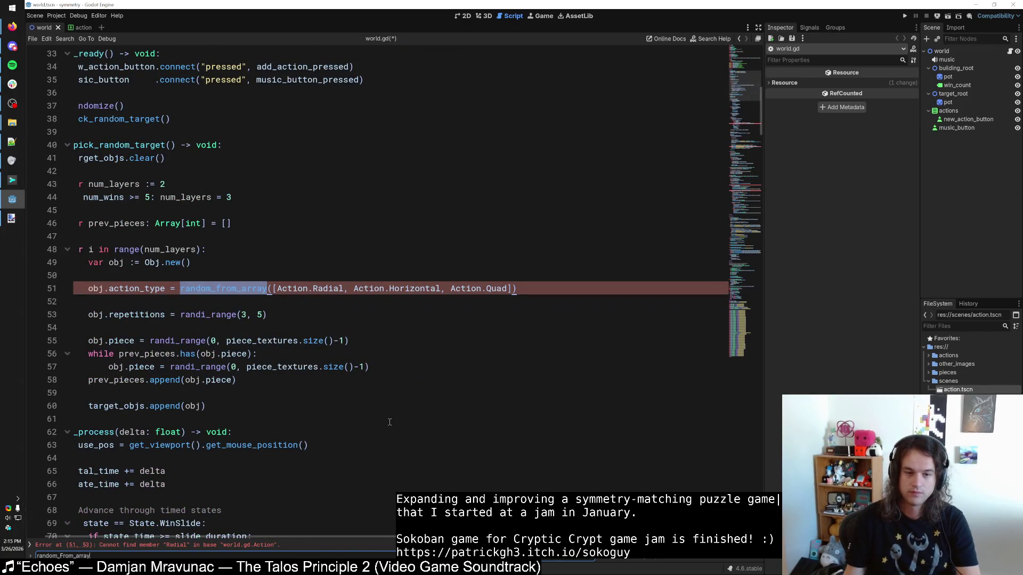
Step: Paste line 51's random_from_array choice into both the piece and symmetry select() calls
{"action": "key", "text": "Escape"}
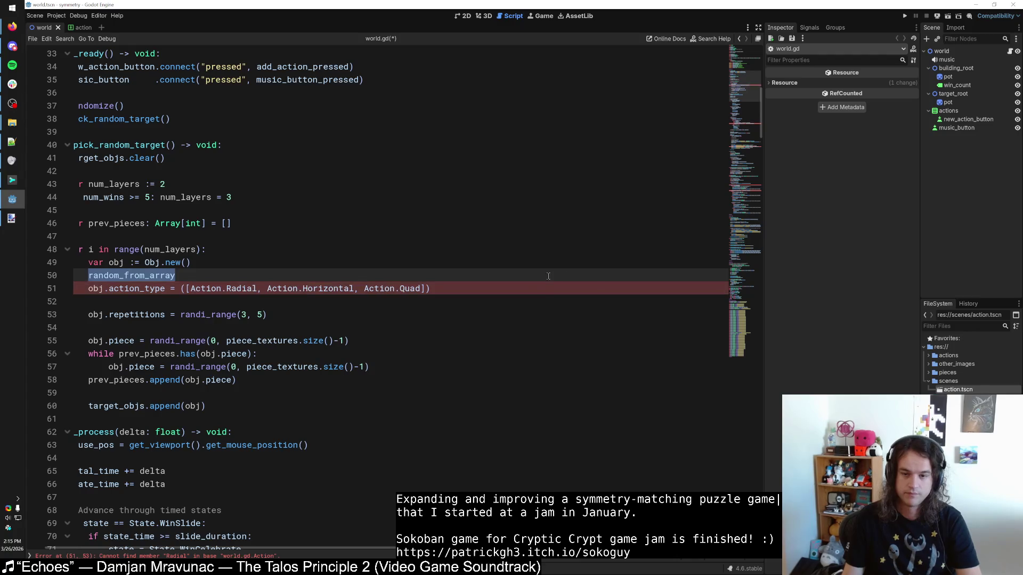
{"action": "left_click", "coordinate": [217, 288]}
{"action": "key", "text": "shift+End"}
{"action": "key", "text": "ctrl+z"}
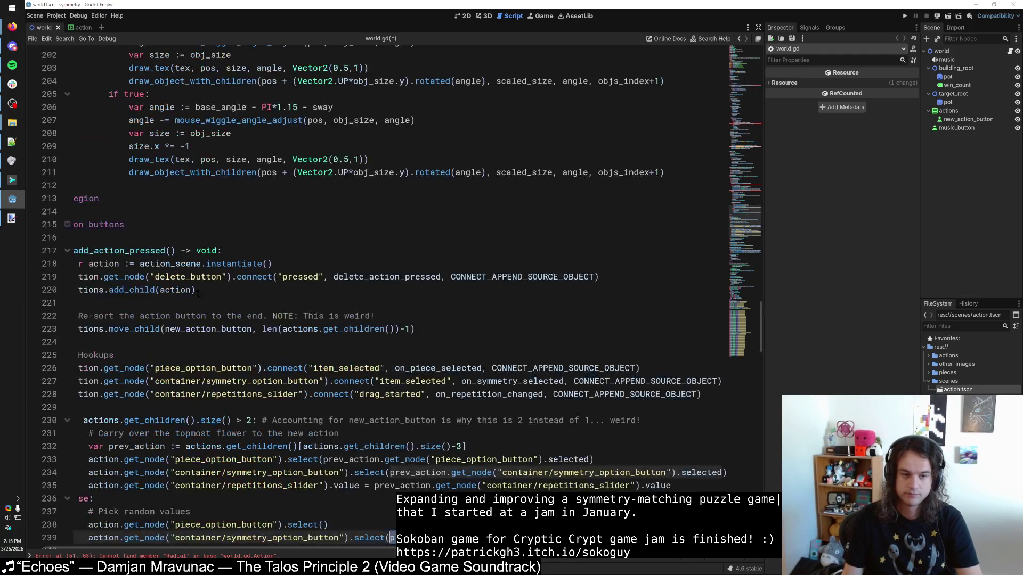
{"action": "scroll", "coordinate": [345, 373], "scroll_direction": "down", "scroll_amount": 2}
{"action": "left_click", "coordinate": [323, 446]}
{"action": "key", "text": "ctrl+v"}
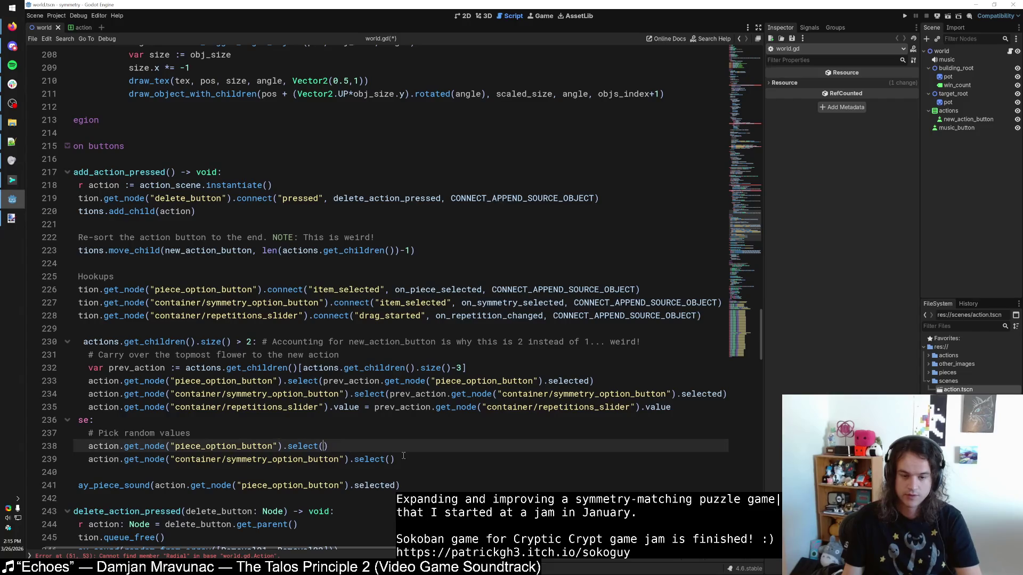
{"action": "left_click", "coordinate": [393, 459]}
{"action": "key", "text": "ctrl+v"}
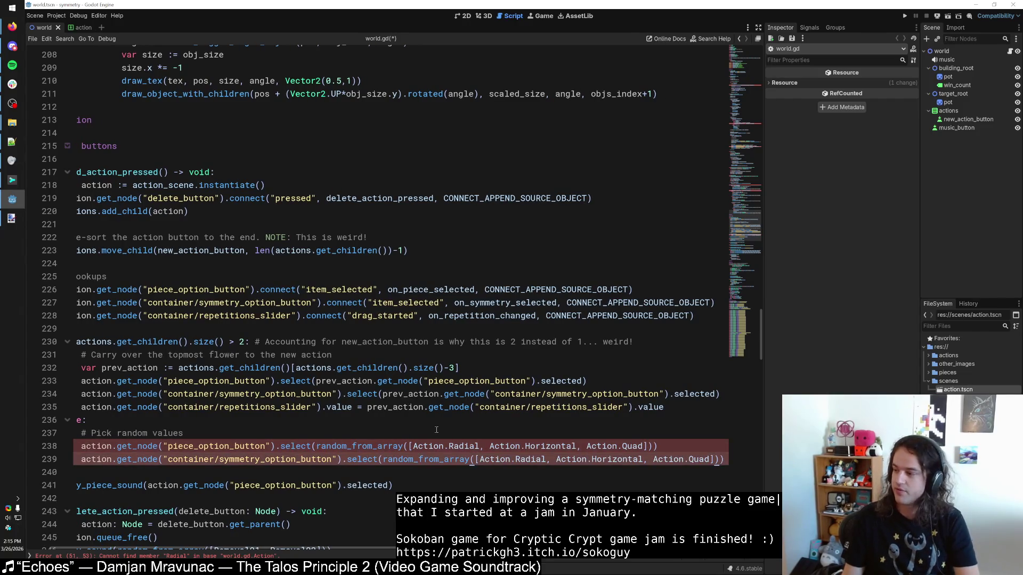
{"action": "left_click", "coordinate": [435, 422]}
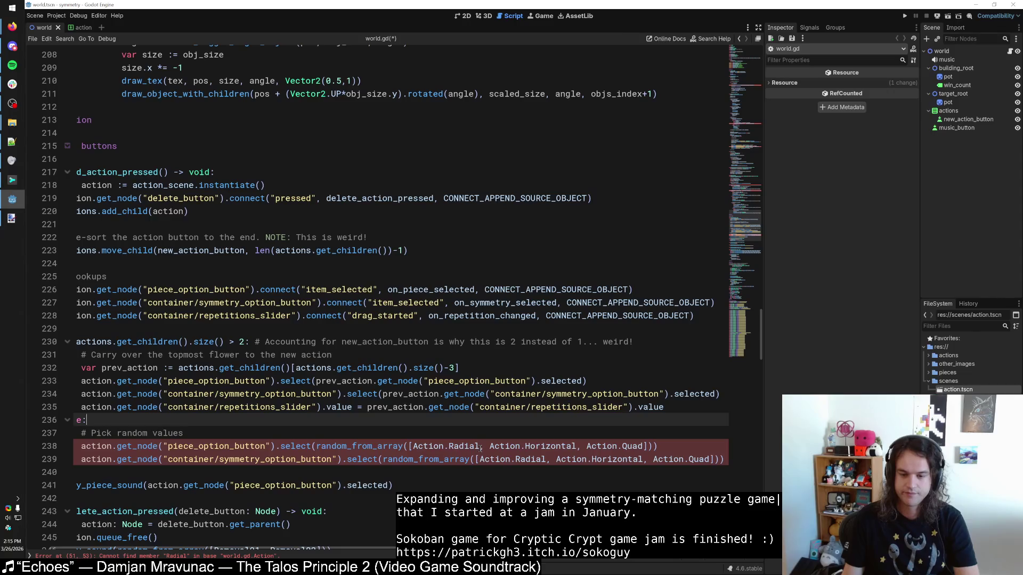
{"action": "left_click", "coordinate": [663, 446]}
{"action": "type", "text": "# TODO"}
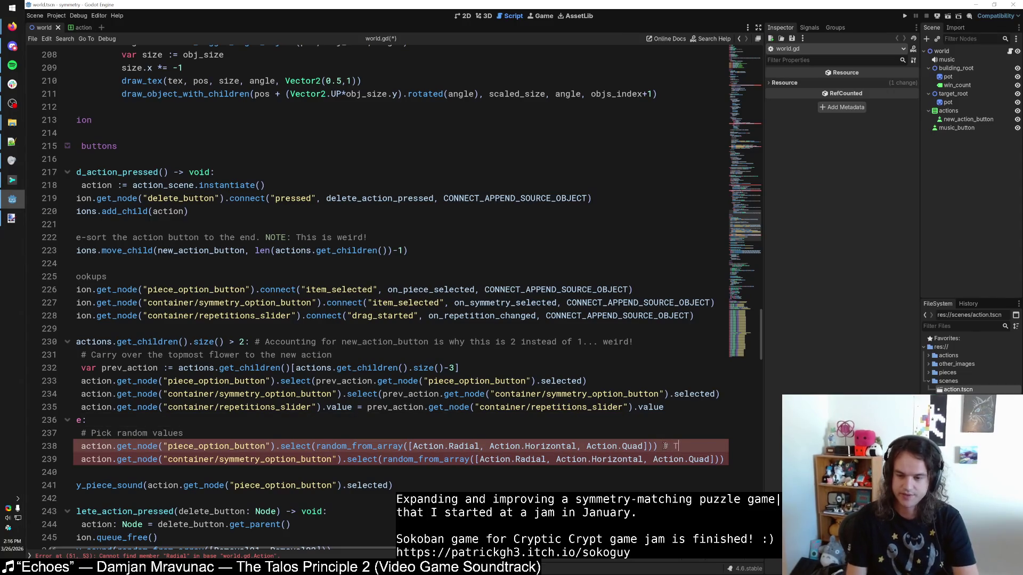
{"action": "key", "text": "BackSpace"}
{"action": "key", "text": "BackSpace"}
{"action": "key", "text": "BackSpace"}
{"action": "key", "text": "ctrl+shift+Return"}
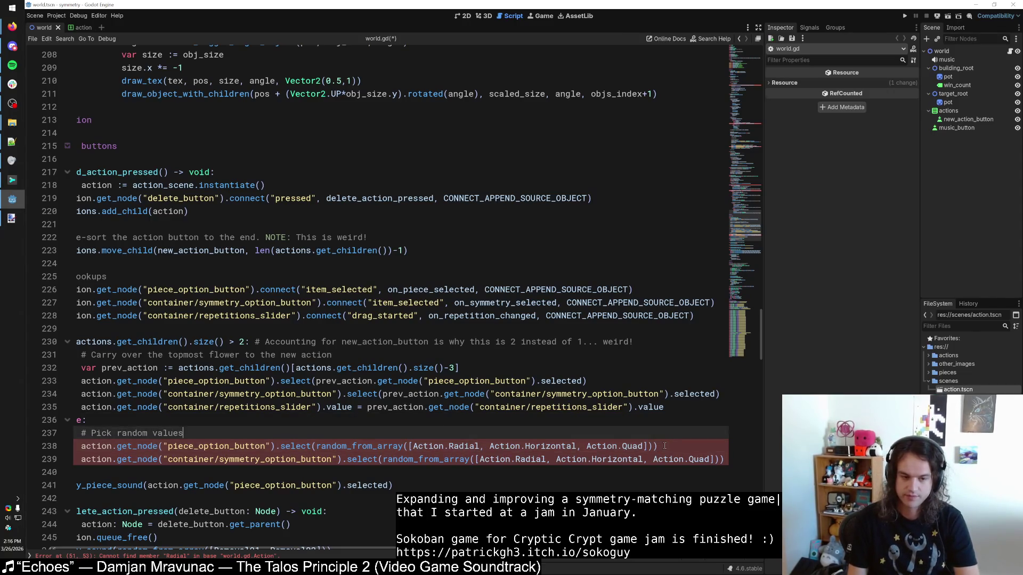
{"action": "type", "text": "# @TODO"}
{"action": "key", "text": "Return"}
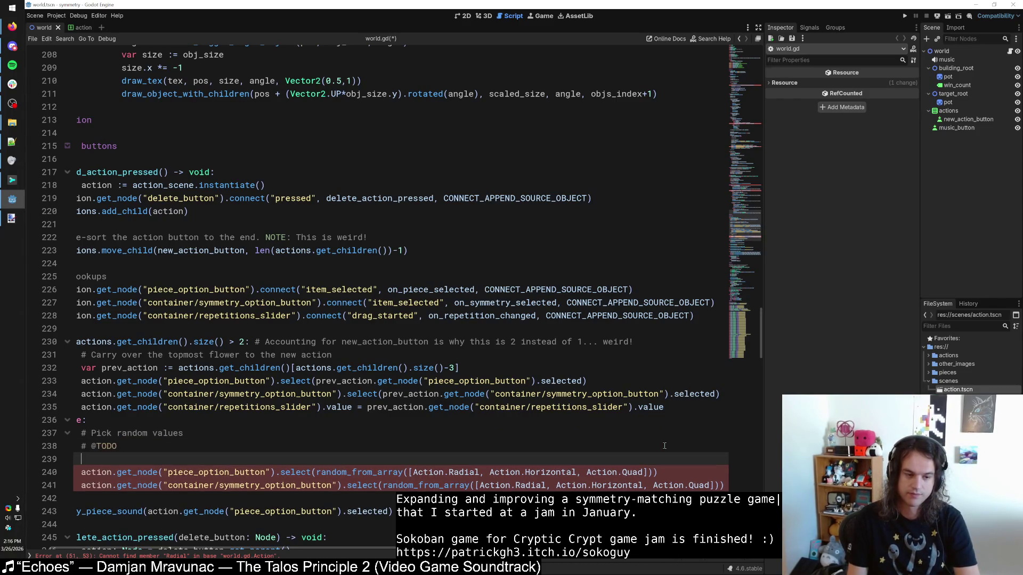
{"action": "key", "text": "BackSpace"}
{"action": "key", "text": "BackSpace"}
{"action": "key", "text": "BackSpace"}
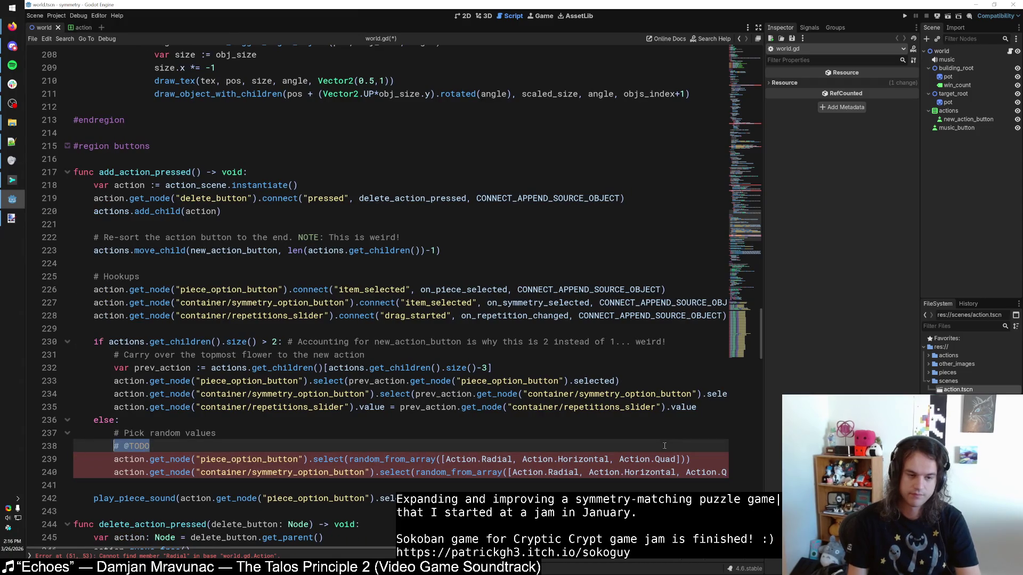
{"action": "key", "text": "ctrl+shift+d"}
{"action": "key", "text": "ctrl+shift+d"}
{"action": "key", "text": "ctrl+shift+d"}
{"action": "scroll", "coordinate": [664, 446], "scroll_direction": "down", "scroll_amount": 3}
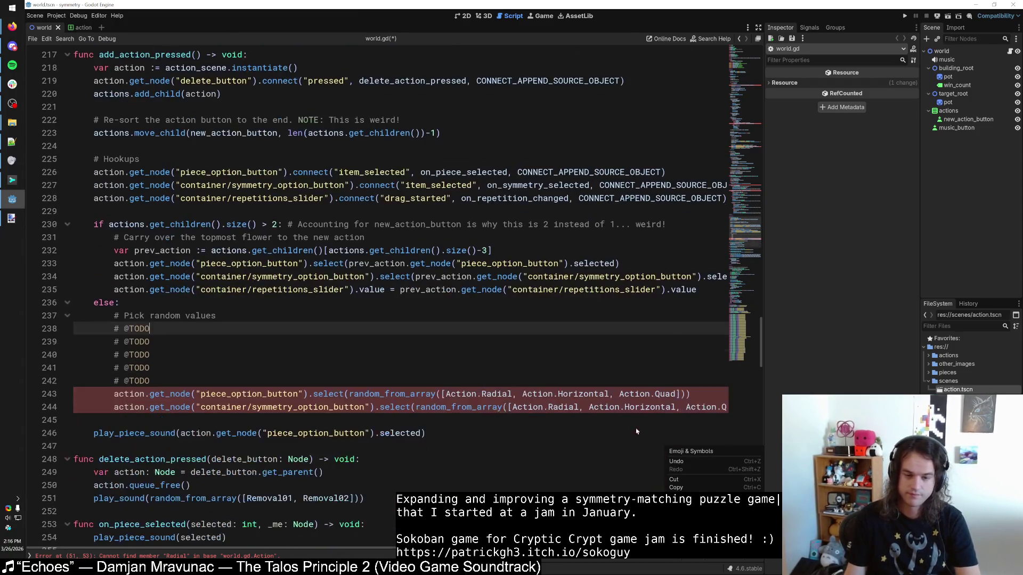
{"action": "left_click", "coordinate": [522, 372]}
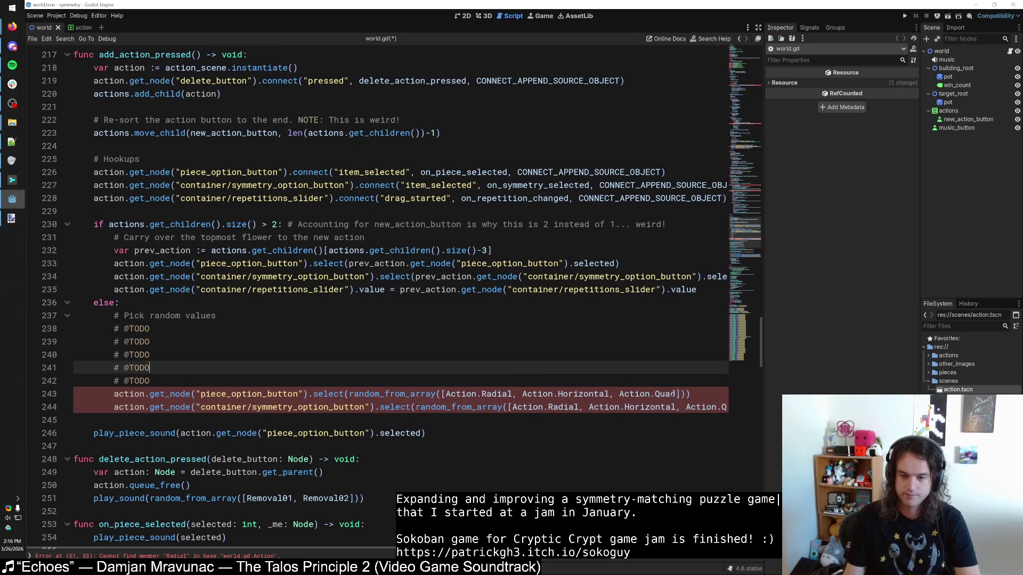
{"action": "left_click_drag", "start_coordinate": [761, 301], "coordinate": [761, 48]}
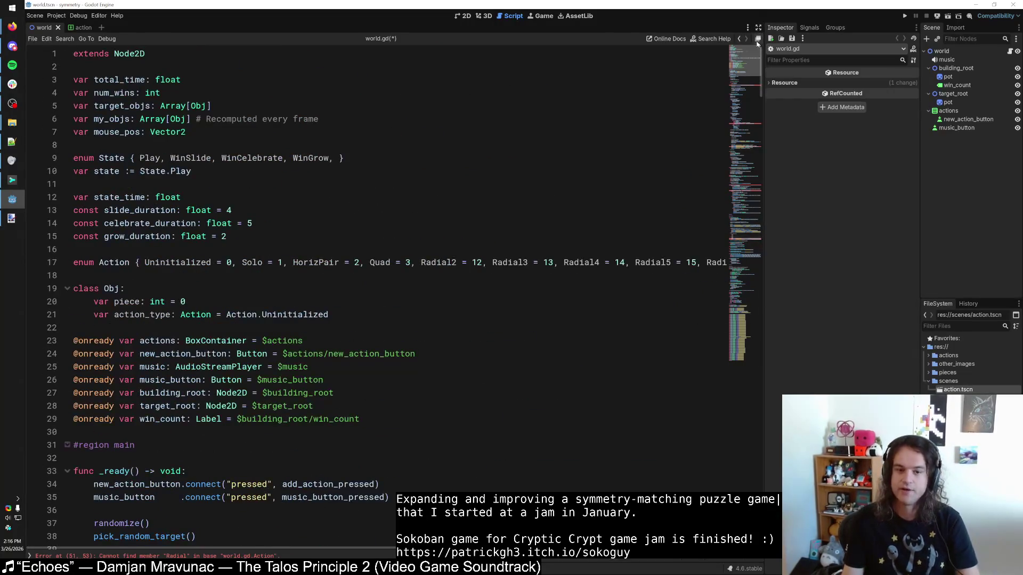
Step: Change the Action enum's 'HorizPair = 2' entry to 'Pair = 2'
{"action": "left_click_drag", "start_coordinate": [243, 263], "coordinate": [293, 263]}
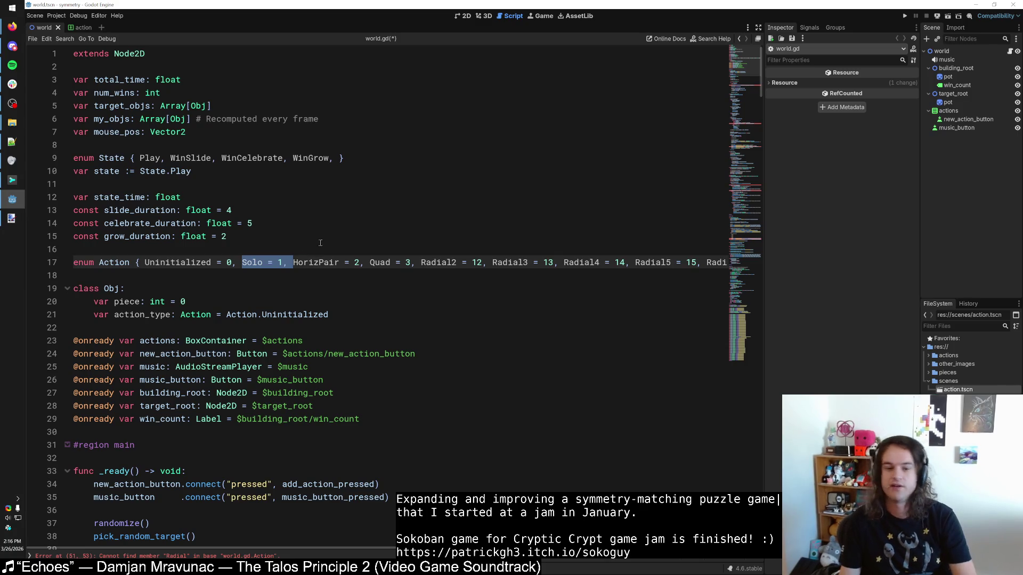
{"action": "key", "text": "Right"}
{"action": "left_click_drag", "start_coordinate": [293, 263], "coordinate": [421, 263]}
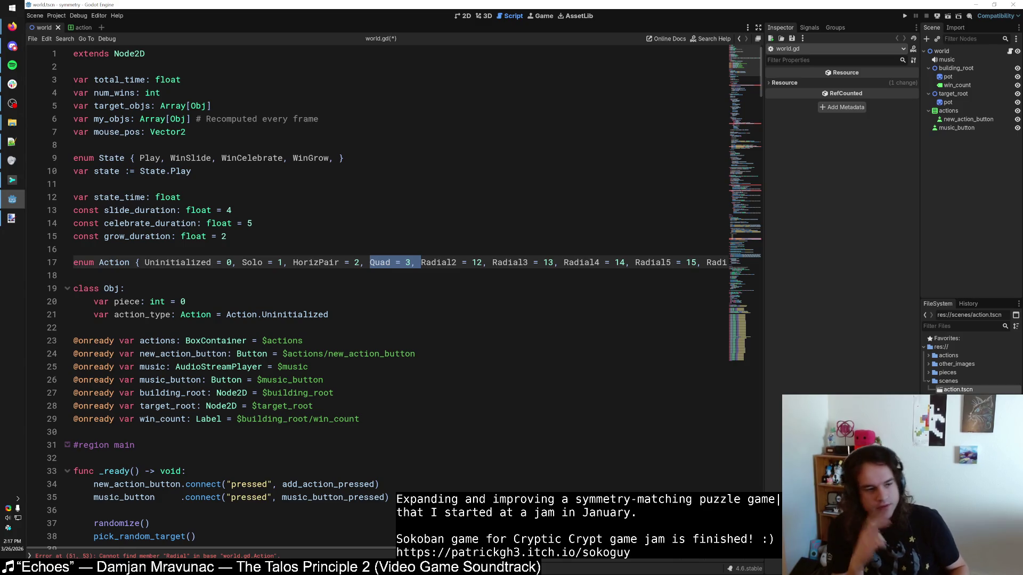
{"action": "double_click", "coordinate": [315, 262]}
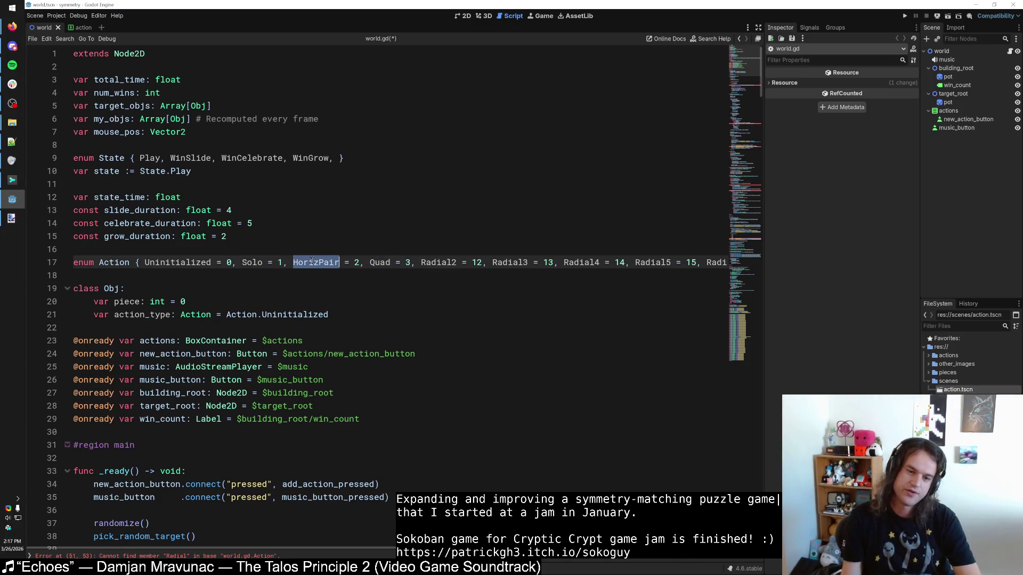
{"action": "type", "text": "Pair"}
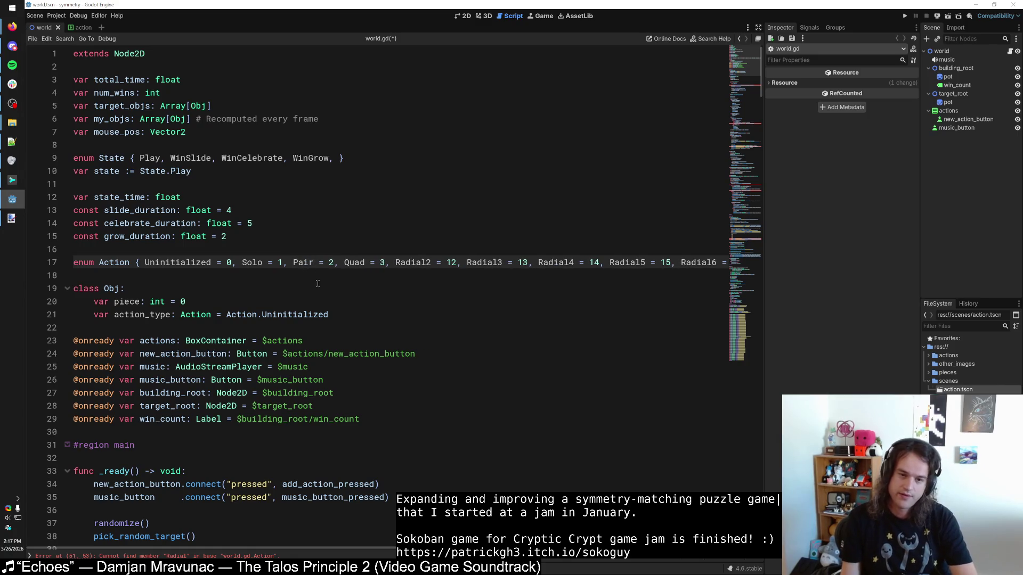
{"action": "double_click", "coordinate": [347, 261]}
{"action": "left_click", "coordinate": [365, 262]}
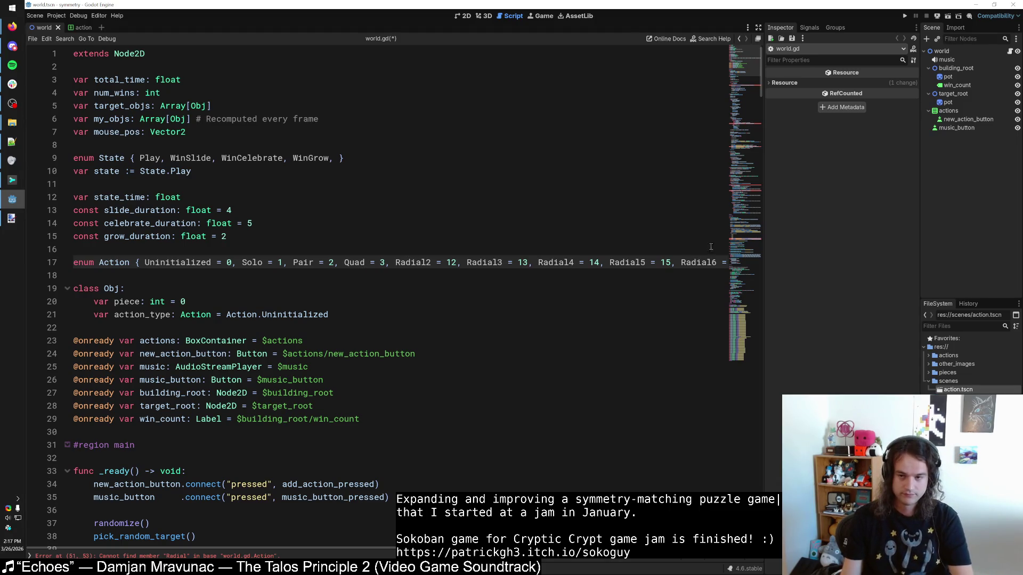
{"action": "left_click_drag", "start_coordinate": [734, 85], "coordinate": [759, 246]}
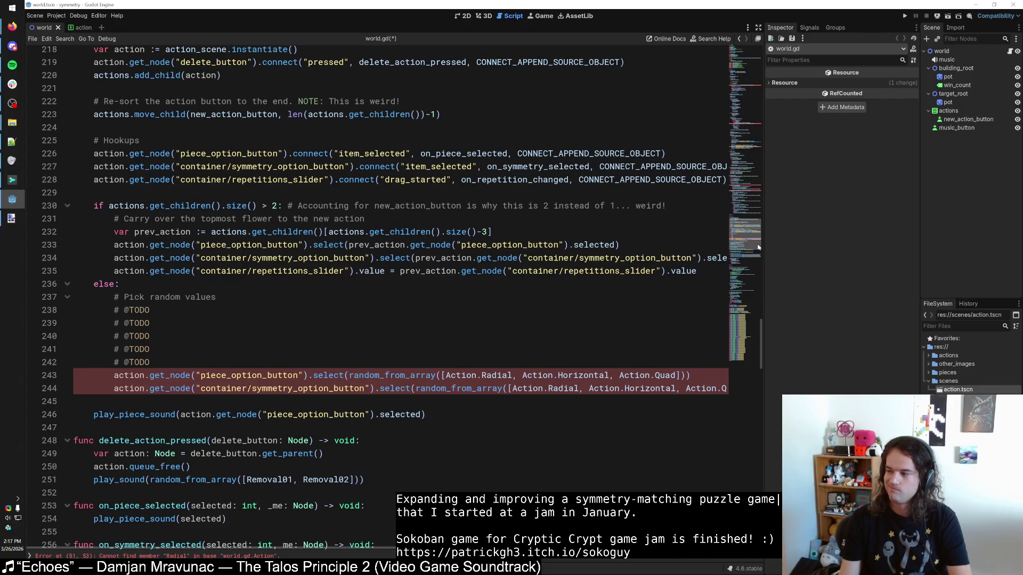
Step: Replace line 243's random list with Action.Solo, Pair, Quad and Radial2–Radial6
{"action": "left_click_drag", "start_coordinate": [758, 246], "coordinate": [759, 248]}
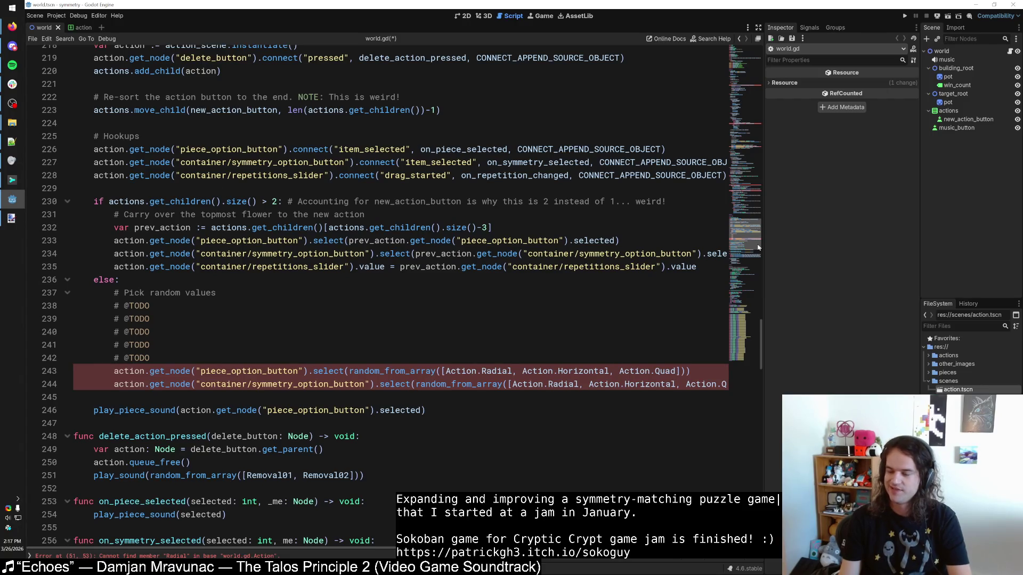
{"action": "double_click", "coordinate": [495, 372]}
{"action": "type", "text": "Solo"}
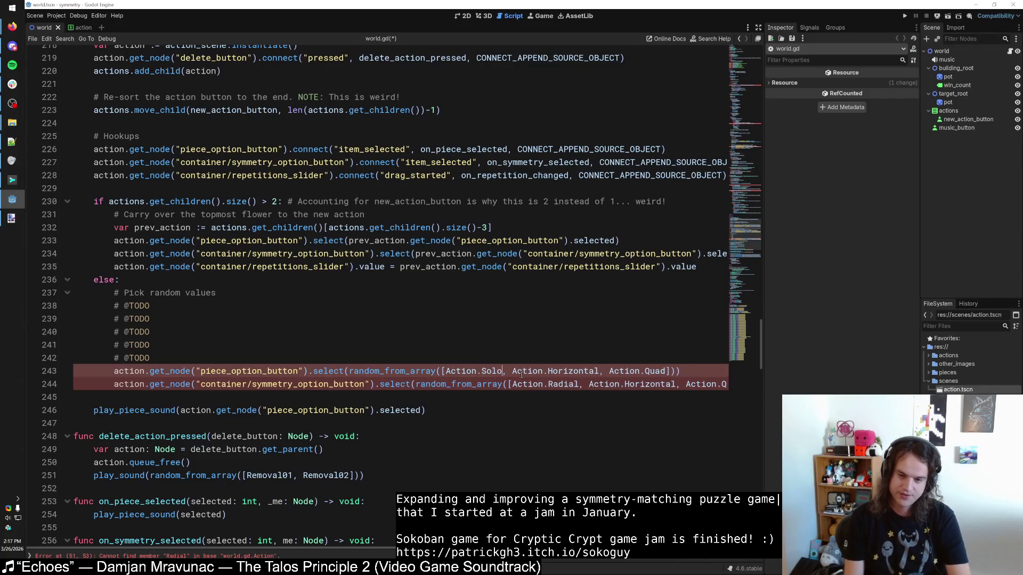
{"action": "double_click", "coordinate": [567, 372]}
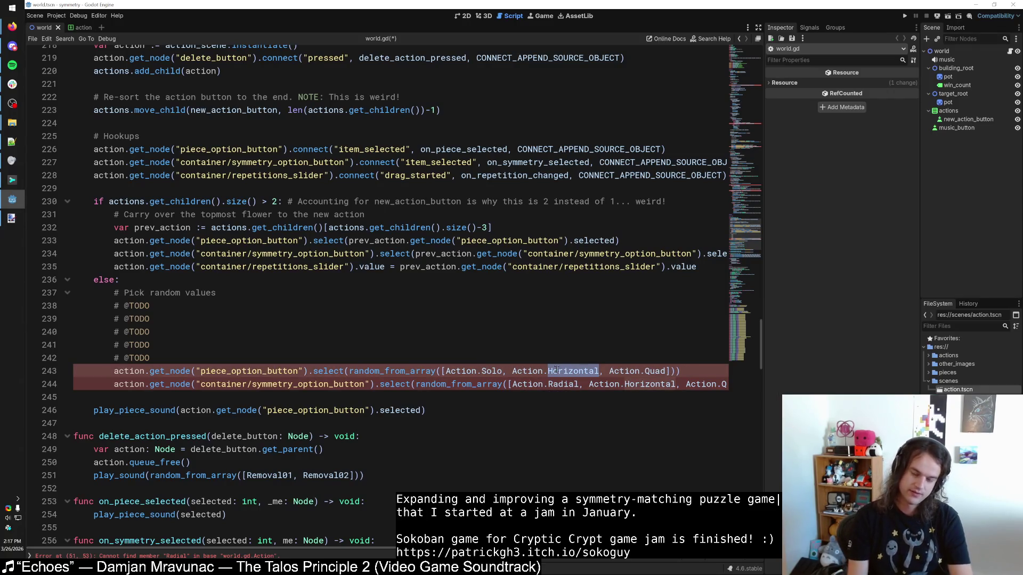
{"action": "type", "text": "Pair"}
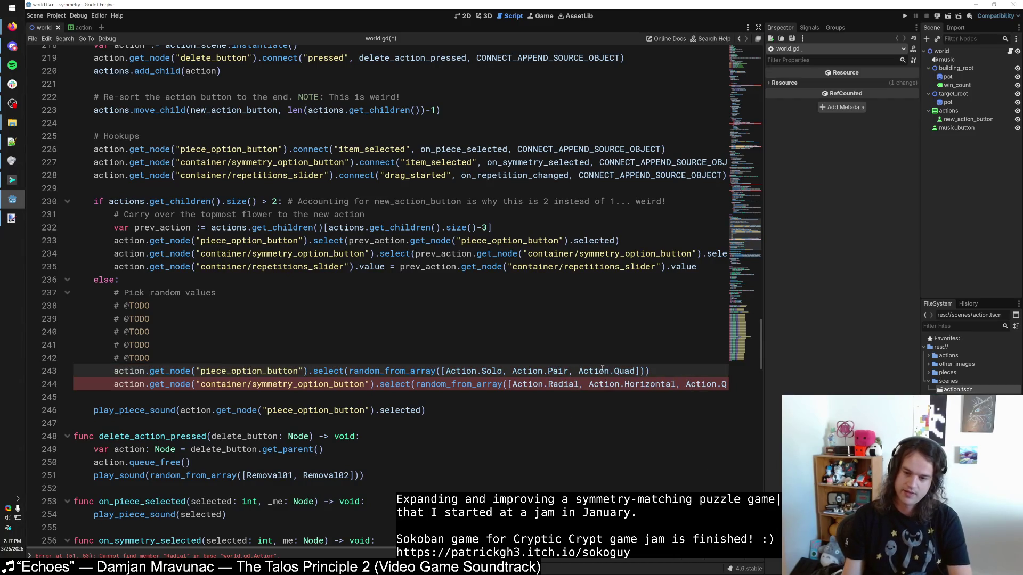
{"action": "type", "text": ", Act"}
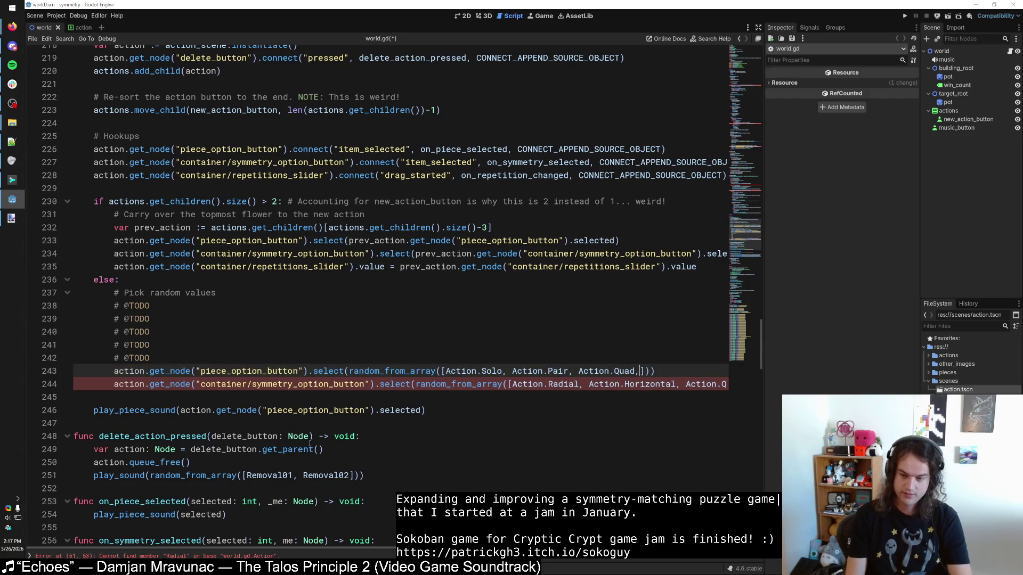
{"action": "type", "text": "ion.Quad, Action.Radial"}
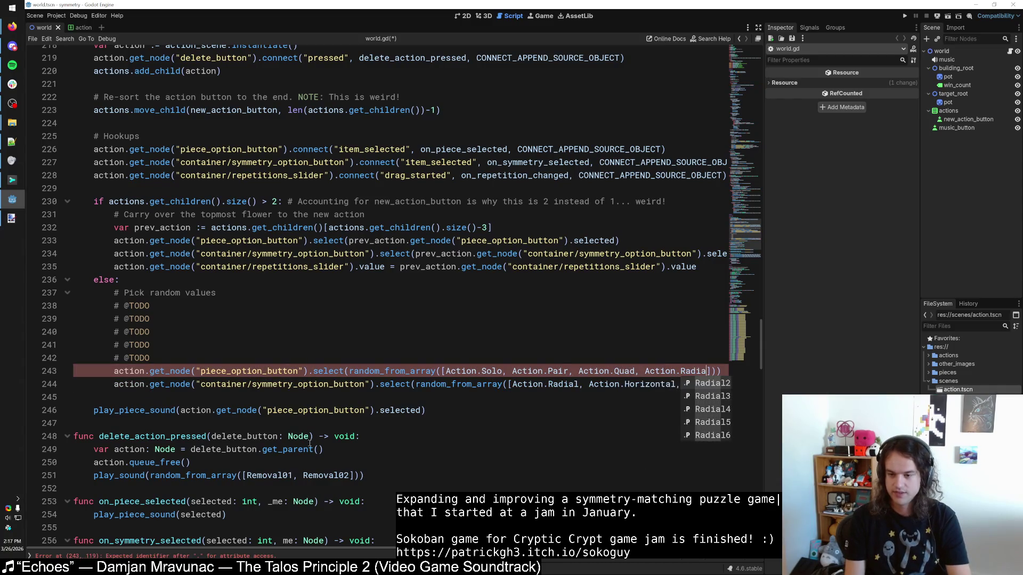
{"action": "type", "text": "2, Action"}
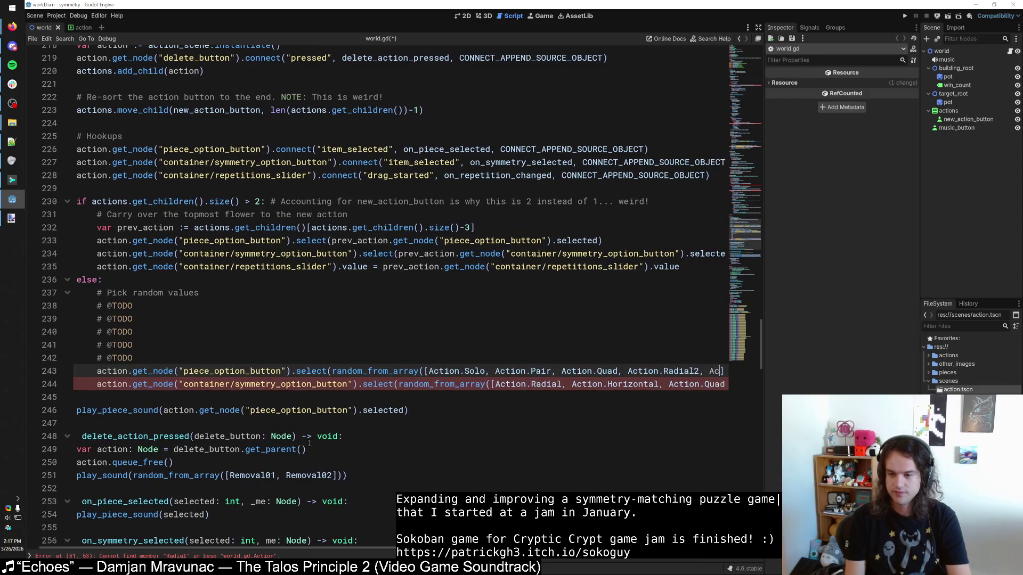
{"action": "type", "text": ".Radial3, Ac"}
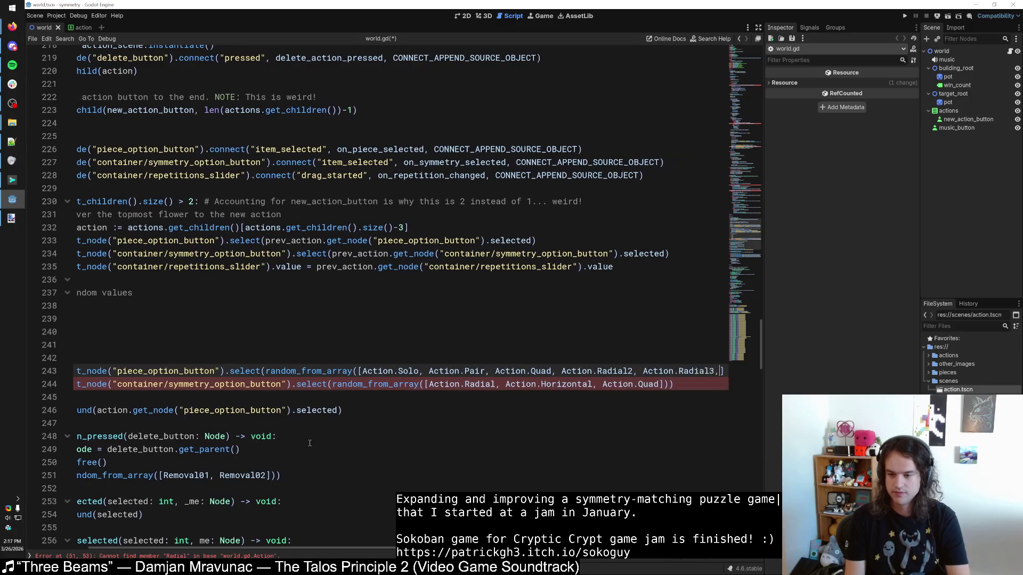
{"action": "type", "text": "tion.Radial4, Ac"}
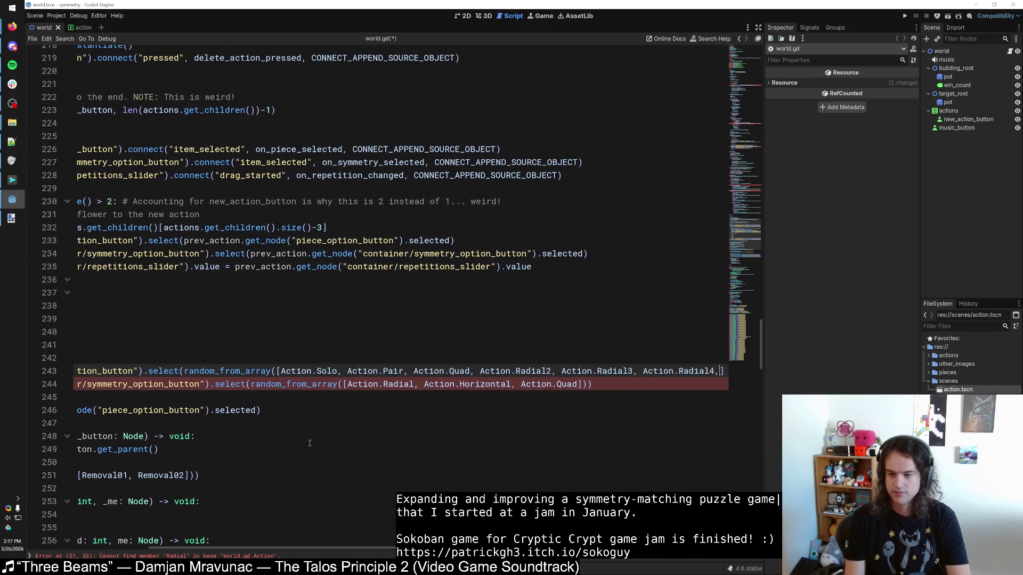
{"action": "type", "text": "tion.Radial5, Acti"}
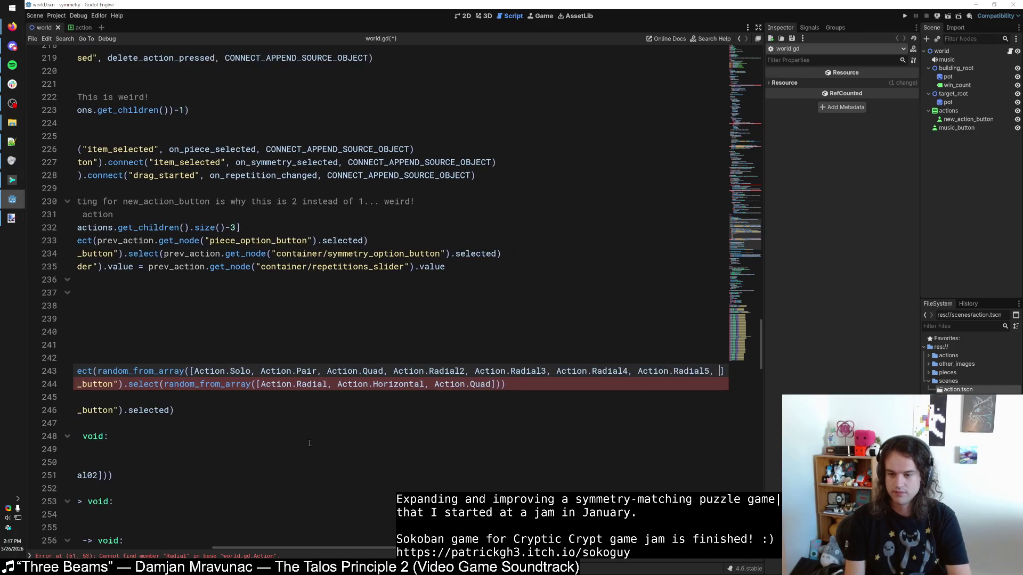
{"action": "type", "text": "on.Radial6"}
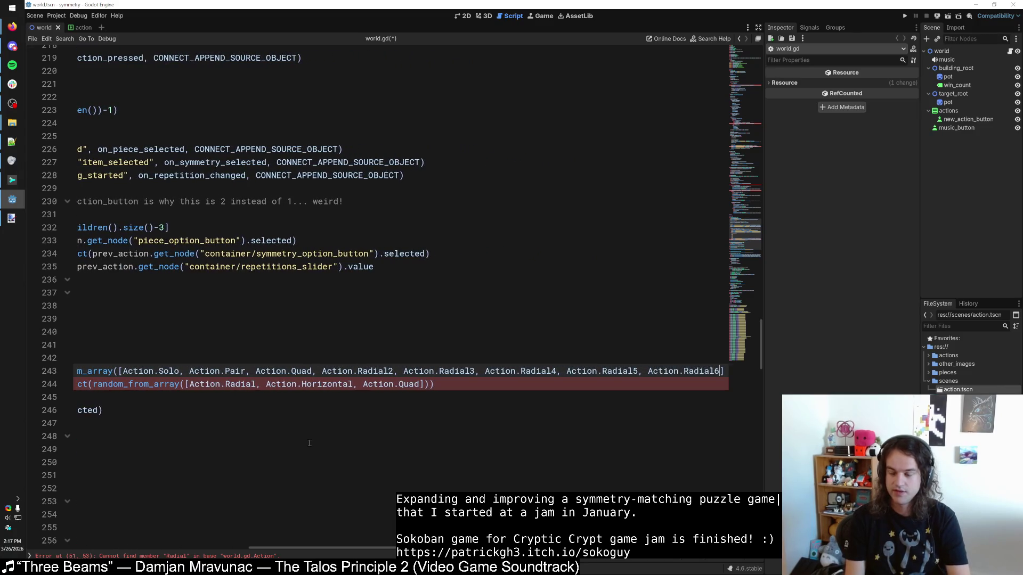
Step: Move that action list onto line 244's symmetry pick, leaving the piece's random_from_array() empty
{"action": "left_click", "coordinate": [450, 390]}
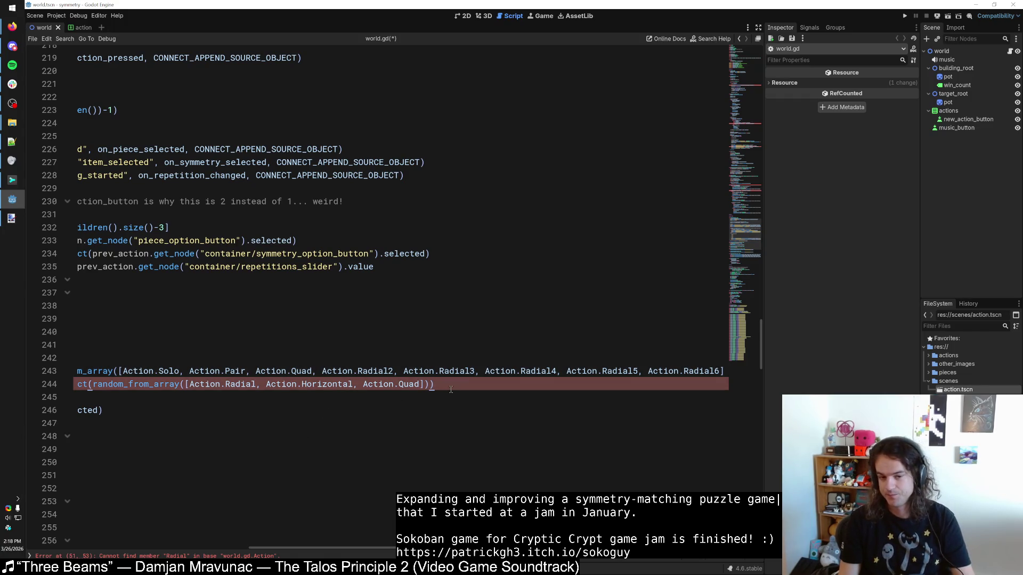
{"action": "scroll", "coordinate": [451, 389], "scroll_direction": "left", "scroll_amount": 5}
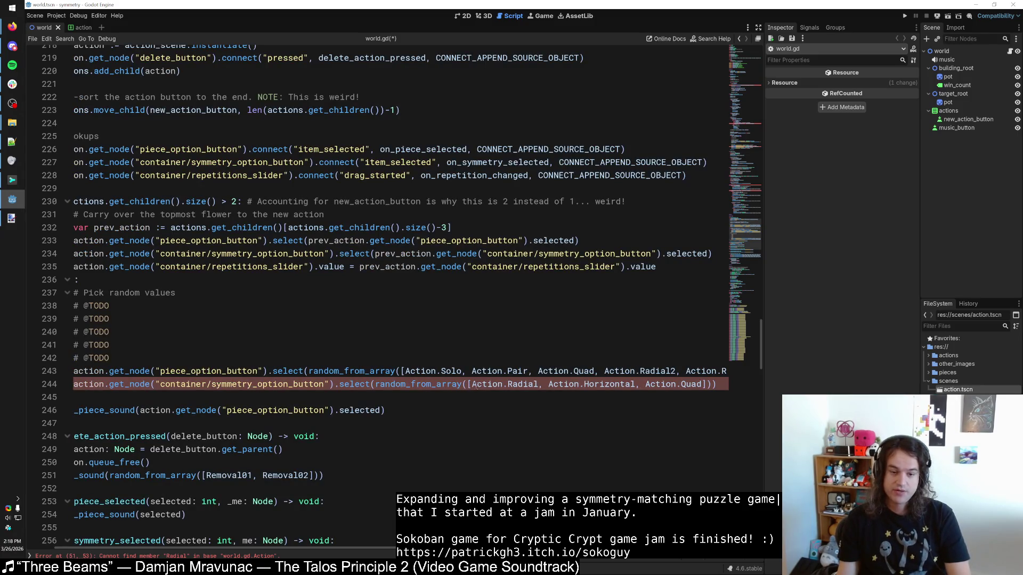
{"action": "left_click_drag", "start_coordinate": [401, 370], "coordinate": [723, 370]}
{"action": "key", "text": "ctrl+c"}
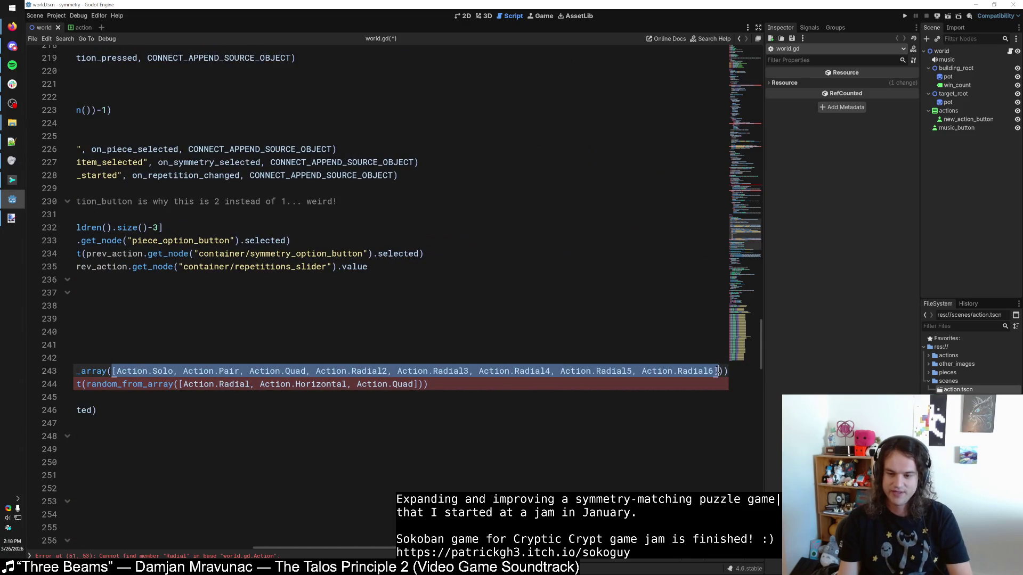
{"action": "key", "text": "BackSpace"}
{"action": "left_click_drag", "start_coordinate": [494, 384], "coordinate": [257, 385]}
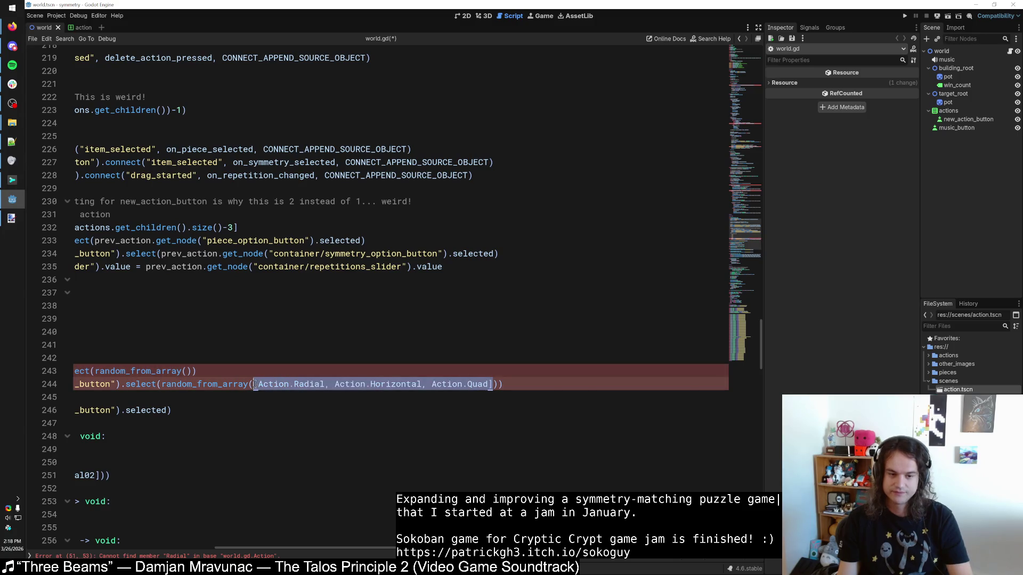
{"action": "key", "text": "ctrl+v"}
{"action": "left_click", "coordinate": [346, 368]}
{"action": "left_click", "coordinate": [320, 371]}
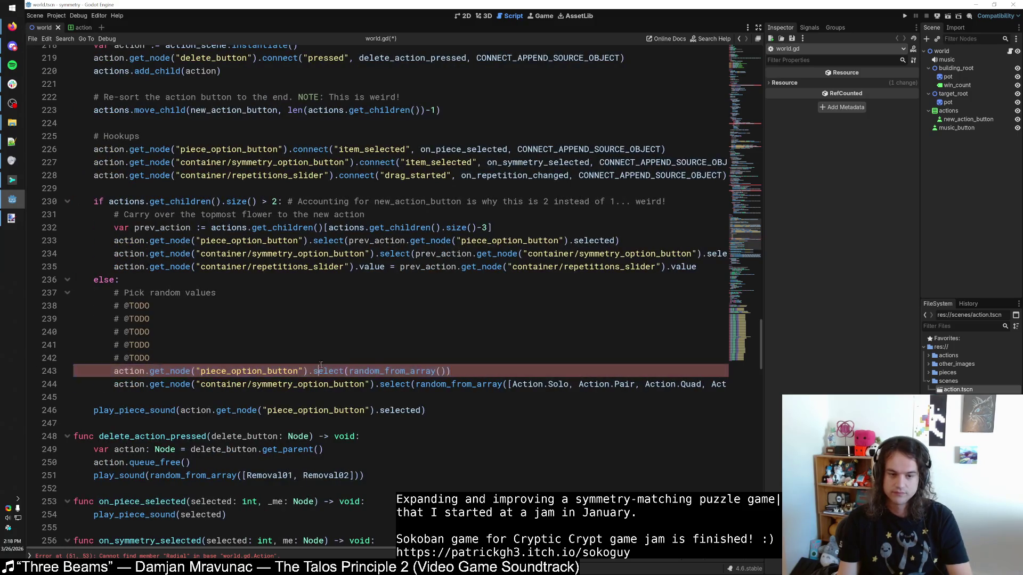
{"action": "left_click", "coordinate": [439, 370]}
{"action": "left_click_drag", "start_coordinate": [746, 234], "coordinate": [770, 65]}
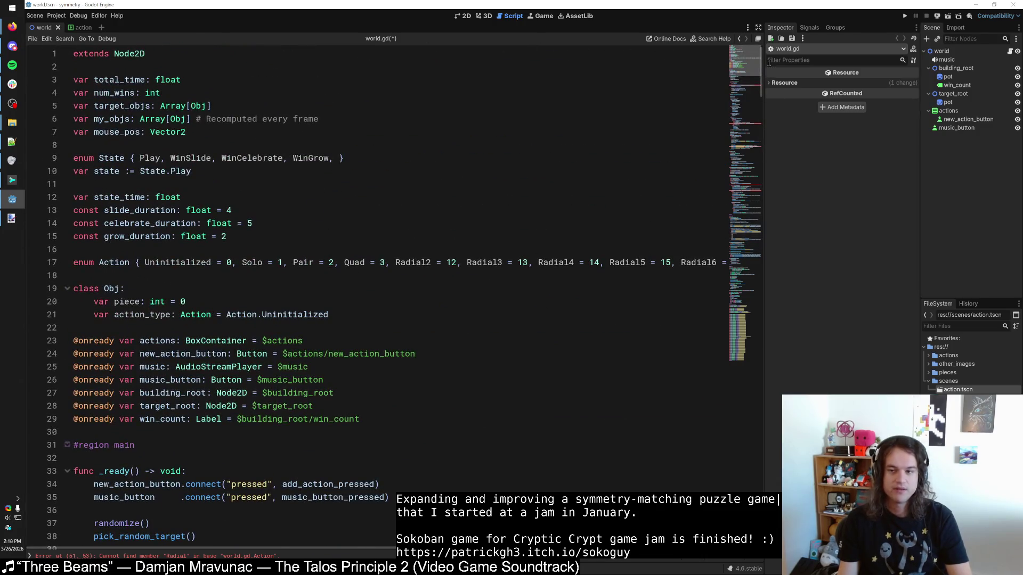
Step: Inspect piece_option_button's flower Items and IDs in the action scene's 2D view, then return to world.gd
{"action": "left_click", "coordinate": [77, 27]}
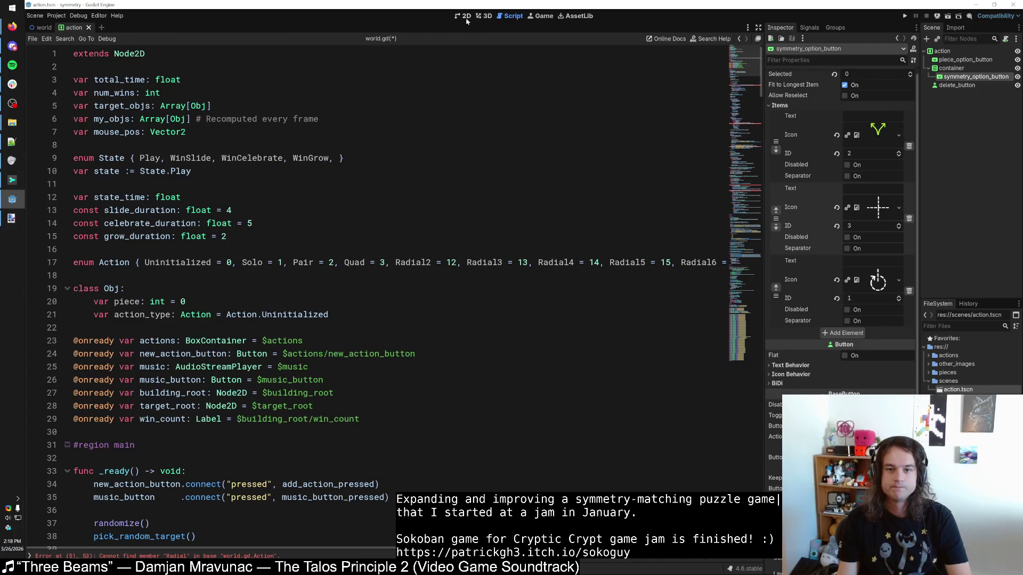
{"action": "left_click", "coordinate": [465, 17]}
{"action": "left_click", "coordinate": [173, 152]}
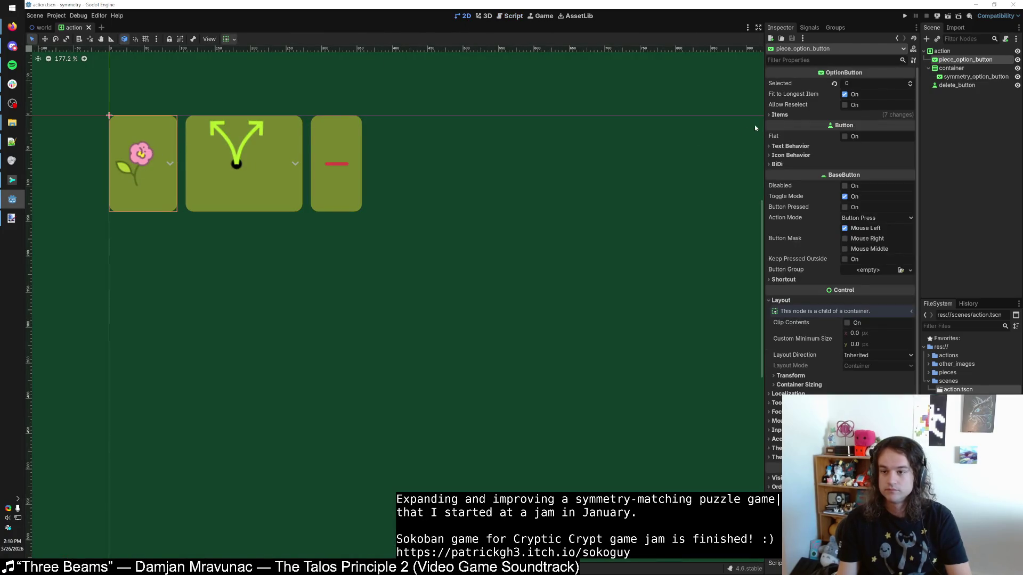
{"action": "left_click", "coordinate": [779, 115]}
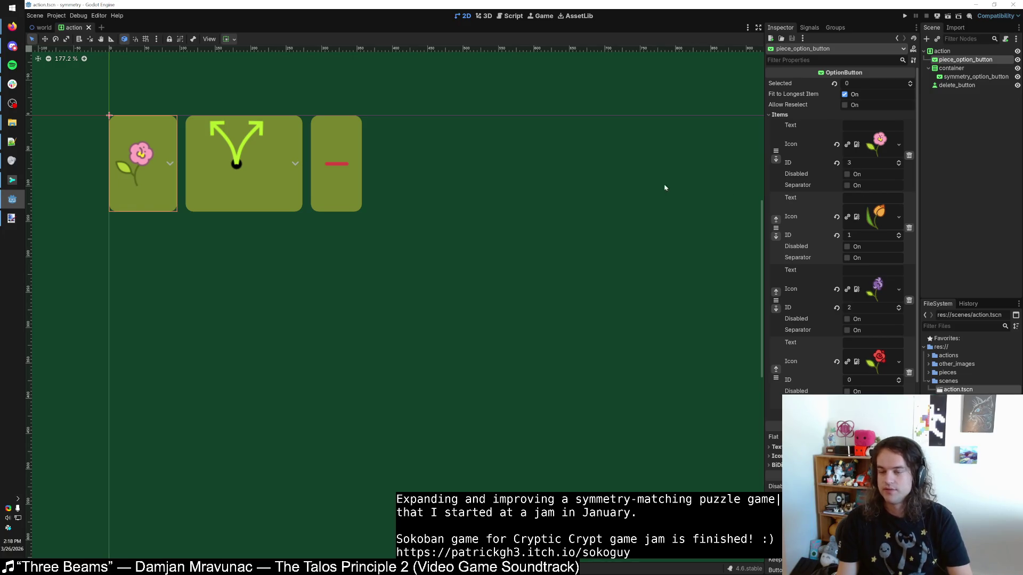
{"action": "left_click", "coordinate": [510, 16]}
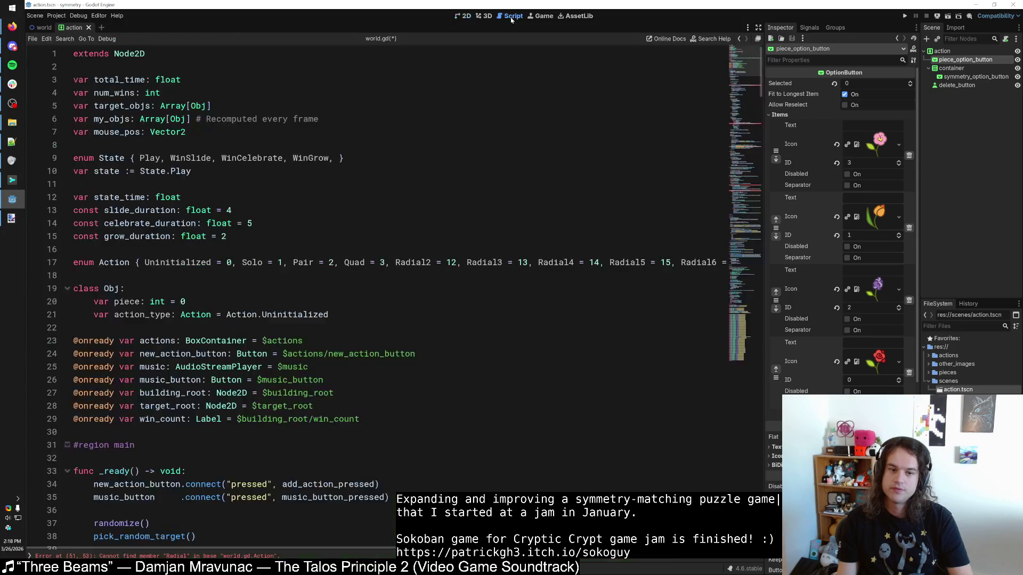
{"action": "left_click", "coordinate": [182, 249]}
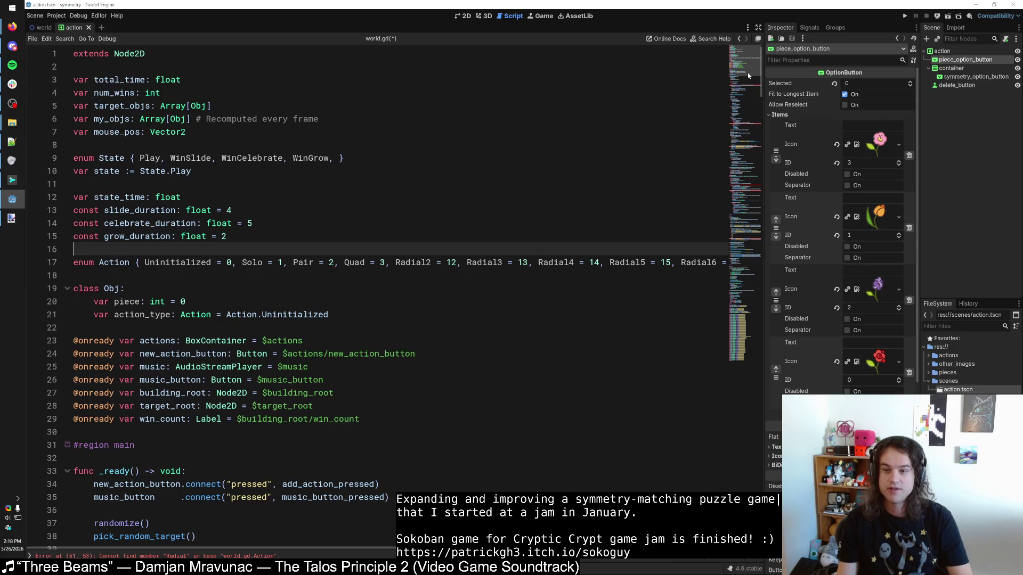
{"action": "scroll", "coordinate": [748, 80], "scroll_direction": "down", "scroll_amount": 16}
{"action": "scroll", "coordinate": [746, 93], "scroll_direction": "up", "scroll_amount": 6}
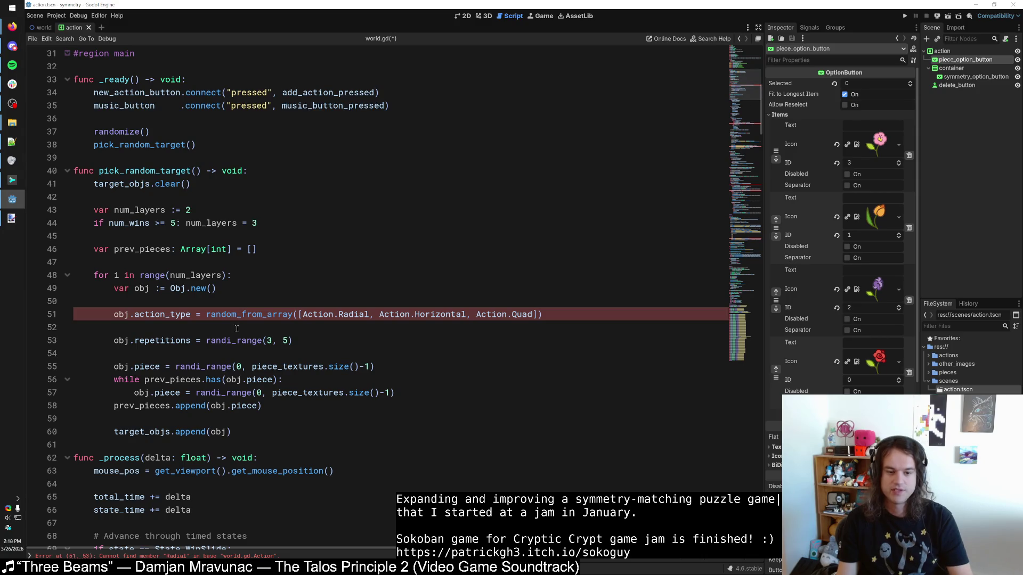
Step: Prefix the piece reroll while condition with 'obj.piece == -1 or'
{"action": "left_click", "coordinate": [375, 367]}
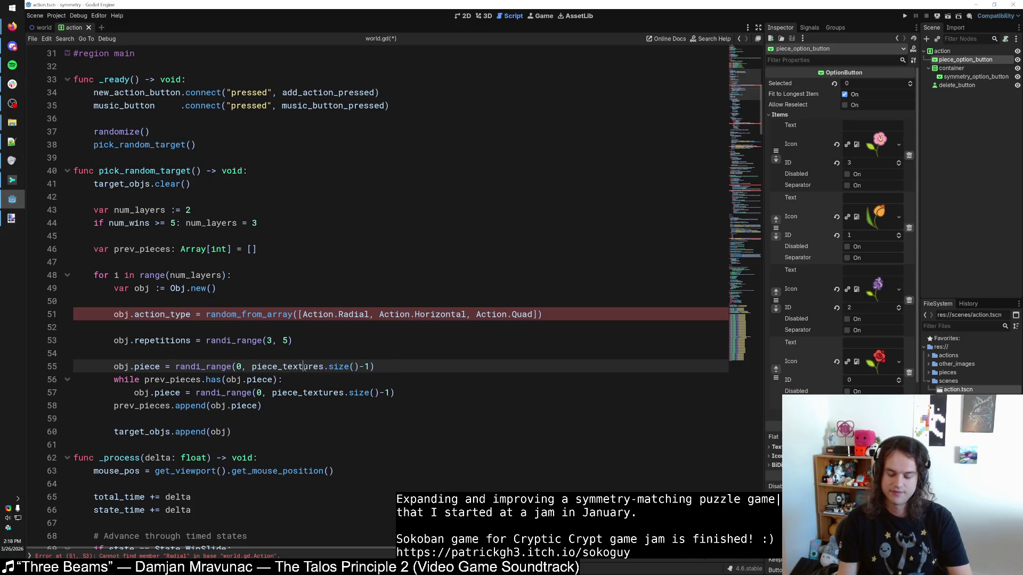
{"action": "left_click_drag", "start_coordinate": [175, 368], "coordinate": [398, 367]}
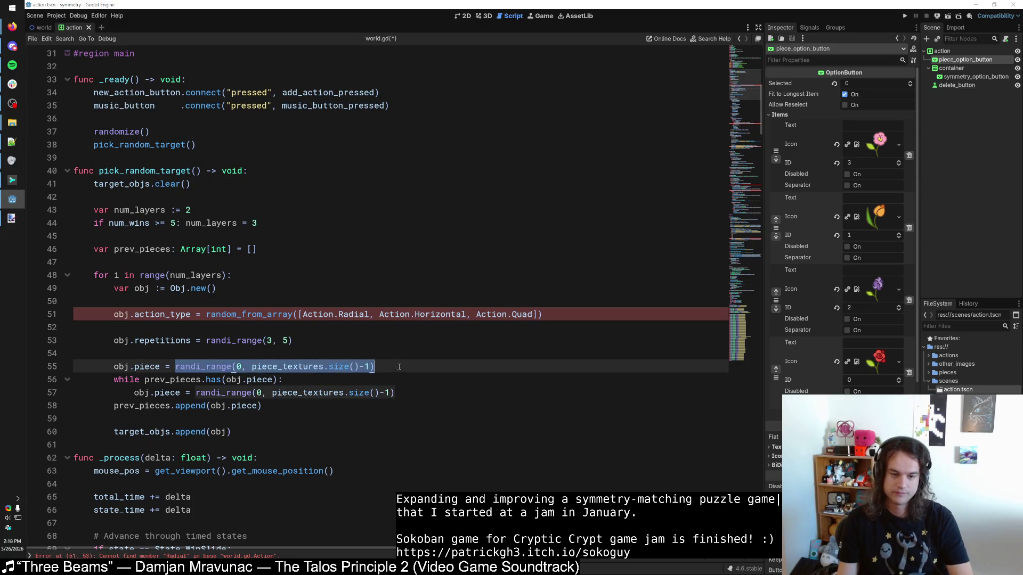
{"action": "left_click", "coordinate": [394, 369]}
{"action": "key", "text": "Down"}
{"action": "key", "text": "Up"}
{"action": "key", "text": "Up"}
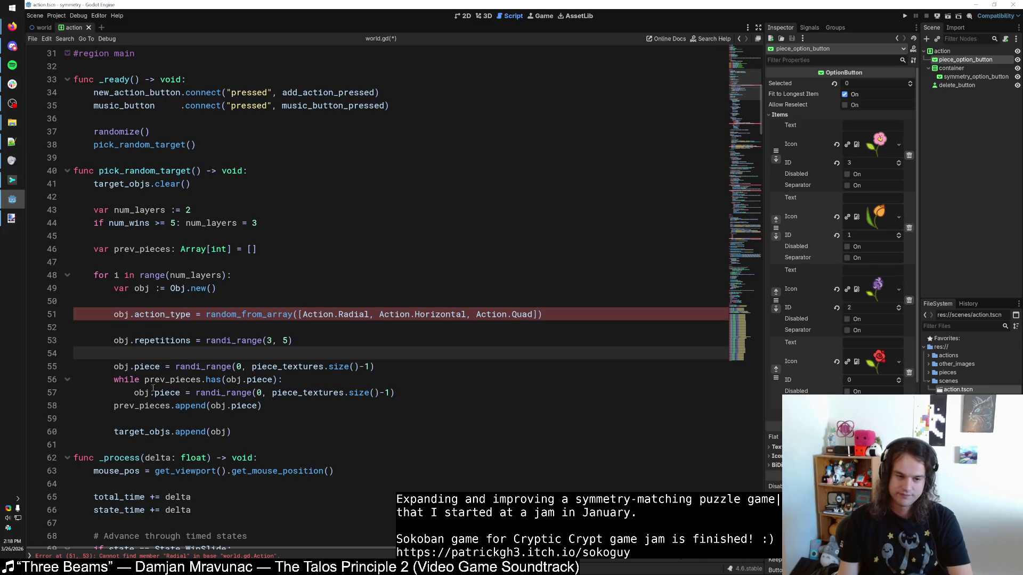
{"action": "left_click", "coordinate": [136, 390]}
{"action": "left_click", "coordinate": [277, 380]}
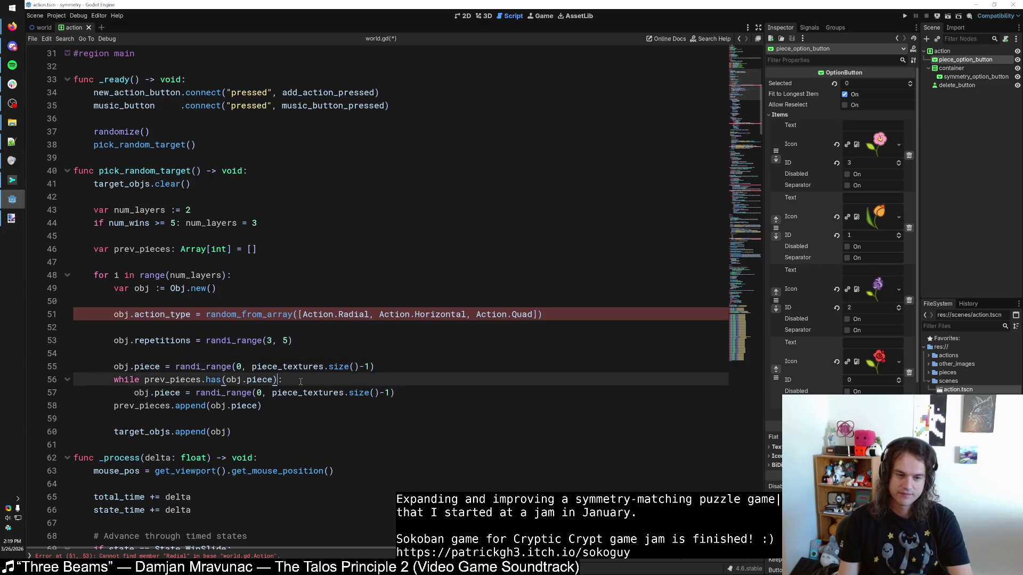
{"action": "left_click", "coordinate": [253, 353]}
{"action": "left_click", "coordinate": [276, 380]}
{"action": "left_click", "coordinate": [274, 354]}
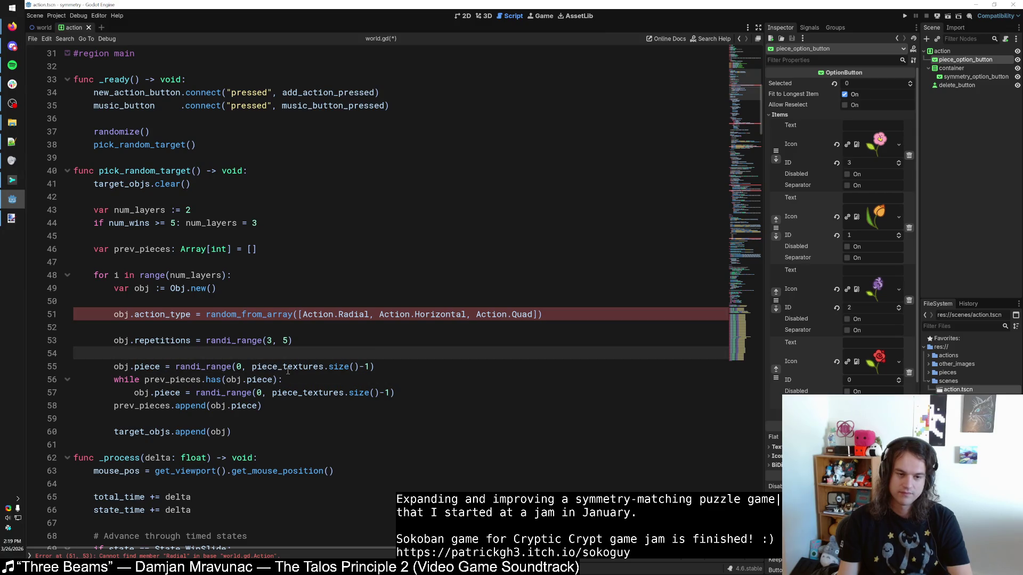
{"action": "left_click", "coordinate": [195, 379]}
{"action": "key", "text": "ctrl+Left"}
{"action": "type", "text": "obj.pie"}
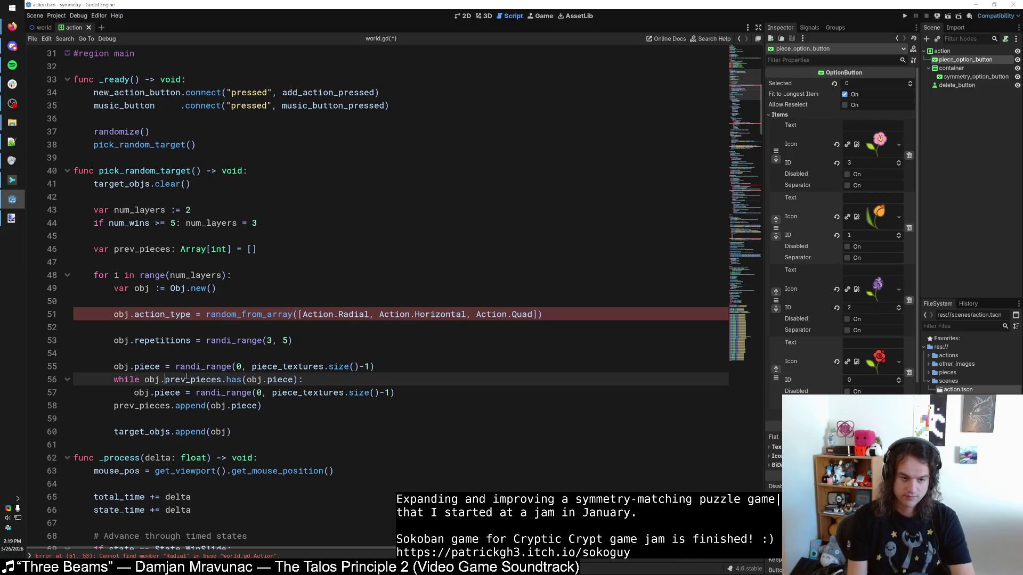
{"action": "type", "text": "ce == -1 or"}
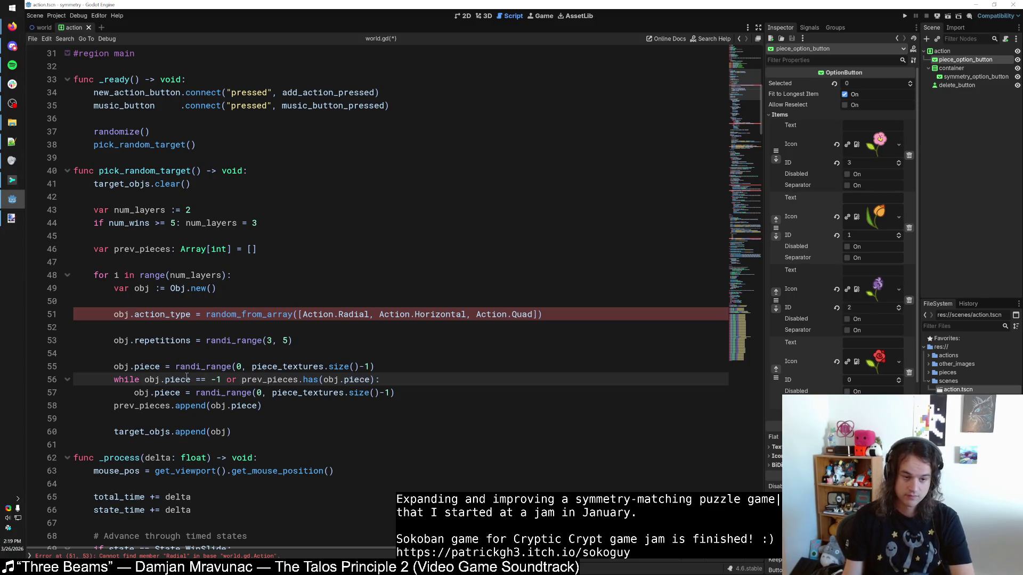
Step: Initialize obj.piece to -1 on line 55 instead of a random pick
{"action": "left_click", "coordinate": [161, 354]}
{"action": "left_click_drag", "start_coordinate": [175, 367], "coordinate": [377, 366]}
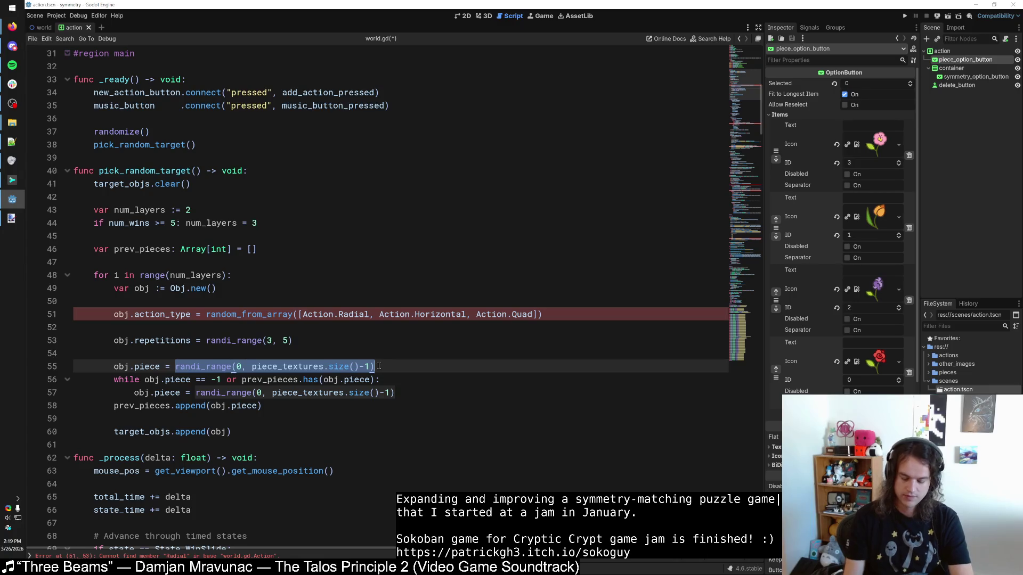
{"action": "type", "text": "-1"}
{"action": "left_click", "coordinate": [243, 379]}
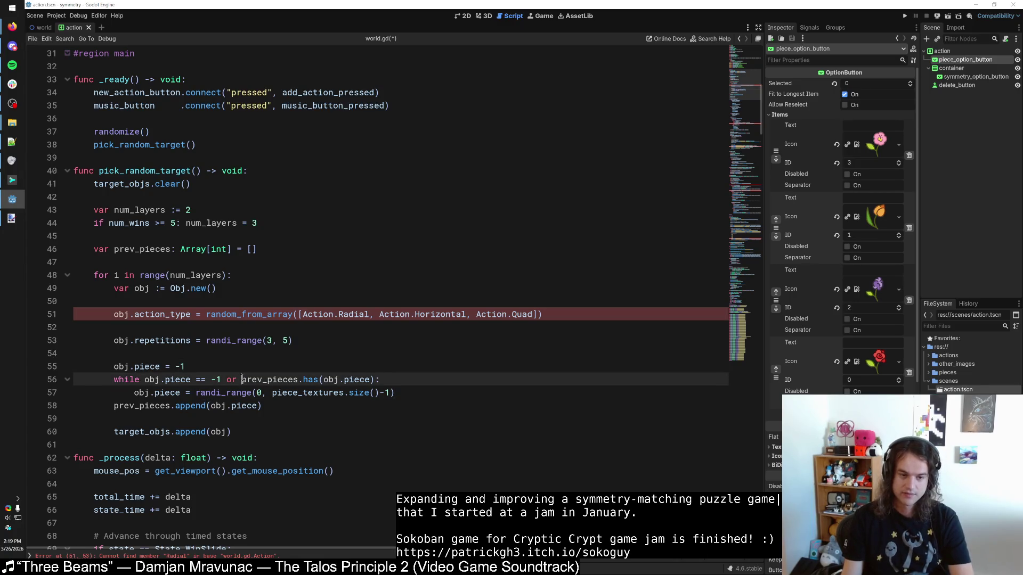
{"action": "left_click", "coordinate": [238, 393]}
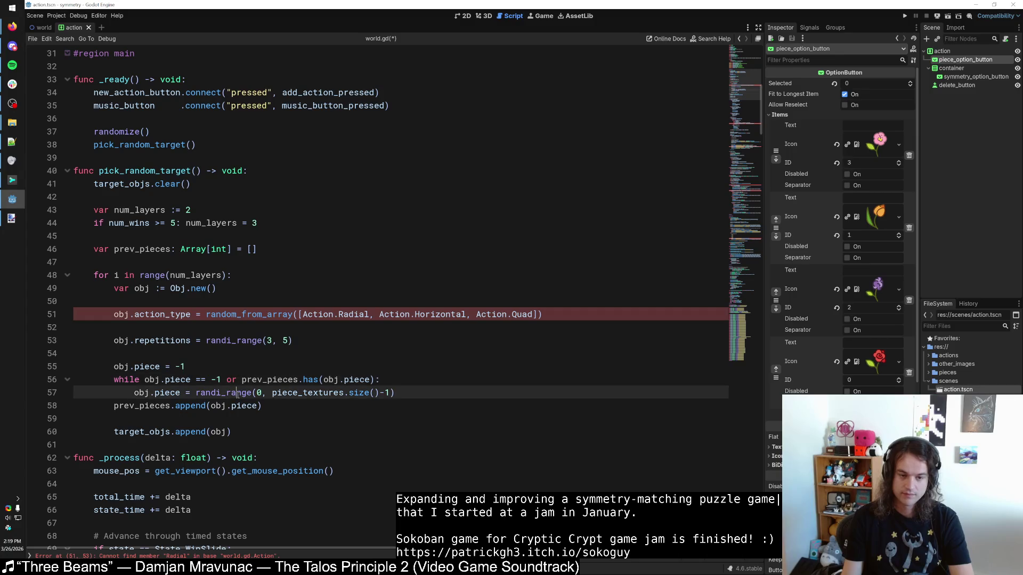
{"action": "left_click", "coordinate": [240, 406]}
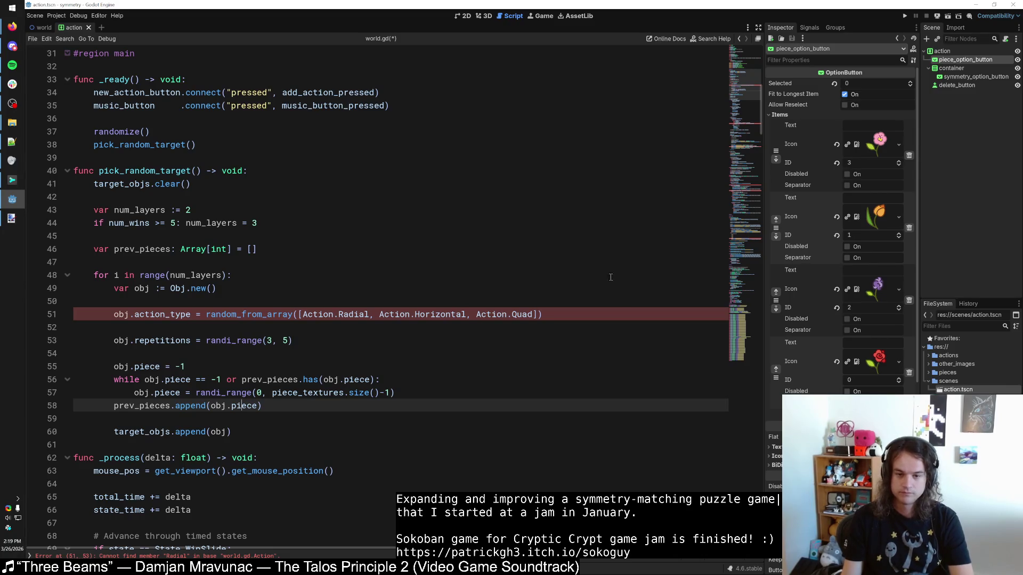
{"action": "mouse_move", "coordinate": [745, 91]}
{"action": "left_mouse_down"}
{"action": "mouse_move", "coordinate": [743, 352]}
{"action": "mouse_move", "coordinate": [733, 228]}
{"action": "mouse_move", "coordinate": [732, 241]}
{"action": "left_mouse_up"}
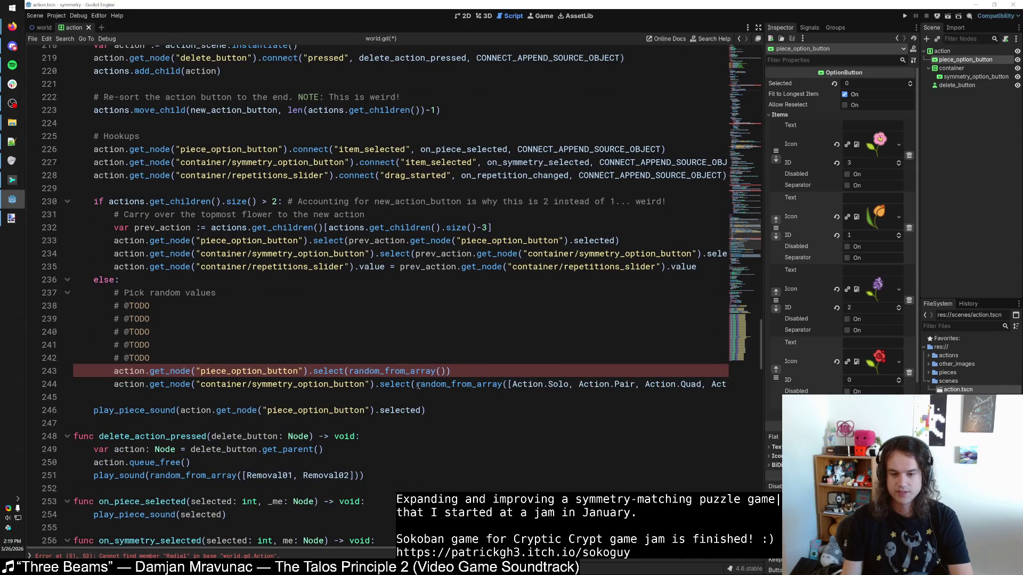
Step: Replace line 51's old action-type array with the full Solo–Radial6 Action array and add the closing parenthesis
{"action": "left_click_drag", "start_coordinate": [418, 384], "coordinate": [718, 384]}
{"action": "key", "text": "ctrl+c"}
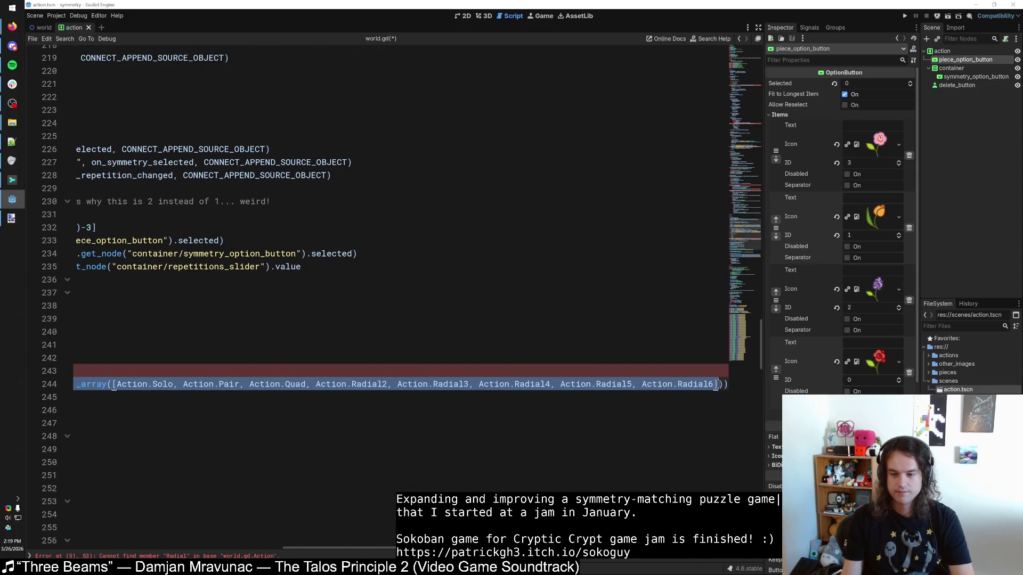
{"action": "left_click", "coordinate": [613, 306]}
{"action": "left_click_drag", "start_coordinate": [744, 261], "coordinate": [737, 88]}
{"action": "left_click", "coordinate": [293, 249]}
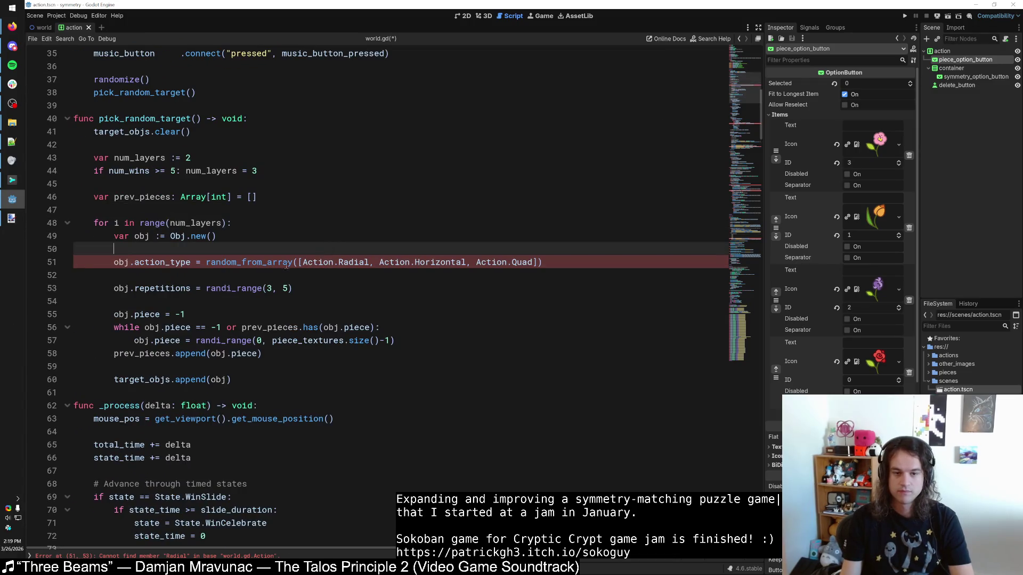
{"action": "key", "text": "ctrl+v"}
{"action": "key", "text": "ctrl+z"}
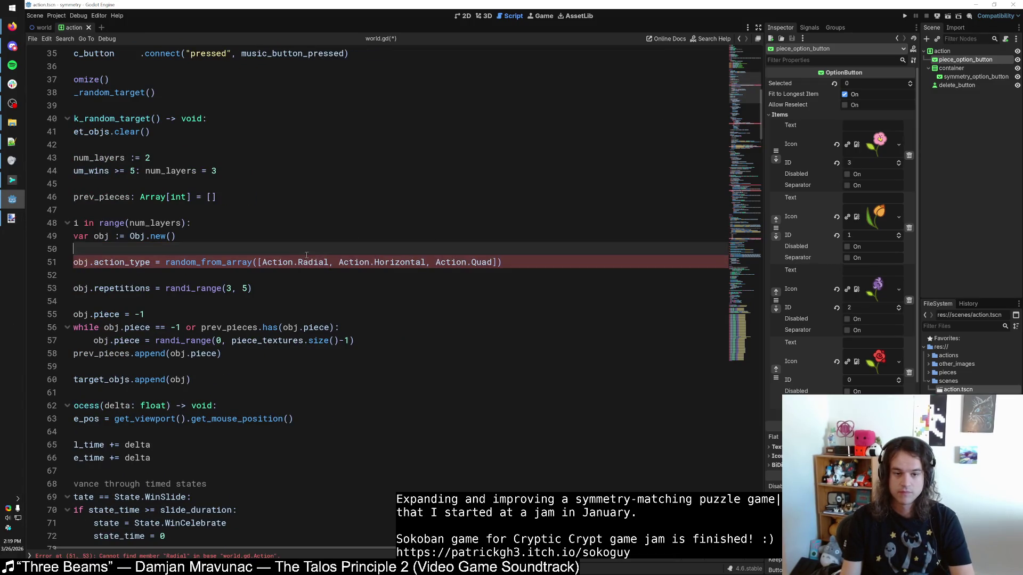
{"action": "mouse_move", "coordinate": [493, 262]}
{"action": "left_mouse_down"}
{"action": "mouse_move", "coordinate": [166, 262]}
{"action": "mouse_move", "coordinate": [345, 262]}
{"action": "left_mouse_up"}
{"action": "key", "text": "ctrl+v"}
{"action": "mouse_move", "coordinate": [75, 274]}
{"action": "left_mouse_down"}
{"action": "mouse_move", "coordinate": [85, 288]}
{"action": "mouse_move", "coordinate": [87, 258]}
{"action": "left_mouse_up"}
{"action": "left_click_drag", "start_coordinate": [663, 262], "coordinate": [804, 259]}
{"action": "left_click", "coordinate": [719, 262]}
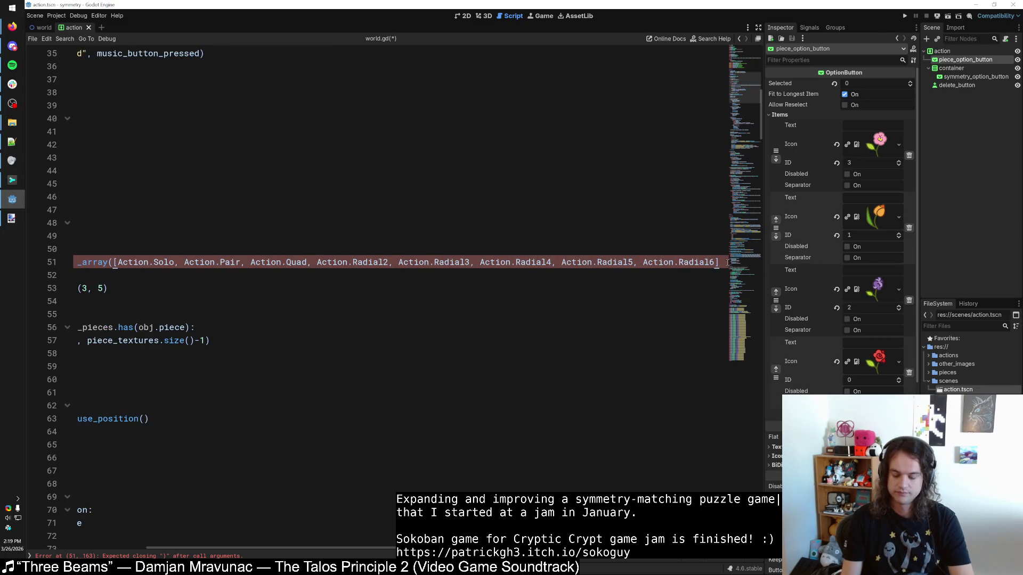
{"action": "type", "text": ")"}
Step: Select the random piece-index call on line 57 for reuse
{"action": "key", "text": "Home"}
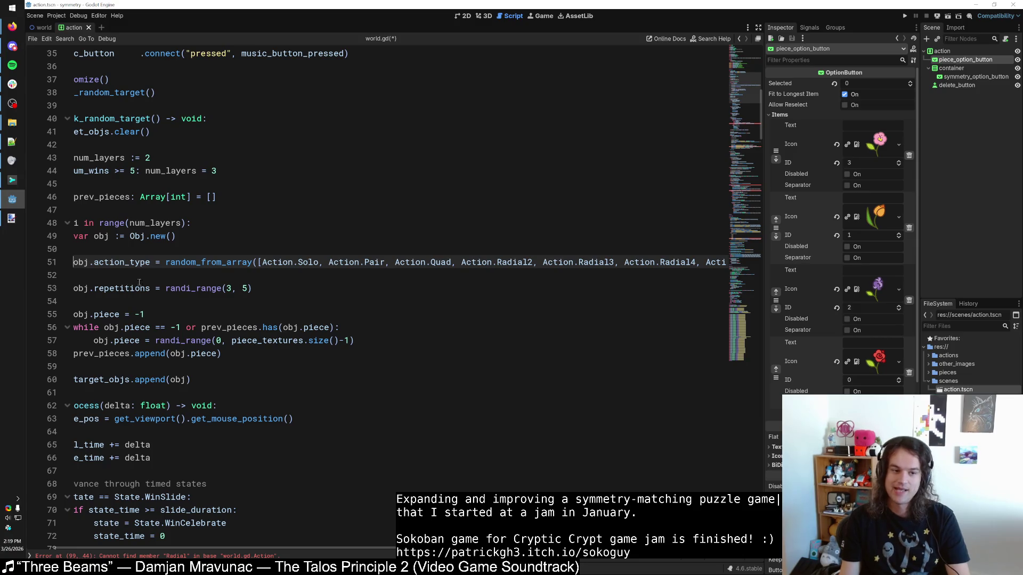
{"action": "triple_click", "coordinate": [120, 260]}
{"action": "left_click", "coordinate": [121, 260]}
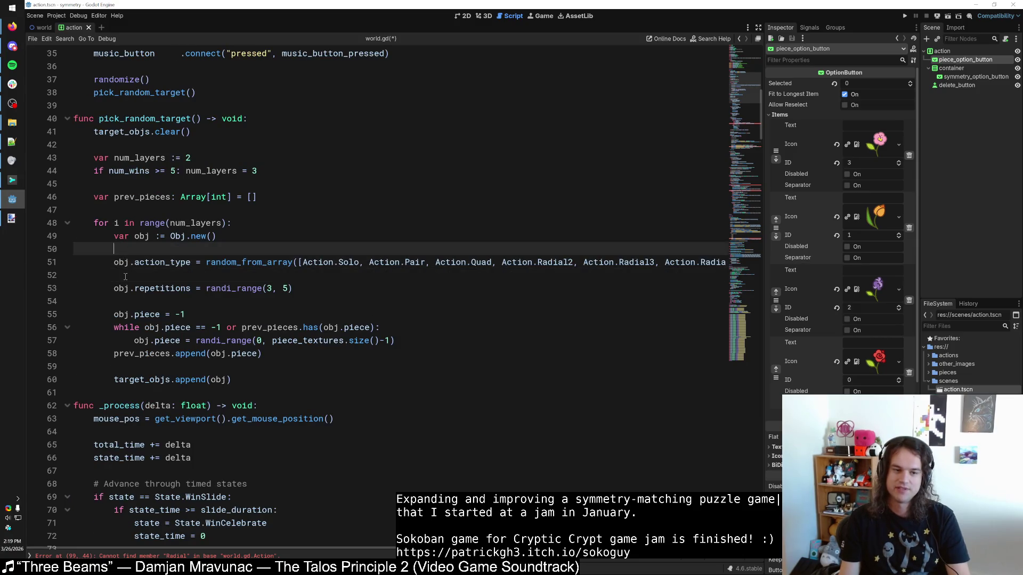
{"action": "left_click", "coordinate": [127, 271]}
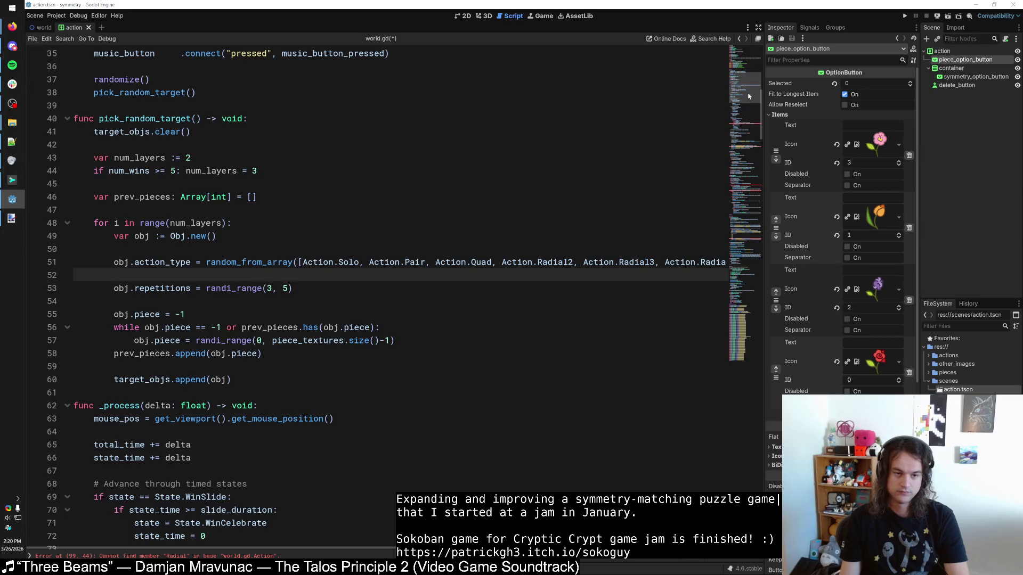
{"action": "mouse_move", "coordinate": [747, 93]}
{"action": "left_mouse_down"}
{"action": "mouse_move", "coordinate": [775, 314]}
{"action": "mouse_move", "coordinate": [746, 83]}
{"action": "mouse_move", "coordinate": [747, 97]}
{"action": "left_mouse_up"}
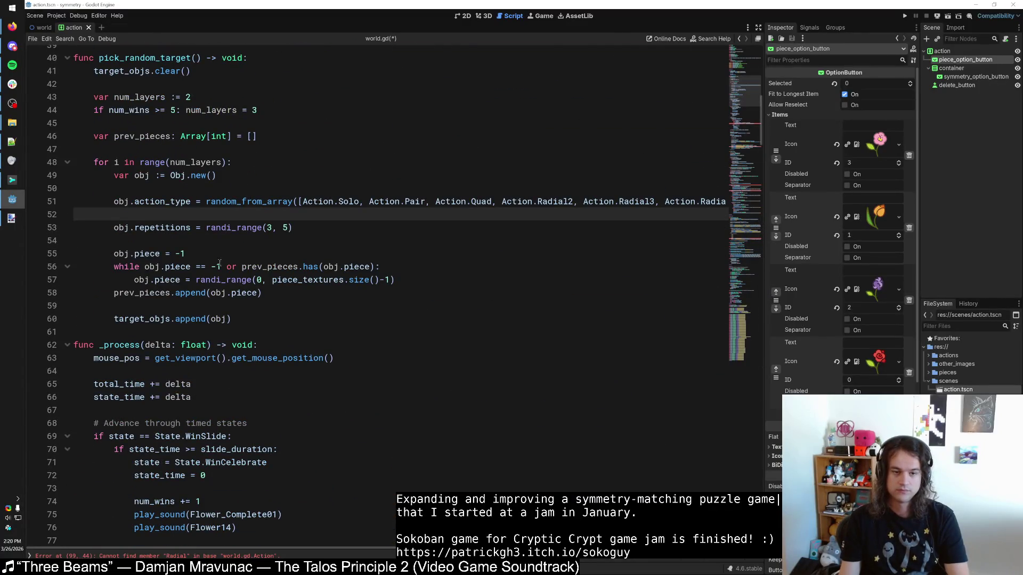
{"action": "left_click_drag", "start_coordinate": [196, 279], "coordinate": [395, 279]}
{"action": "key", "text": "ctrl+c"}
{"action": "mouse_move", "coordinate": [737, 97]}
{"action": "left_mouse_down"}
{"action": "mouse_move", "coordinate": [708, 244]}
{"action": "mouse_move", "coordinate": [677, 235]}
{"action": "left_mouse_up"}
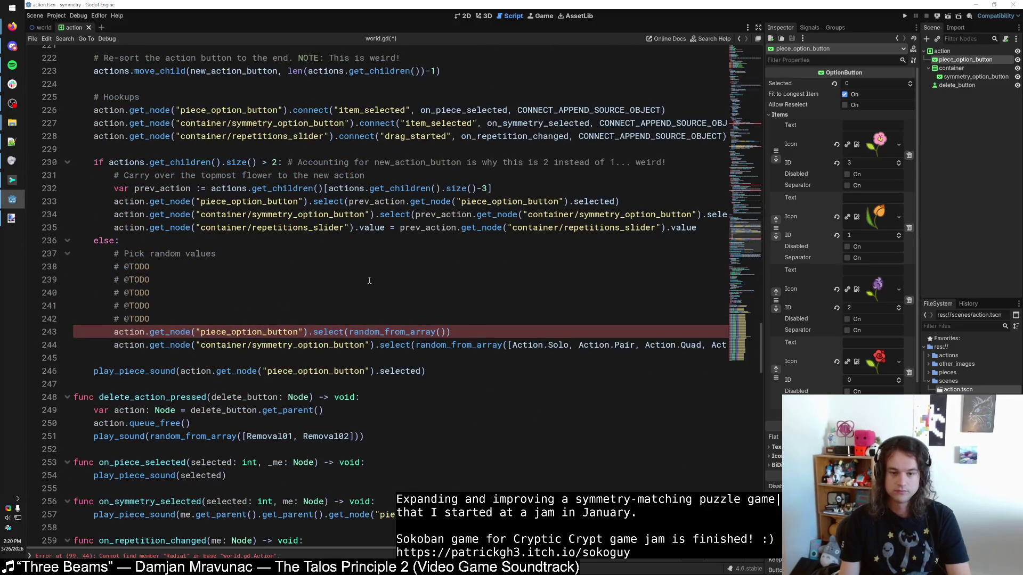
{"action": "mouse_move", "coordinate": [447, 331]}
{"action": "left_mouse_down"}
{"action": "mouse_move", "coordinate": [349, 332]}
{"action": "mouse_move", "coordinate": [320, 315]}
{"action": "mouse_move", "coordinate": [27, 266]}
{"action": "left_mouse_up"}
{"action": "key", "text": "ctrl+v"}
{"action": "key", "text": "BackSpace"}
{"action": "key", "text": "BackSpace"}
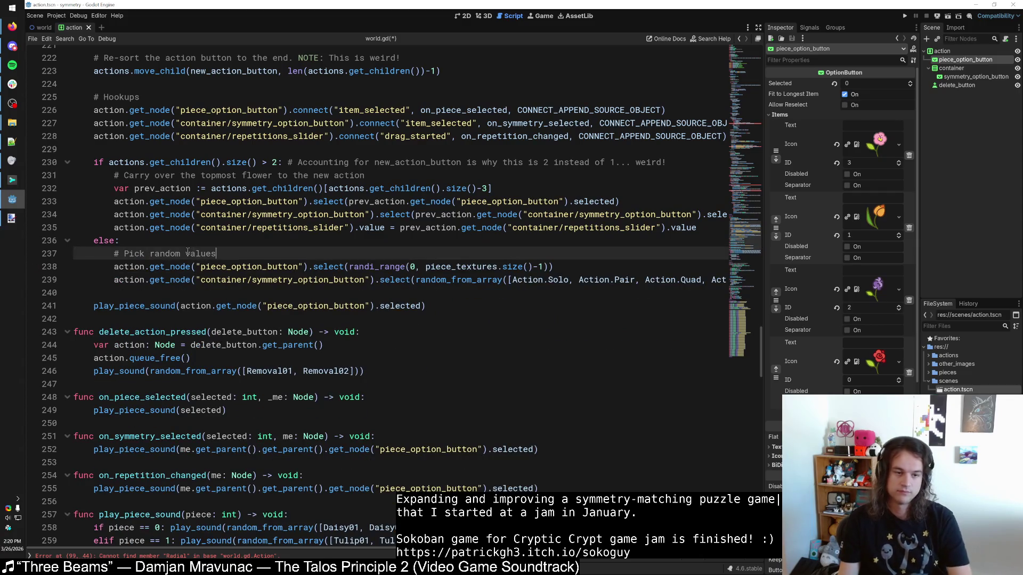
Step: Select the repetitions slider assignment on line 235, then return to the top of world.gd
{"action": "left_click", "coordinate": [217, 280]}
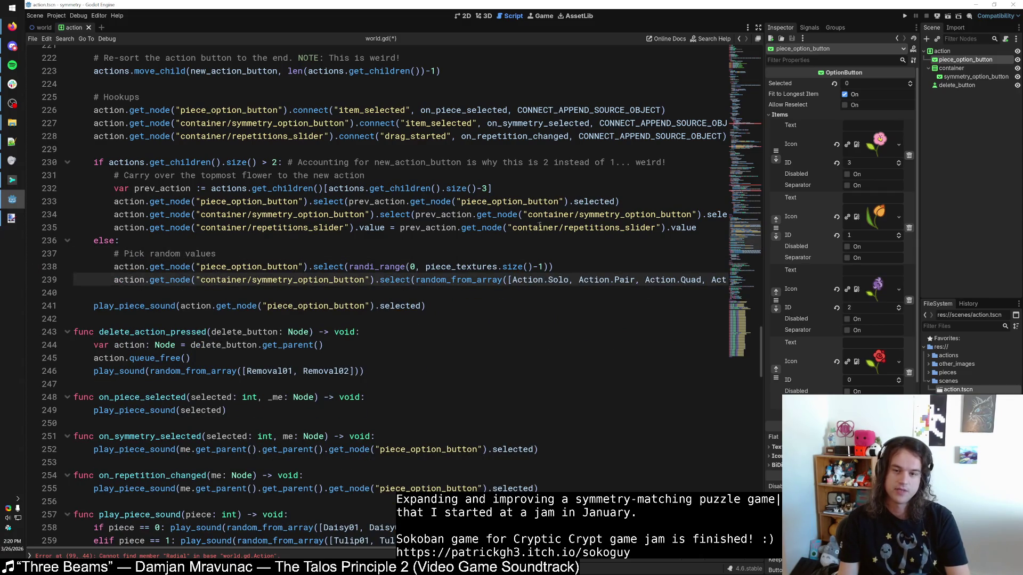
{"action": "left_click", "coordinate": [532, 228]}
{"action": "key", "text": "Home"}
{"action": "key", "text": "shift+End"}
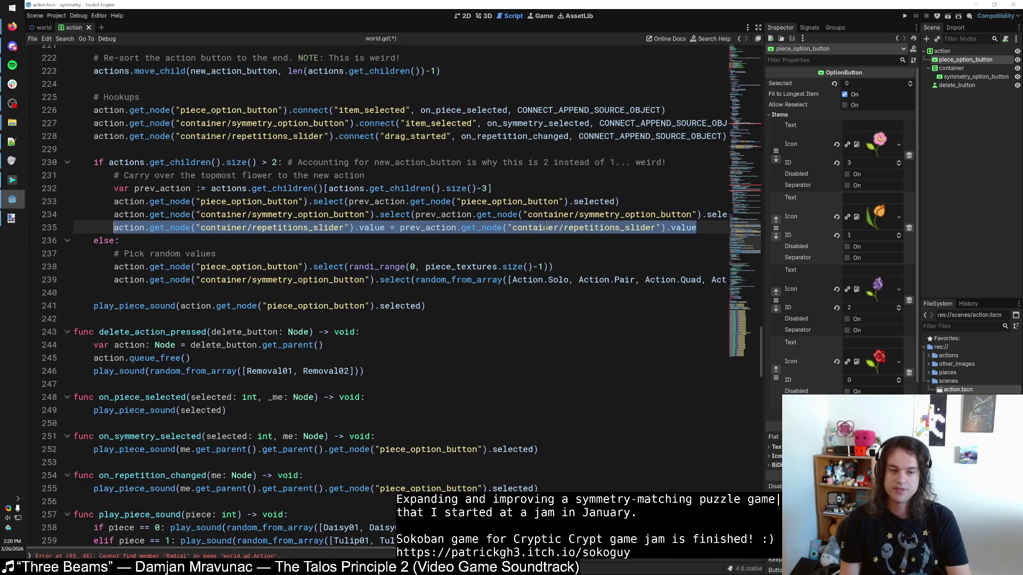
{"action": "left_click_drag", "start_coordinate": [742, 237], "coordinate": [723, 85]}
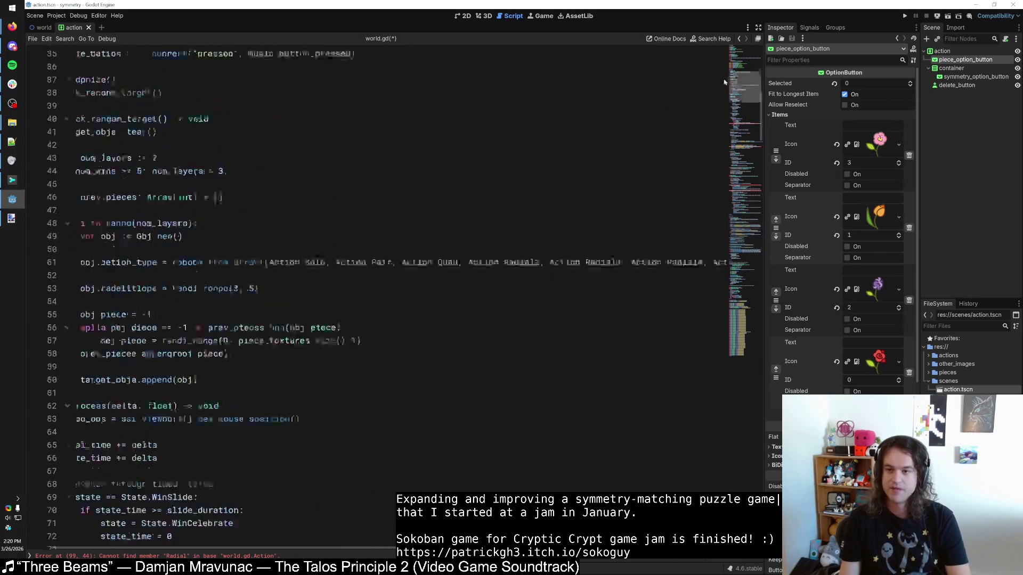
{"action": "left_click", "coordinate": [281, 186]}
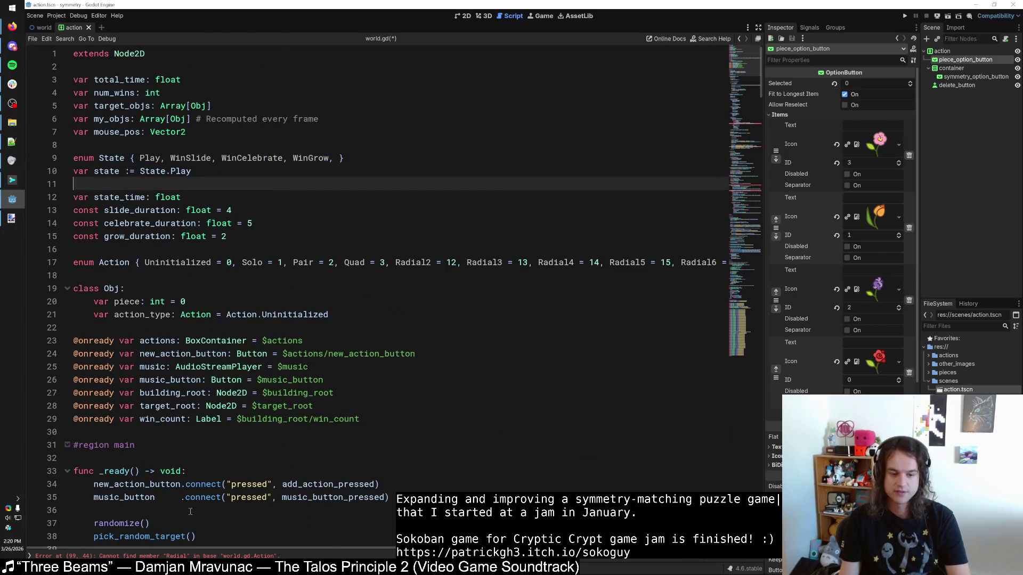
Step: Search world.gd for 'slider' references, undoing an accidental line deletion
{"action": "left_click", "coordinate": [199, 249]}
{"action": "key", "text": "ctrl+f"}
{"action": "type", "text": "slider"}
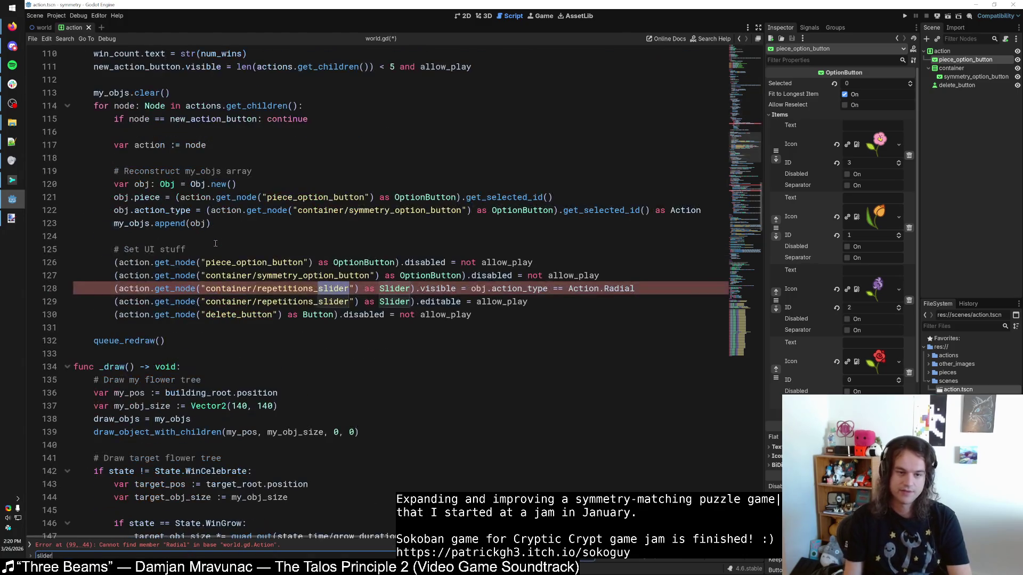
{"action": "left_click", "coordinate": [664, 289]}
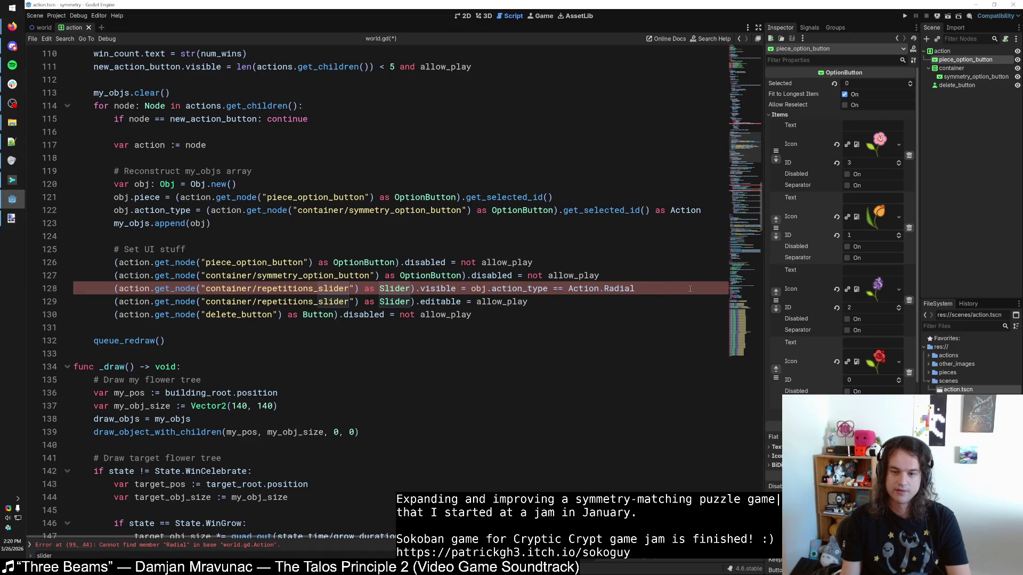
{"action": "key", "text": "shift+Home"}
{"action": "key", "text": "shift+Home"}
{"action": "key", "text": "BackSpace"}
{"action": "key", "text": "BackSpace"}
{"action": "type", "text": "f"}
{"action": "key", "text": "ctrl+f"}
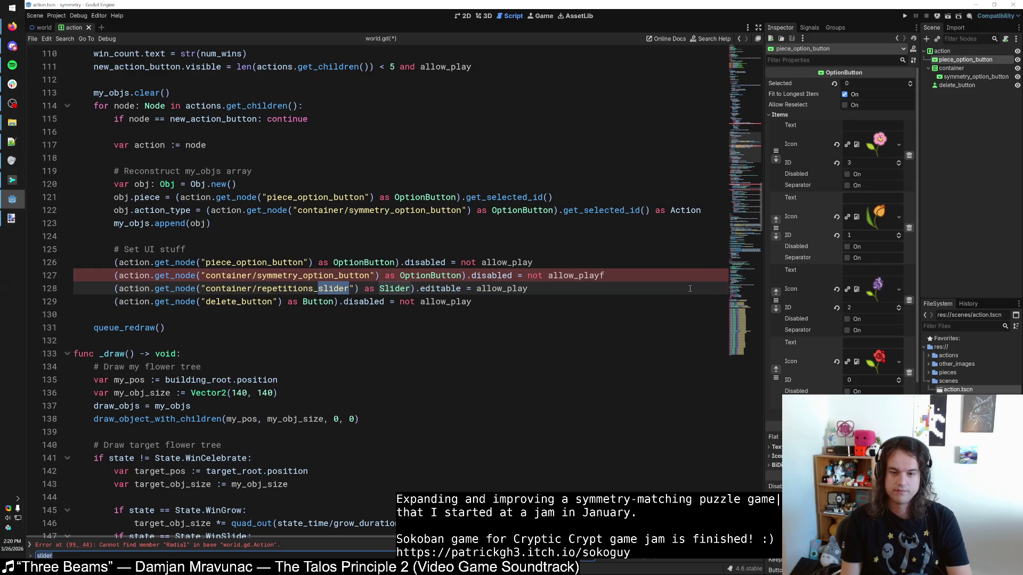
{"action": "key", "text": "ctrl+z"}
{"action": "key", "text": "ctrl+z"}
{"action": "key", "text": "ctrl+z"}
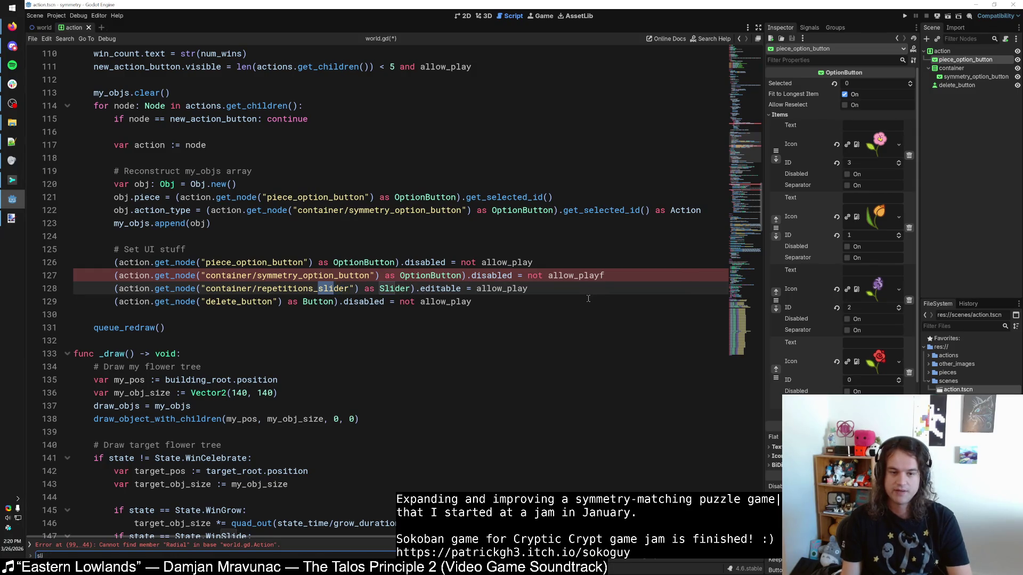
Step: Delete the two repetitions_slider lines from the Set UI stuff block
{"action": "scroll", "coordinate": [589, 307], "scroll_direction": "down", "scroll_amount": 20}
{"action": "scroll", "coordinate": [586, 301], "scroll_direction": "up", "scroll_amount": 20}
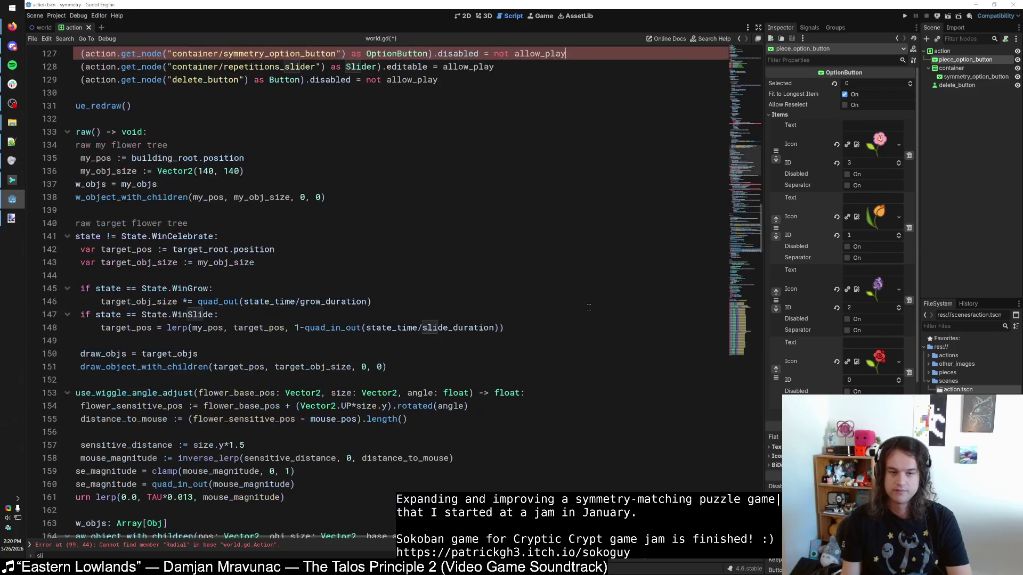
{"action": "left_click", "coordinate": [549, 243]}
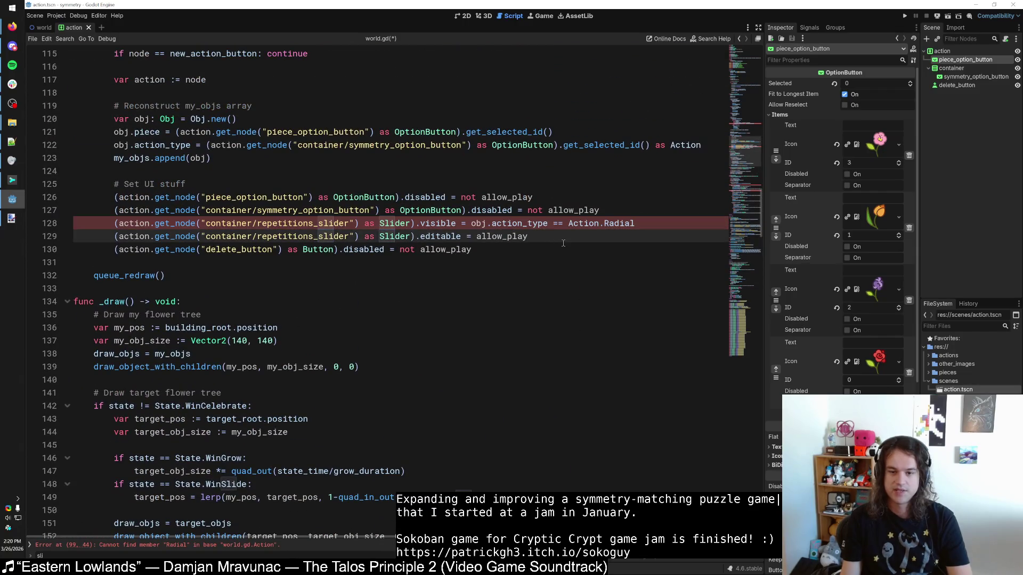
{"action": "mouse_move", "coordinate": [532, 236]}
{"action": "left_mouse_down"}
{"action": "mouse_move", "coordinate": [607, 213]}
{"action": "mouse_move", "coordinate": [639, 224]}
{"action": "left_mouse_up"}
{"action": "key", "text": "Delete"}
{"action": "left_click", "coordinate": [264, 197]}
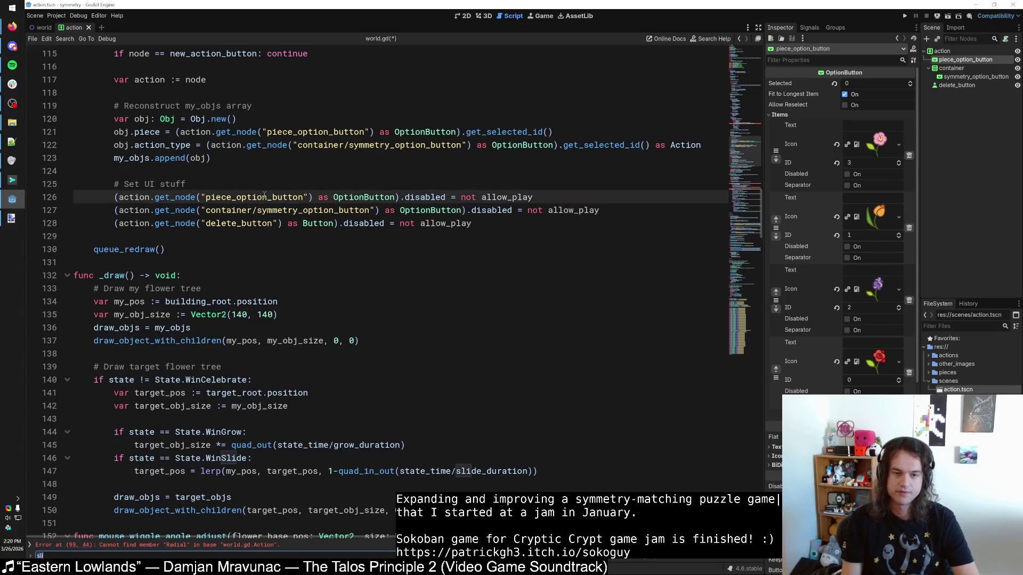
Step: Delete the repetitions_slider connect line found by the 'slider' search
{"action": "type", "text": "ider"}
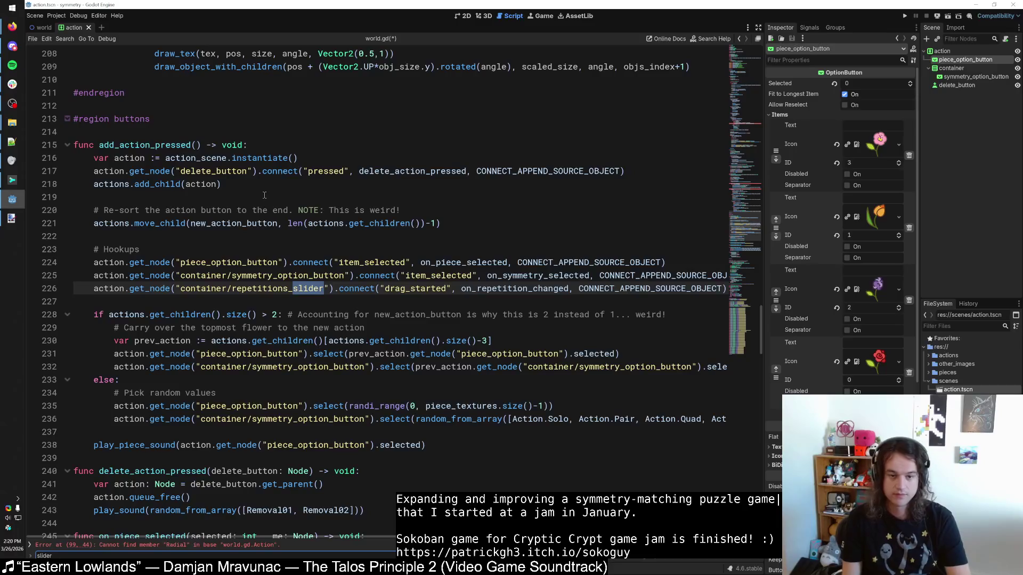
{"action": "left_click", "coordinate": [501, 289]}
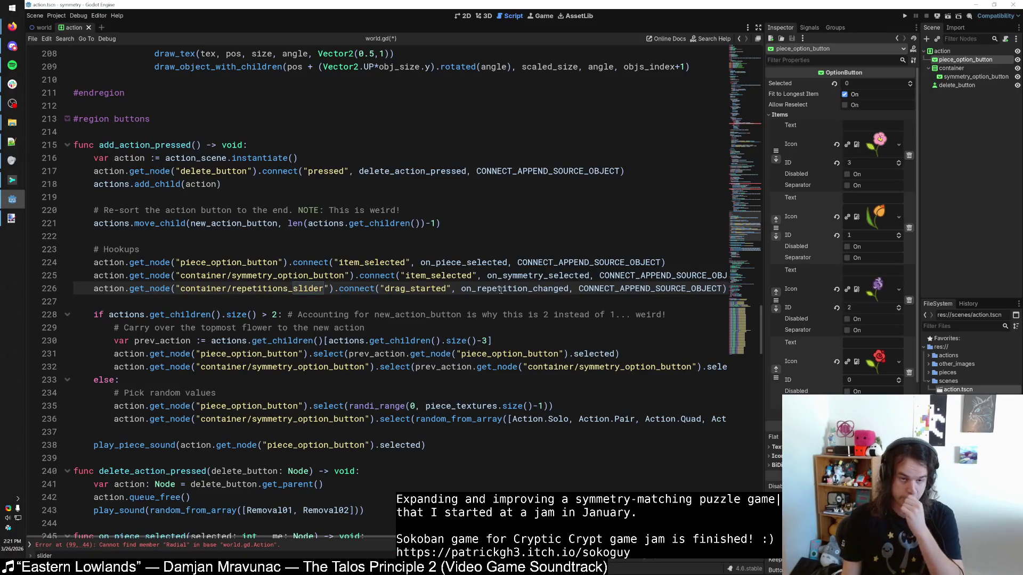
{"action": "triple_click", "coordinate": [501, 288]}
{"action": "key", "text": "BackSpace"}
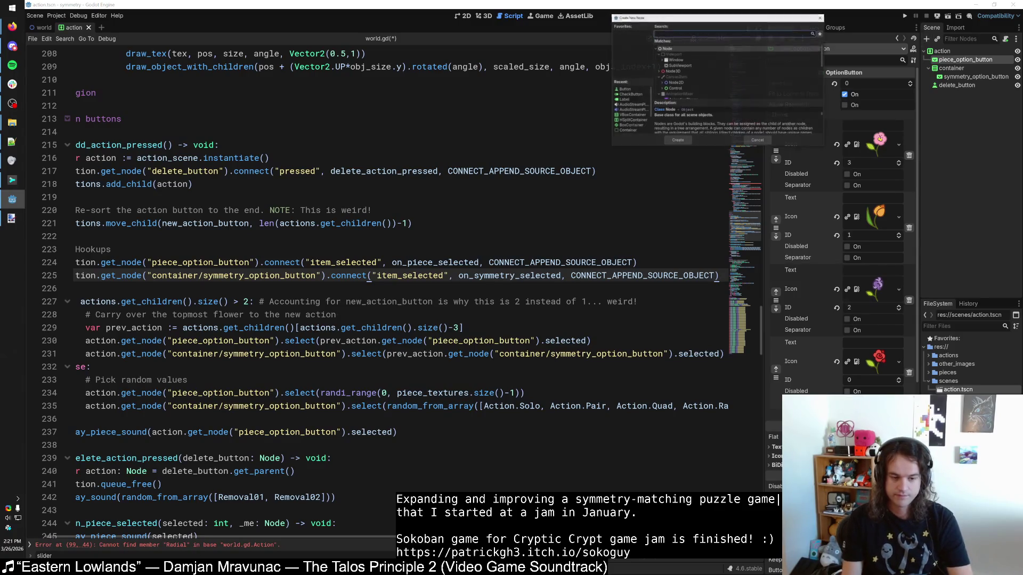
Step: Search for 'repetitions' and delete the obj.repetitions = randi_range assignment and its blank lines
{"action": "key", "text": "ctrl+f"}
{"action": "type", "text": "slider"}
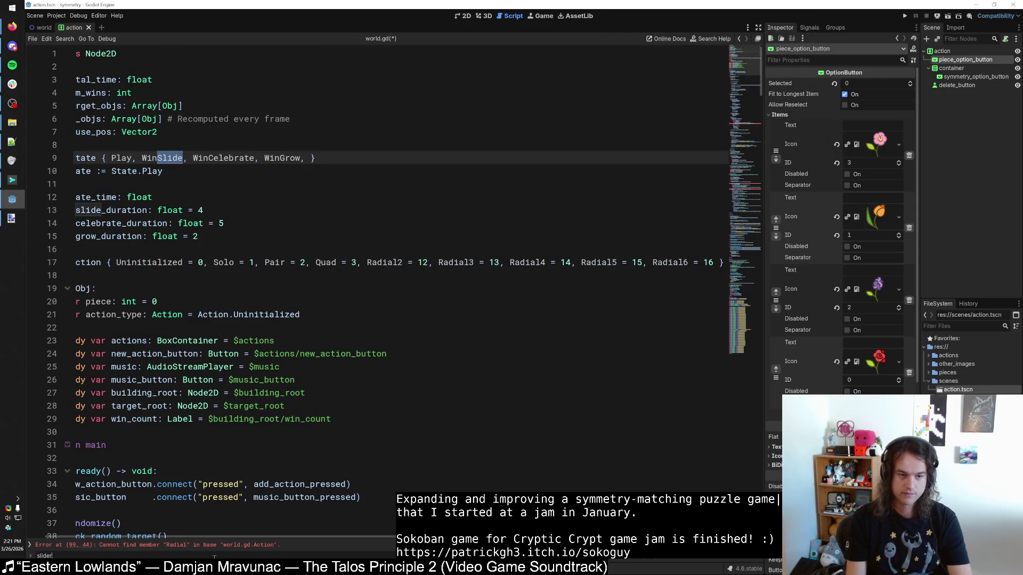
{"action": "key", "text": "ctrl+a"}
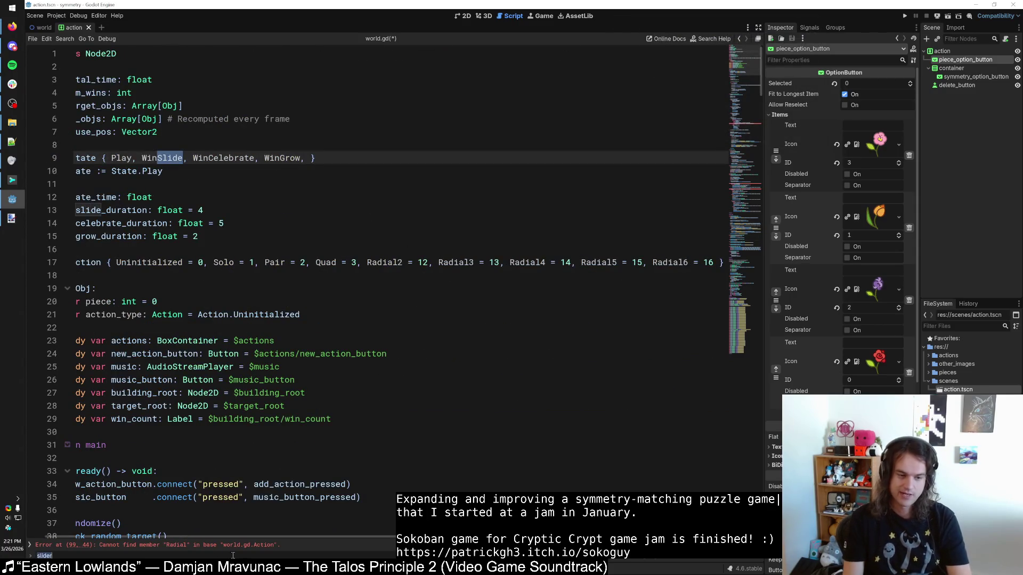
{"action": "type", "text": "repetitions"}
{"action": "key", "text": "Return"}
{"action": "key", "text": "Return"}
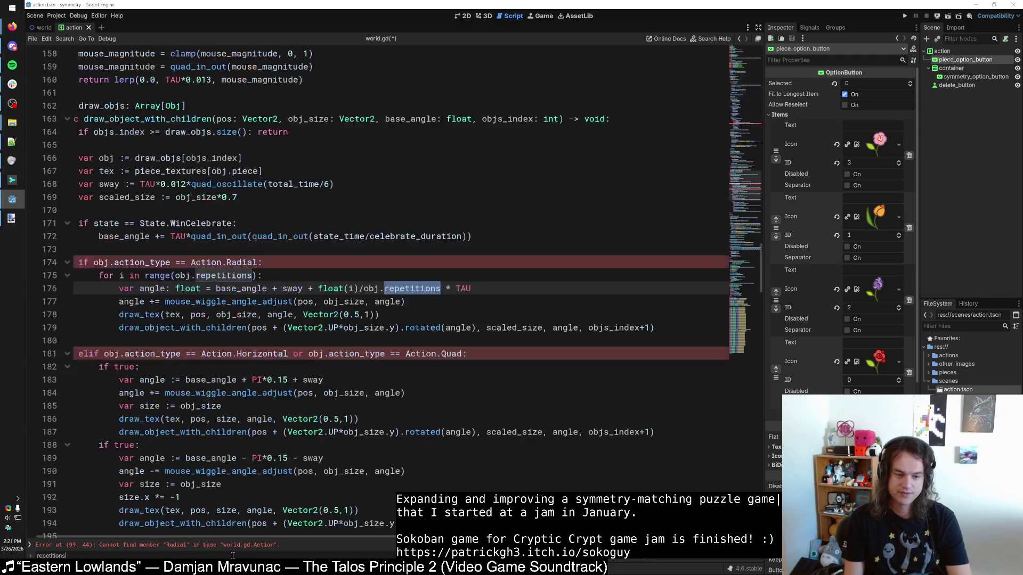
{"action": "key", "text": "shift+Return"}
{"action": "key", "text": "shift+Return"}
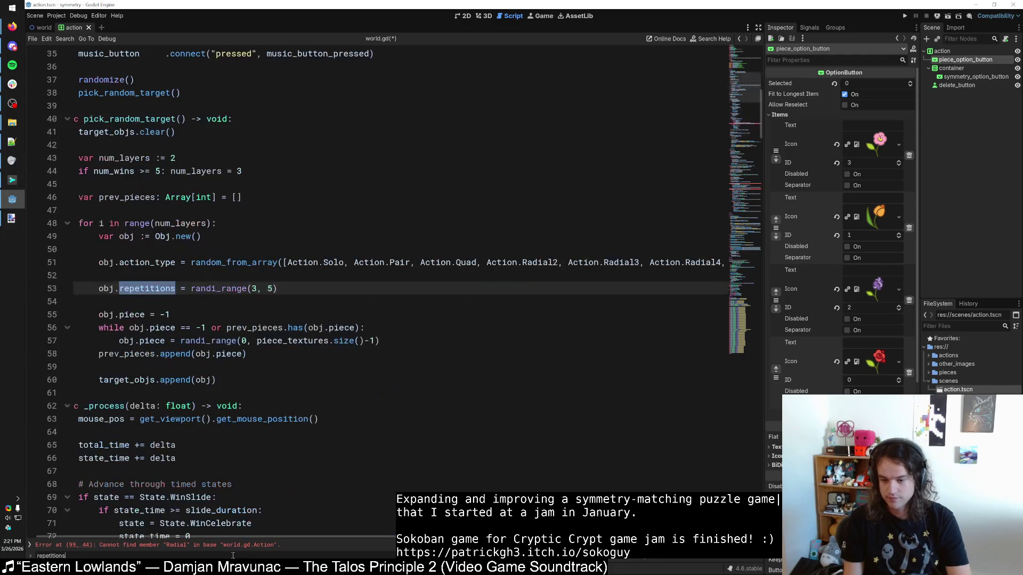
{"action": "left_click", "coordinate": [301, 294]}
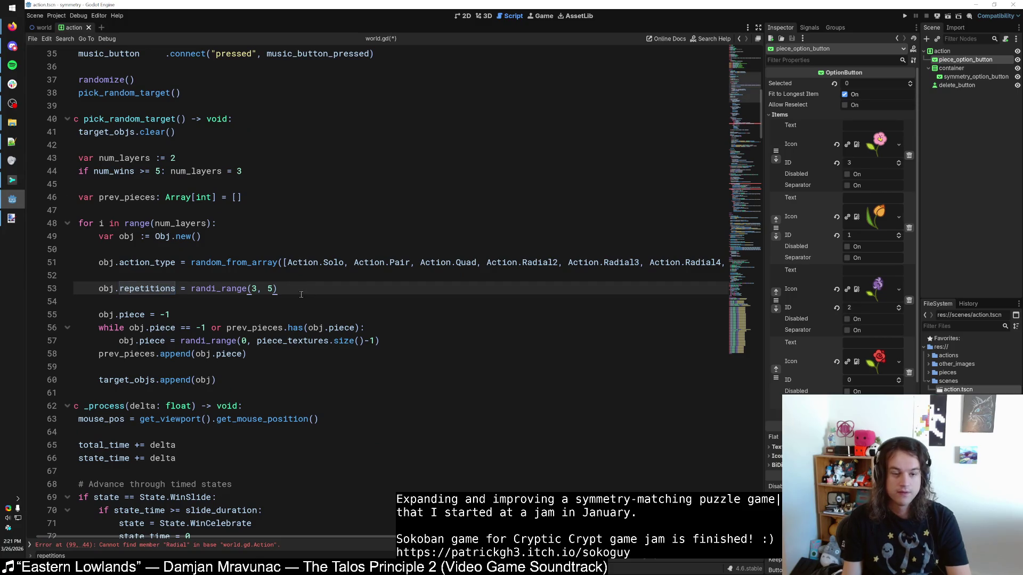
{"action": "left_click_drag", "start_coordinate": [301, 294], "coordinate": [49, 279]}
{"action": "key", "text": "BackSpace"}
{"action": "left_click", "coordinate": [134, 279]}
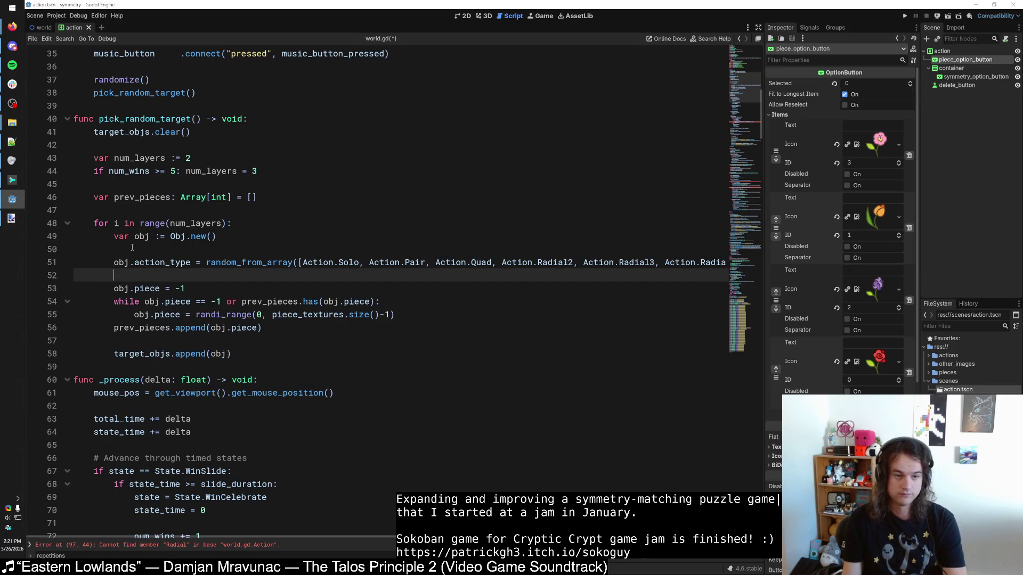
{"action": "key", "text": "Up"}
{"action": "key", "text": "Up"}
{"action": "key", "text": "BackSpace"}
{"action": "key", "text": "Down"}
{"action": "key", "text": "Down"}
{"action": "key", "text": "BackSpace"}
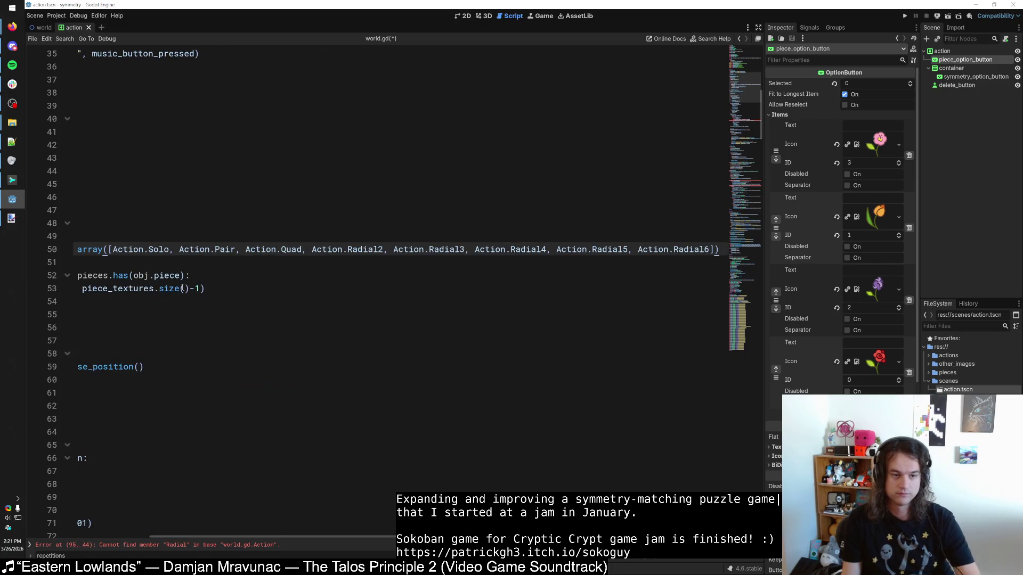
{"action": "key", "text": "Home"}
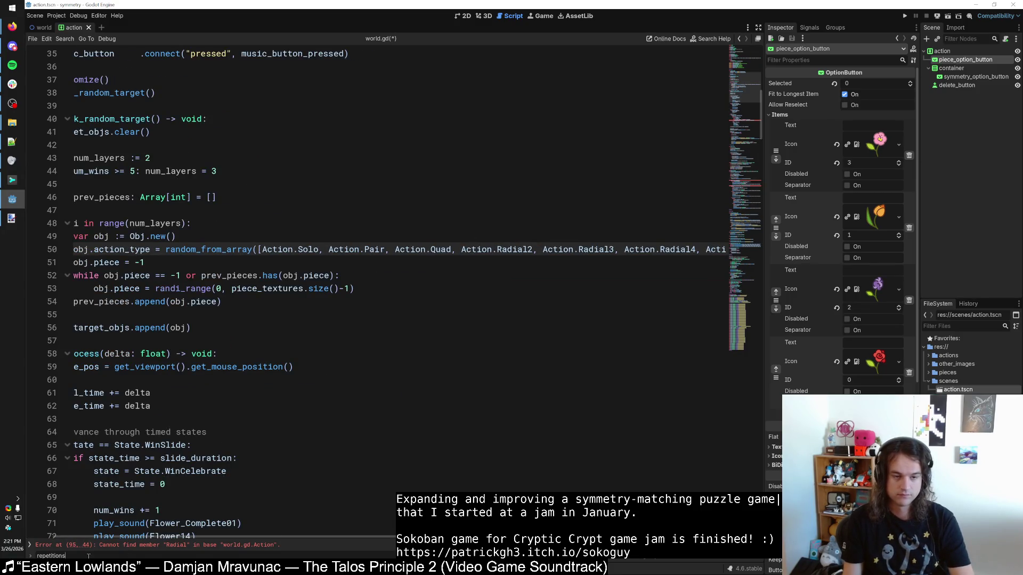
Step: Delete the Action.Radial repetitions comparison from the win check on line 95
{"action": "key", "text": "F3"}
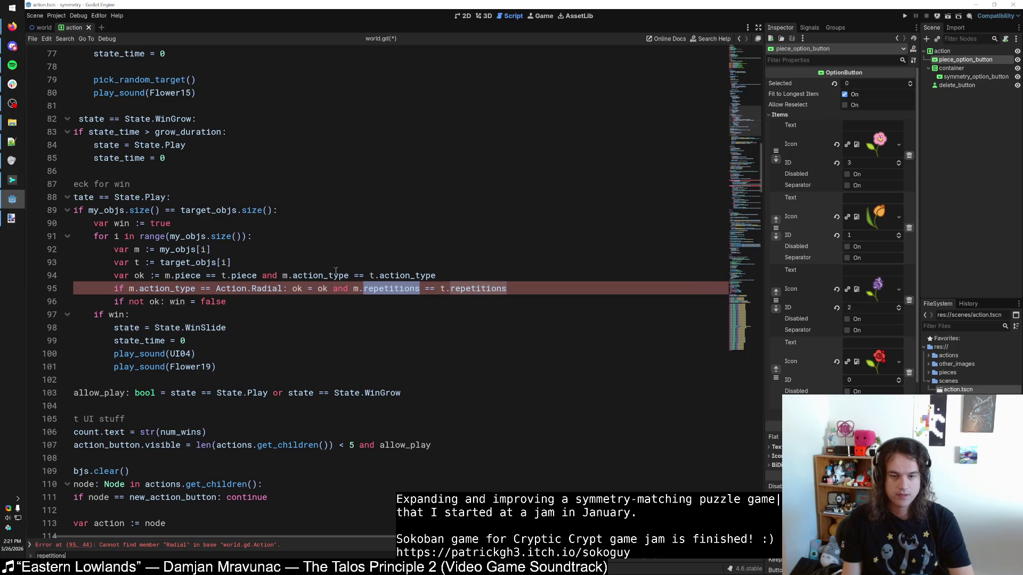
{"action": "left_click", "coordinate": [278, 288]}
{"action": "key", "text": "shift+Up"}
{"action": "key", "text": "shift+Up"}
{"action": "key", "text": "shift+Home"}
{"action": "key", "text": "shift+Home"}
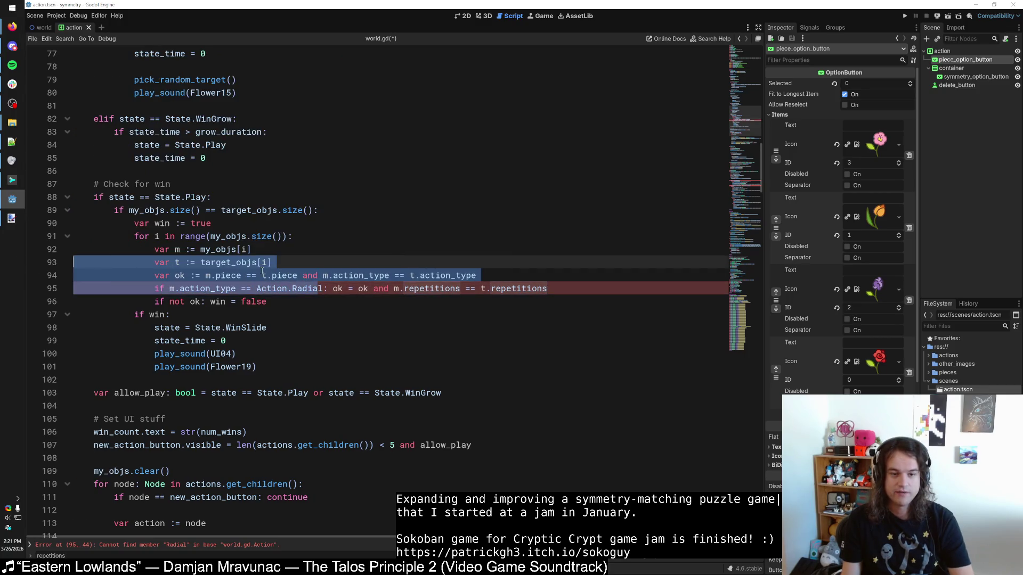
{"action": "left_click", "coordinate": [262, 272]}
{"action": "left_click", "coordinate": [571, 289]}
{"action": "key", "text": "shift+Home"}
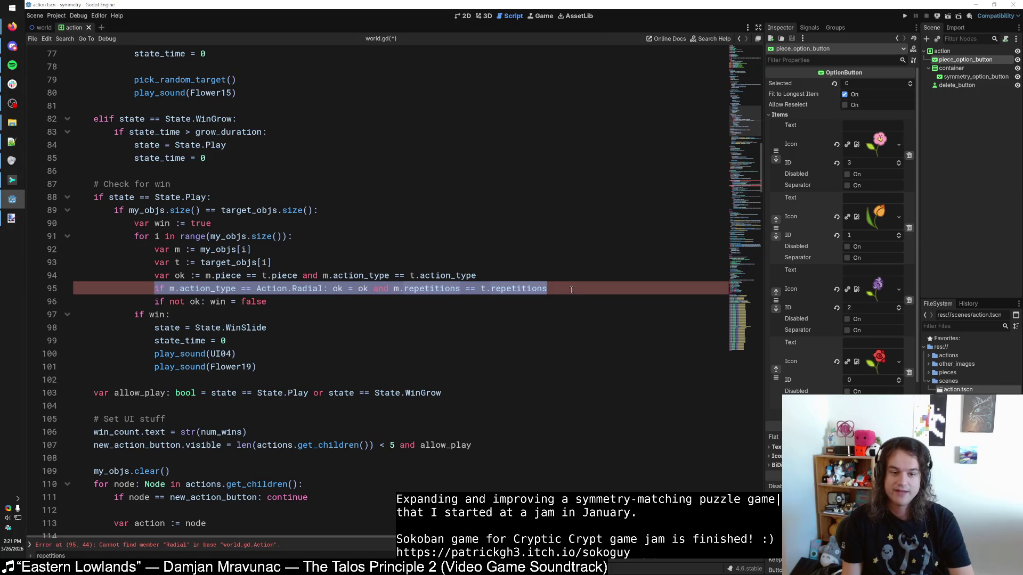
{"action": "key", "text": "shift+Home"}
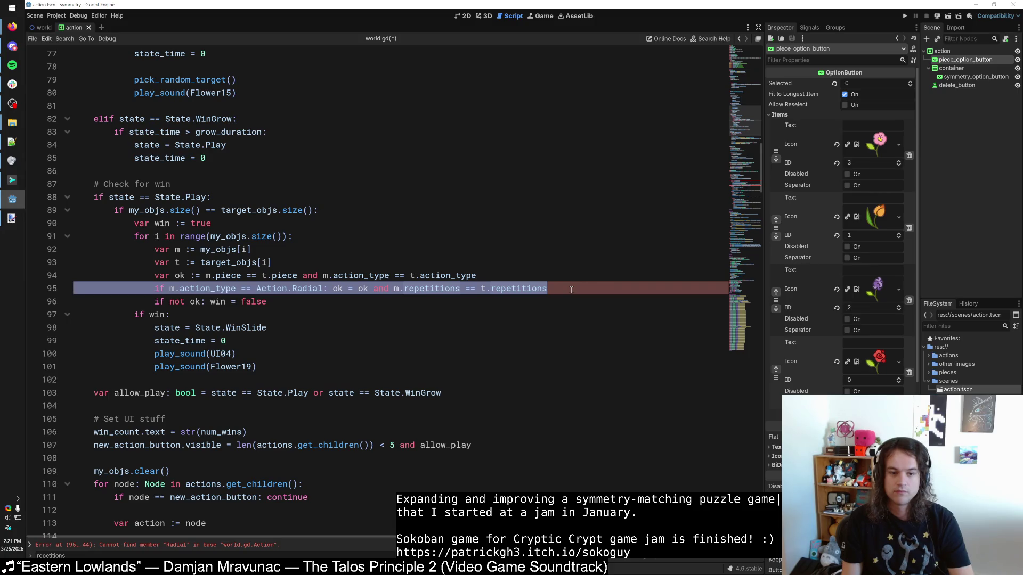
{"action": "key", "text": "BackSpace"}
{"action": "key", "text": "BackSpace"}
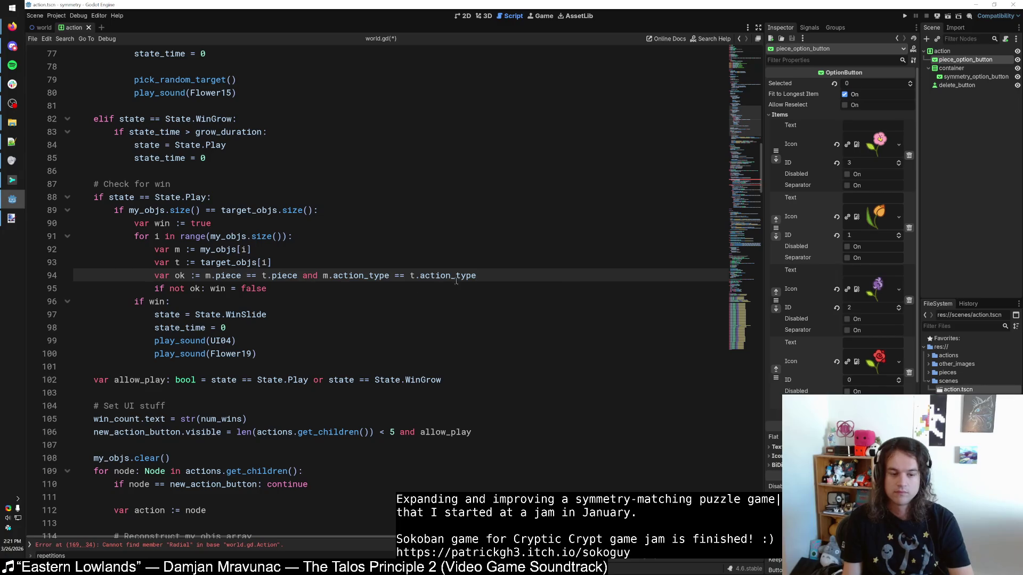
Step: Declare var repetitions := 0 and add a check setting it to 2 for Action.Radial2
{"action": "key", "text": "F3"}
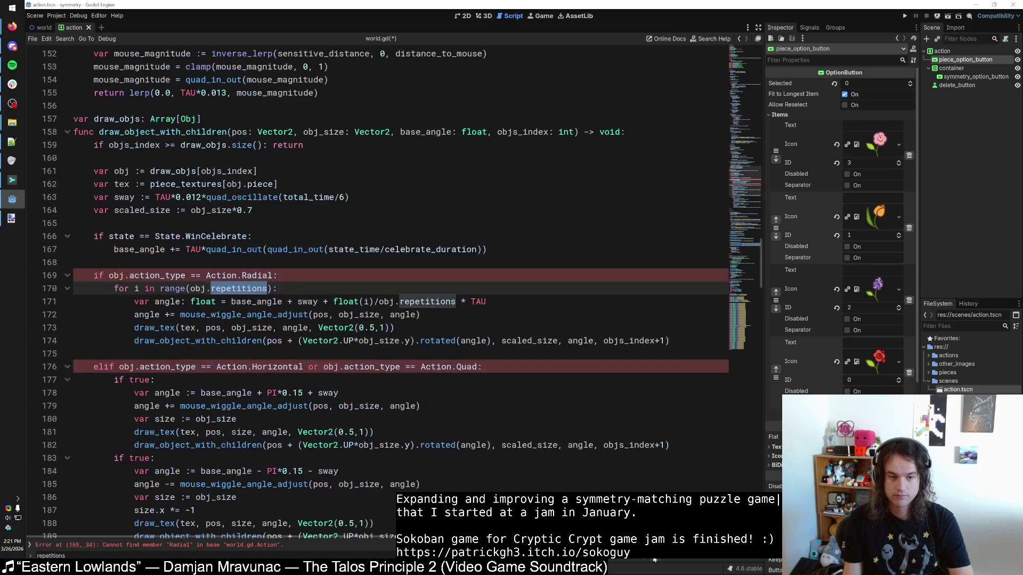
{"action": "left_click", "coordinate": [289, 289]}
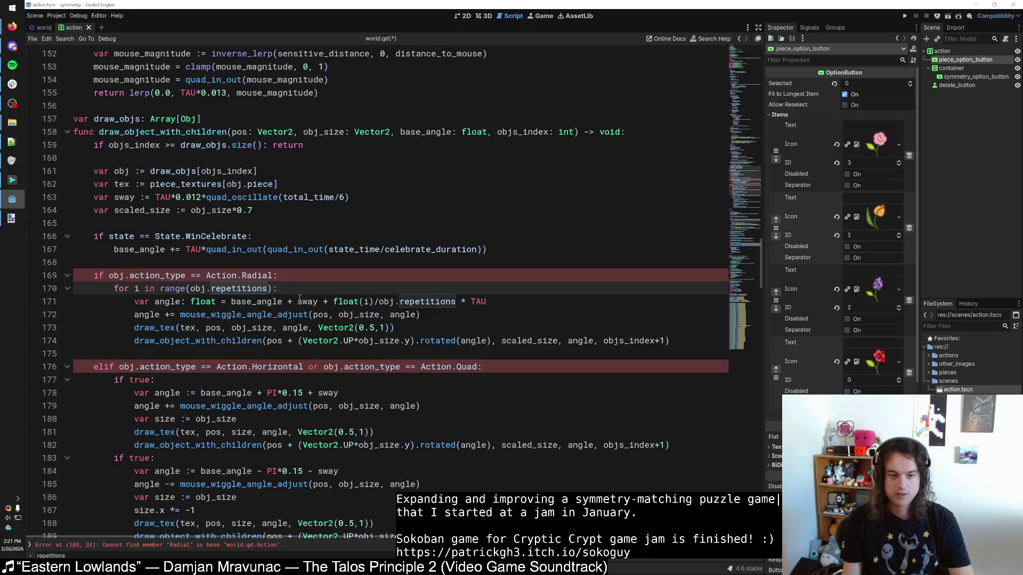
{"action": "left_click", "coordinate": [272, 275]}
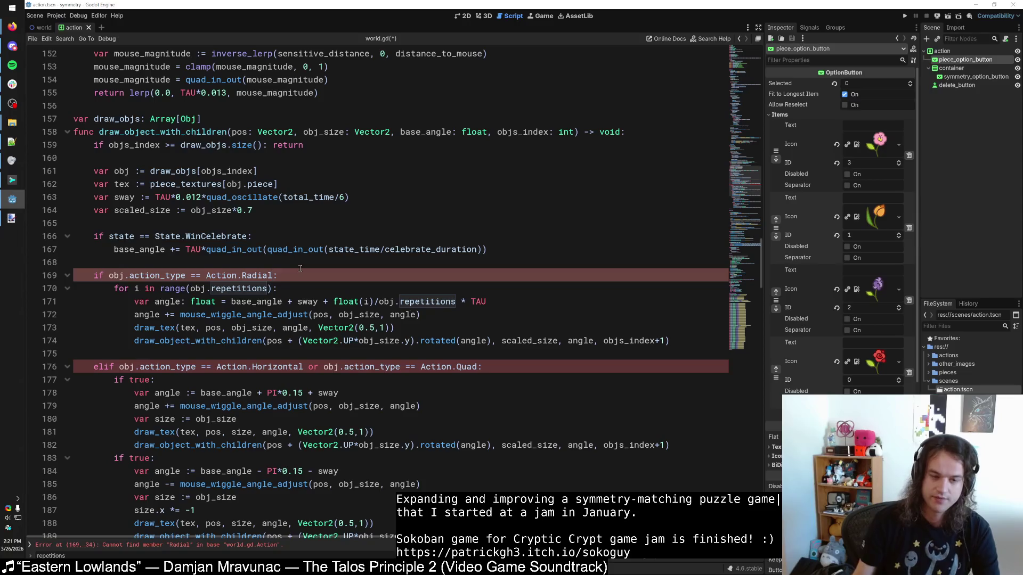
{"action": "type", "text": "2"}
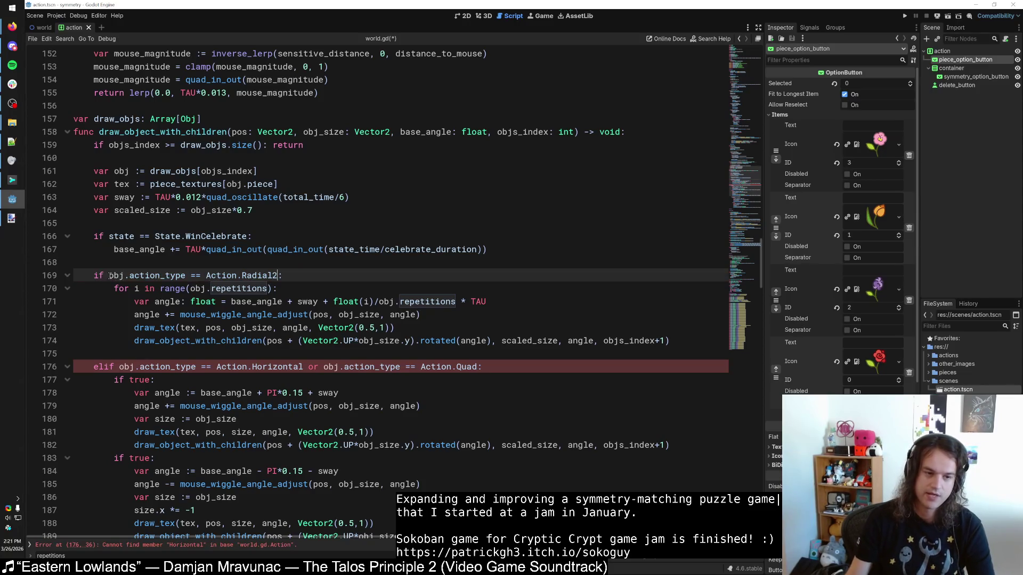
{"action": "left_click_drag", "start_coordinate": [109, 275], "coordinate": [271, 275]}
{"action": "left_click", "coordinate": [329, 281]}
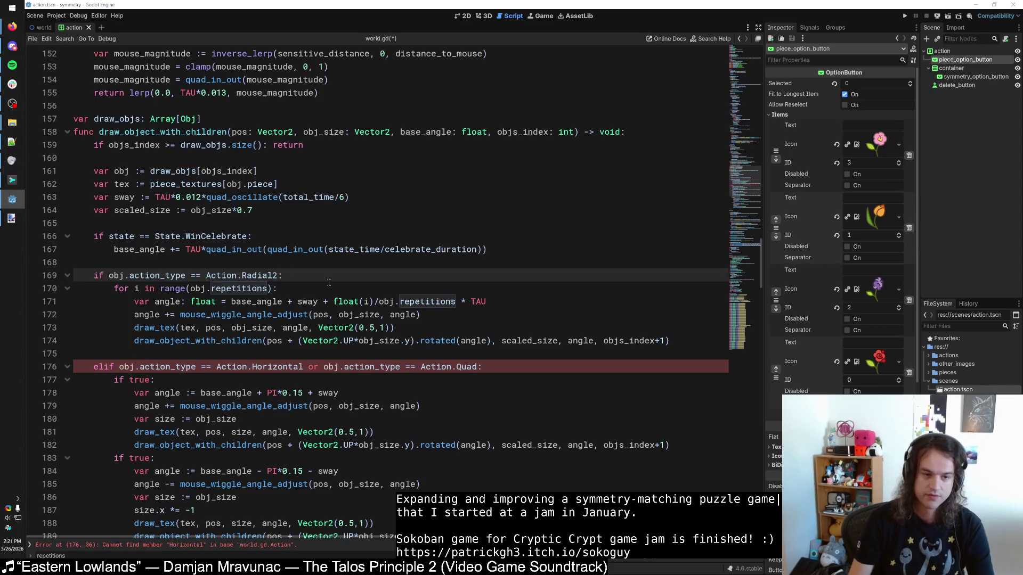
{"action": "key", "text": "Up"}
{"action": "key", "text": "Return"}
{"action": "key", "text": "Return"}
{"action": "key", "text": "Up"}
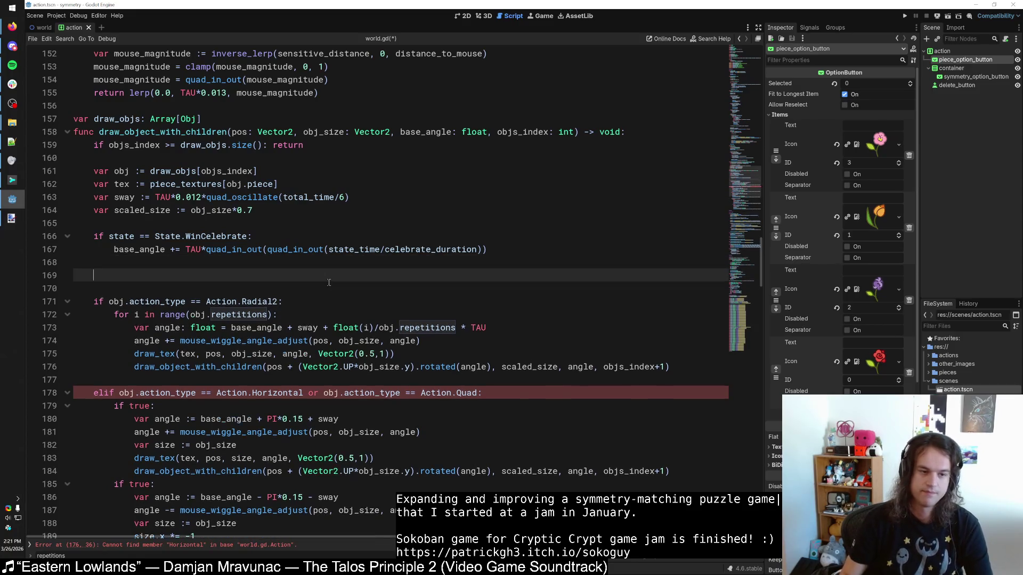
{"action": "type", "text": "var repeit"}
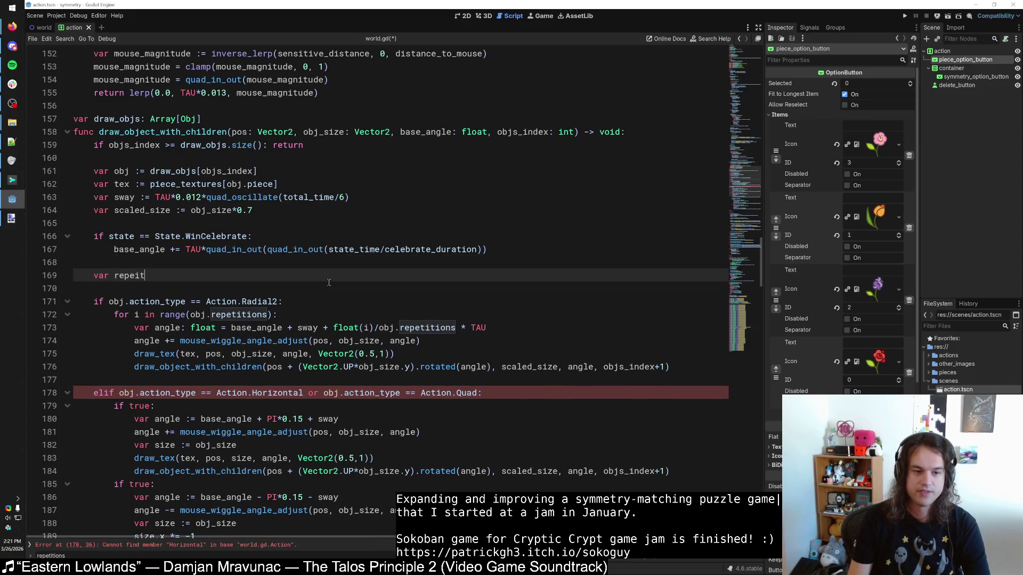
{"action": "key", "text": "BackSpace"}
{"action": "key", "text": "BackSpace"}
{"action": "type", "text": "ti"}
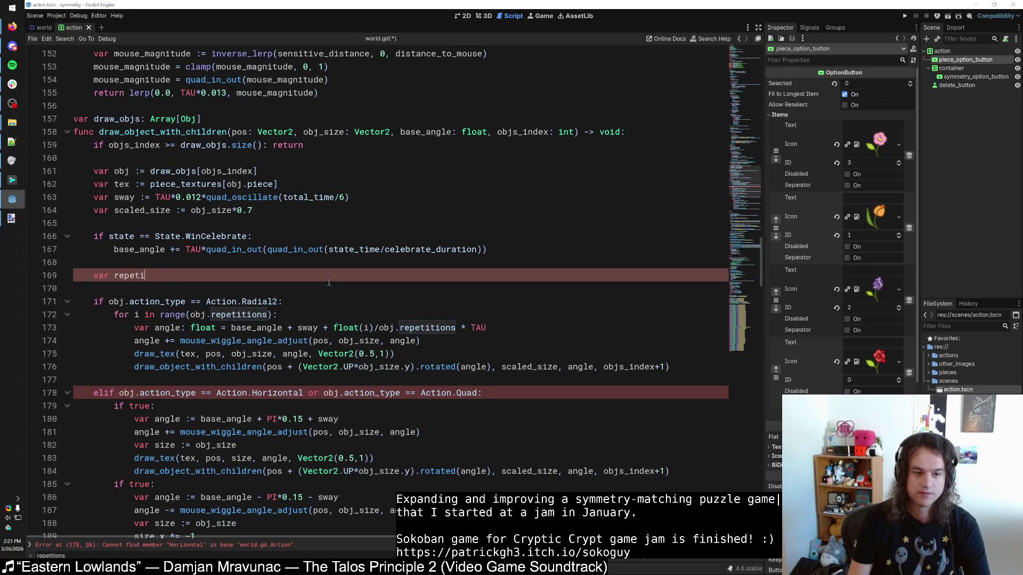
{"action": "type", "text": "tions := 0"}
{"action": "key", "text": "Return"}
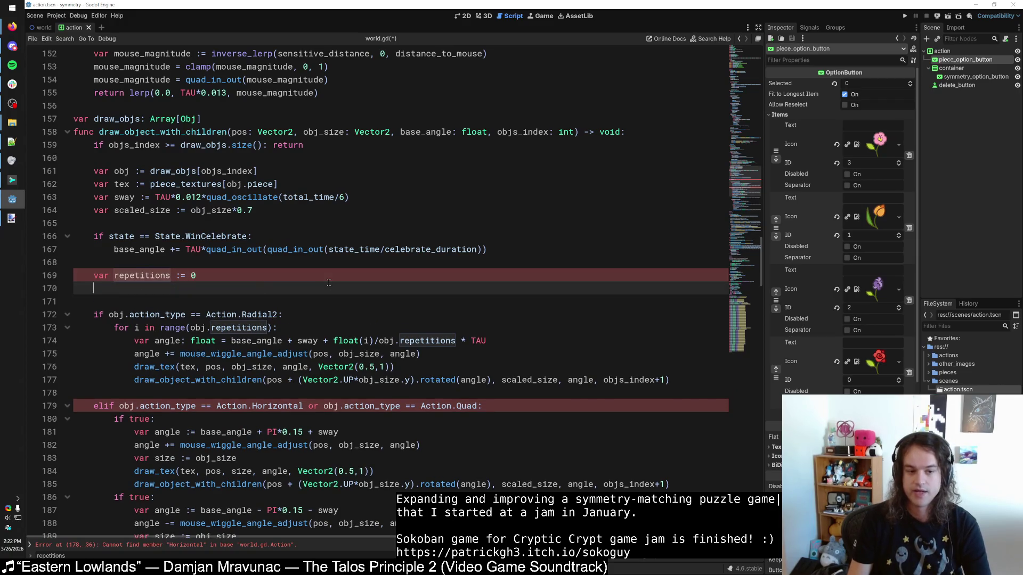
{"action": "type", "text": "if obj.action_type == Action.Radial2"}
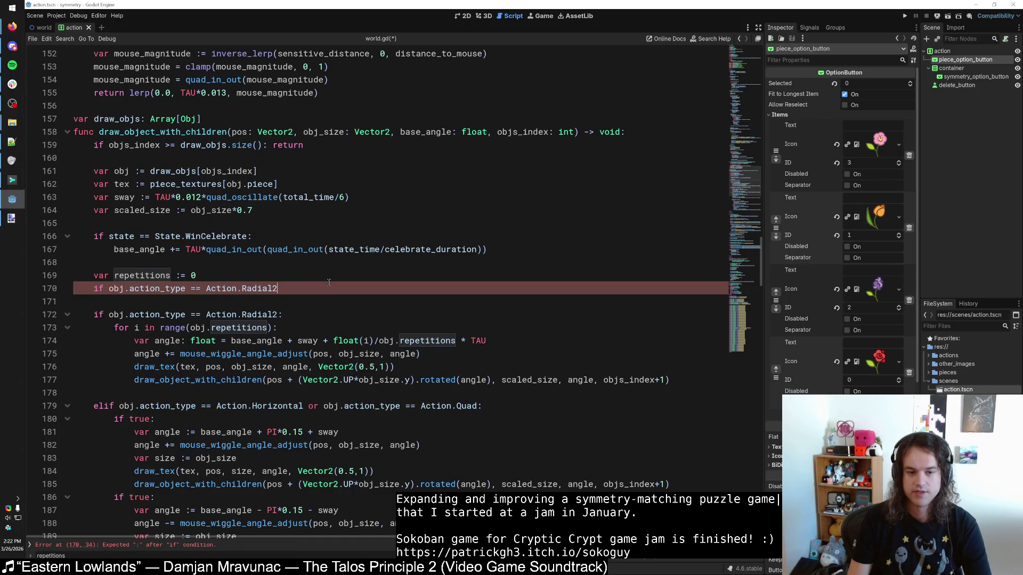
{"action": "type", "text": ":  repetitions = 2"}
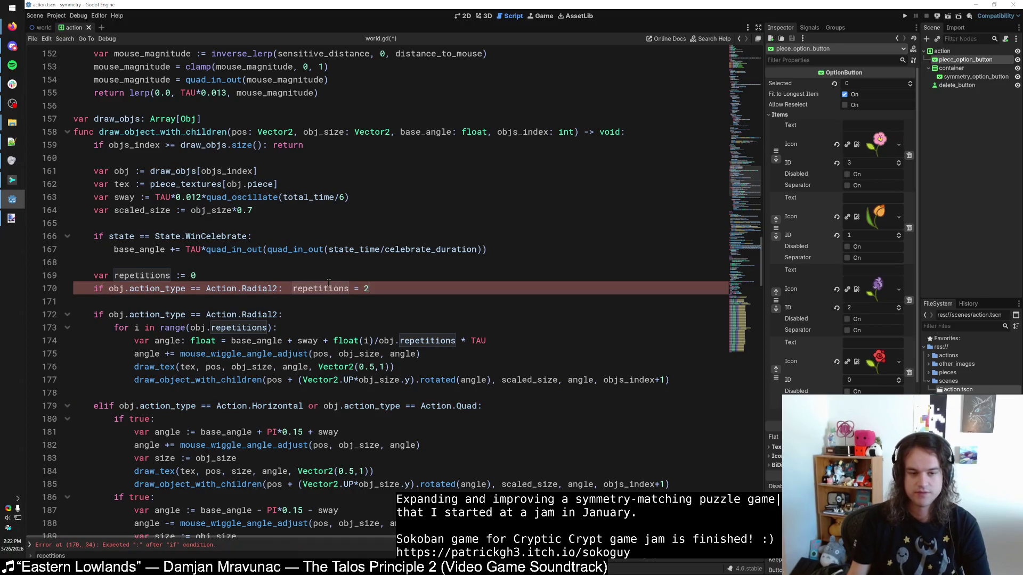
Step: Replace the radial condition on line 172 with the repetitions variable
{"action": "left_click_drag", "start_coordinate": [117, 277], "coordinate": [171, 276]}
{"action": "key", "text": "ctrl+c"}
{"action": "left_click_drag", "start_coordinate": [109, 314], "coordinate": [277, 315]}
{"action": "key", "text": "ctrl+v"}
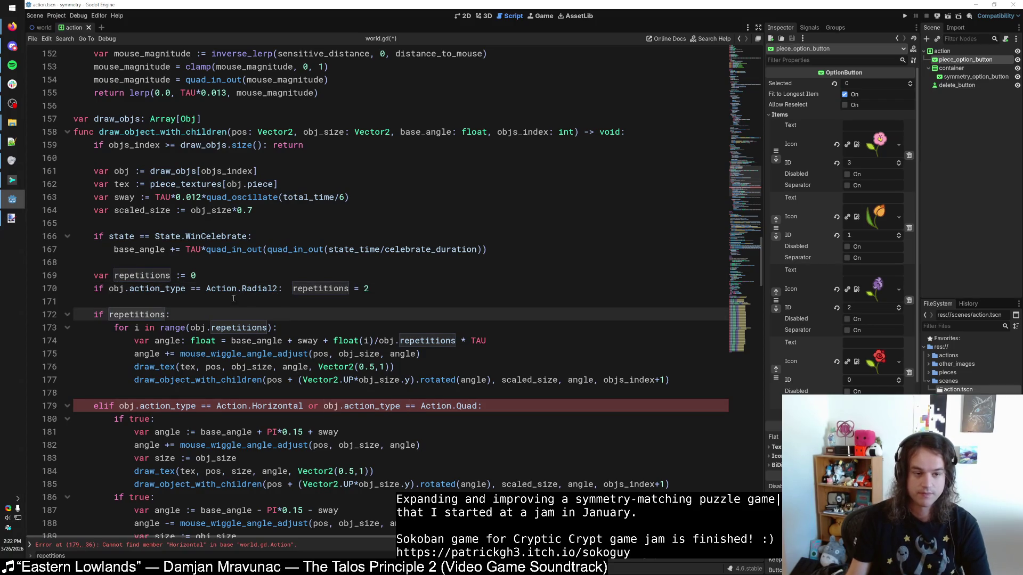
Step: Duplicate the Radial2 assignment line four times with repetitions values 3, 4, 5 and 6
{"action": "triple_click", "coordinate": [377, 288]}
{"action": "key", "text": "ctrl+c"}
{"action": "key", "text": "End"}
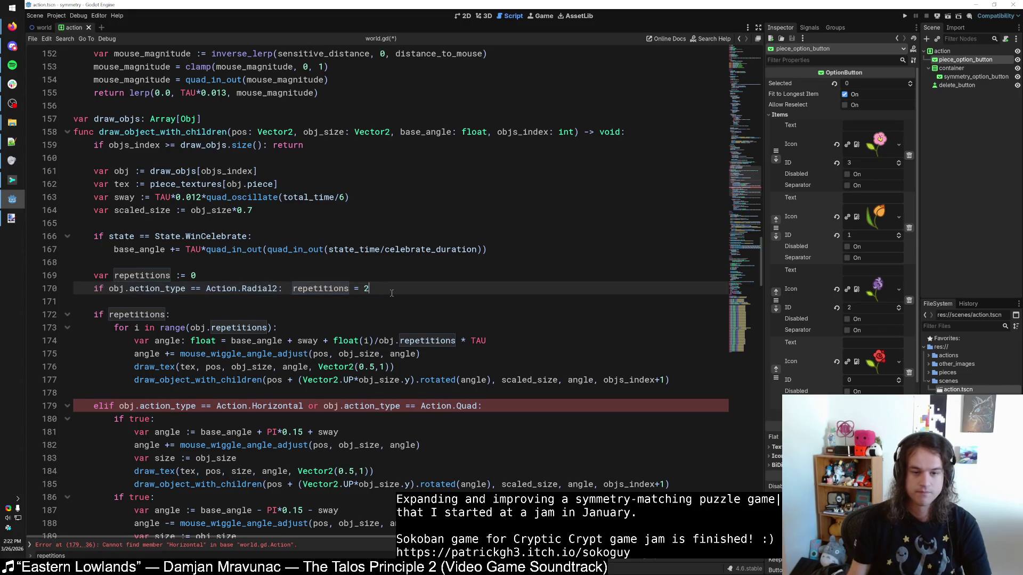
{"action": "key", "text": "Return"}
{"action": "key", "text": "ctrl+v"}
{"action": "key", "text": "ctrl+v"}
{"action": "key", "text": "ctrl+v"}
{"action": "key", "text": "ctrl+v"}
{"action": "key", "text": "BackSpace"}
{"action": "key", "text": "Up"}
{"action": "key", "text": "Up"}
{"action": "key", "text": "Up"}
{"action": "key", "text": "BackSpace"}
{"action": "type", "text": "3"}
{"action": "key", "text": "Down"}
{"action": "key", "text": "BackSpace"}
{"action": "type", "text": "4"}
{"action": "key", "text": "Down"}
{"action": "key", "text": "BackSpace"}
{"action": "type", "text": "5"}
{"action": "key", "text": "Down"}
{"action": "key", "text": "BackSpace"}
{"action": "type", "text": "6"}
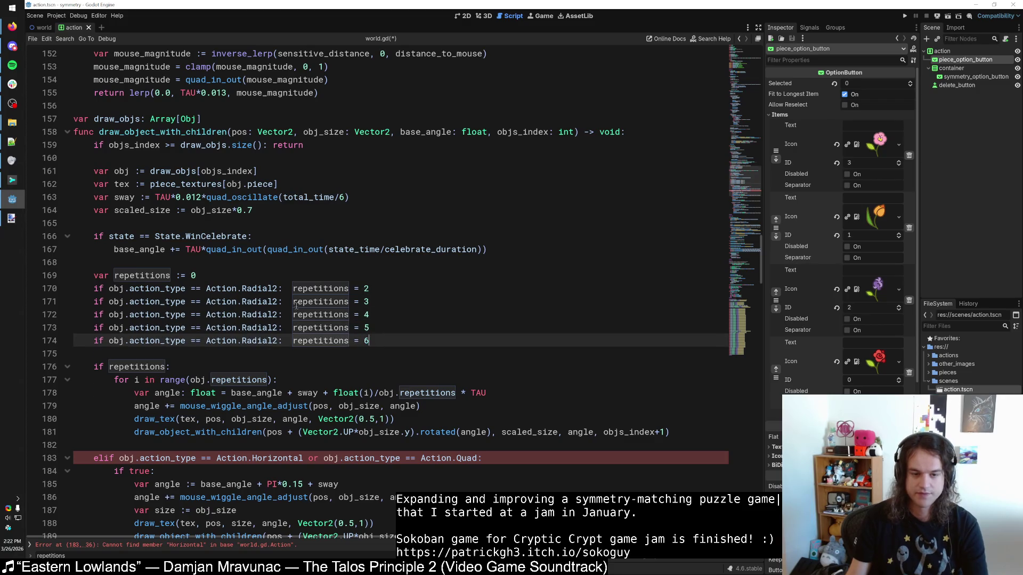
Step: Change the copied checks to Action.Radial3 through Radial6, then locate the Action.Horizontal error on line 183
{"action": "left_click", "coordinate": [279, 301]}
{"action": "key", "text": "BackSpace"}
{"action": "type", "text": "3"}
{"action": "key", "text": "Down"}
{"action": "key", "text": "BackSpace"}
{"action": "type", "text": "4"}
{"action": "key", "text": "Down"}
{"action": "key", "text": "BackSpace"}
{"action": "type", "text": "5"}
{"action": "key", "text": "Down"}
{"action": "key", "text": "BackSpace"}
{"action": "type", "text": "6"}
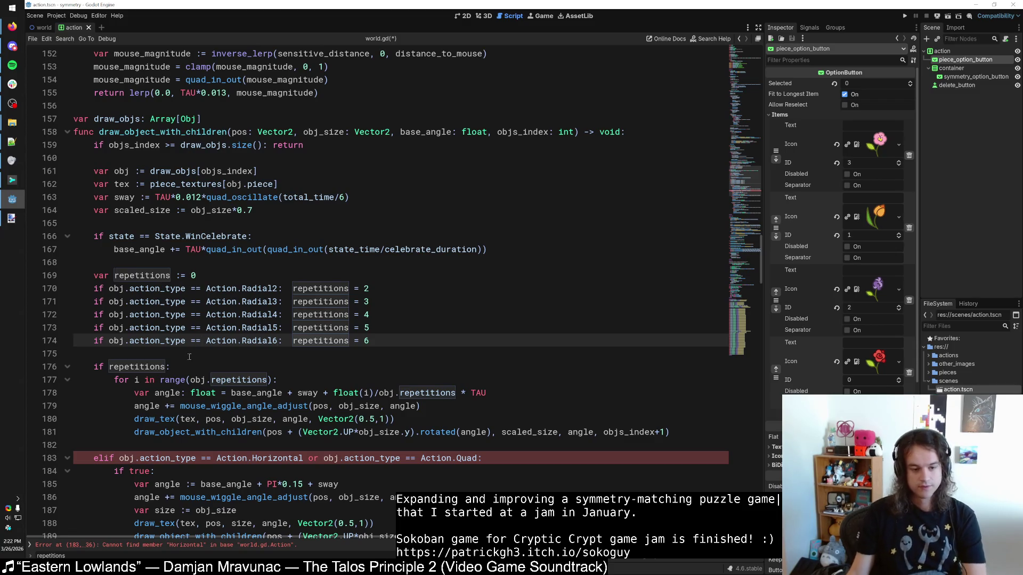
{"action": "scroll", "coordinate": [275, 341], "scroll_direction": "down", "scroll_amount": 3}
{"action": "left_click", "coordinate": [275, 341]}
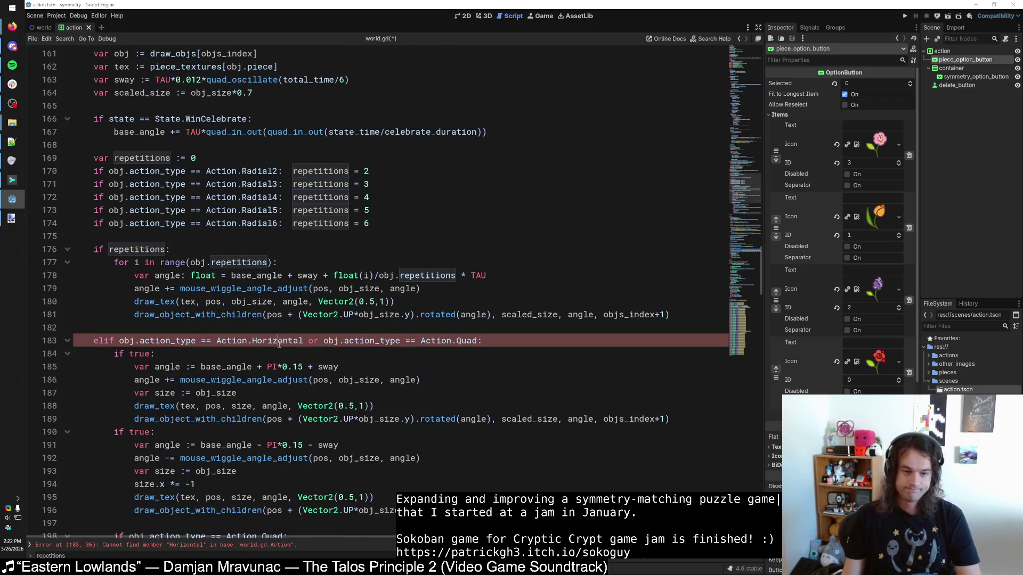
Step: Replace the invalid Action.Horizontal with Action.Pair on line 183
{"action": "key", "text": "Delete"}
{"action": "key", "text": "Delete"}
{"action": "key", "text": "Delete"}
{"action": "type", "text": "z"}
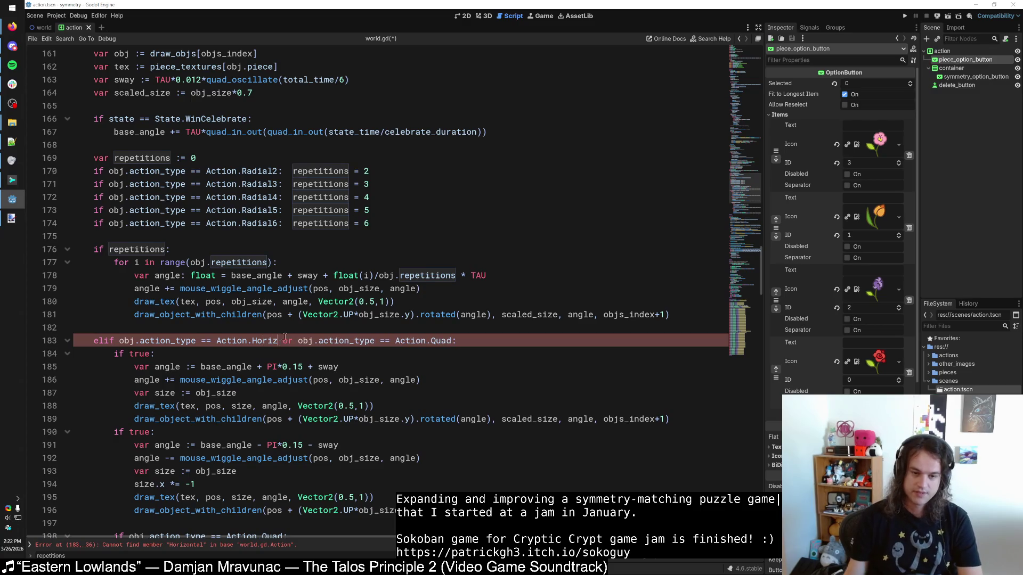
{"action": "type", "text": "Split"}
{"action": "key", "text": "BackSpace"}
{"action": "key", "text": "BackSpace"}
{"action": "key", "text": "BackSpace"}
{"action": "type", "text": "Pair"}
{"action": "double_click", "coordinate": [268, 341]}
Step: Tidy the blank line after the Radial6 check around line 175
{"action": "scroll", "coordinate": [265, 339], "scroll_direction": "down", "scroll_amount": 2}
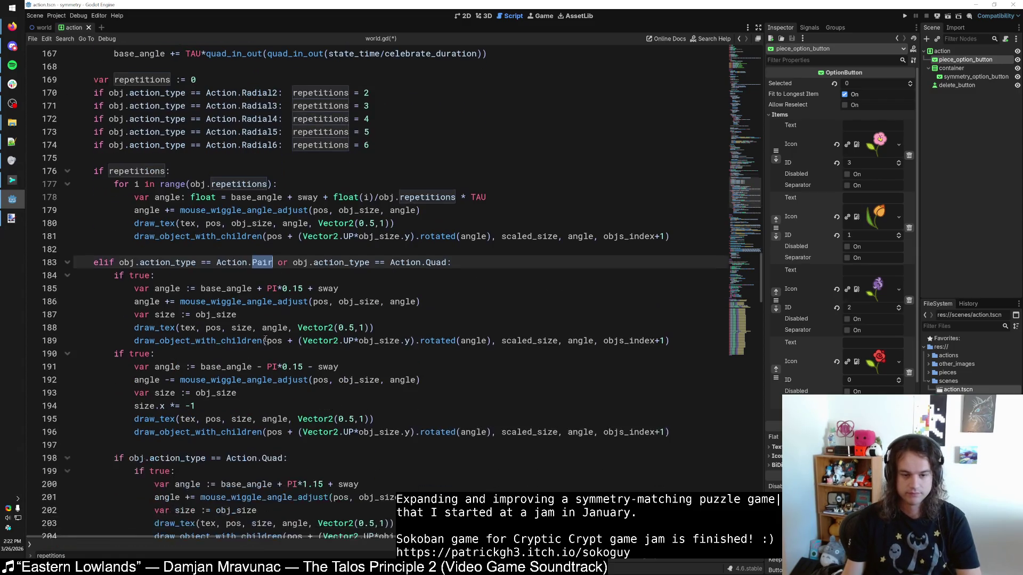
{"action": "scroll", "coordinate": [265, 339], "scroll_direction": "down", "scroll_amount": 2}
{"action": "scroll", "coordinate": [265, 338], "scroll_direction": "down", "scroll_amount": 2}
{"action": "scroll", "coordinate": [264, 338], "scroll_direction": "down", "scroll_amount": 4}
{"action": "scroll", "coordinate": [240, 373], "scroll_direction": "up", "scroll_amount": 8}
{"action": "left_click", "coordinate": [220, 395]}
{"action": "scroll", "coordinate": [216, 399], "scroll_direction": "up", "scroll_amount": 3}
{"action": "scroll", "coordinate": [215, 403], "scroll_direction": "up", "scroll_amount": 2}
{"action": "left_click", "coordinate": [208, 353]}
{"action": "key", "text": "BackSpace"}
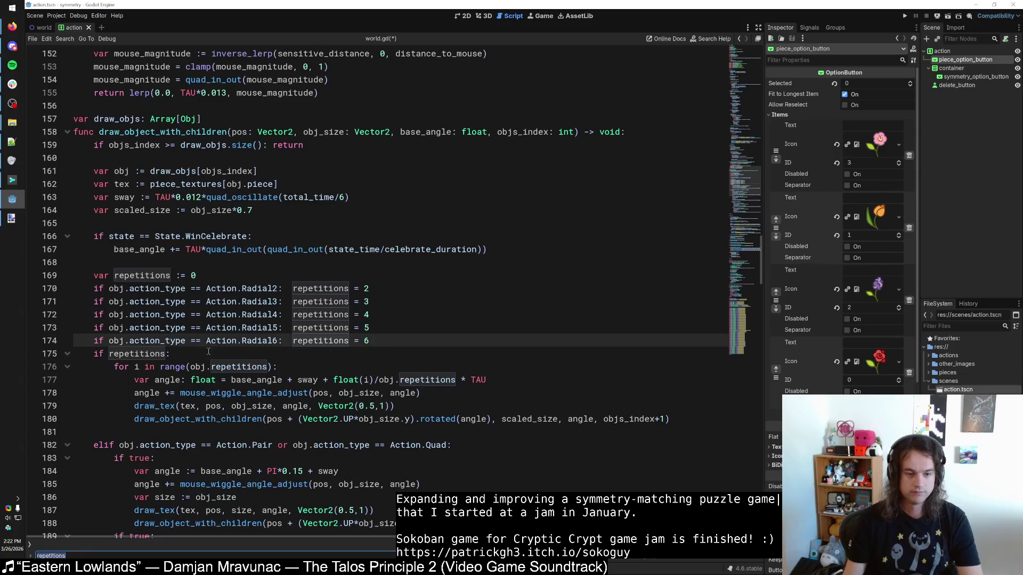
{"action": "key", "text": "Escape"}
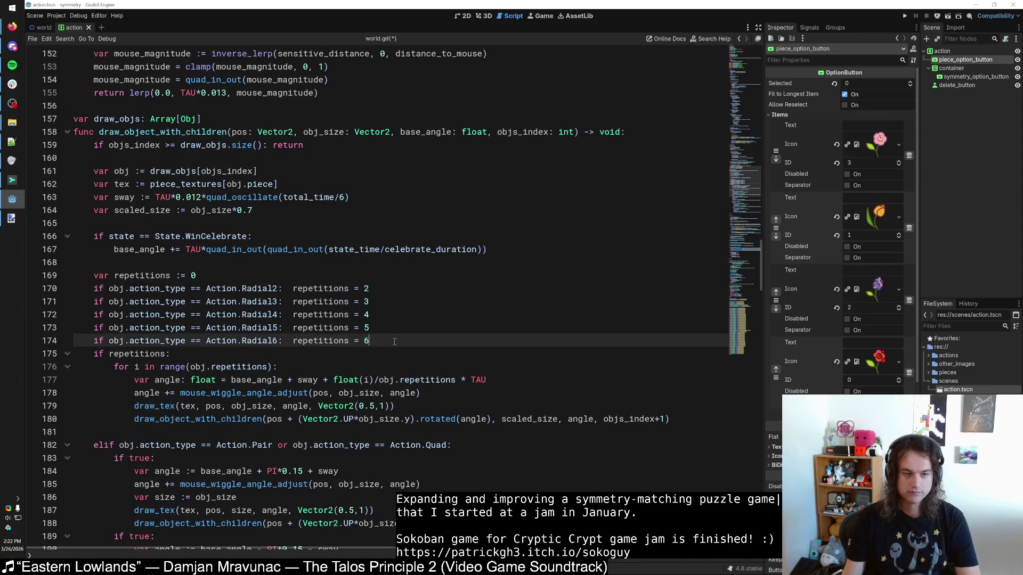
{"action": "key", "text": "Return"}
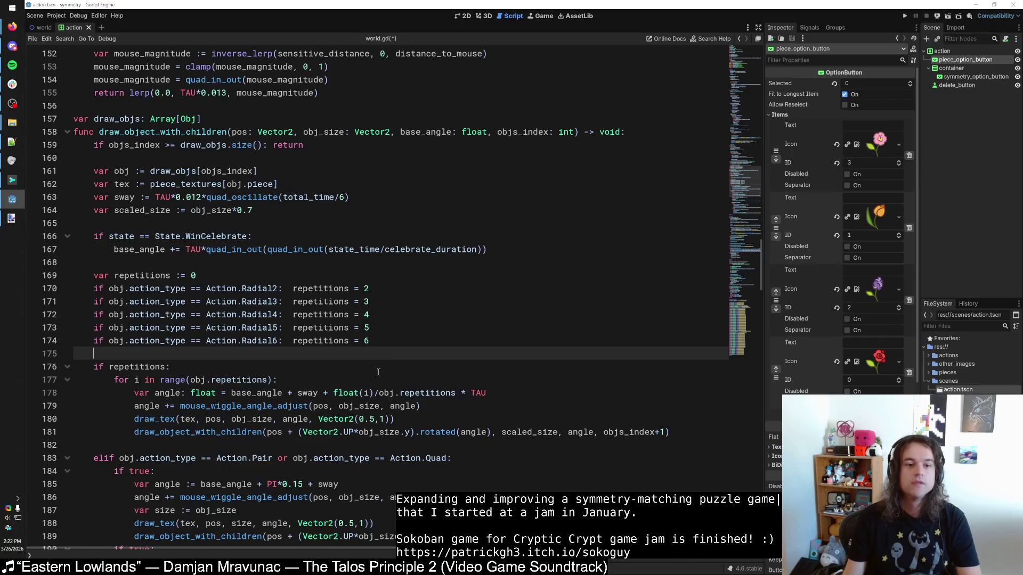
{"action": "scroll", "coordinate": [380, 368], "scroll_direction": "down", "scroll_amount": 2}
Step: Search for the other uses of repetitions, then save world.gd
{"action": "double_click", "coordinate": [137, 288]}
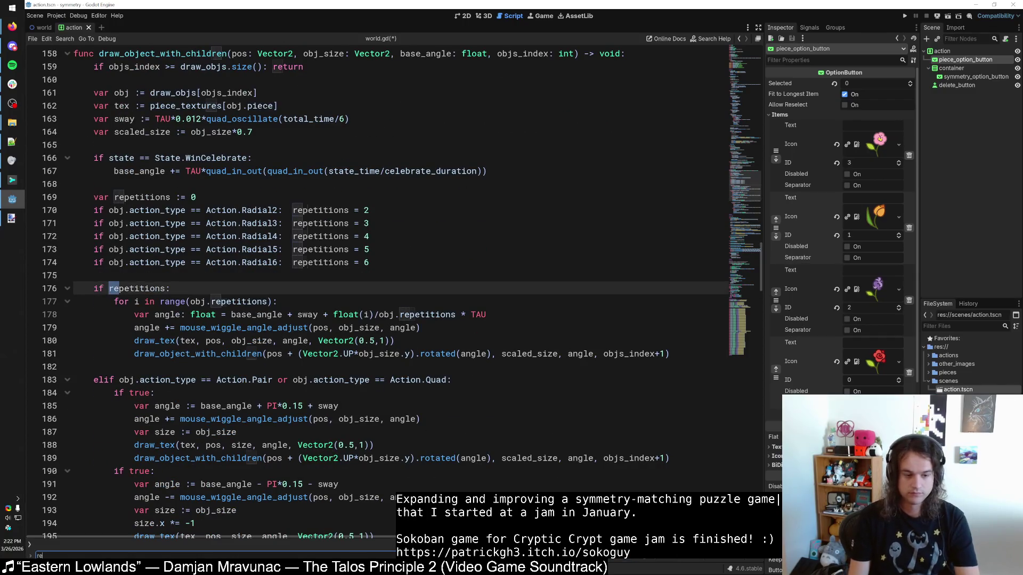
{"action": "key", "text": "ctrl+f"}
{"action": "key", "text": "Return"}
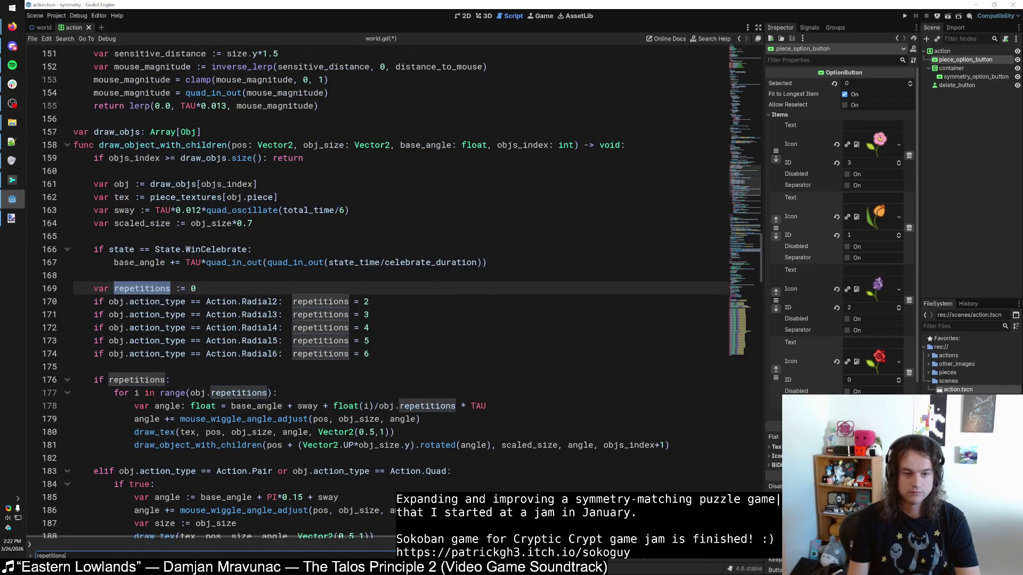
{"action": "key", "text": "Return"}
{"action": "key", "text": "Return"}
{"action": "key", "text": "Return"}
{"action": "key", "text": "ctrl+s"}
Step: Duplicate the Radial2 repetitions line 170 and select Radial2 on the copy
{"action": "left_click", "coordinate": [739, 67]}
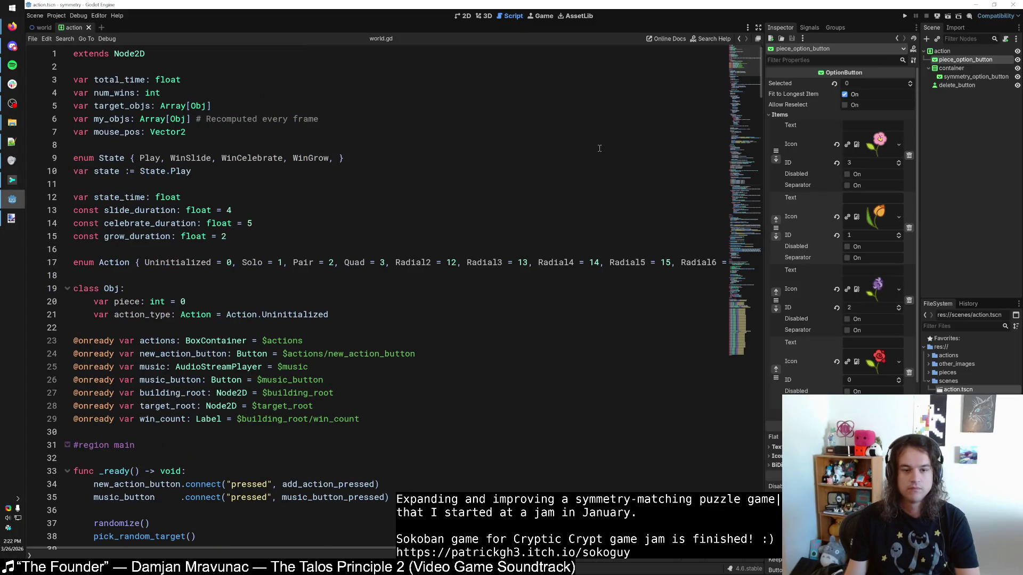
{"action": "scroll", "coordinate": [647, 212], "scroll_direction": "down", "scroll_amount": 20}
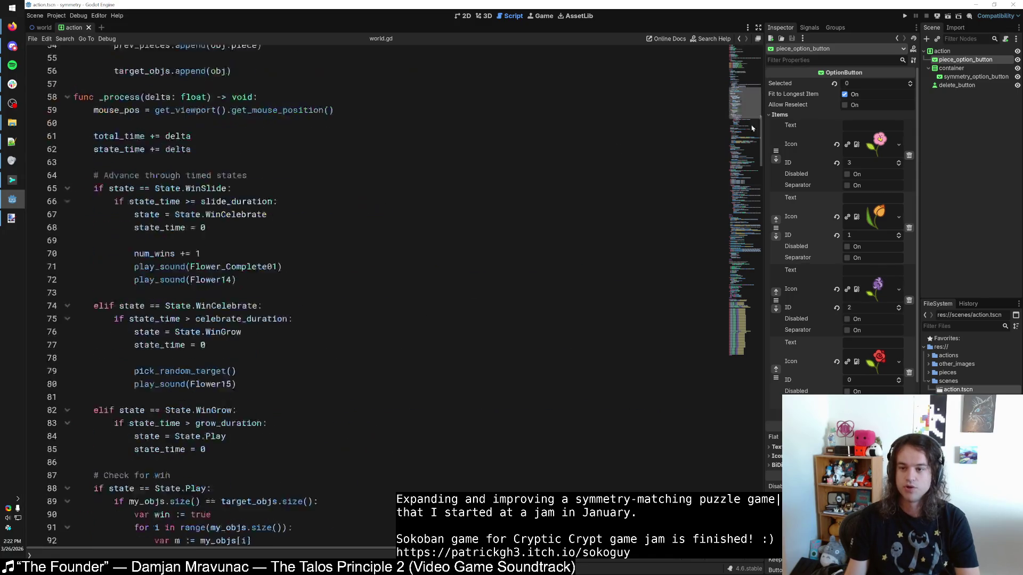
{"action": "key", "text": "Right"}
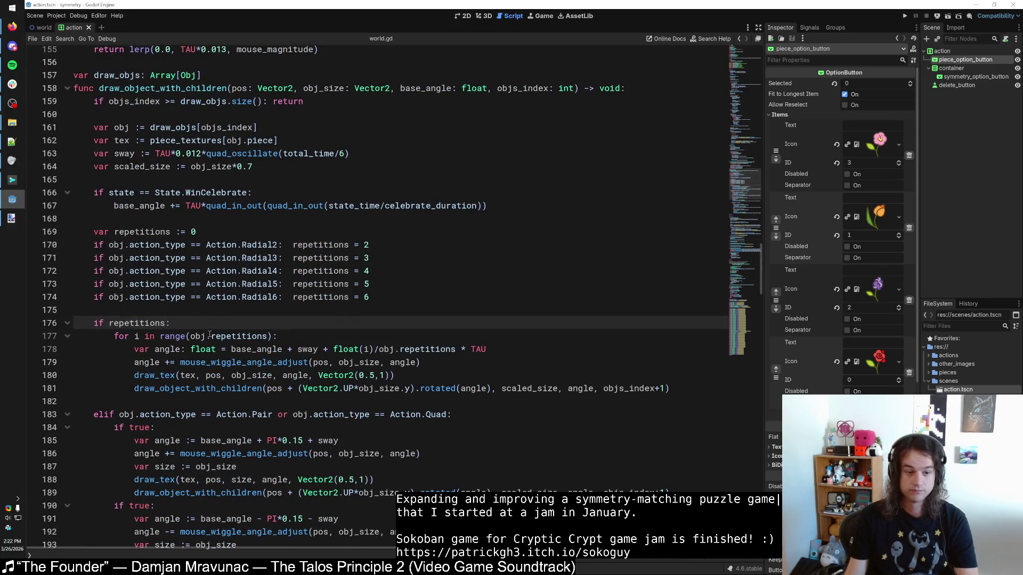
{"action": "scroll", "coordinate": [192, 314], "scroll_direction": "down", "scroll_amount": 3}
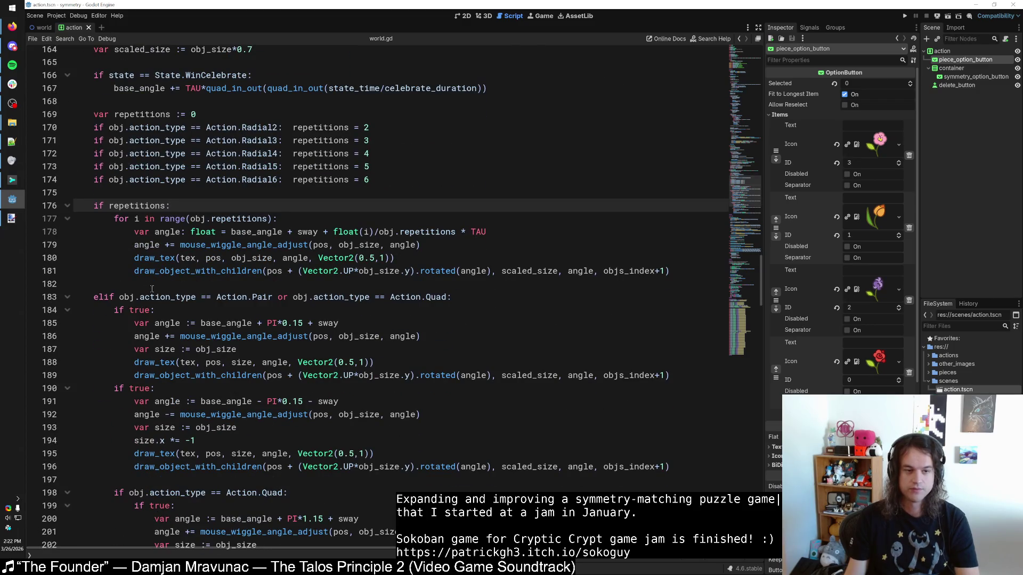
{"action": "left_click", "coordinate": [152, 285]}
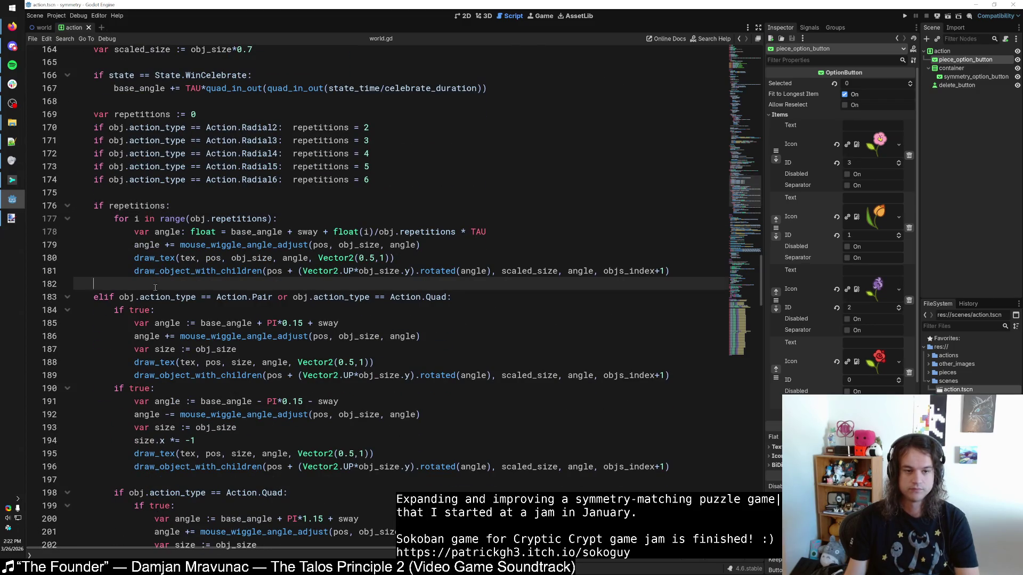
{"action": "left_click", "coordinate": [263, 117]}
{"action": "left_click_drag", "start_coordinate": [370, 128], "coordinate": [95, 127]}
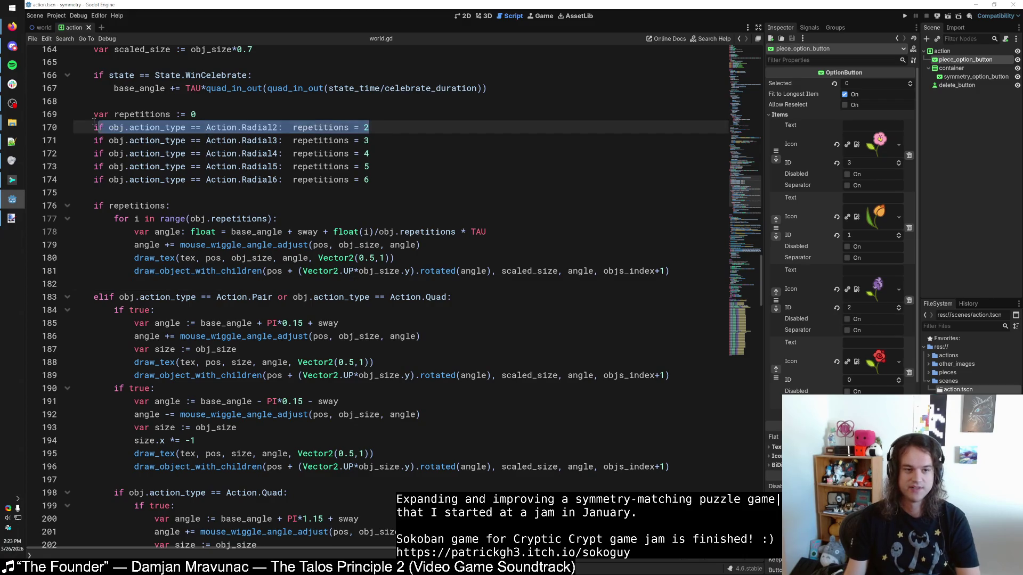
{"action": "left_click", "coordinate": [226, 123]}
{"action": "key", "text": "Up"}
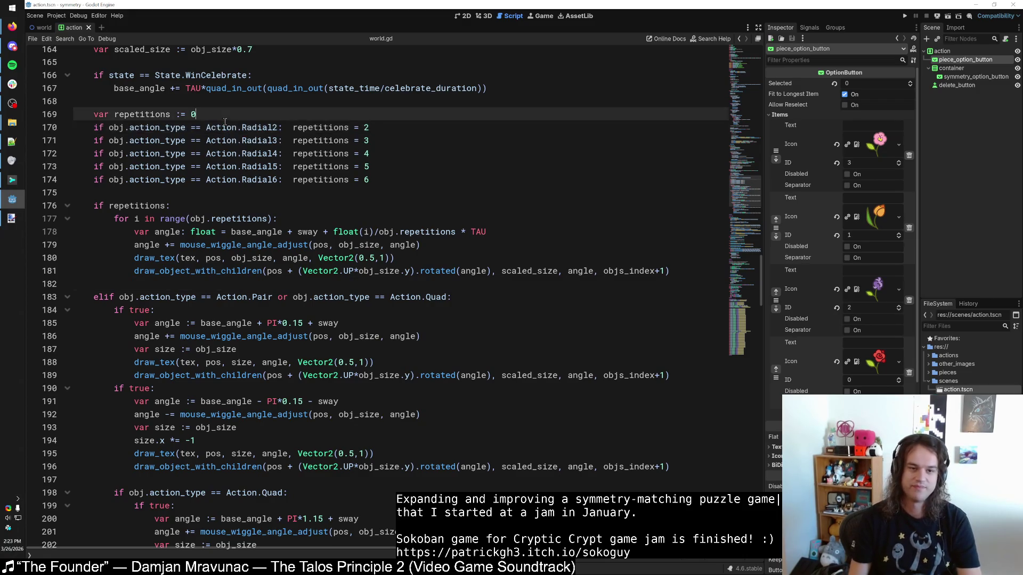
{"action": "key", "text": "Return"}
{"action": "key", "text": "ctrl+v"}
{"action": "double_click", "coordinate": [251, 128]}
Step: Make the copy Action.Solo: repetitions = 1, replace obj.repetitions with repetitions in the loop, and rerun
{"action": "type", "text": "Solo"}
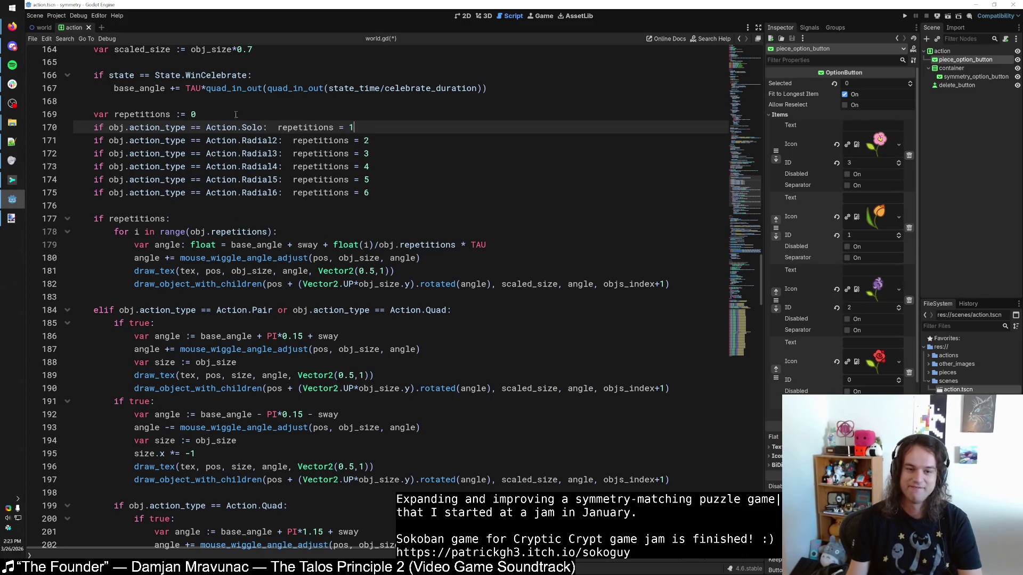
{"action": "left_click", "coordinate": [904, 16]}
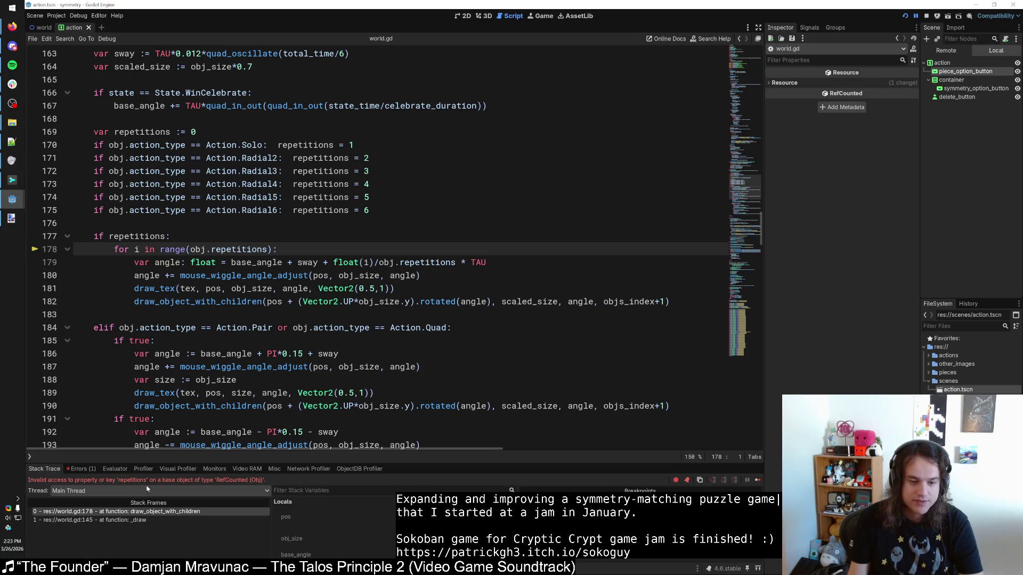
{"action": "left_click_drag", "start_coordinate": [211, 249], "coordinate": [190, 249]}
{"action": "key", "text": "BackSpace"}
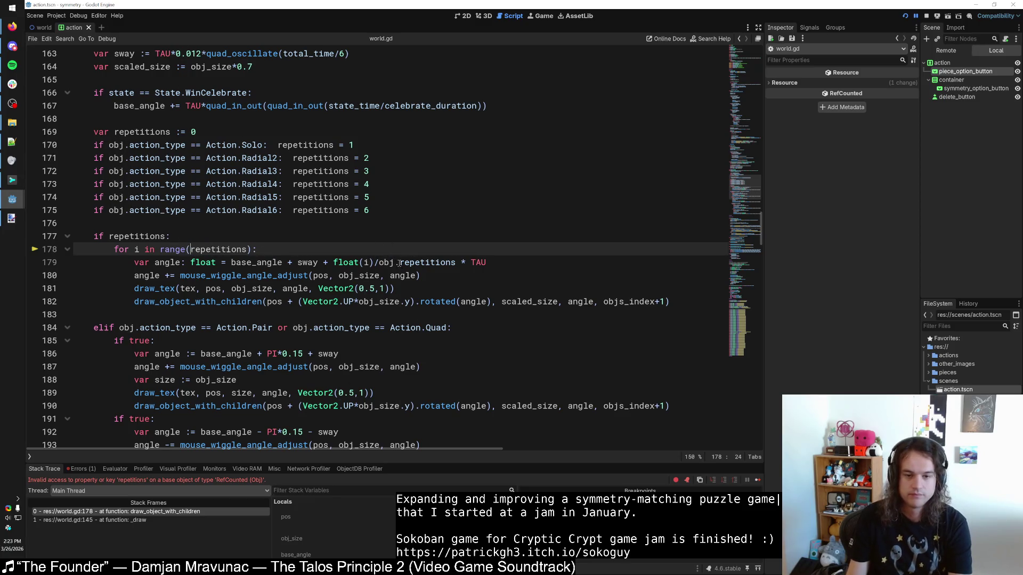
{"action": "left_click_drag", "start_coordinate": [398, 262], "coordinate": [378, 263]}
{"action": "key", "text": "BackSpace"}
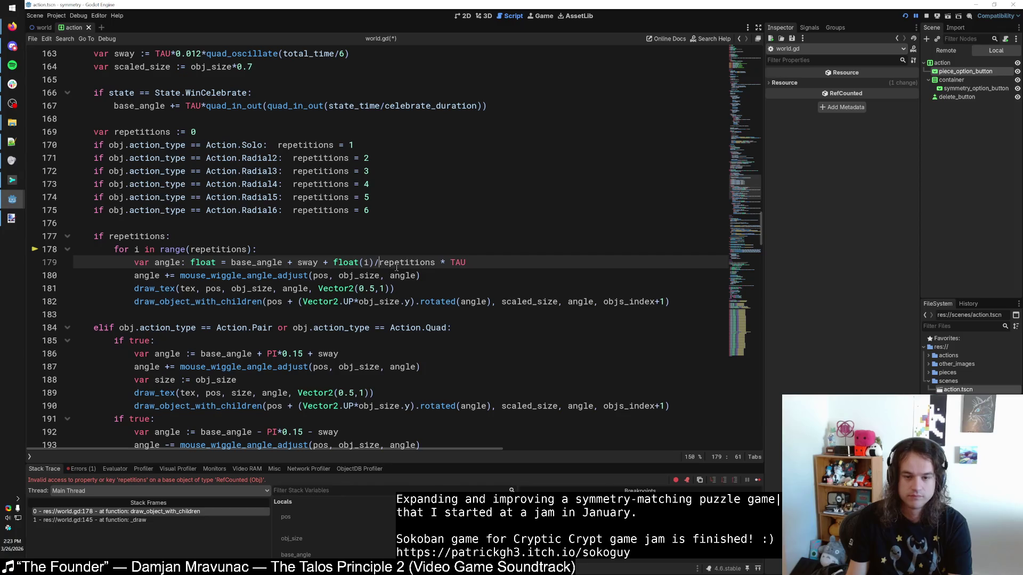
{"action": "left_click", "coordinate": [904, 16]}
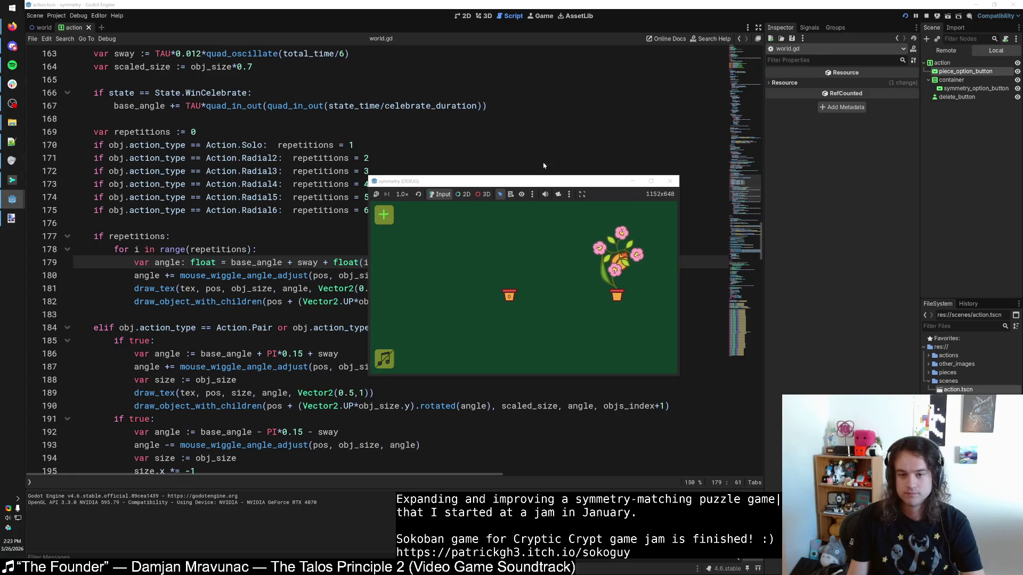
Step: Maximize the game window, add a piece row, and turn down the game's volume in the mixer
{"action": "double_click", "coordinate": [534, 185]}
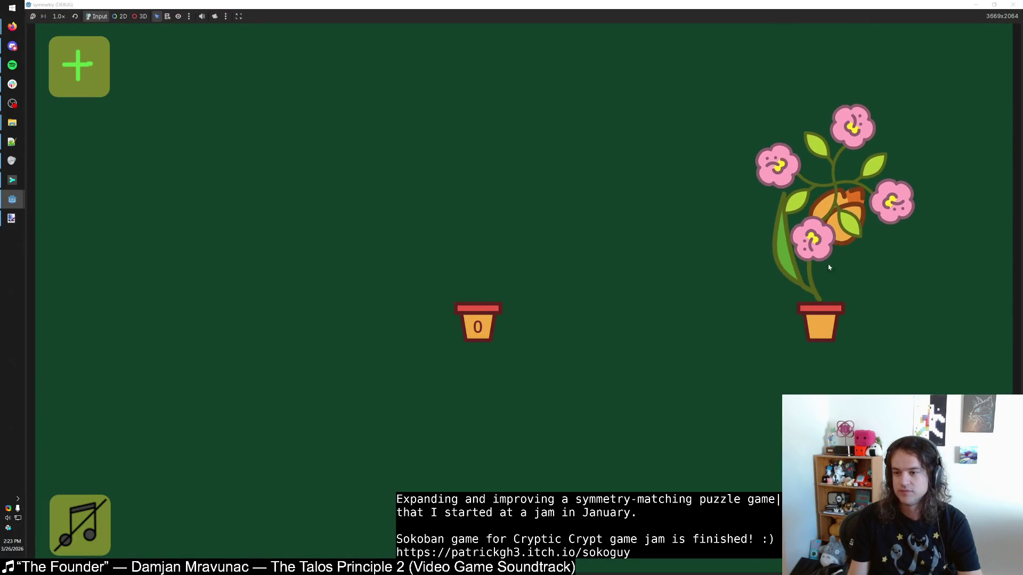
{"action": "left_click", "coordinate": [83, 80]}
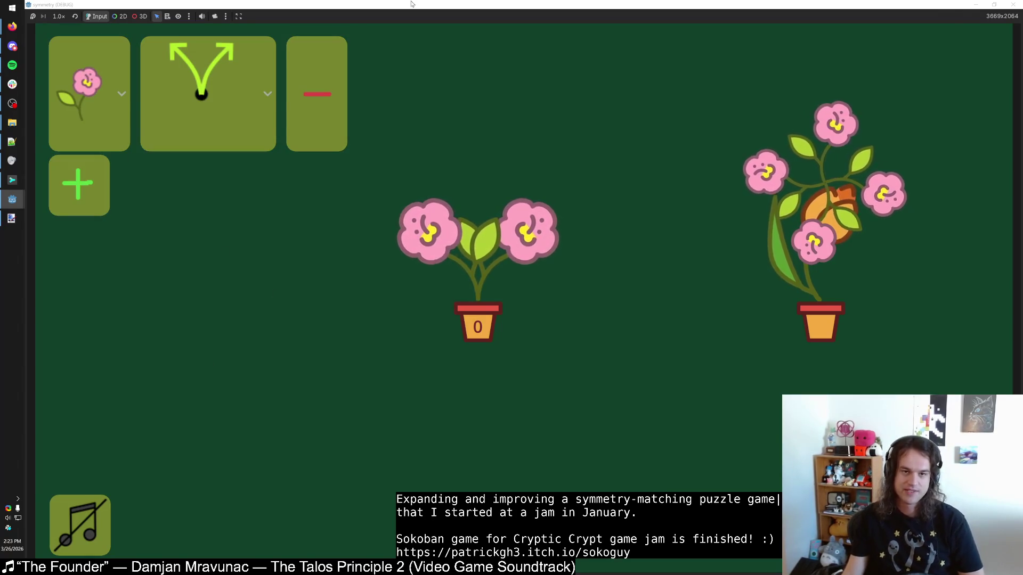
{"action": "key", "text": "super+Down"}
{"action": "right_click", "coordinate": [11, 517]}
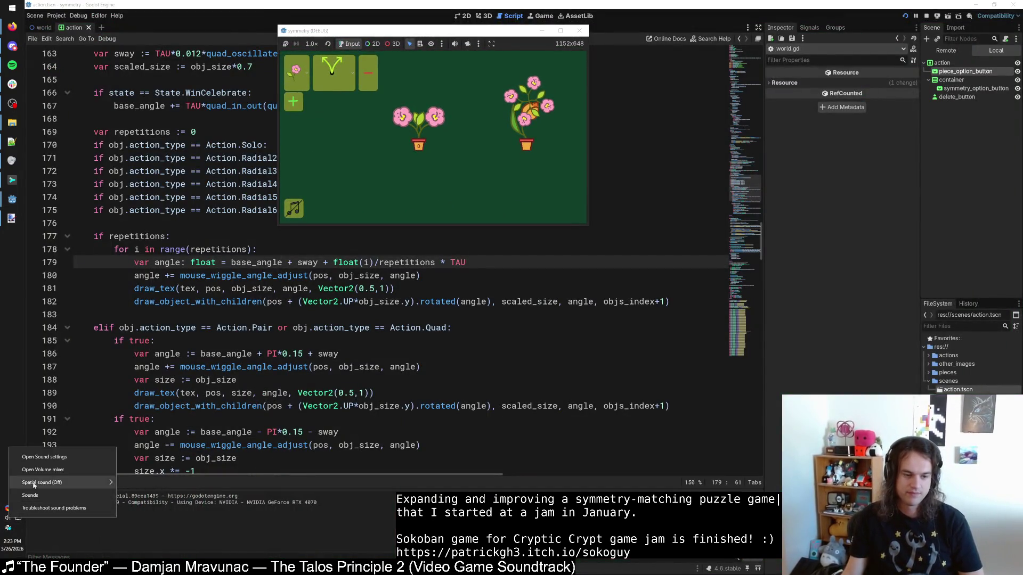
{"action": "left_click", "coordinate": [42, 472]}
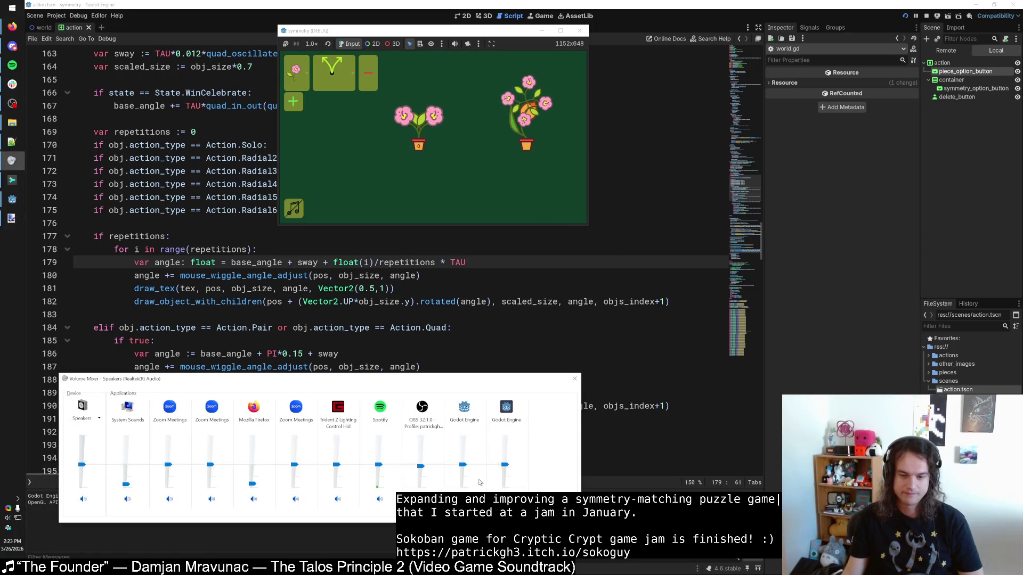
{"action": "key", "text": "Page_Down"}
{"action": "key", "text": "Page_Down"}
{"action": "key", "text": "Page_Down"}
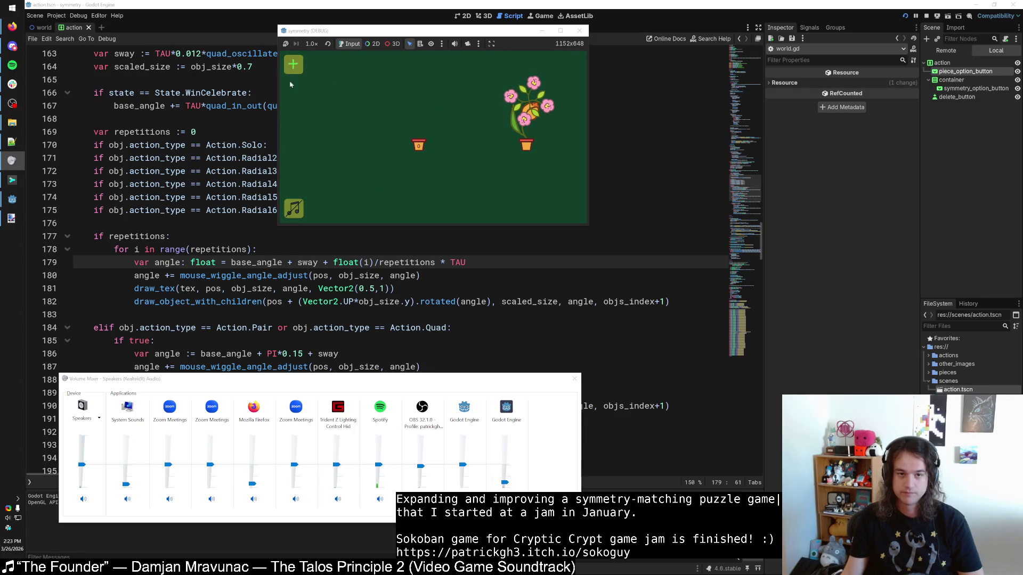
{"action": "mouse_move", "coordinate": [506, 488]}
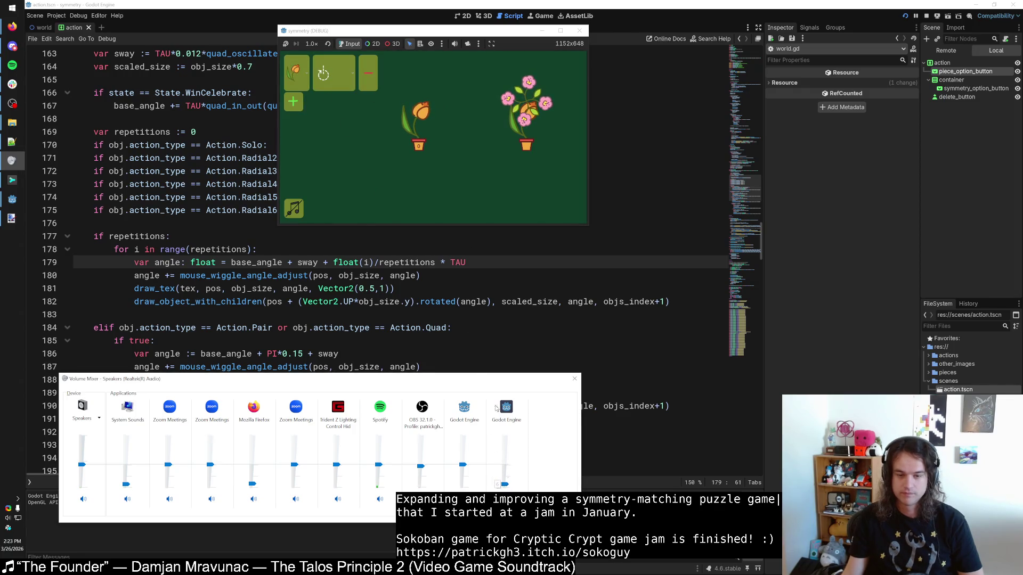
Step: Repeatedly add and remove piece rows with + and the minus card
{"action": "left_click", "coordinate": [366, 81]}
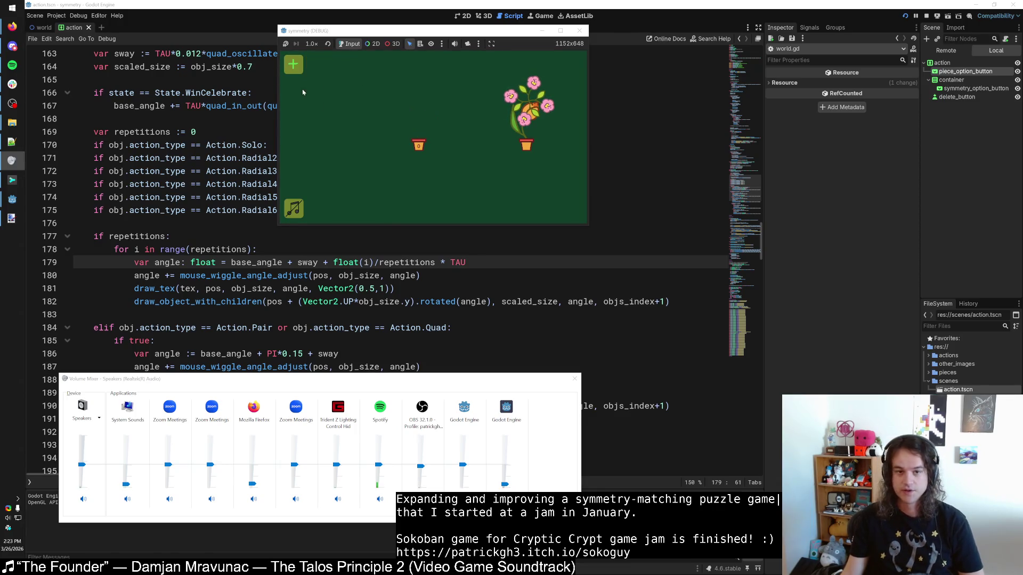
{"action": "left_click", "coordinate": [293, 64]}
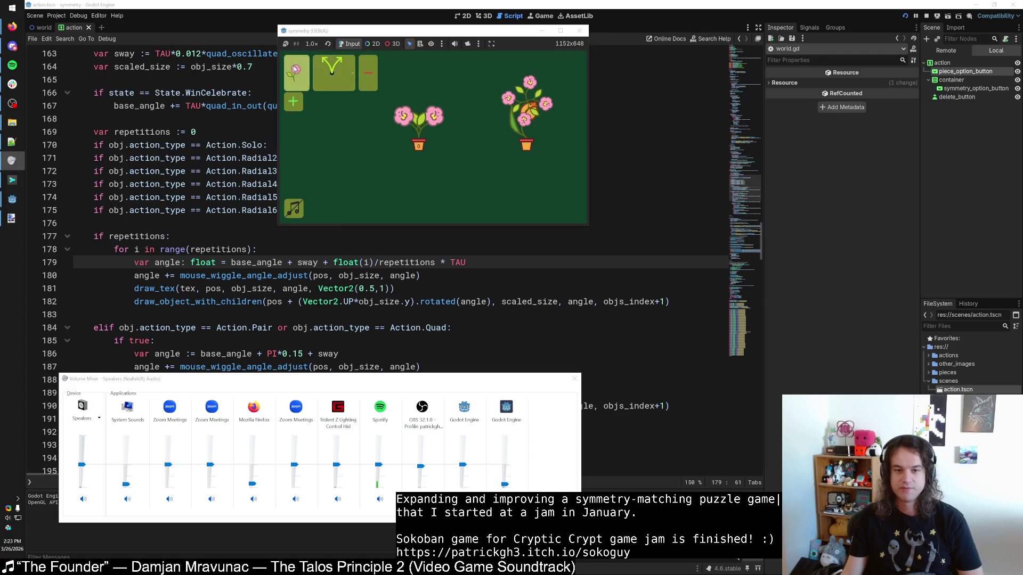
{"action": "left_click", "coordinate": [367, 73]}
{"action": "left_click", "coordinate": [293, 64]}
{"action": "left_click", "coordinate": [368, 73]}
{"action": "left_click", "coordinate": [292, 69]}
{"action": "double_click", "coordinate": [433, 31]}
{"action": "left_click", "coordinate": [316, 94]}
{"action": "left_click", "coordinate": [78, 62]}
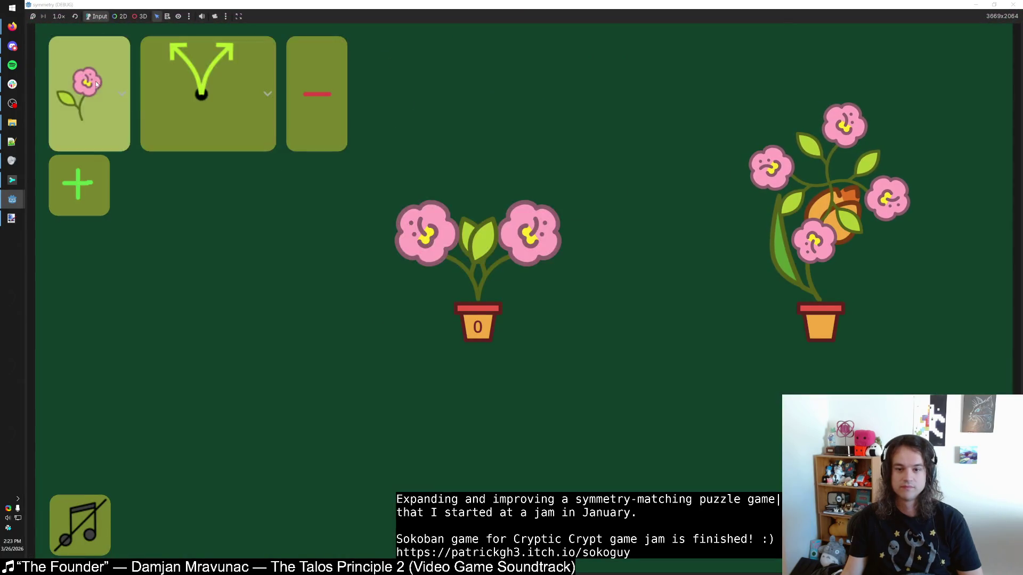
Step: Switch pieces from pink flower to tulip and tulip to rose while adding and removing rows
{"action": "left_click", "coordinate": [89, 102]}
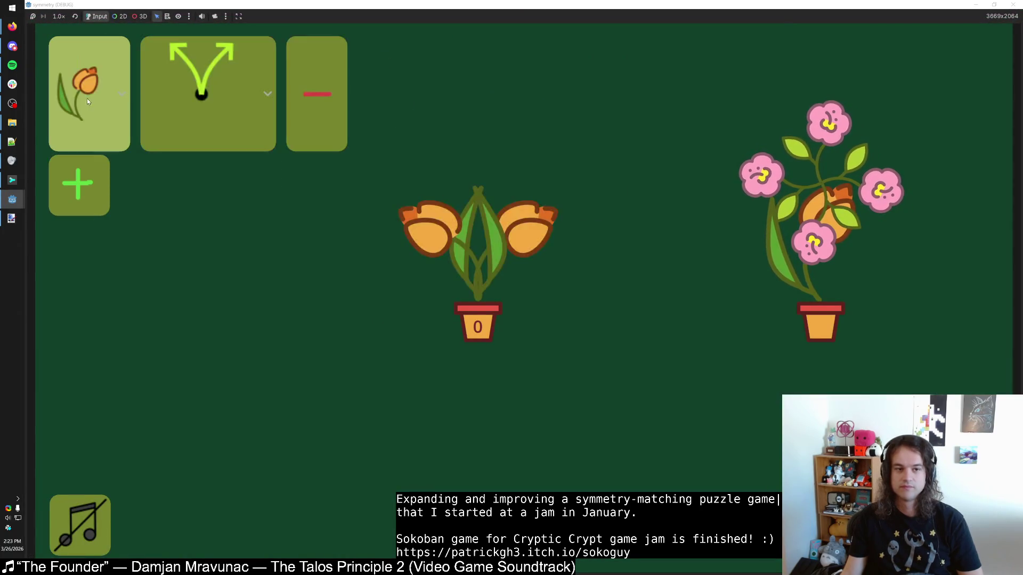
{"action": "left_click", "coordinate": [306, 104]}
{"action": "left_click", "coordinate": [78, 64]}
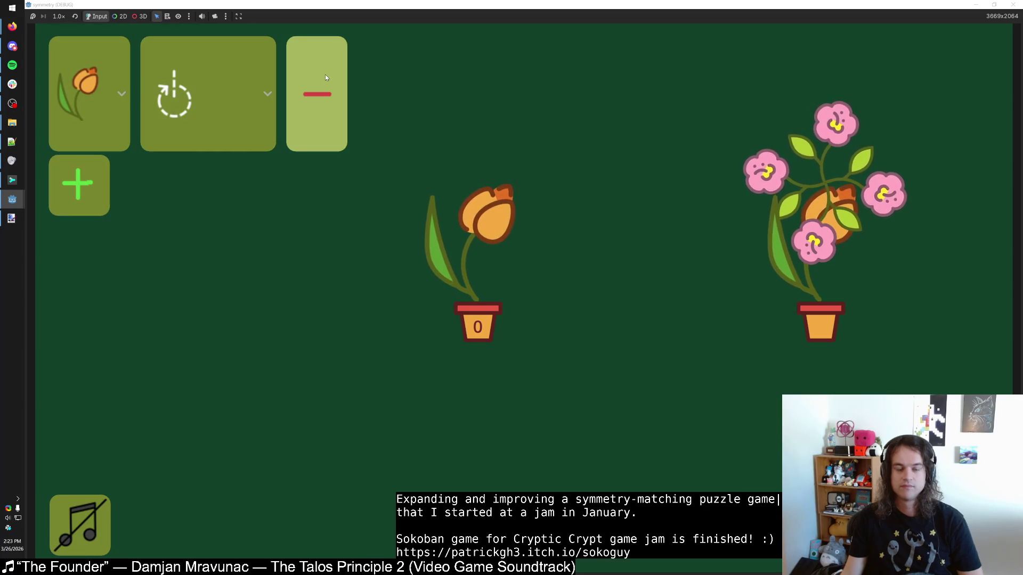
{"action": "left_click", "coordinate": [326, 78]}
{"action": "left_click", "coordinate": [79, 64]}
{"action": "left_click", "coordinate": [321, 82]}
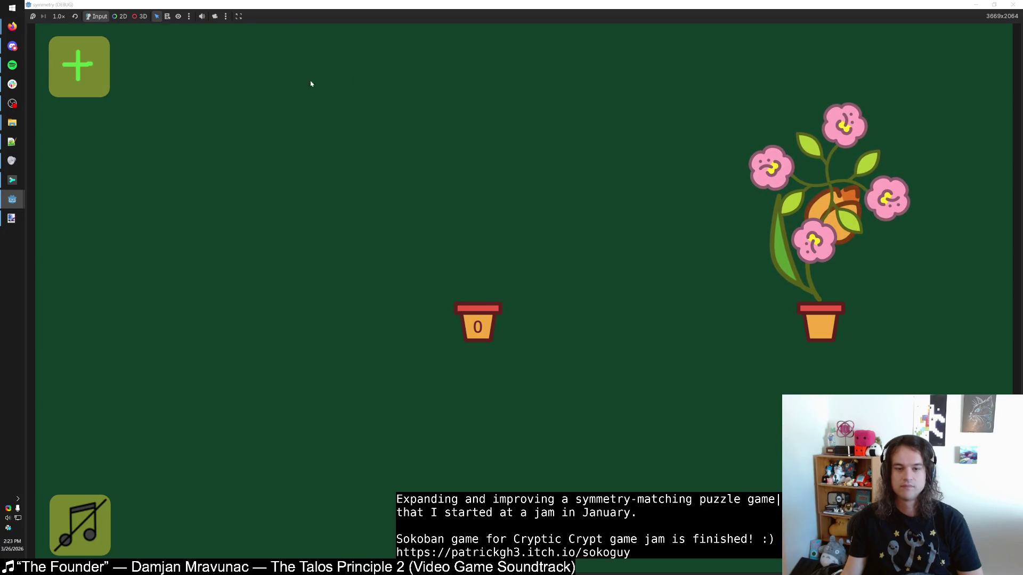
{"action": "left_click", "coordinate": [79, 64]}
{"action": "left_click", "coordinate": [109, 84]}
{"action": "left_click", "coordinate": [301, 88]}
{"action": "left_click", "coordinate": [79, 64]}
{"action": "left_click", "coordinate": [314, 91]}
Step: Keep adding and removing a tulip piece row to check the plant redraws
{"action": "left_click", "coordinate": [79, 64]}
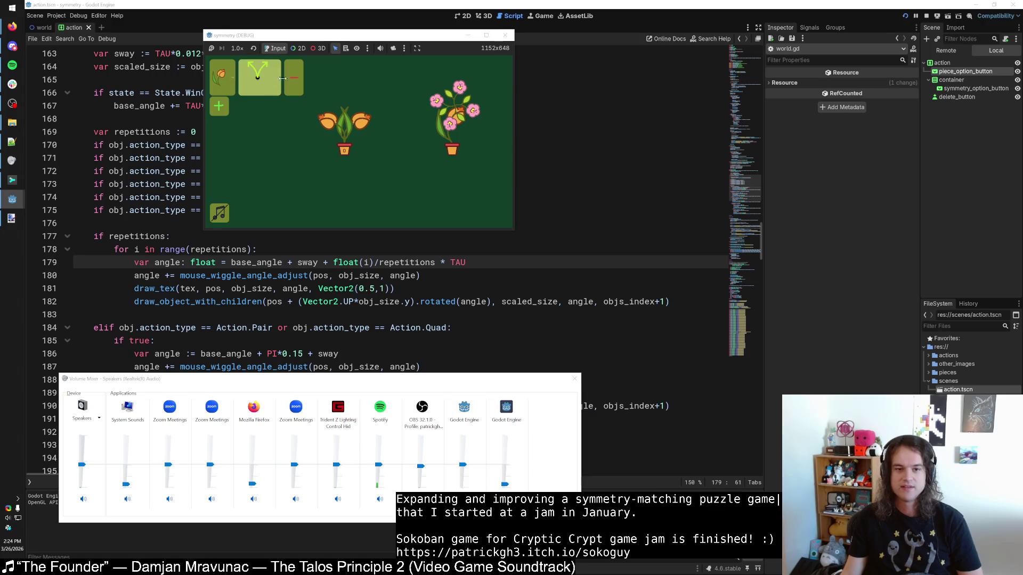
{"action": "left_click", "coordinate": [293, 79]}
{"action": "left_click", "coordinate": [219, 70]}
{"action": "left_click", "coordinate": [219, 73]}
{"action": "left_click", "coordinate": [218, 75]}
{"action": "left_click", "coordinate": [217, 77]}
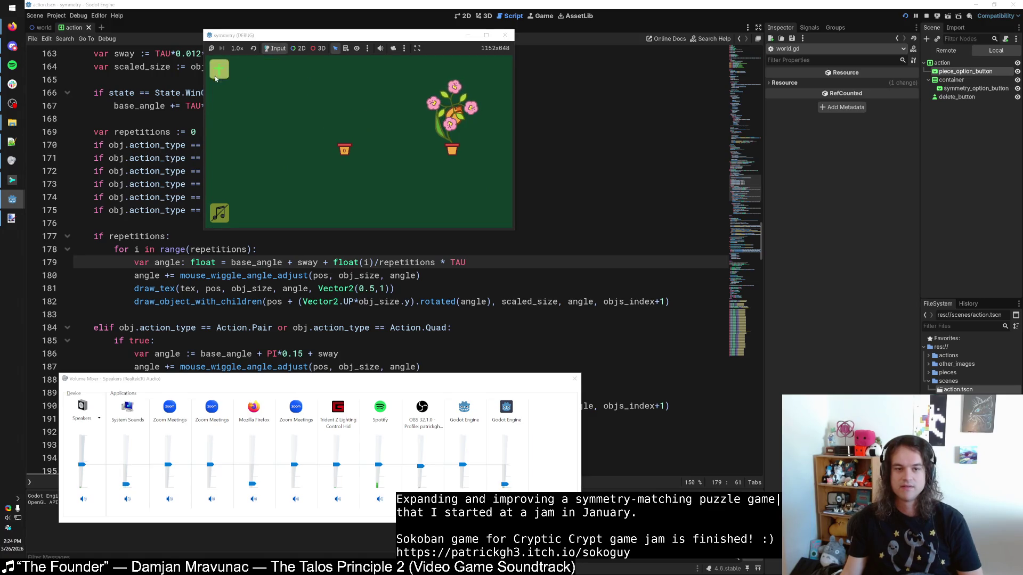
{"action": "left_click", "coordinate": [217, 78]}
{"action": "left_click", "coordinate": [298, 76]}
{"action": "left_click", "coordinate": [219, 76]}
Step: Set added rows to tulip, then rose, and give the rose pair symmetry
{"action": "left_click", "coordinate": [296, 77]}
{"action": "left_click", "coordinate": [219, 76]}
{"action": "left_click", "coordinate": [296, 78]}
{"action": "left_click", "coordinate": [218, 75]}
{"action": "left_click", "coordinate": [297, 76]}
{"action": "left_click", "coordinate": [219, 76]}
{"action": "left_click", "coordinate": [296, 77]}
{"action": "left_click", "coordinate": [219, 76]}
{"action": "left_click", "coordinate": [297, 77]}
{"action": "left_click", "coordinate": [219, 75]}
Step: Switch rows to pink and purple flowers, removing rows down to an empty pot
{"action": "left_click", "coordinate": [296, 76]}
{"action": "left_click", "coordinate": [218, 75]}
{"action": "left_click", "coordinate": [297, 76]}
{"action": "left_click", "coordinate": [218, 76]}
{"action": "left_click", "coordinate": [296, 74]}
{"action": "left_click", "coordinate": [219, 75]}
{"action": "left_click", "coordinate": [296, 76]}
{"action": "left_click", "coordinate": [218, 75]}
{"action": "left_click", "coordinate": [297, 77]}
{"action": "left_click", "coordinate": [295, 74]}
{"action": "left_click", "coordinate": [219, 76]}
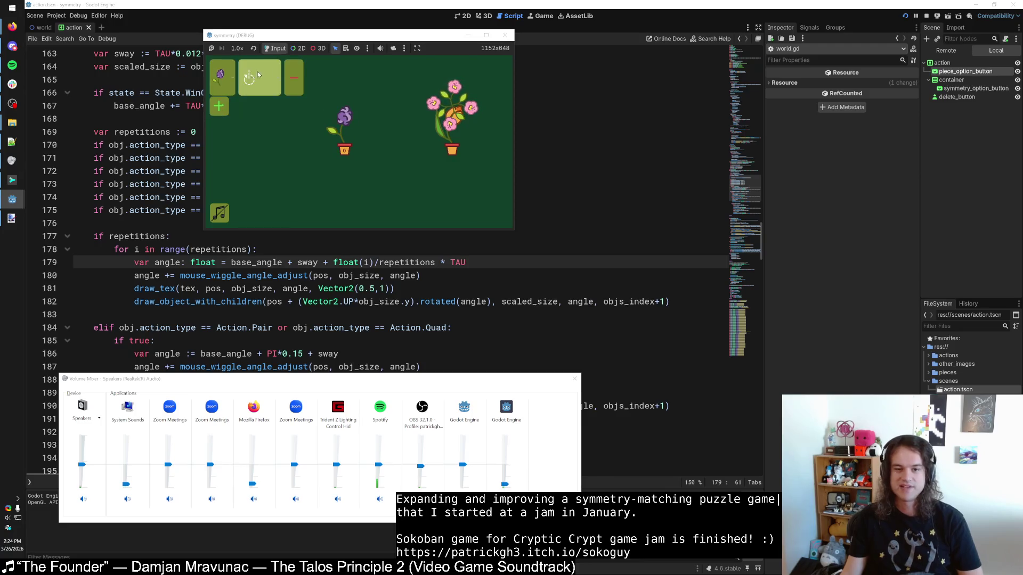
Step: Add two red rose rows, give the second pair symmetry, and close the game
{"action": "left_click", "coordinate": [220, 69]}
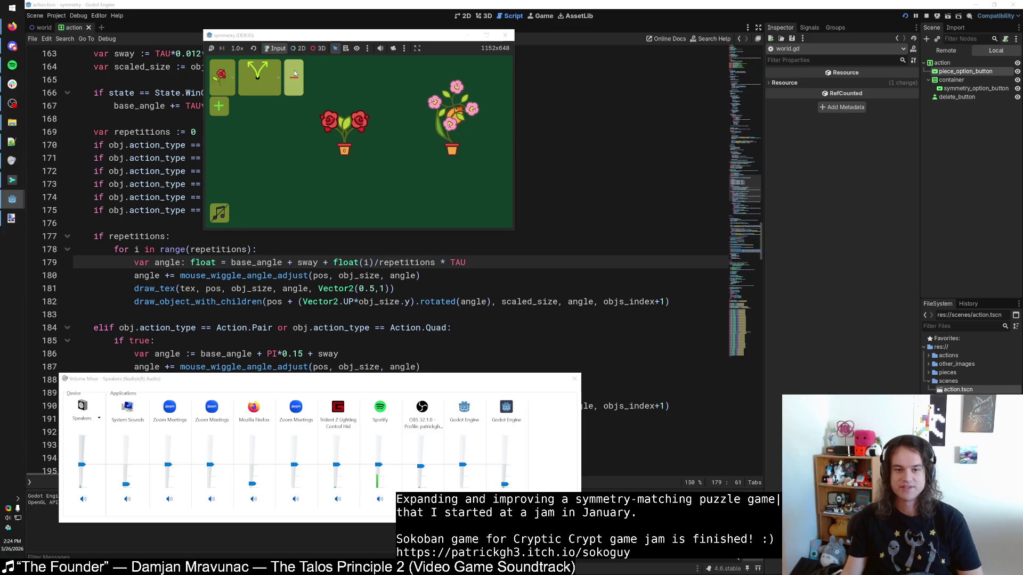
{"action": "left_click", "coordinate": [223, 72]}
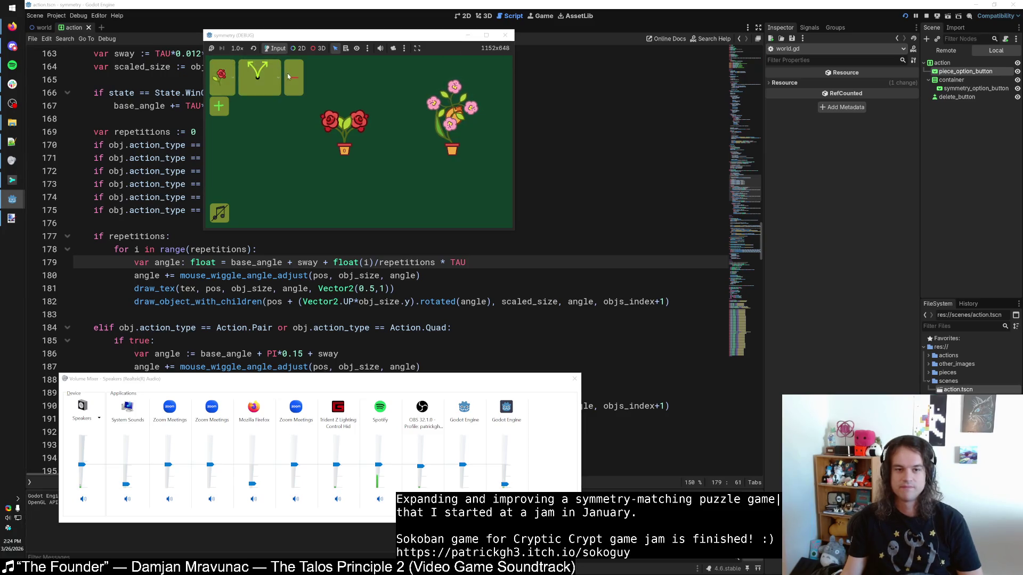
{"action": "left_click", "coordinate": [253, 72]}
{"action": "left_click", "coordinate": [223, 73]}
{"action": "left_click", "coordinate": [223, 125]}
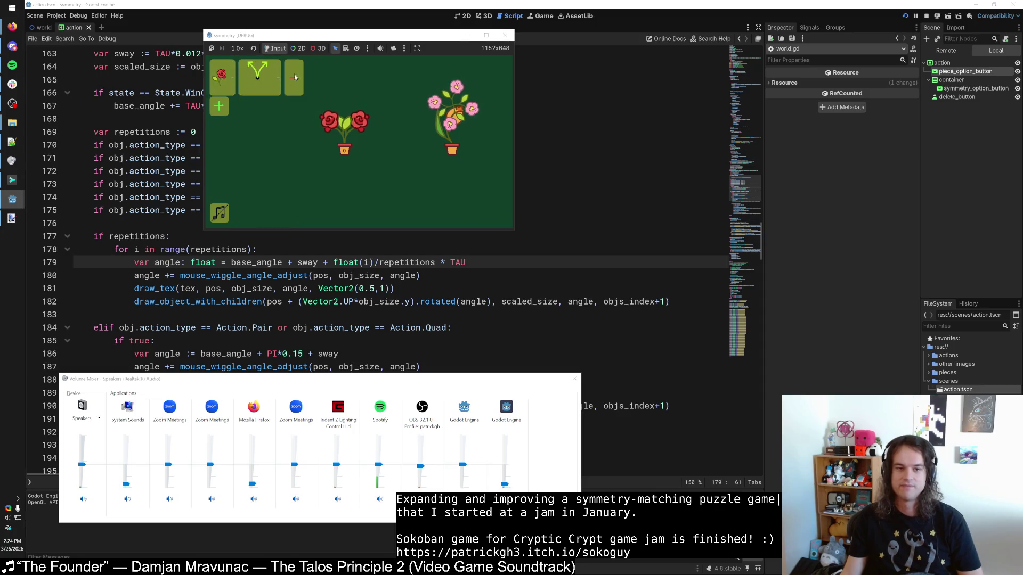
{"action": "left_click", "coordinate": [295, 77]}
{"action": "left_click", "coordinate": [219, 68]}
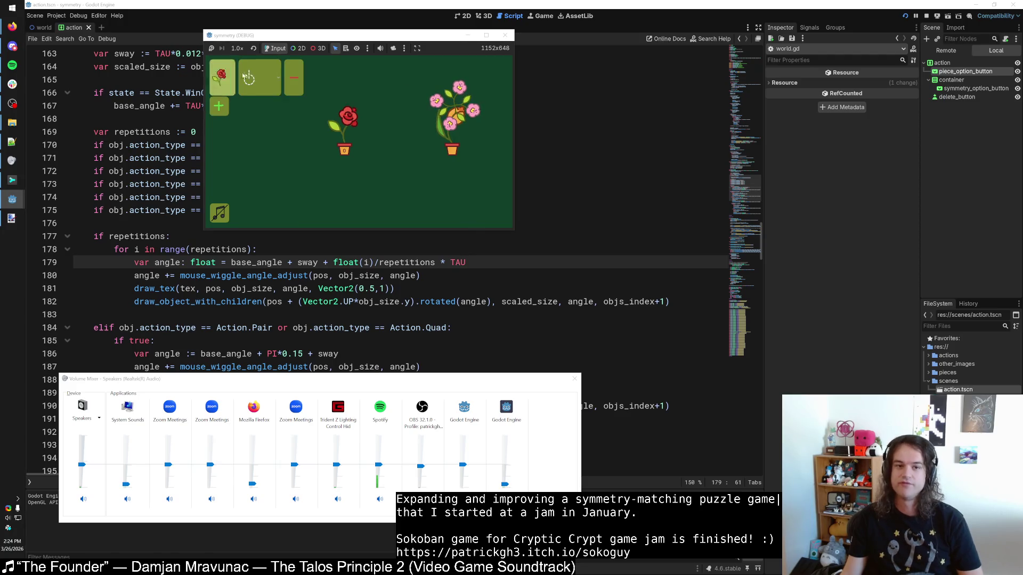
{"action": "left_click", "coordinate": [219, 105]}
{"action": "left_click", "coordinate": [259, 115]}
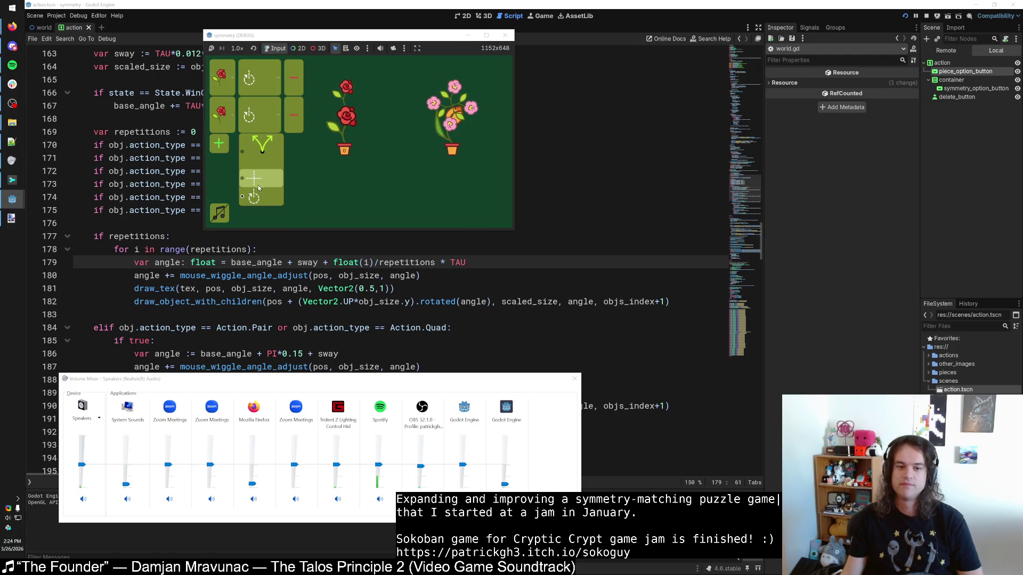
{"action": "left_click", "coordinate": [261, 144]}
{"action": "left_click", "coordinate": [505, 35]}
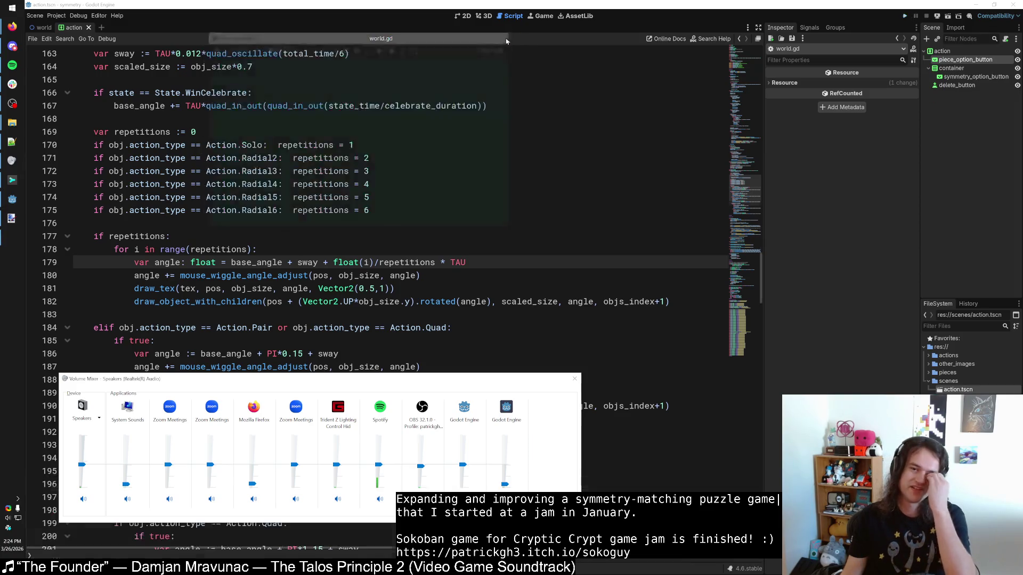
Step: Return to world.gd, then switch to the Flower Symmetry itch.io page in Firefox
{"action": "left_click", "coordinate": [392, 213]}
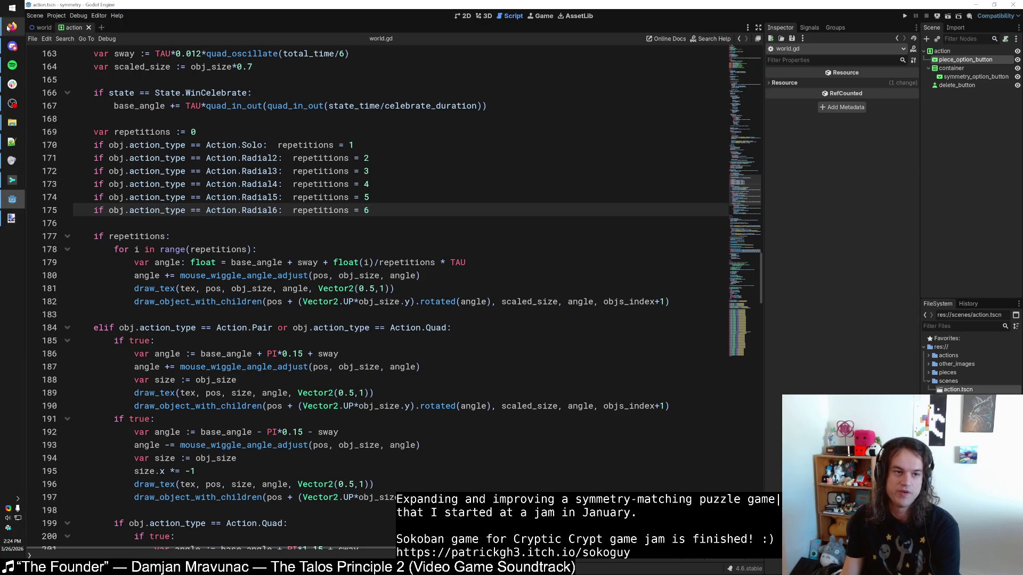
{"action": "mouse_move", "coordinate": [12, 26]}
{"action": "left_click", "coordinate": [48, 150]}
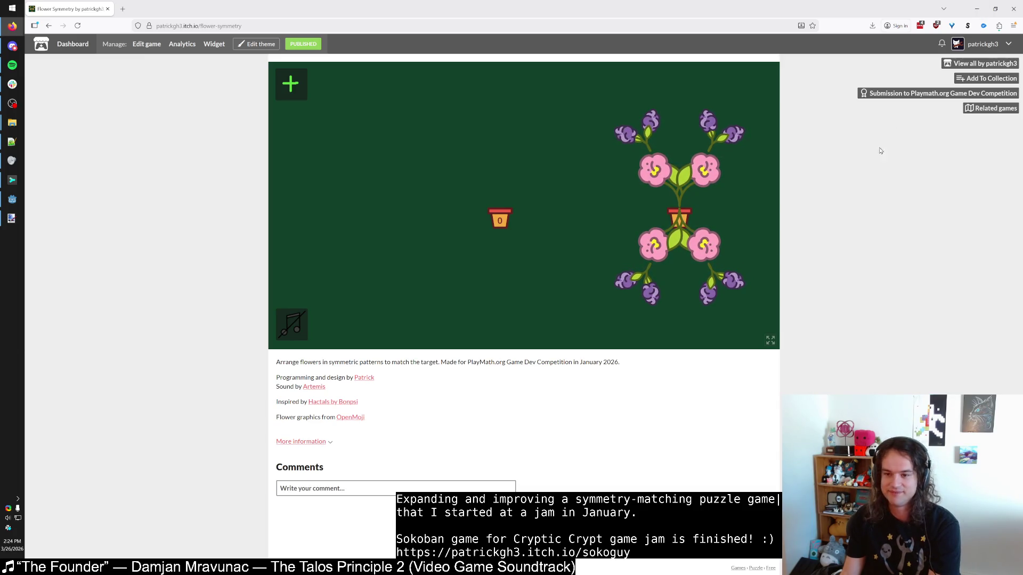
Step: Select the itch.io page address, then Alt+Tab back to the Godot editor
{"action": "left_click", "coordinate": [689, 26]}
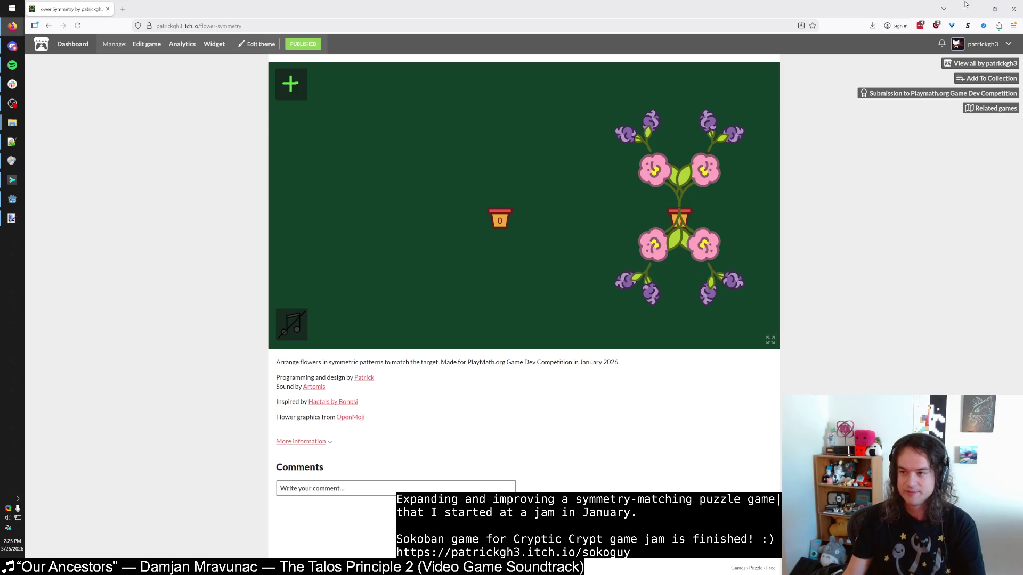
{"action": "key", "text": "alt+Tab"}
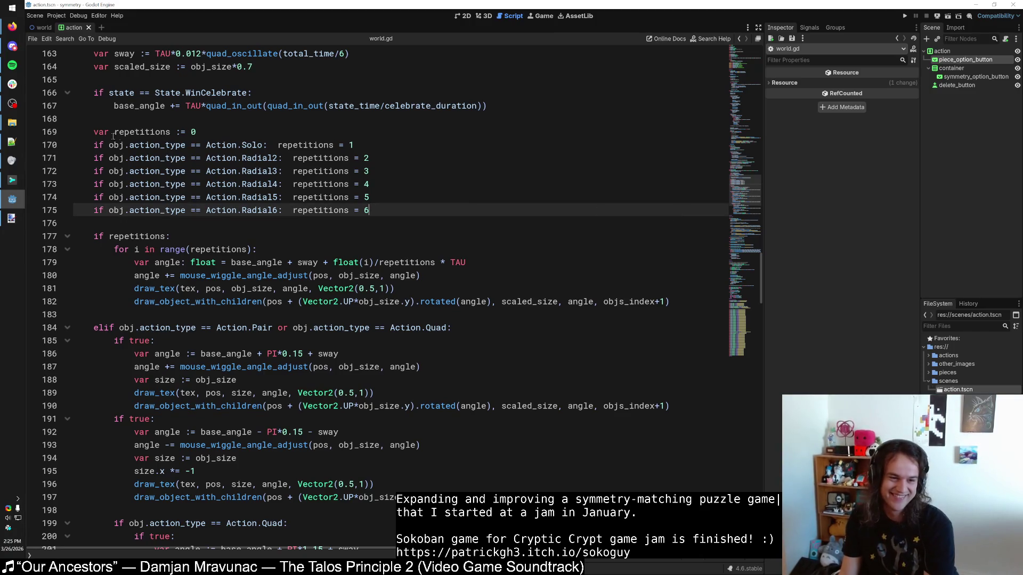
Step: Add a new item with the Y-arrow pair icon to symmetry_option_button
{"action": "mouse_move", "coordinate": [368, 210]}
{"action": "left_mouse_down"}
{"action": "mouse_move", "coordinate": [96, 145]}
{"action": "mouse_move", "coordinate": [94, 132]}
{"action": "left_mouse_up"}
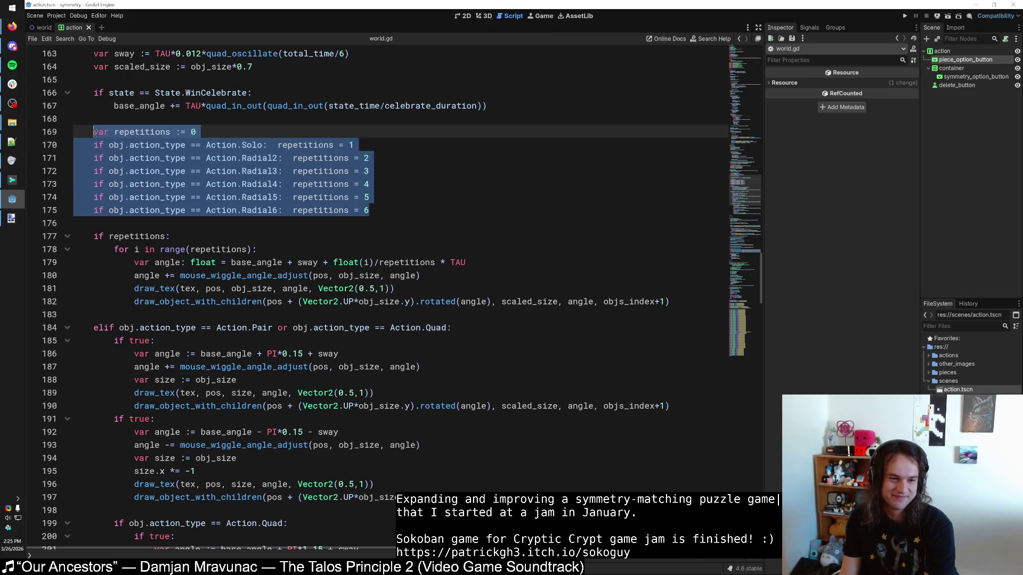
{"action": "left_click", "coordinate": [131, 132]}
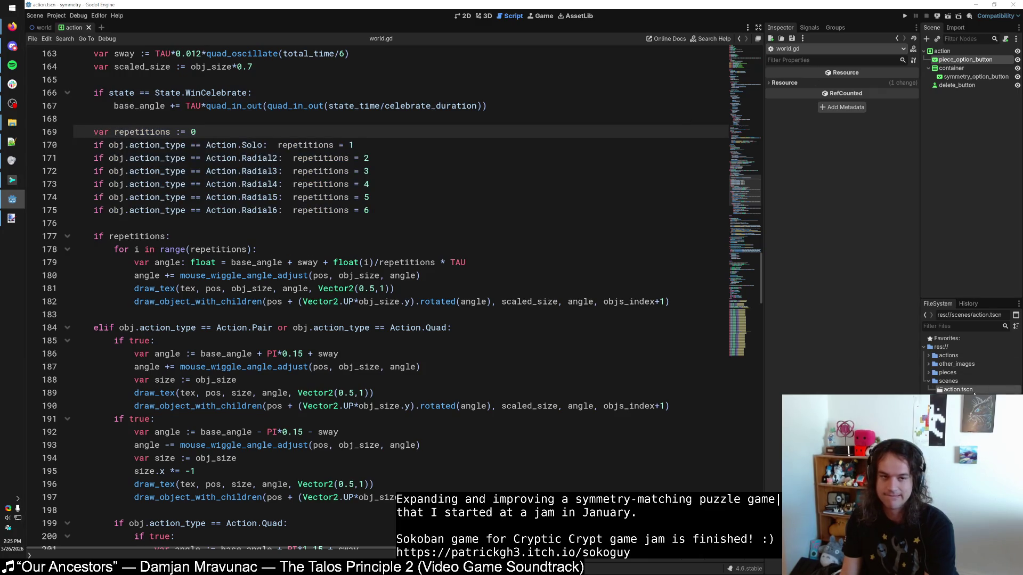
{"action": "left_click", "coordinate": [462, 16]}
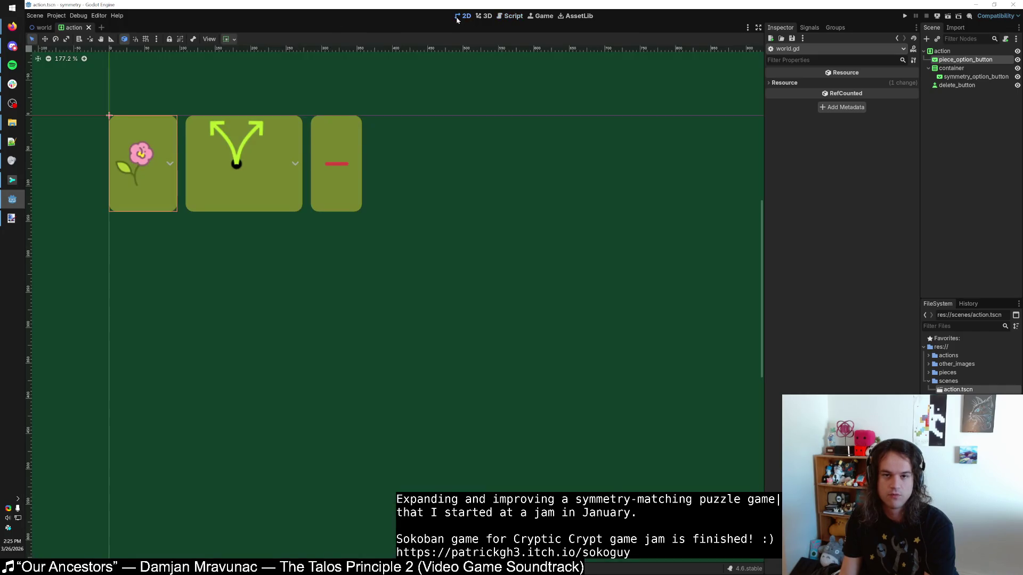
{"action": "left_click", "coordinate": [278, 153]}
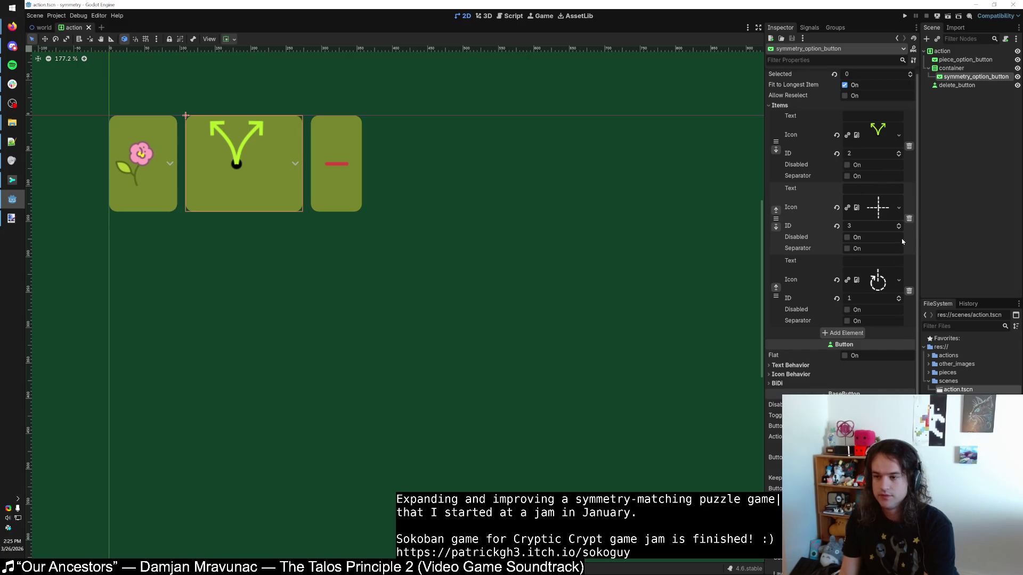
{"action": "left_click", "coordinate": [837, 334]}
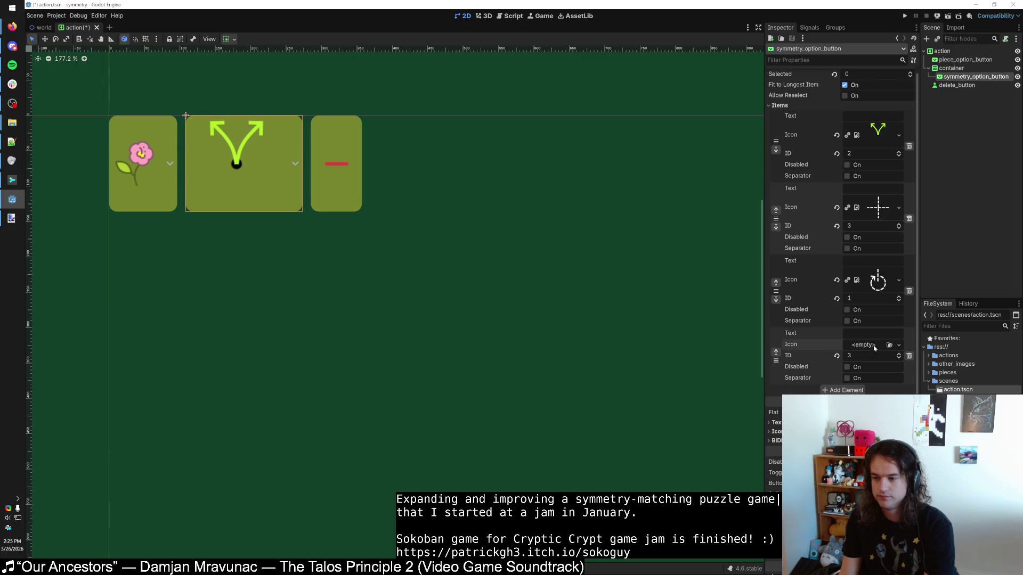
{"action": "left_click_drag", "start_coordinate": [873, 133], "coordinate": [869, 346]}
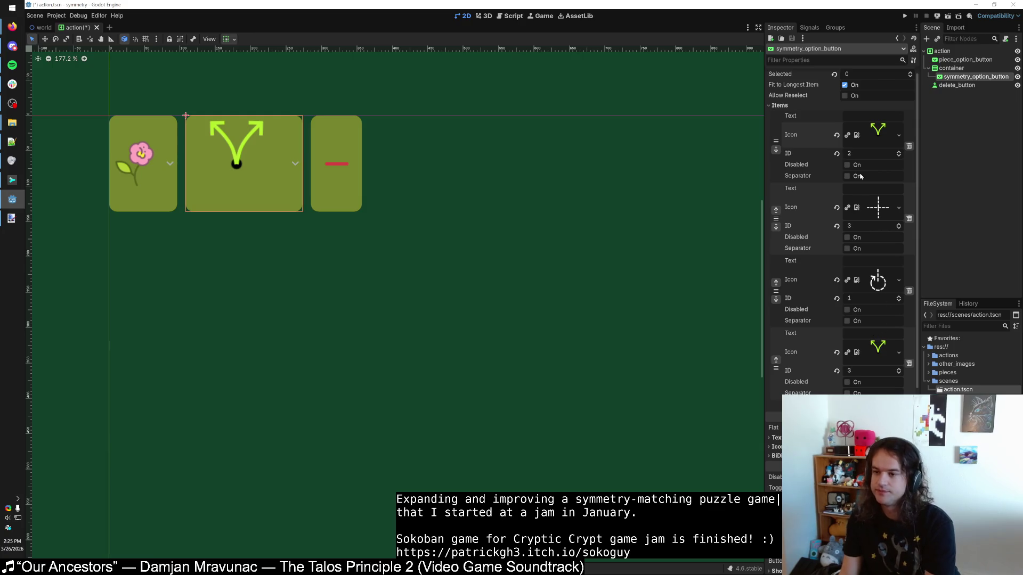
Step: Move the new ID 3 pair item to sit right after the ID 2 pair item
{"action": "left_click", "coordinate": [775, 299]}
{"action": "left_click", "coordinate": [775, 282]}
{"action": "left_click", "coordinate": [776, 210]}
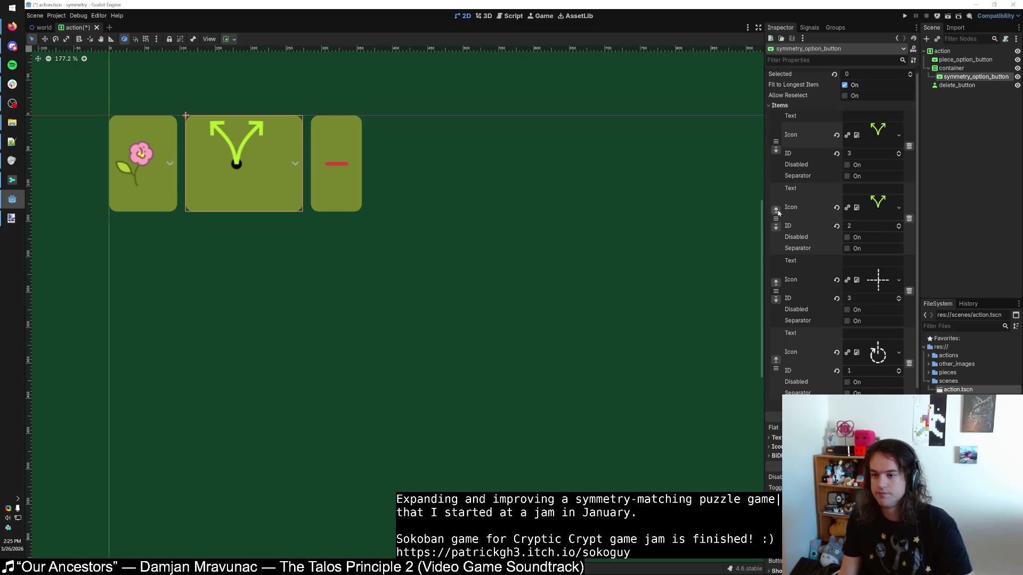
{"action": "left_click", "coordinate": [776, 210]}
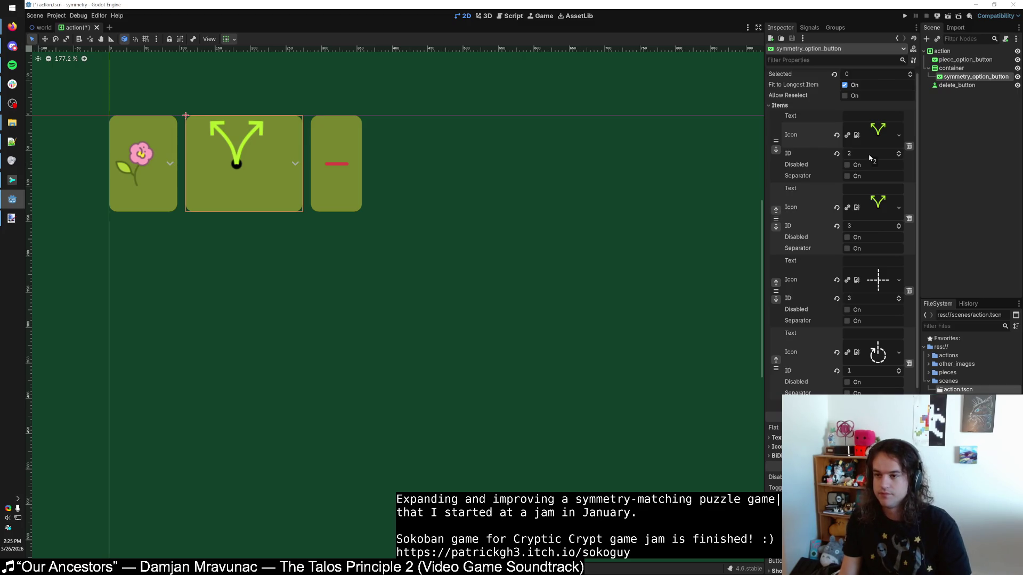
{"action": "left_click", "coordinate": [515, 17]}
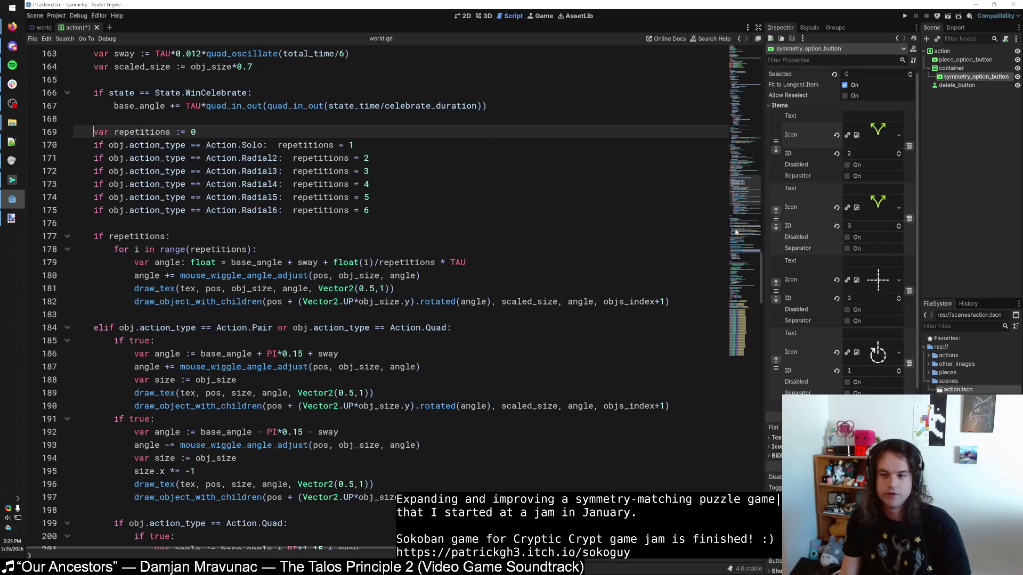
Step: Change Quad = 3 to Quad = 4 in the Action enum
{"action": "scroll", "coordinate": [735, 232], "scroll_direction": "up", "scroll_amount": 20}
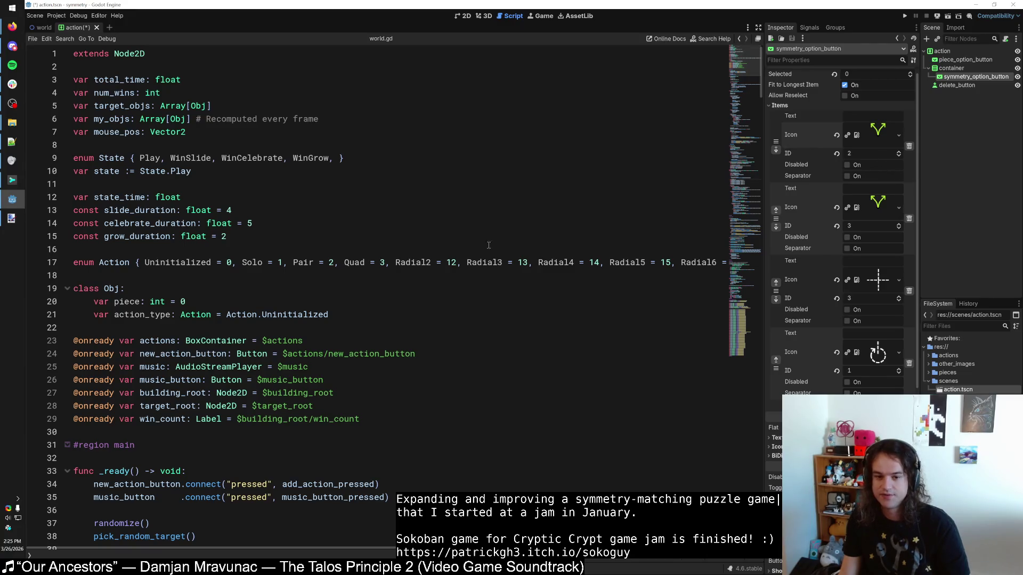
{"action": "double_click", "coordinate": [382, 262]}
{"action": "type", "text": "4"}
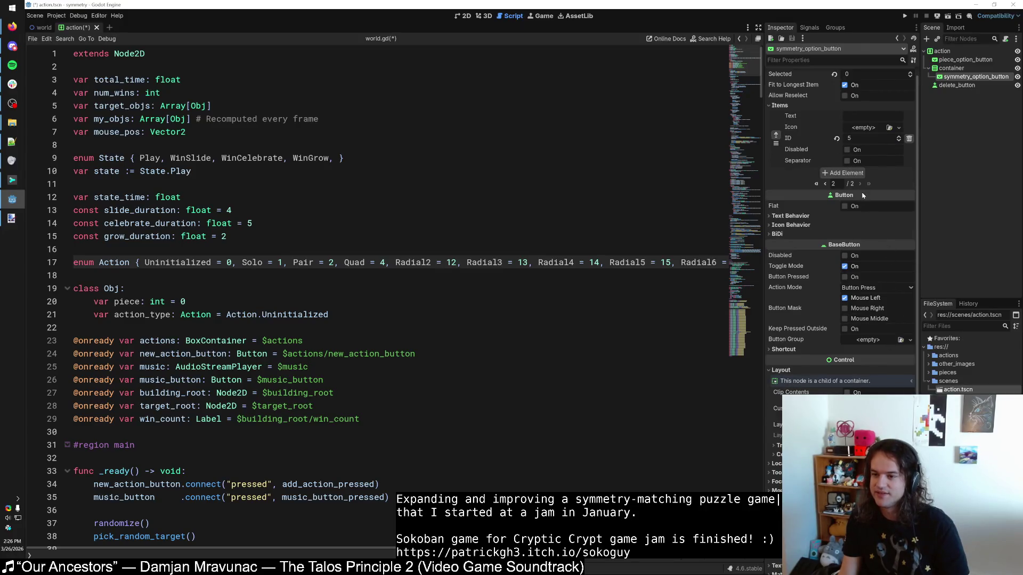
Step: Add radial items with IDs 15 and 16 to the symmetry dropdown and run the game
{"action": "left_click", "coordinate": [847, 173]}
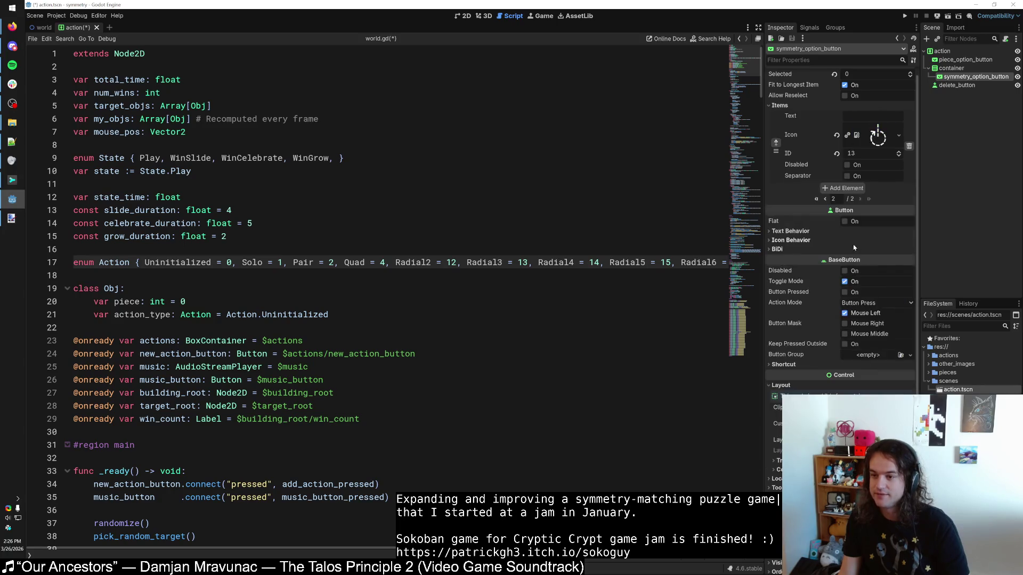
{"action": "left_click", "coordinate": [826, 200]}
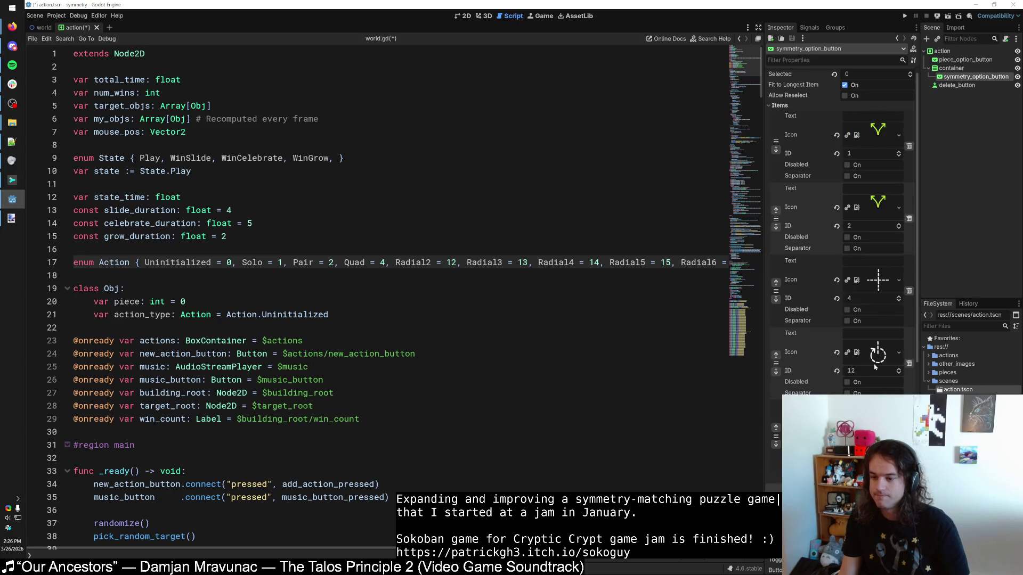
{"action": "left_click", "coordinate": [859, 198]}
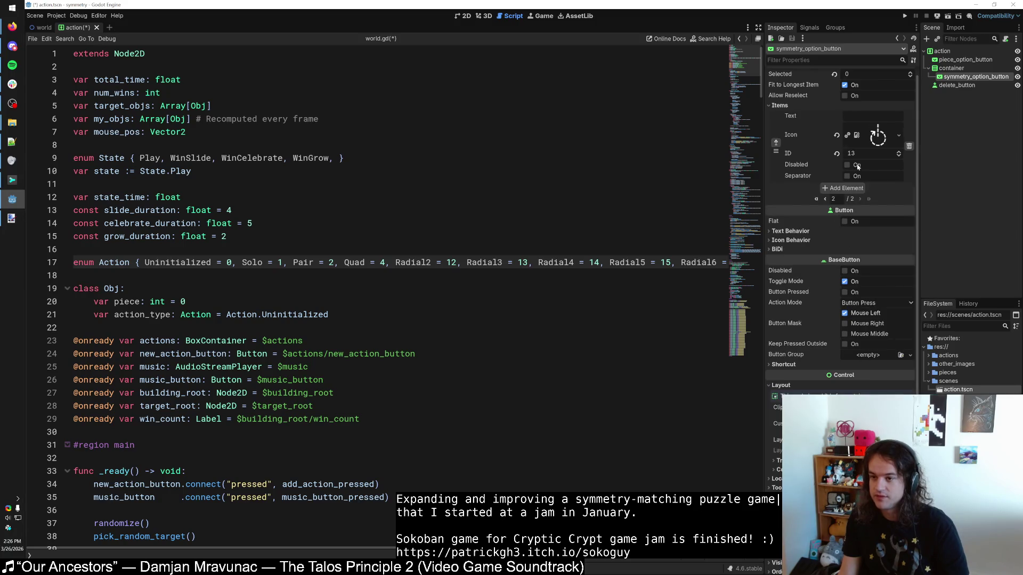
{"action": "left_click", "coordinate": [842, 188]}
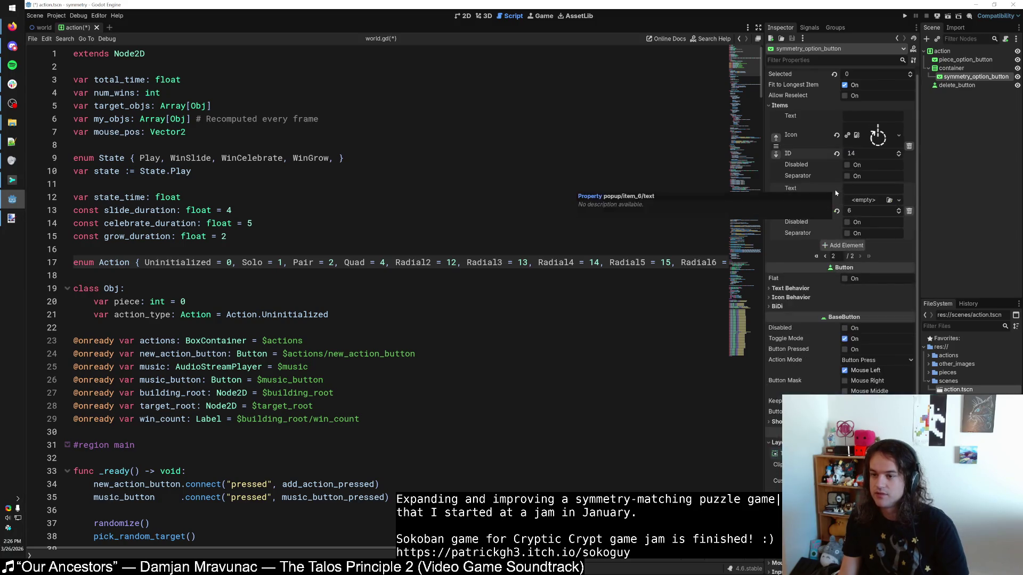
{"action": "left_click_drag", "start_coordinate": [878, 136], "coordinate": [863, 272]}
{"action": "double_click", "coordinate": [852, 226]}
{"action": "type", "text": "15"}
{"action": "left_click", "coordinate": [843, 260]}
{"action": "double_click", "coordinate": [860, 298]}
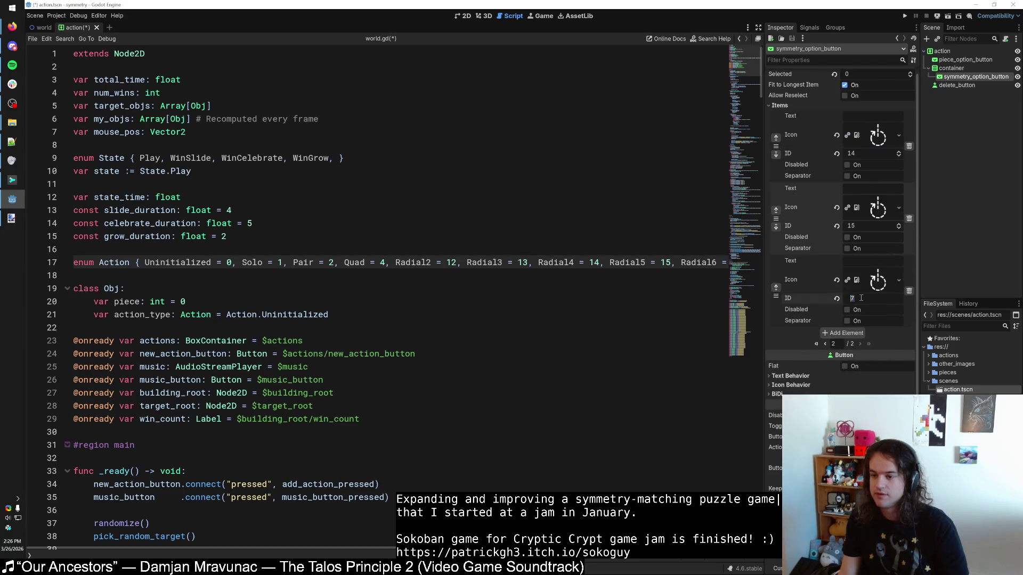
{"action": "left_click", "coordinate": [904, 17]}
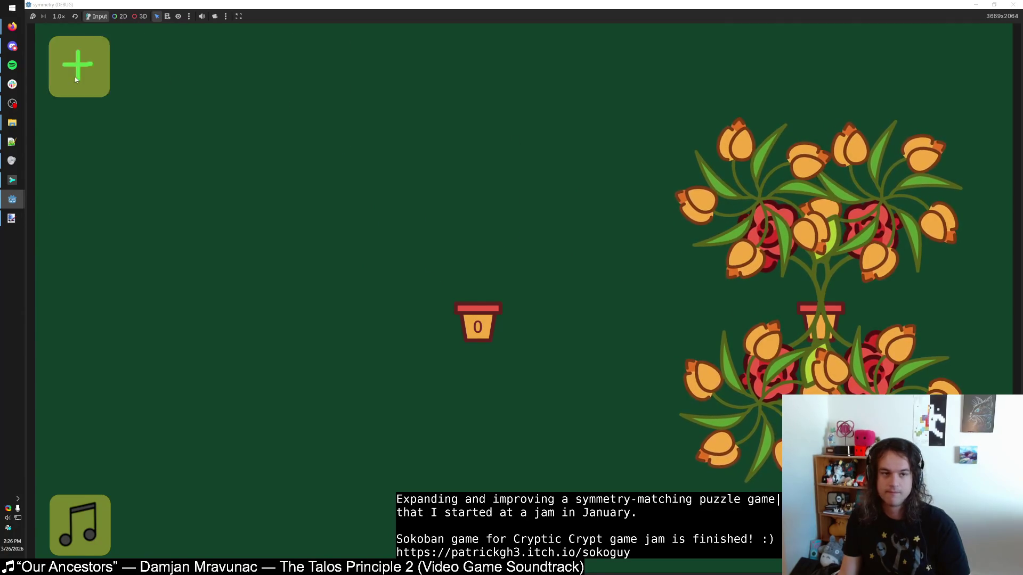
Step: Add a tulip row and try pair, single, mirrored pair, four-way mirror and two-fold rotation symmetries
{"action": "left_click", "coordinate": [75, 76]}
{"action": "left_click", "coordinate": [201, 85]}
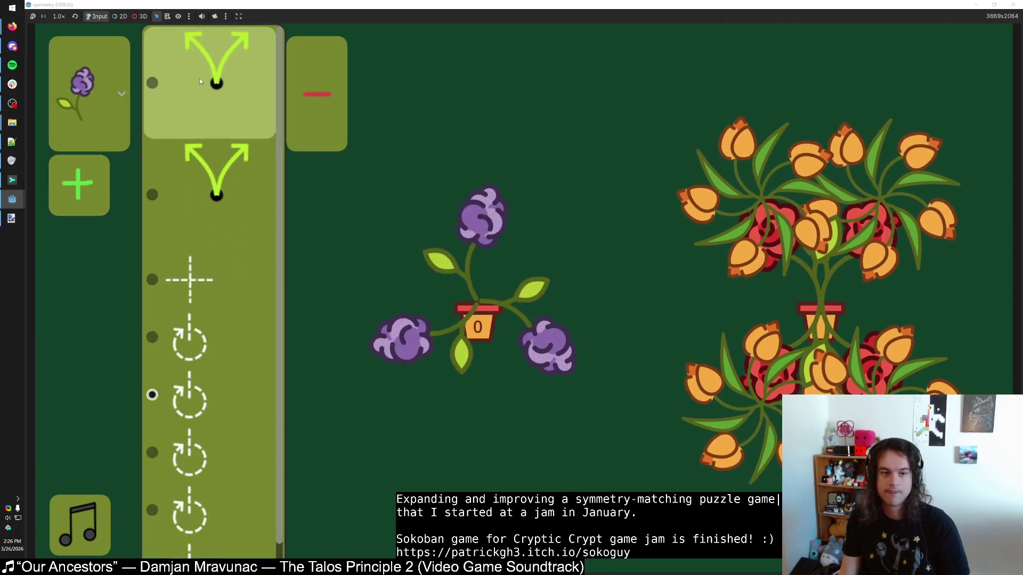
{"action": "left_click", "coordinate": [218, 122]}
{"action": "left_click", "coordinate": [210, 107]}
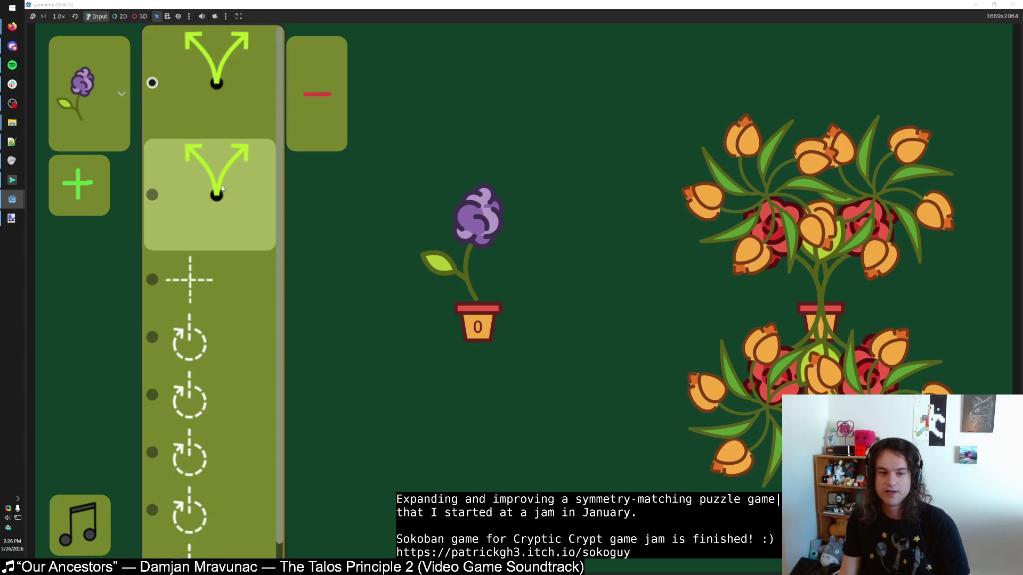
{"action": "left_click", "coordinate": [221, 149]}
{"action": "left_click", "coordinate": [221, 149]}
{"action": "left_click", "coordinate": [233, 273]}
{"action": "left_click", "coordinate": [238, 116]}
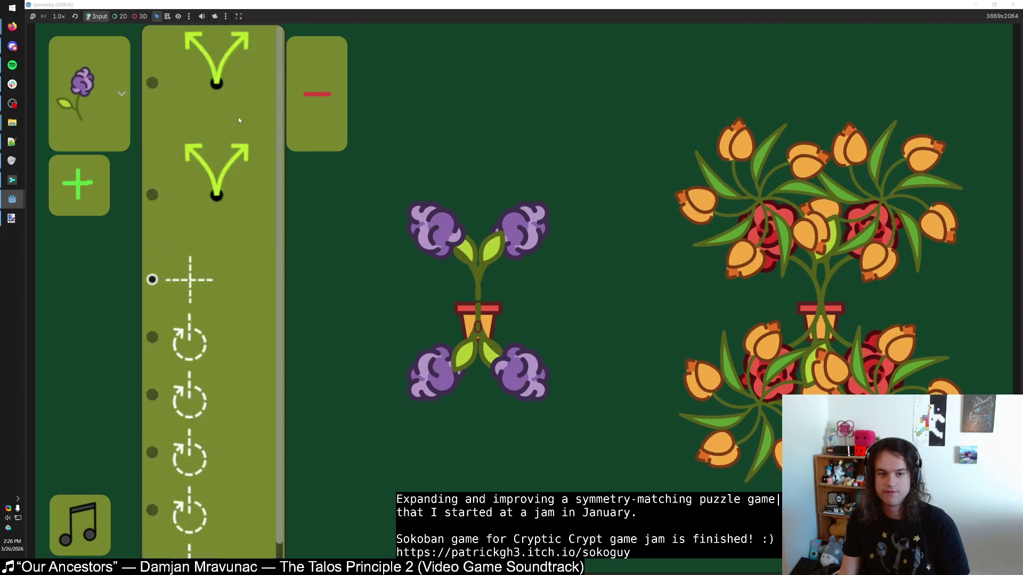
{"action": "left_click", "coordinate": [231, 353]}
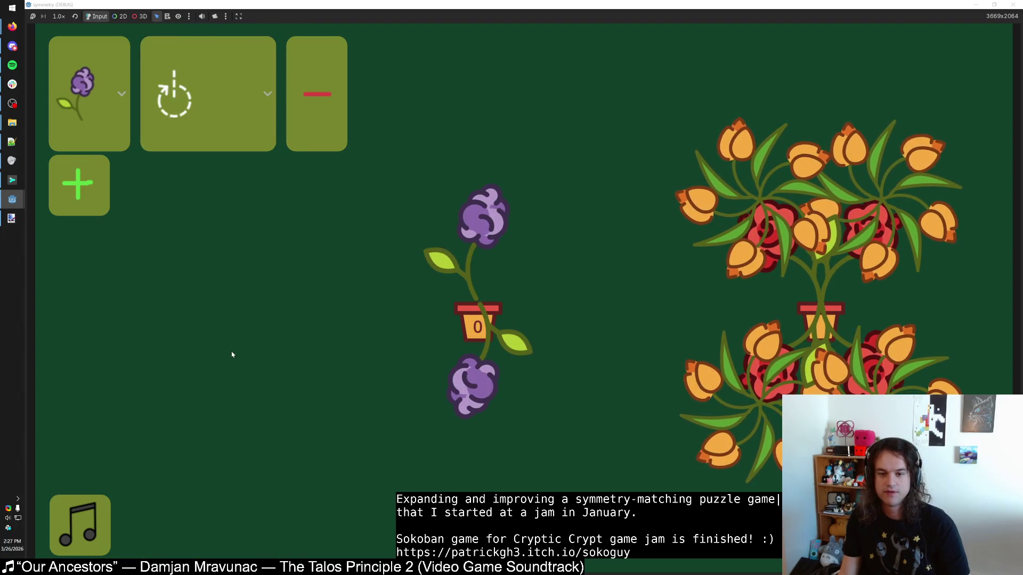
Step: Try the three-fold, four-fold, five-fold and last rotation symmetries on the plant
{"action": "left_click", "coordinate": [242, 137]}
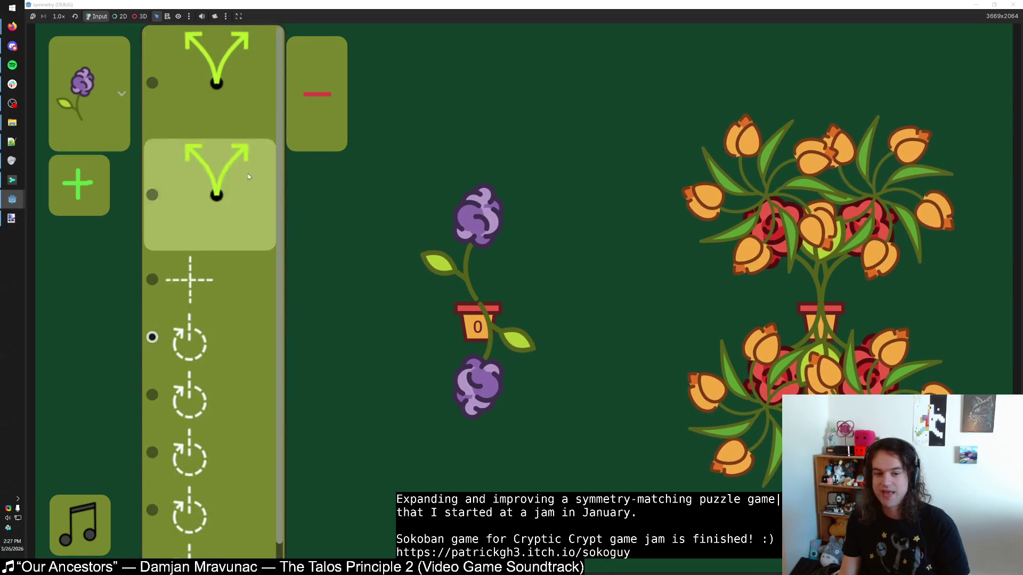
{"action": "left_click", "coordinate": [230, 391]}
{"action": "left_click", "coordinate": [243, 117]}
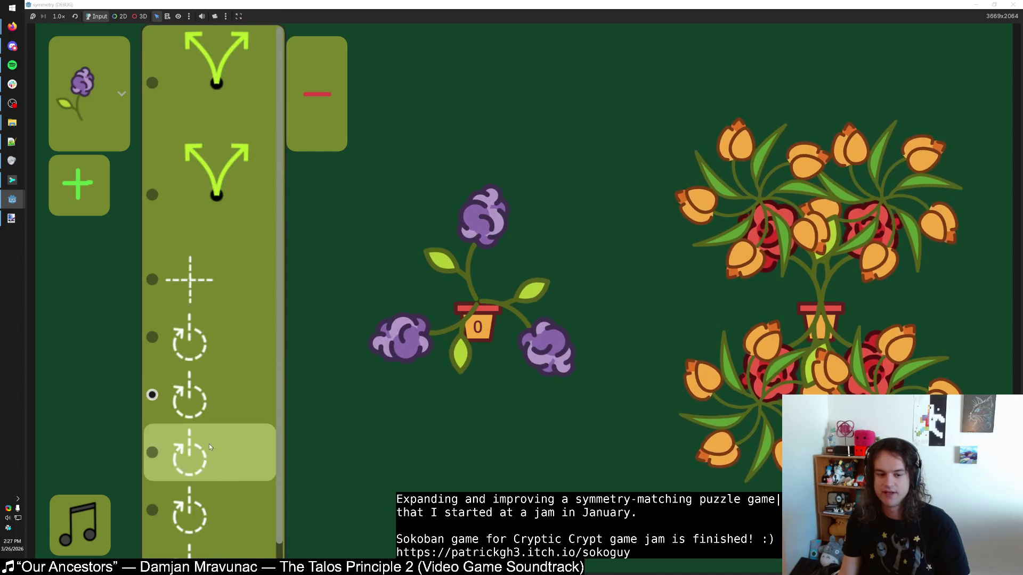
{"action": "left_click", "coordinate": [208, 447]}
{"action": "left_click", "coordinate": [248, 82]}
{"action": "left_click", "coordinate": [234, 510]}
{"action": "left_click", "coordinate": [242, 85]}
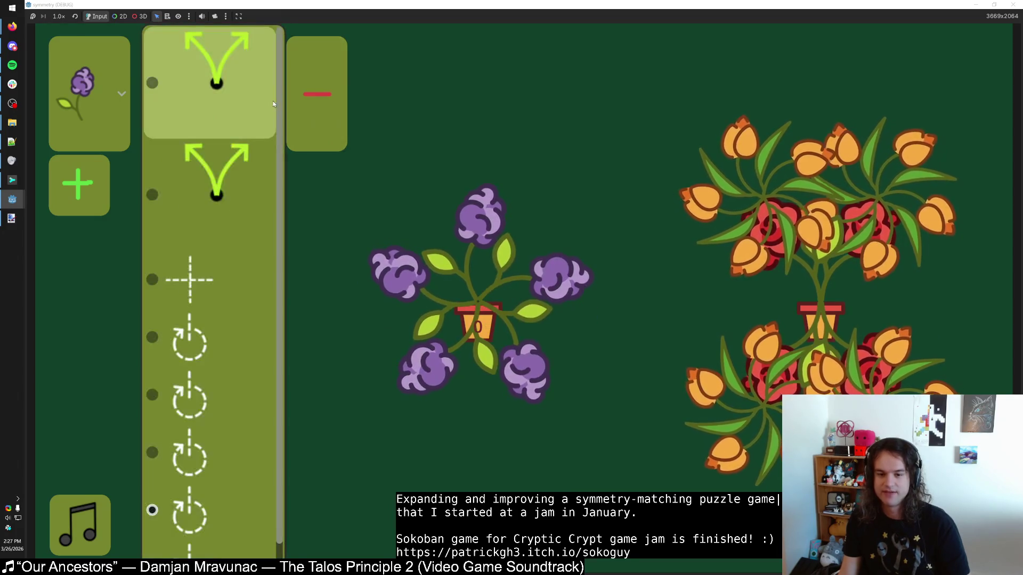
{"action": "left_click", "coordinate": [234, 537]}
Step: Remove the row, cycle flower types, then add and remove a new flower row
{"action": "left_click", "coordinate": [321, 96]}
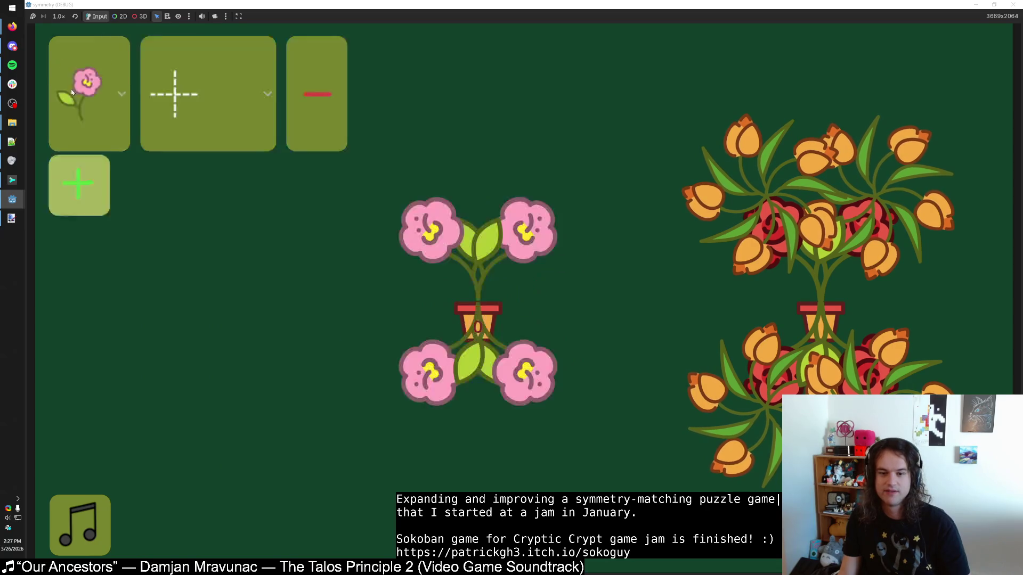
{"action": "left_click", "coordinate": [320, 96]}
{"action": "left_click", "coordinate": [304, 78]}
{"action": "left_click", "coordinate": [79, 67]}
{"action": "left_click", "coordinate": [316, 94]}
{"action": "left_click", "coordinate": [79, 66]}
{"action": "left_click", "coordinate": [317, 94]}
Step: Repeatedly add rose and tulip rows and remove them again, leaving an empty pot
{"action": "left_click", "coordinate": [80, 75]}
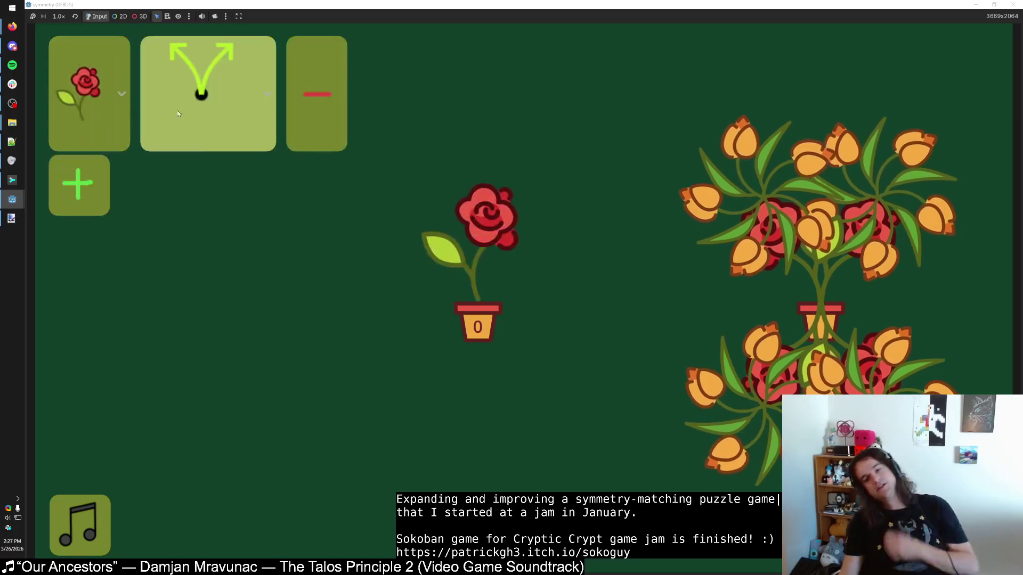
{"action": "left_click", "coordinate": [314, 95]}
{"action": "left_click", "coordinate": [317, 95]}
{"action": "left_click", "coordinate": [79, 67]}
{"action": "left_click", "coordinate": [338, 109]}
{"action": "left_click", "coordinate": [79, 67]}
{"action": "left_click", "coordinate": [317, 94]}
Step: Add three rose rows to the empty pot, then remove the third and second rows
{"action": "left_click", "coordinate": [90, 95]}
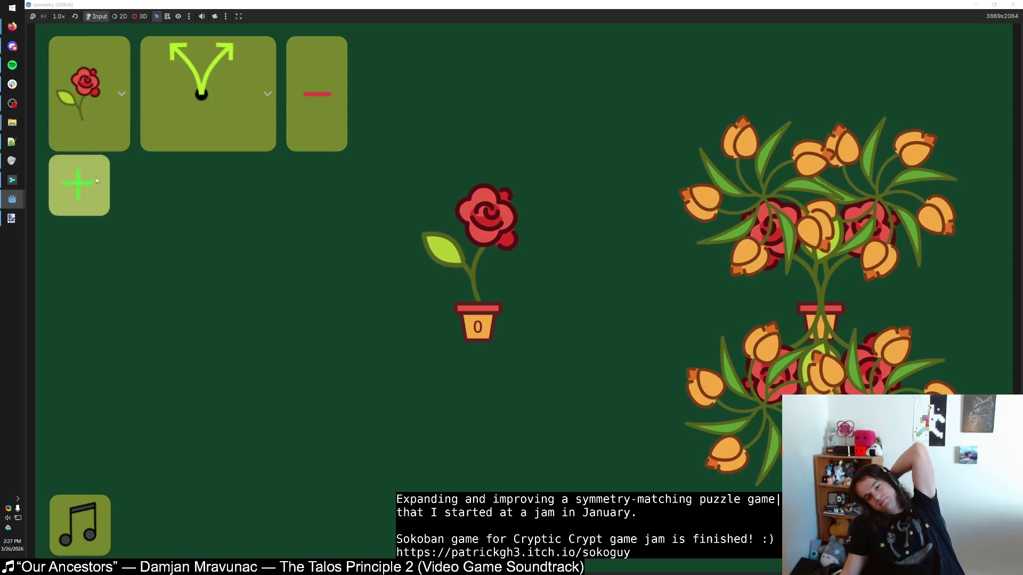
{"action": "left_click", "coordinate": [79, 186]}
{"action": "left_click", "coordinate": [79, 297]}
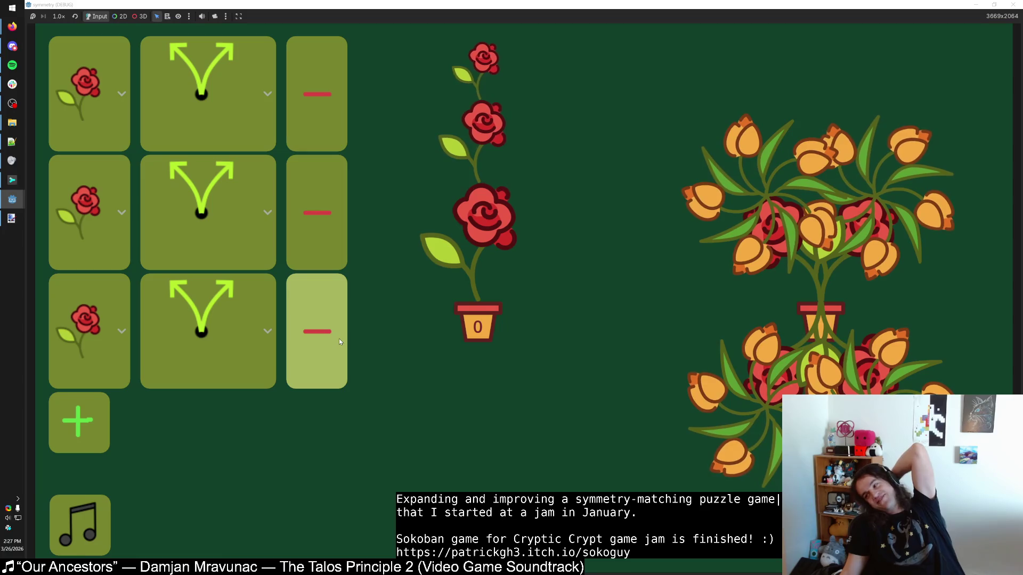
{"action": "left_click", "coordinate": [338, 338]}
{"action": "left_click", "coordinate": [317, 213]}
Step: Mirror the rose plant, add pink second and third rows, then remove all rows
{"action": "left_click", "coordinate": [151, 83]}
{"action": "left_click", "coordinate": [206, 171]}
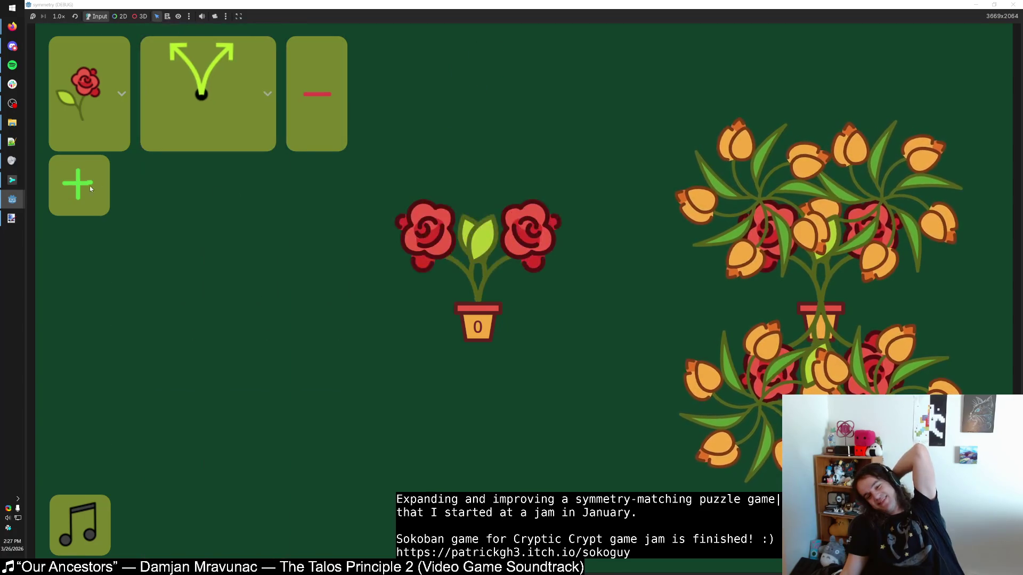
{"action": "left_click", "coordinate": [77, 184]}
{"action": "left_click", "coordinate": [82, 264]}
{"action": "left_click", "coordinate": [79, 298]}
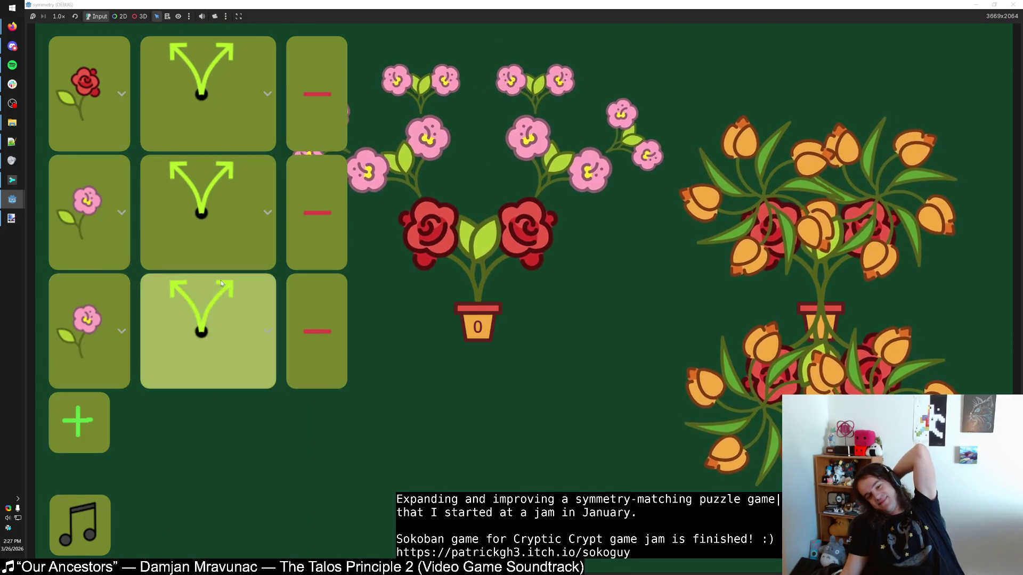
{"action": "left_click", "coordinate": [293, 288]}
{"action": "left_click", "coordinate": [317, 224]}
{"action": "left_click", "coordinate": [317, 107]}
Step: Add a rose row, add and remove a second row twice, then remove the first
{"action": "left_click", "coordinate": [107, 81]}
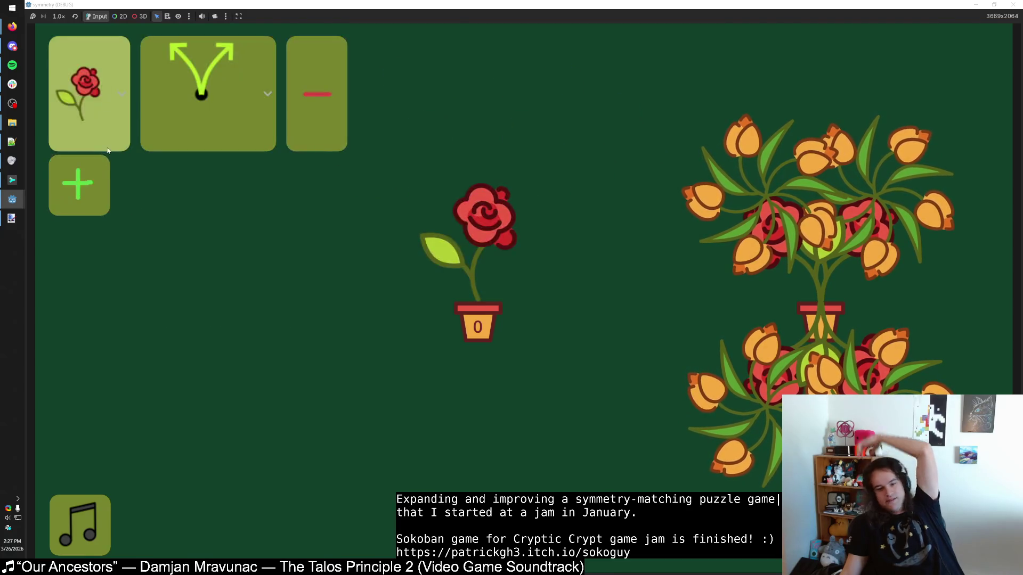
{"action": "left_click", "coordinate": [97, 182]}
{"action": "left_click", "coordinate": [298, 210]}
{"action": "left_click", "coordinate": [78, 184]}
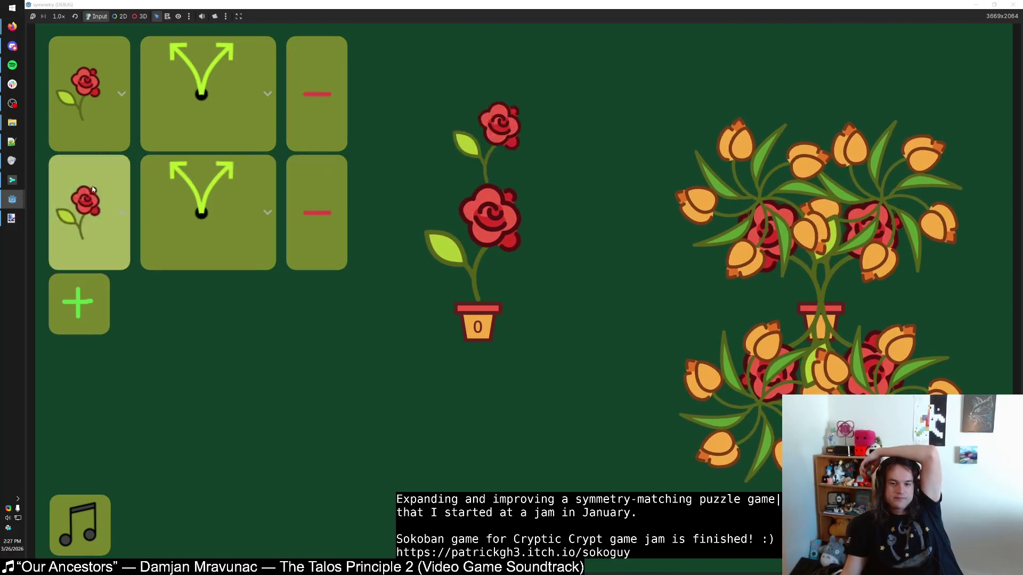
{"action": "left_click", "coordinate": [317, 213]}
{"action": "left_click", "coordinate": [316, 93]}
Step: Add four tulip rows, remove them all, then add a pink-flower row
{"action": "left_click", "coordinate": [78, 70]}
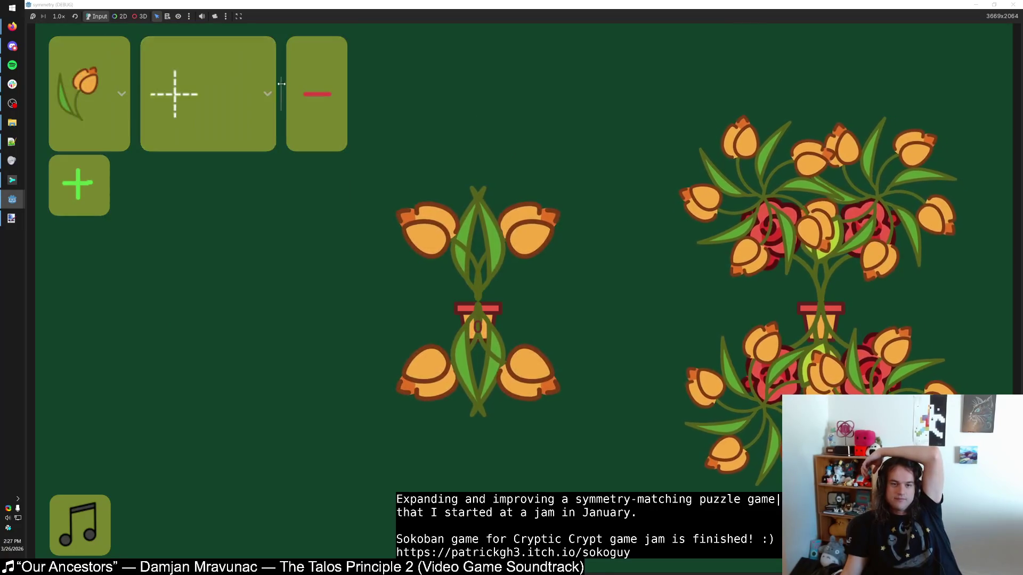
{"action": "left_click", "coordinate": [79, 185]}
{"action": "left_click", "coordinate": [79, 303]}
{"action": "left_click", "coordinate": [78, 422]}
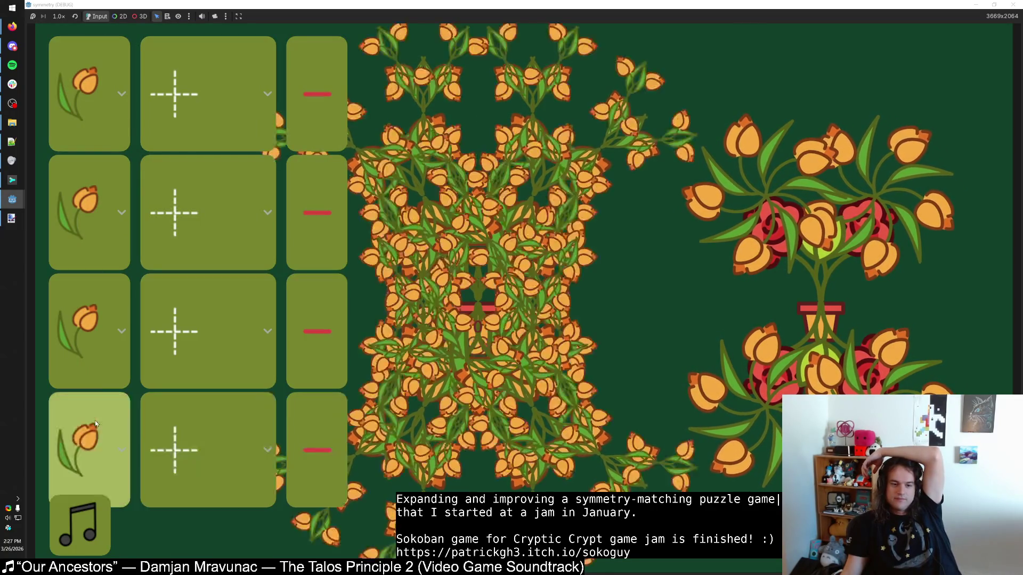
{"action": "left_click", "coordinate": [317, 450]}
{"action": "left_click", "coordinate": [317, 332]}
{"action": "left_click", "coordinate": [317, 213]}
{"action": "left_click", "coordinate": [317, 94]}
{"action": "left_click", "coordinate": [79, 66]}
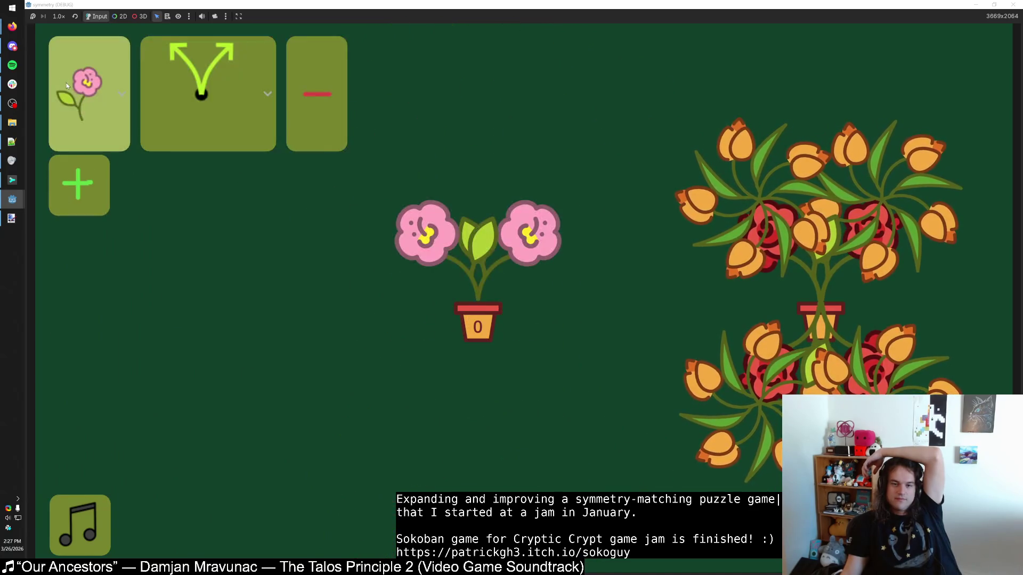
Step: Step the row's flower type forwards and backwards until it is purple
{"action": "left_click", "coordinate": [77, 160]}
{"action": "right_click", "coordinate": [181, 213]}
{"action": "right_click", "coordinate": [180, 124]}
{"action": "left_click", "coordinate": [100, 80]}
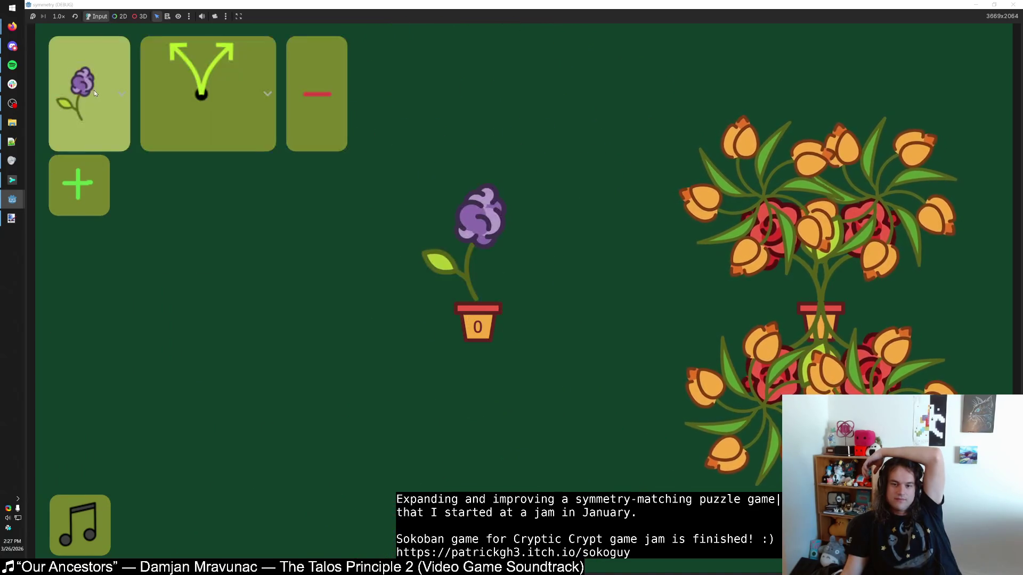
{"action": "right_click", "coordinate": [122, 81]}
{"action": "left_click", "coordinate": [100, 81]}
Step: Split the purple plant into two, return it to single, mirror it, then try a rotation
{"action": "left_click", "coordinate": [150, 82]}
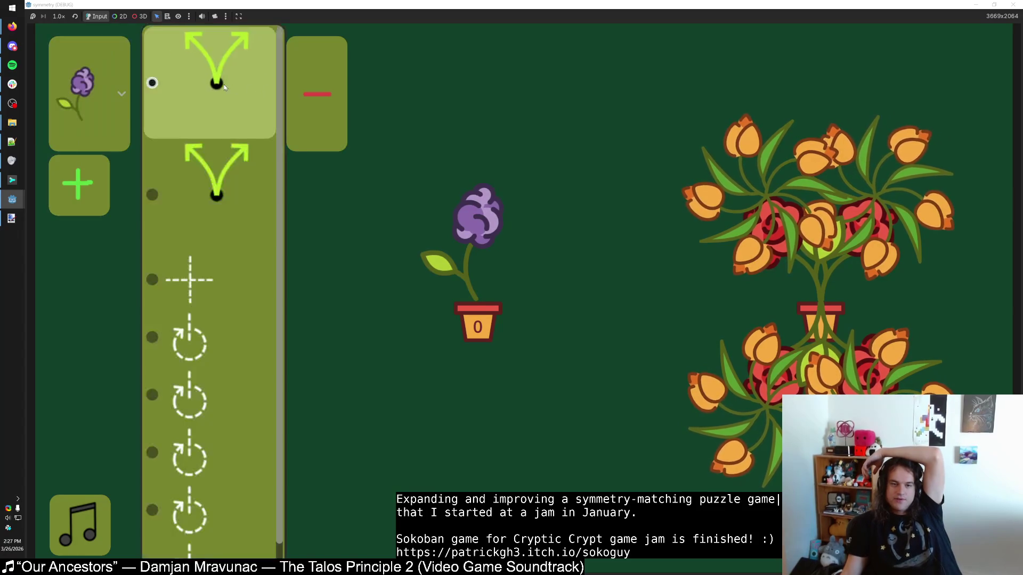
{"action": "left_click", "coordinate": [234, 175]}
{"action": "left_click", "coordinate": [233, 145]}
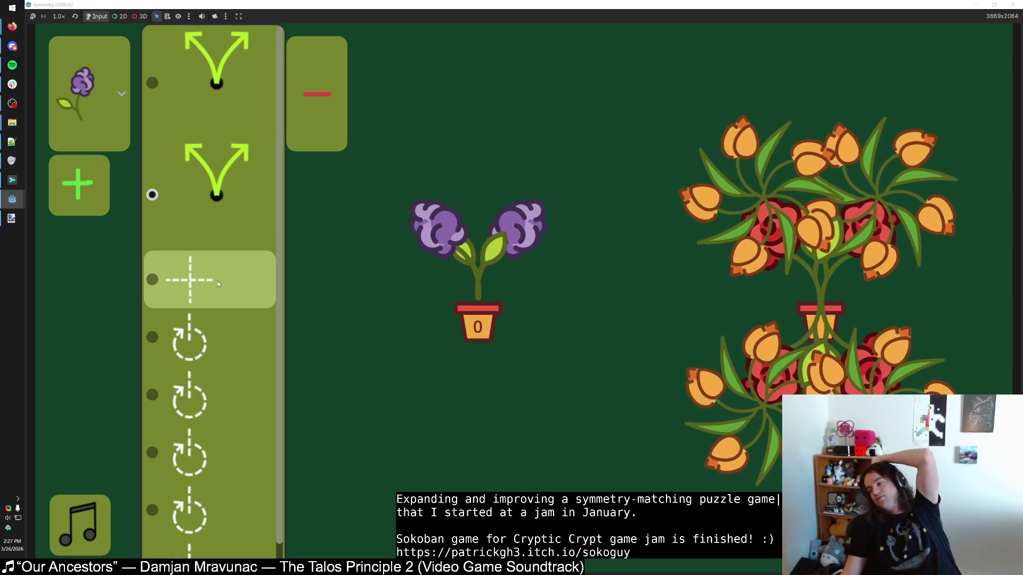
{"action": "left_click", "coordinate": [219, 97]}
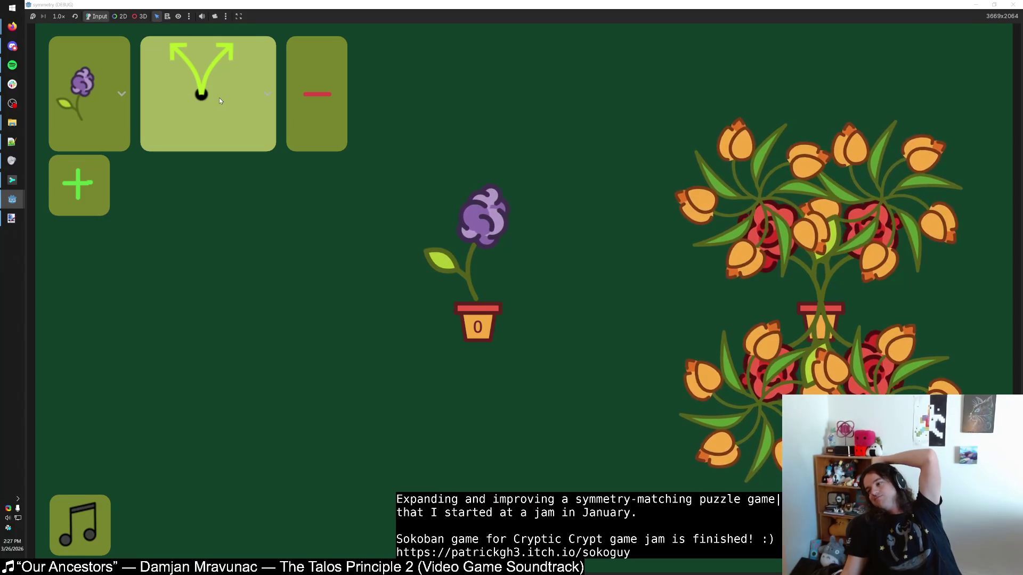
{"action": "left_click", "coordinate": [219, 97]}
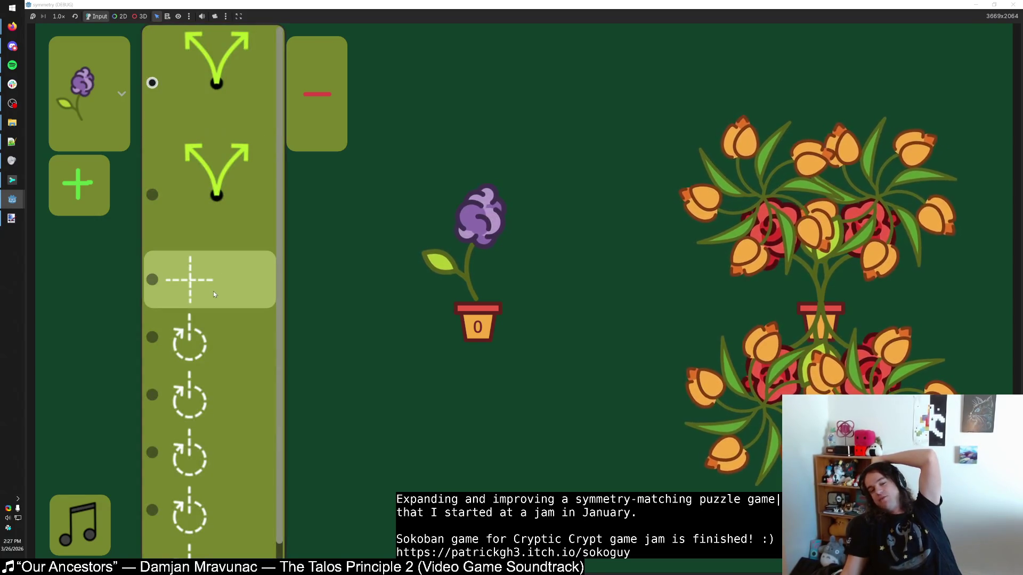
{"action": "left_click", "coordinate": [224, 222]}
{"action": "left_click", "coordinate": [215, 98]}
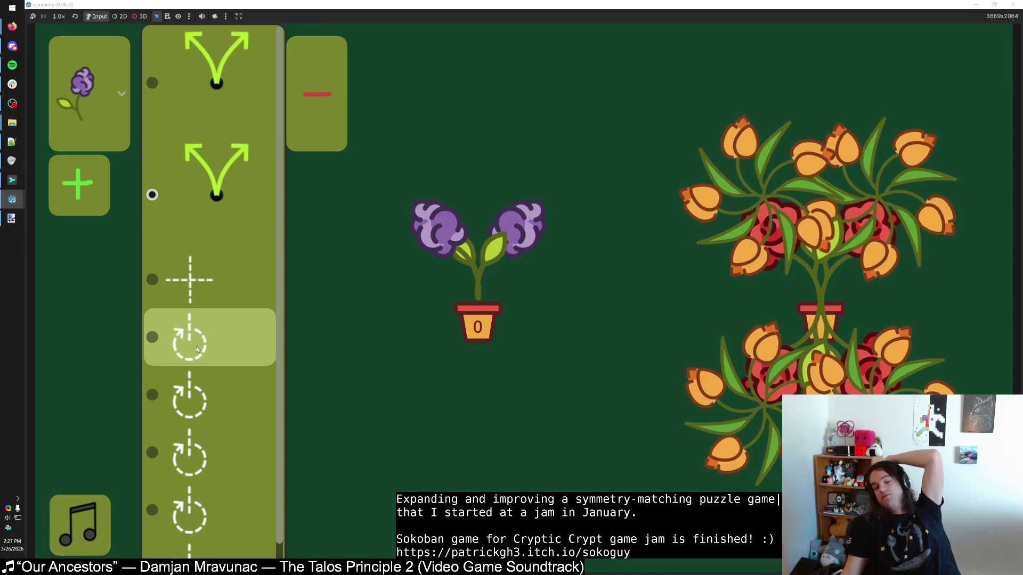
{"action": "left_click", "coordinate": [215, 391]}
Step: Try another rotation, then the mirror pair, cross and a further rotation symmetry on the plant
{"action": "left_click", "coordinate": [208, 94]}
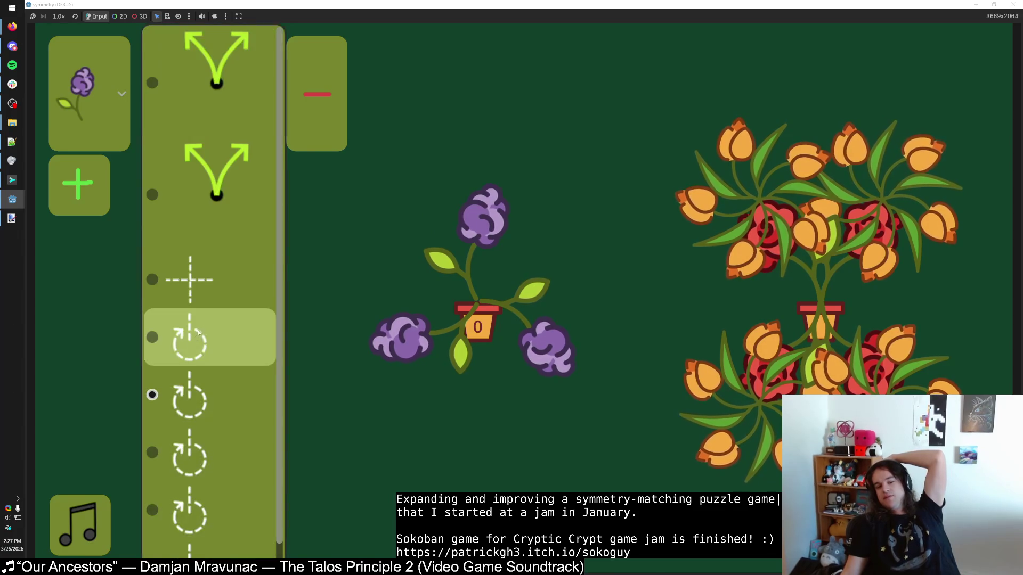
{"action": "left_click", "coordinate": [211, 315]}
{"action": "left_click", "coordinate": [208, 93]}
{"action": "left_click", "coordinate": [151, 194]}
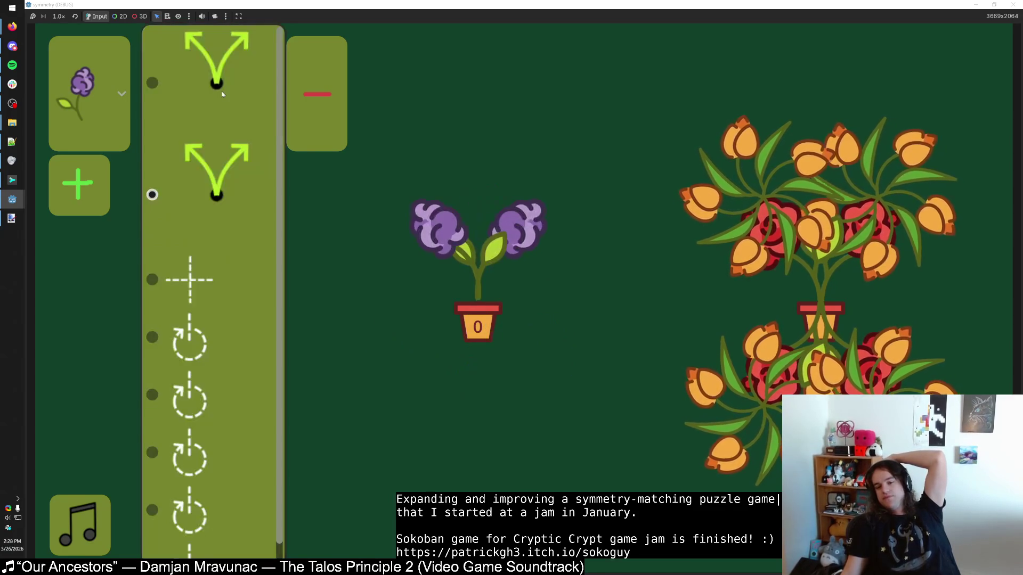
{"action": "left_click", "coordinate": [216, 290]}
{"action": "left_click", "coordinate": [218, 139]}
{"action": "left_click", "coordinate": [210, 341]}
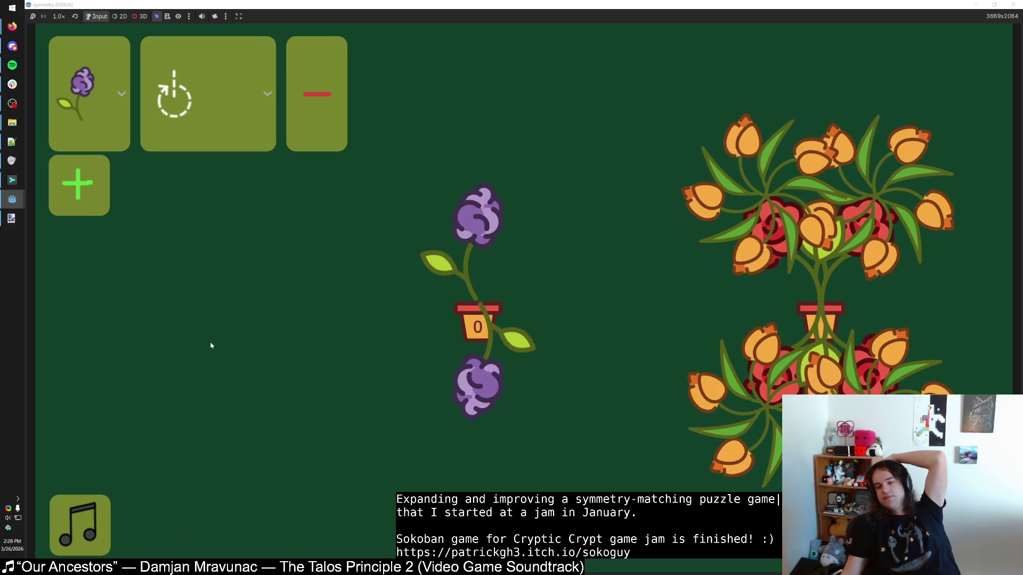
Step: Set the plant back to a single flower, then restore the game window to reveal the editor
{"action": "left_click", "coordinate": [210, 83]}
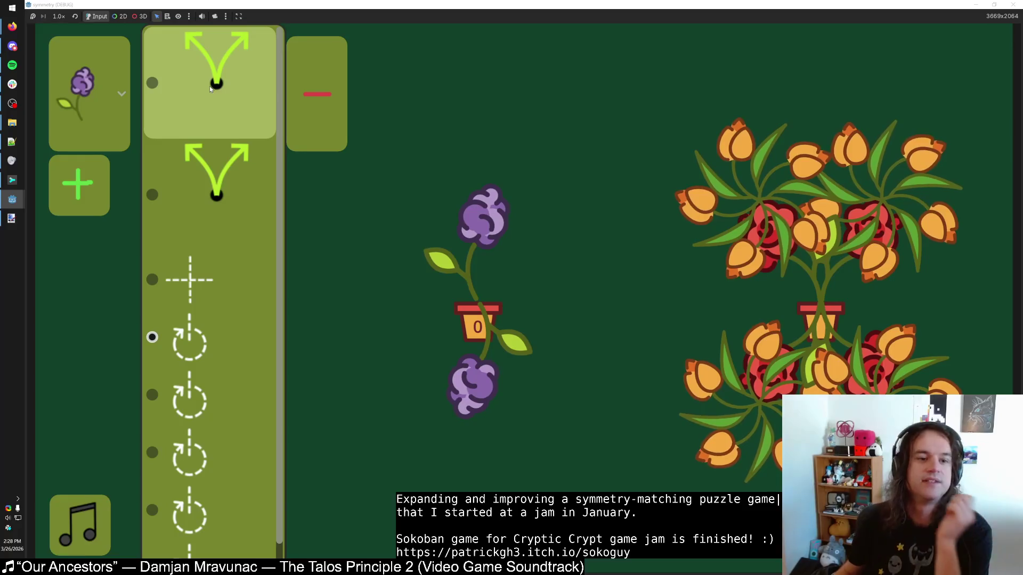
{"action": "left_click", "coordinate": [209, 85]}
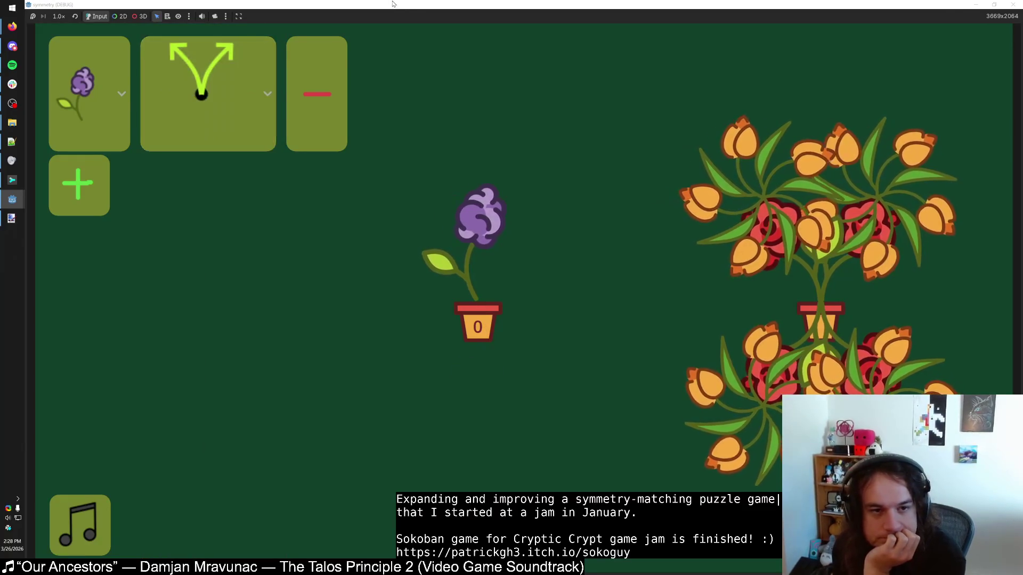
{"action": "key", "text": "super+Down"}
{"action": "key", "text": "alt+Tab"}
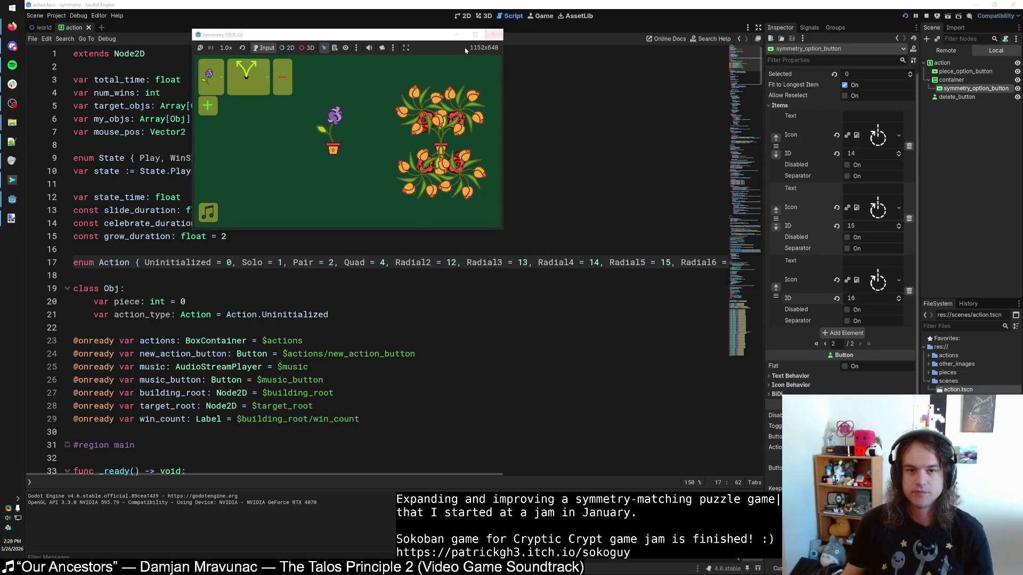
Step: Maximize the game window, try mirror pair and four-way cross, then return to a single flower
{"action": "double_click", "coordinate": [298, 38]}
{"action": "left_click", "coordinate": [217, 61]}
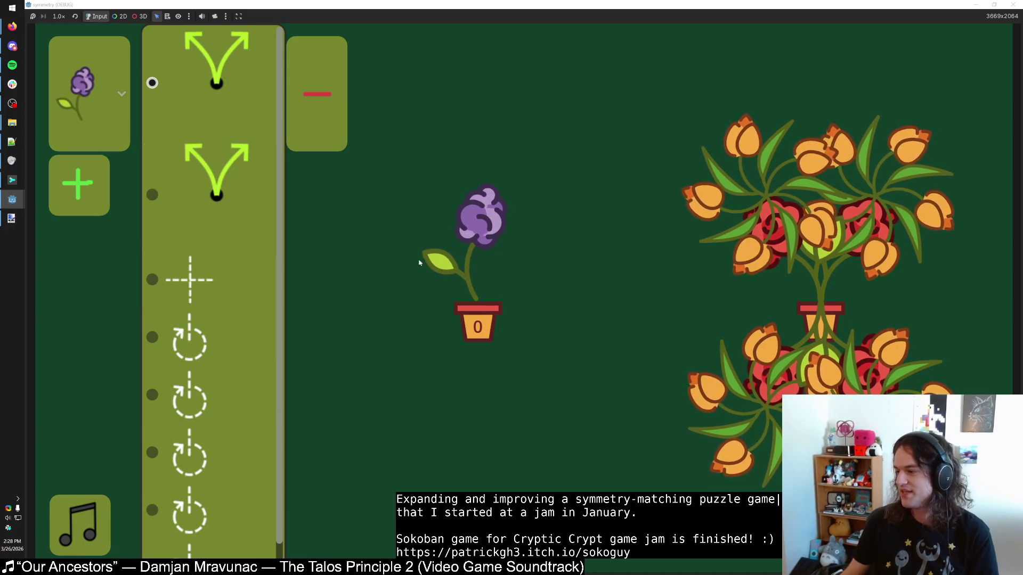
{"action": "left_click", "coordinate": [211, 183]}
{"action": "left_click", "coordinate": [210, 90]}
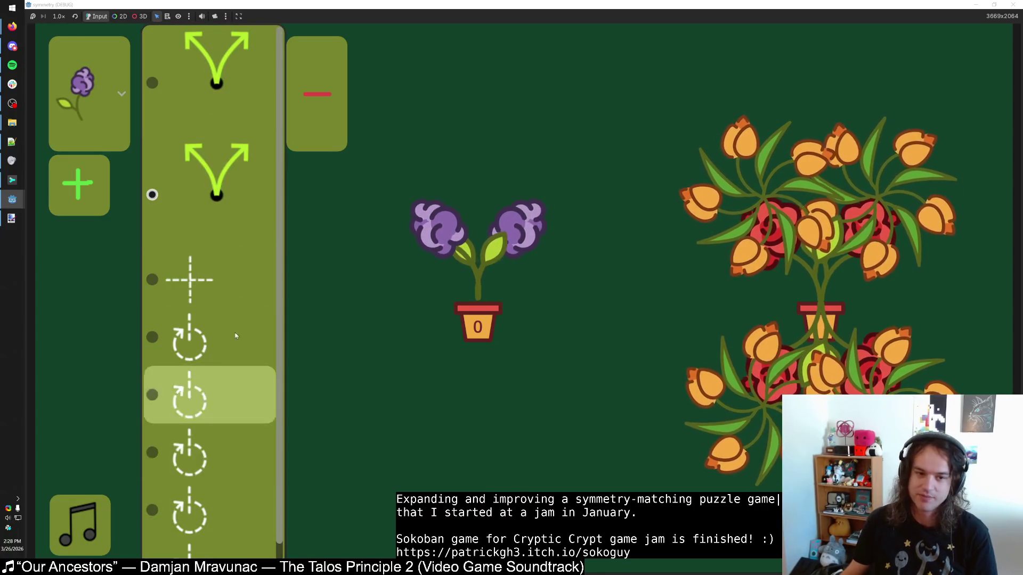
{"action": "left_click", "coordinate": [210, 276]}
{"action": "left_click", "coordinate": [216, 123]}
{"action": "left_click", "coordinate": [207, 113]}
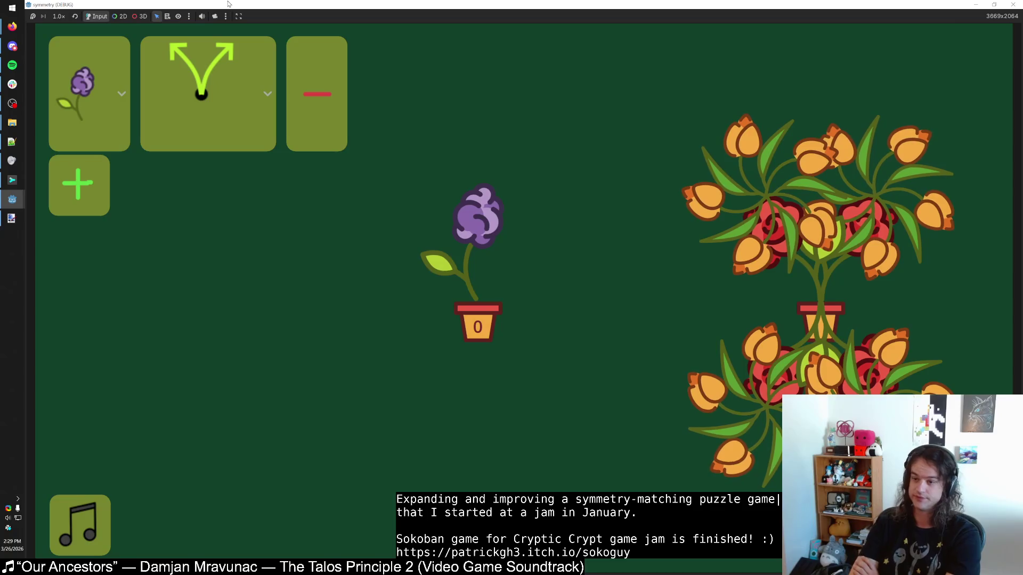
{"action": "left_click", "coordinate": [267, 71]}
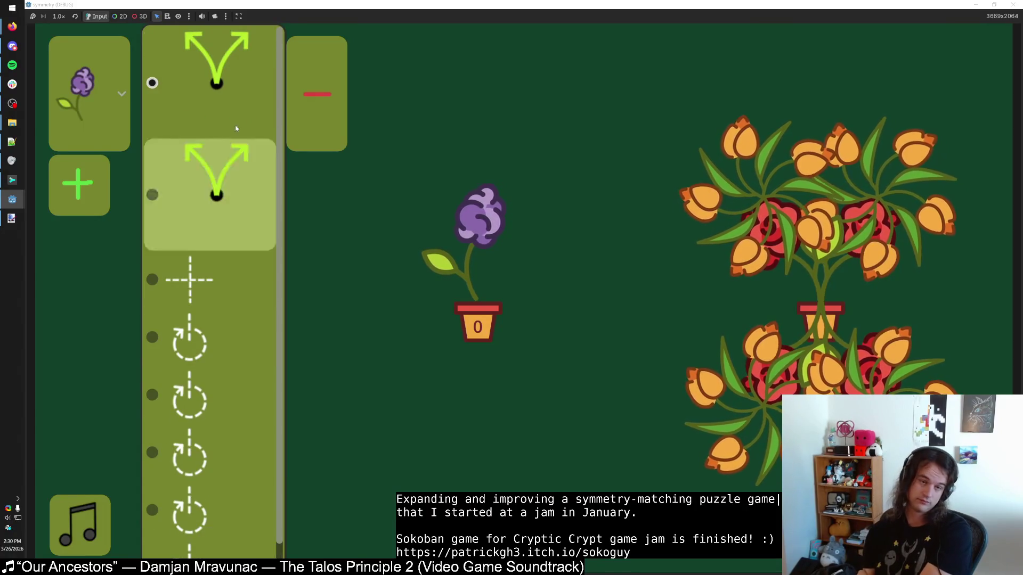
Step: Choose the two-way split (Y-arrow) symmetry in the game and return to the editor
{"action": "left_click", "coordinate": [246, 117]}
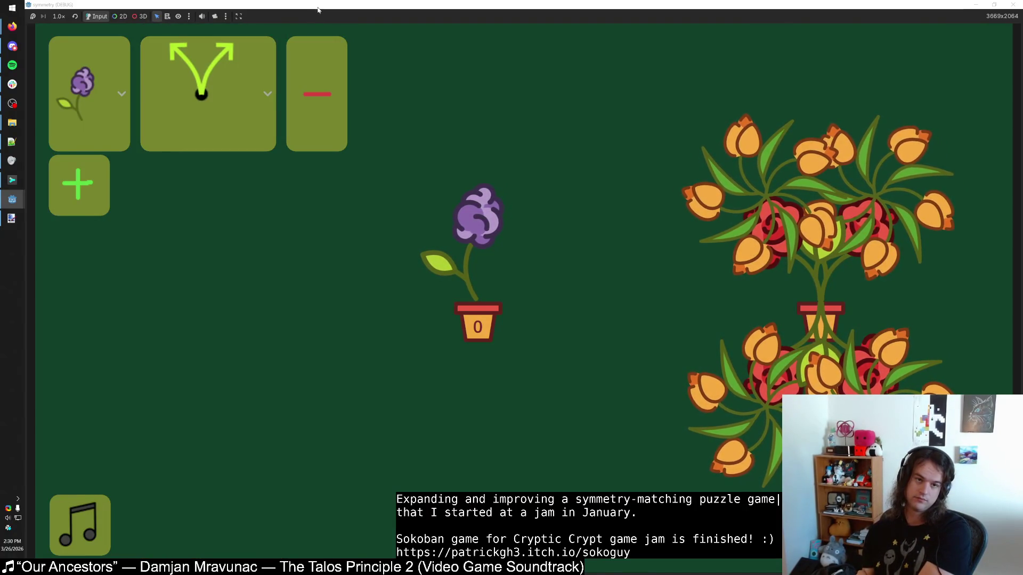
{"action": "mouse_move", "coordinate": [12, 199]}
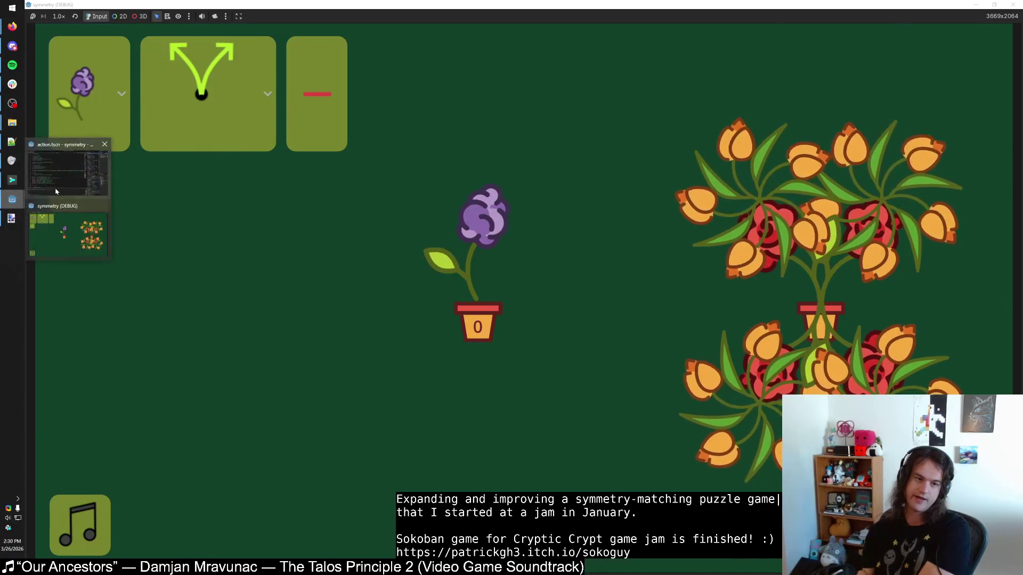
{"action": "left_click", "coordinate": [56, 192]}
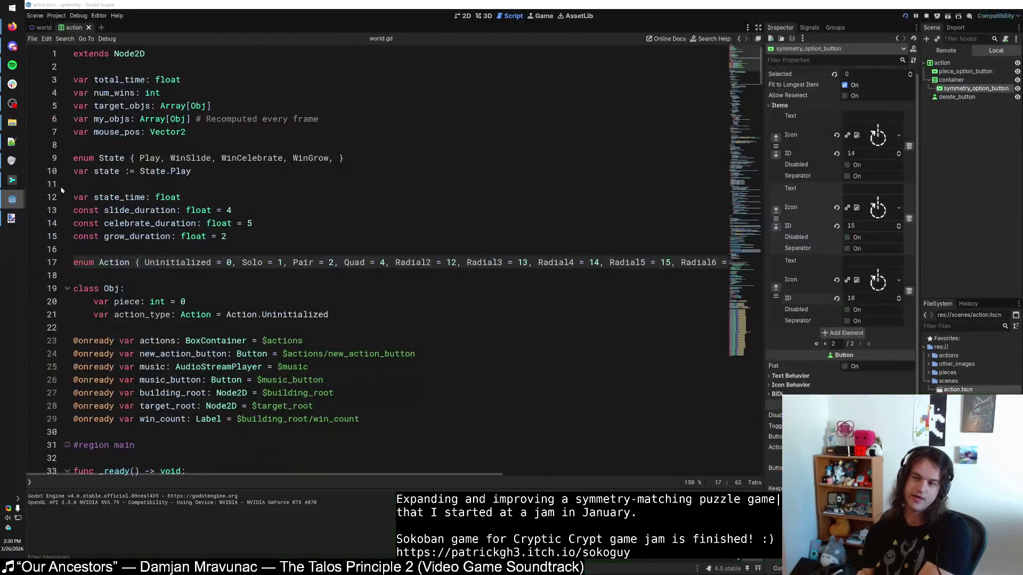
Step: Page the Inspector's Items list back to the first page and check the game's symmetry list
{"action": "left_click", "coordinate": [827, 344]}
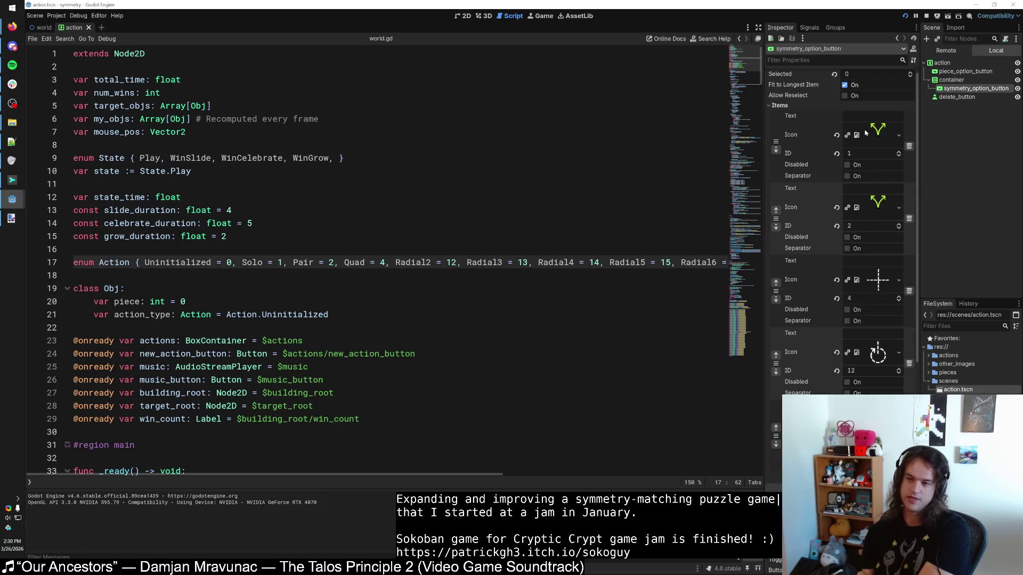
{"action": "mouse_move", "coordinate": [12, 199]}
{"action": "left_click", "coordinate": [73, 214]}
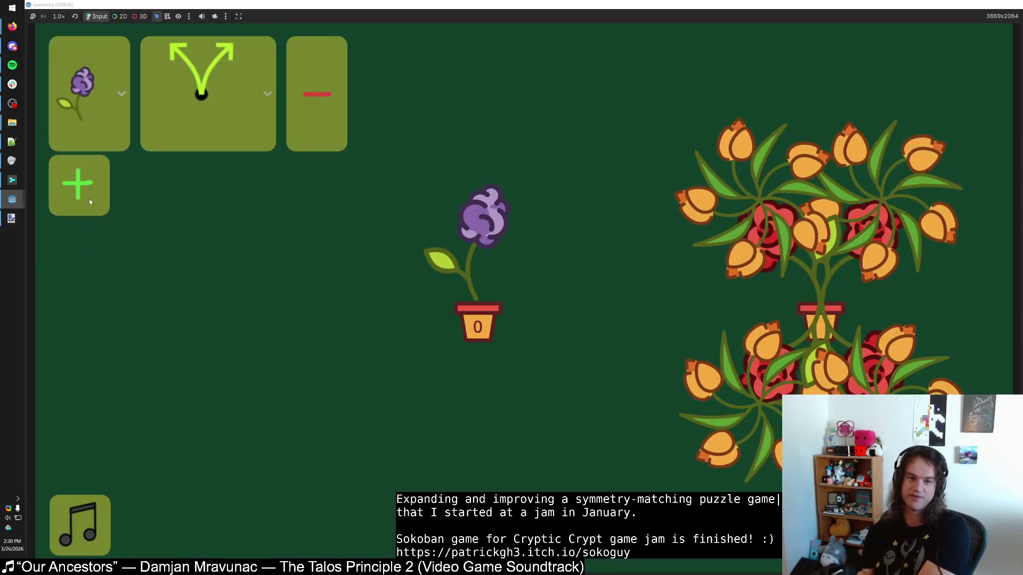
{"action": "left_click", "coordinate": [207, 107]}
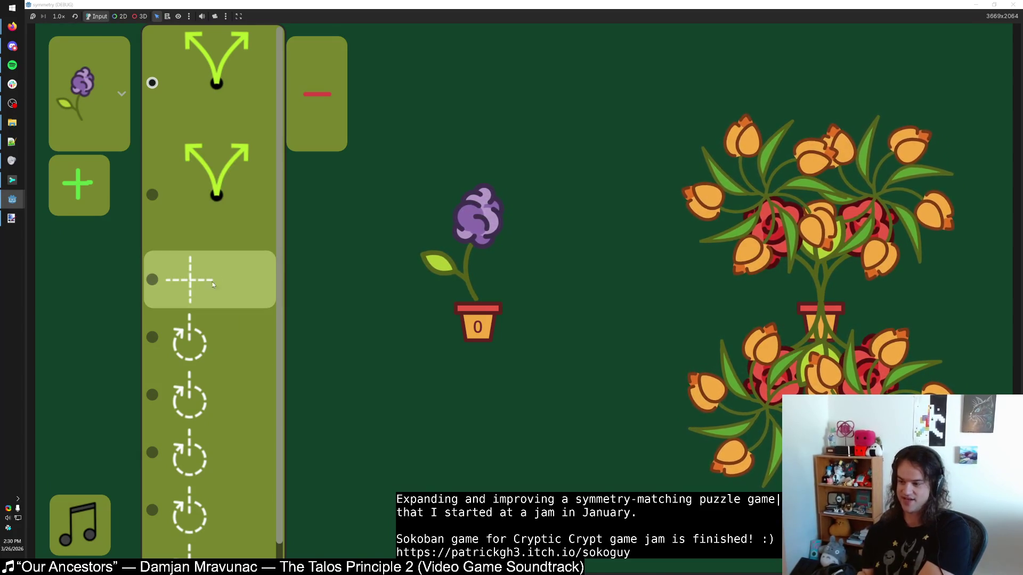
{"action": "left_click", "coordinate": [12, 200]}
{"action": "left_click", "coordinate": [50, 166]}
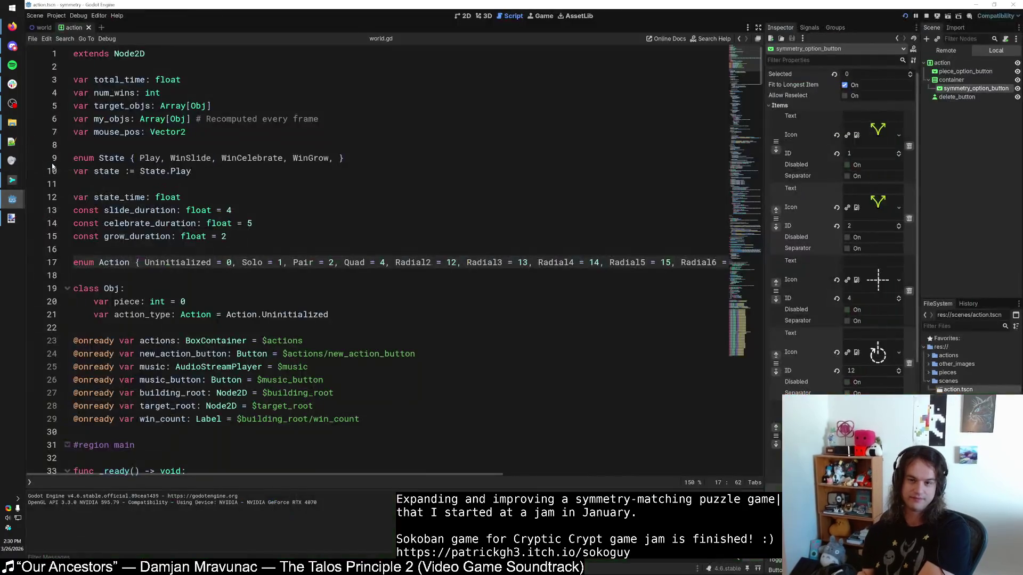
Step: Inspect the first item's icon texture, then test cross and two-way split symmetries in the game
{"action": "left_click", "coordinate": [874, 134]}
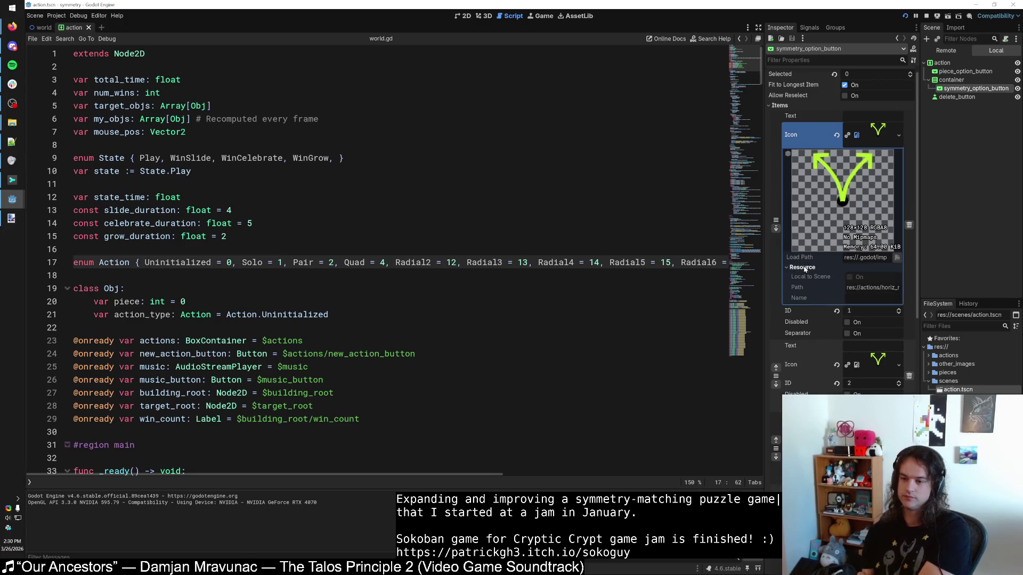
{"action": "left_click", "coordinate": [874, 134]}
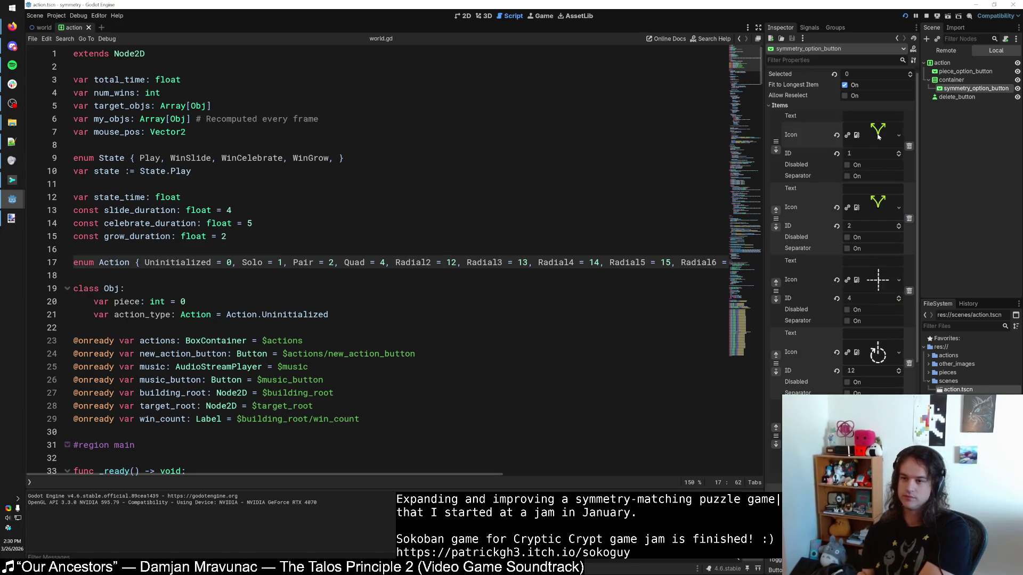
{"action": "mouse_move", "coordinate": [12, 199]}
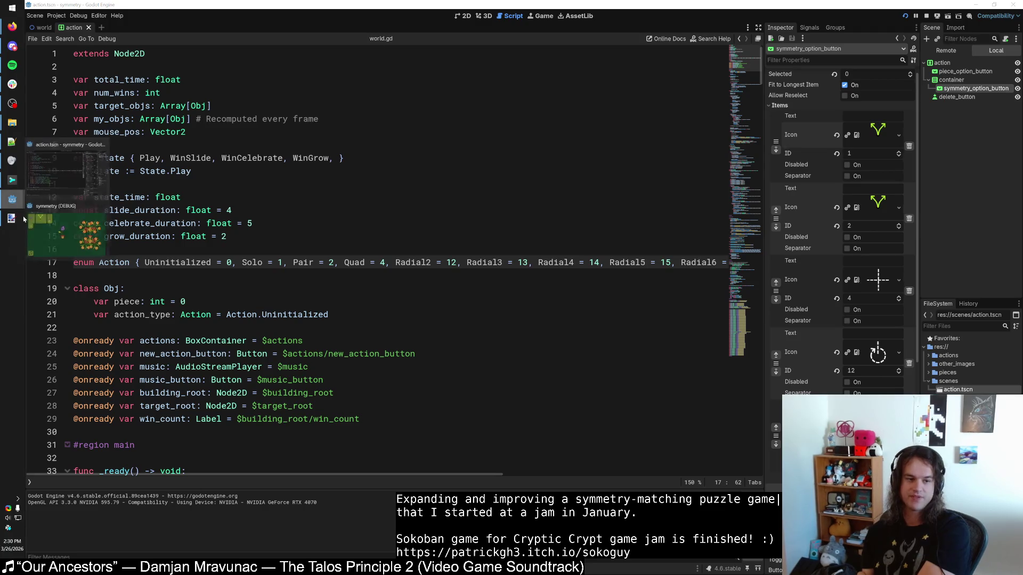
{"action": "left_click", "coordinate": [67, 231]}
{"action": "left_click", "coordinate": [213, 280]}
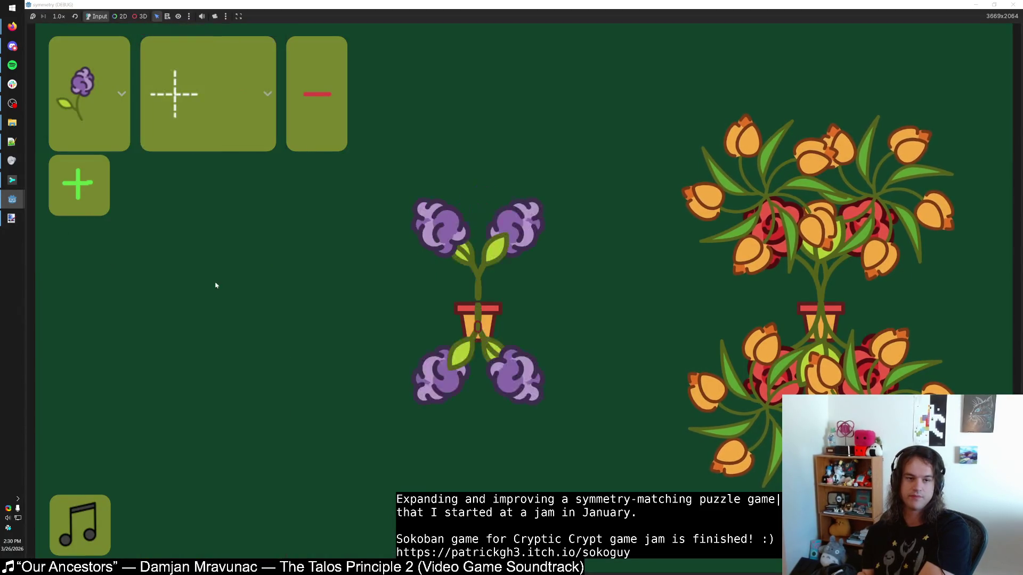
{"action": "left_click", "coordinate": [216, 96]}
{"action": "left_click", "coordinate": [213, 85]}
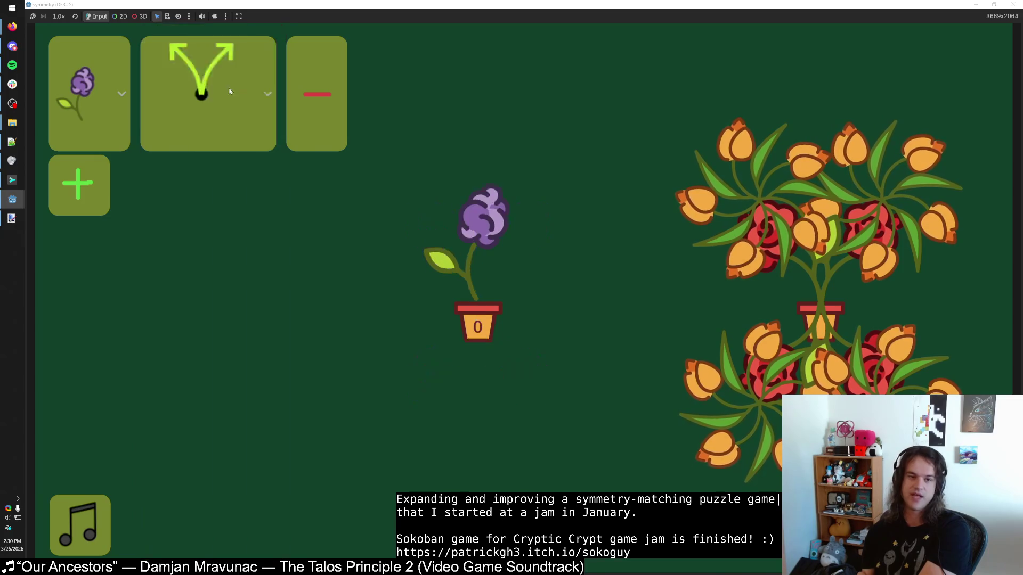
{"action": "key", "text": "alt+Tab"}
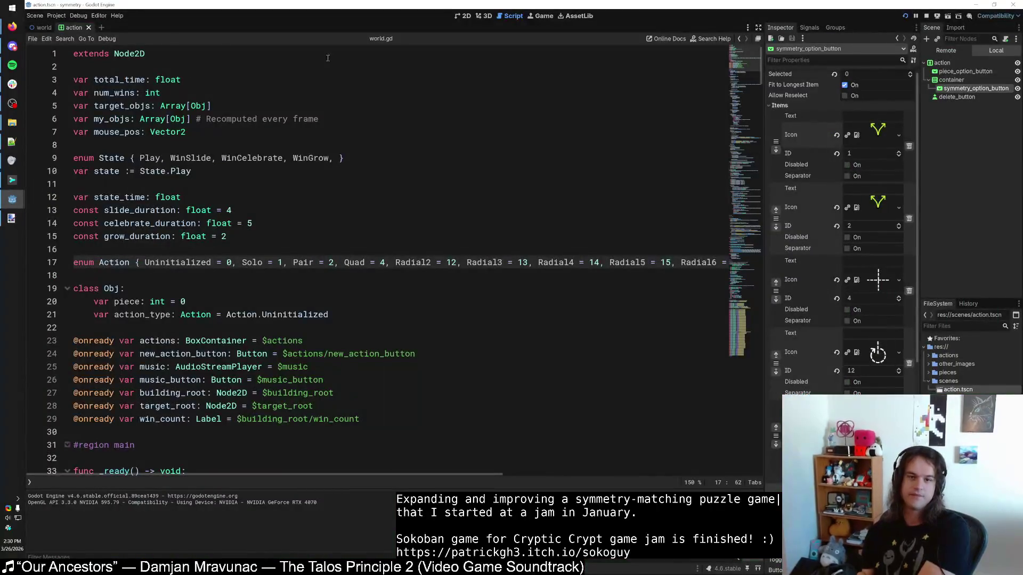
{"action": "left_click", "coordinate": [465, 16]}
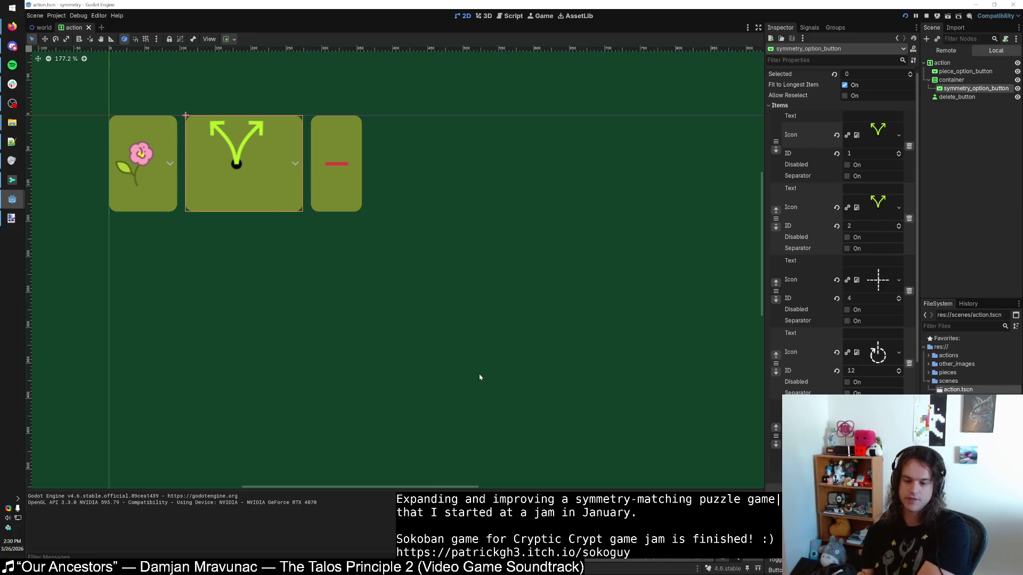
Step: Drag symmetry_option_button out of container onto the action root in the Scene dock
{"action": "left_click", "coordinate": [951, 81]}
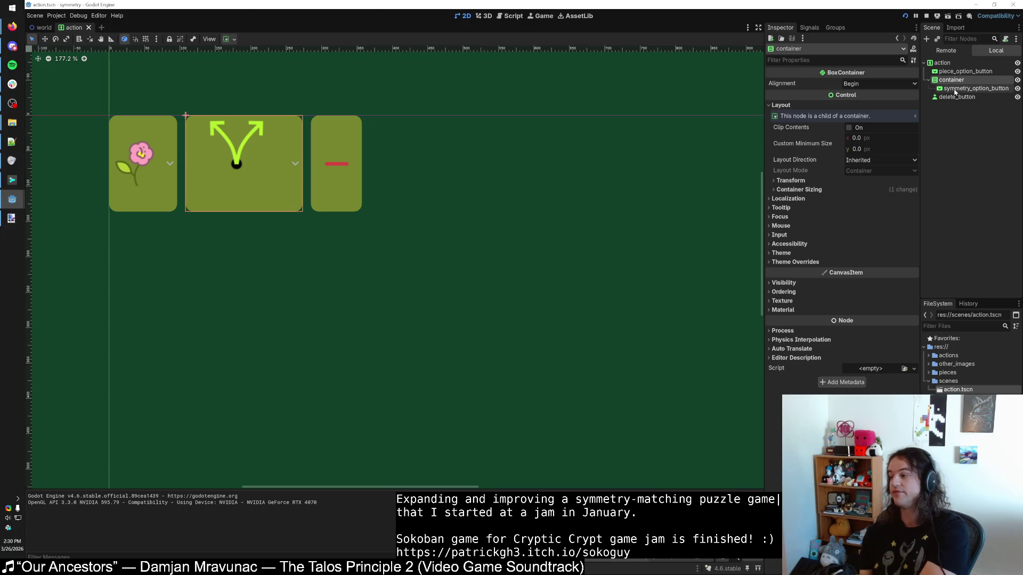
{"action": "left_click_drag", "start_coordinate": [958, 94], "coordinate": [960, 78]}
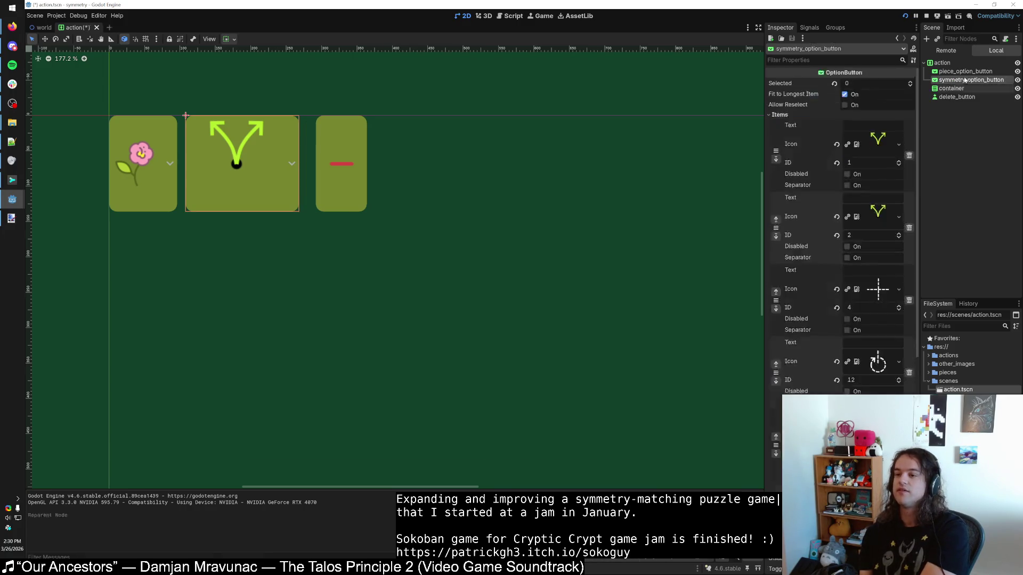
Step: Stop the game, search world.gd for 'container', and remove container/ from lines 228, 234 and 238
{"action": "left_click", "coordinate": [926, 16]}
{"action": "left_click", "coordinate": [503, 215]}
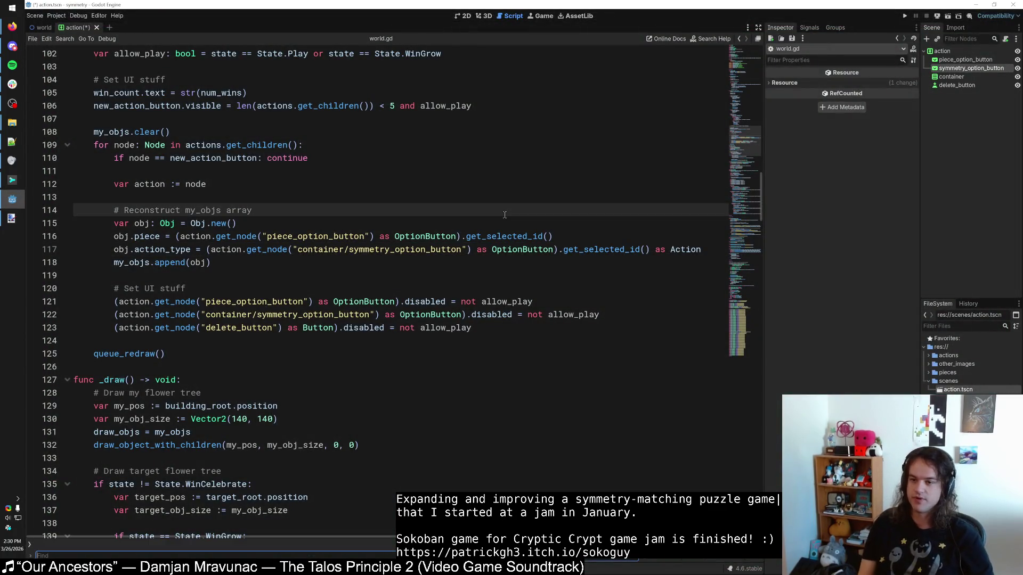
{"action": "type", "text": "container"}
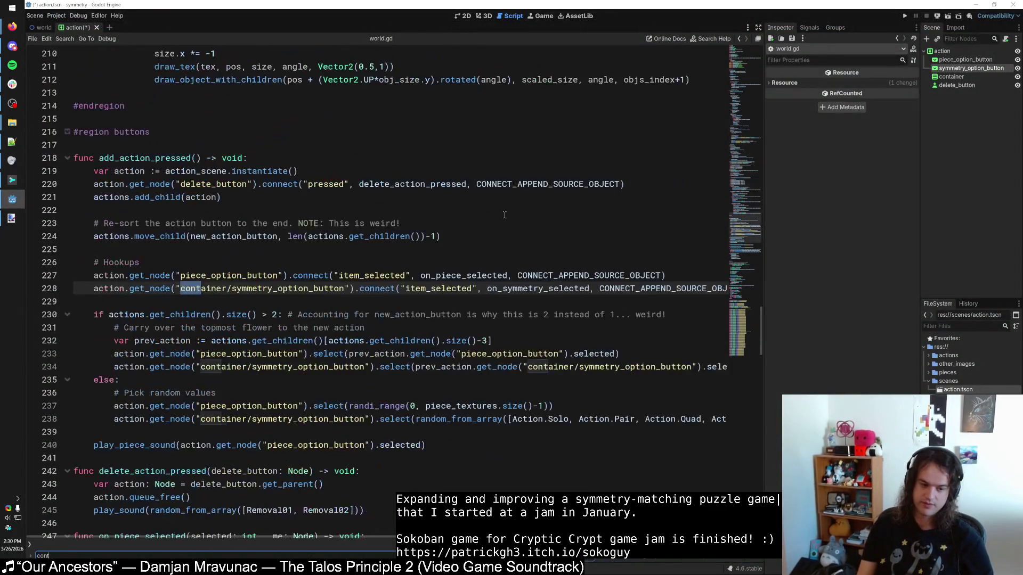
{"action": "left_click_drag", "start_coordinate": [232, 292], "coordinate": [181, 290]}
{"action": "key", "text": "BackSpace"}
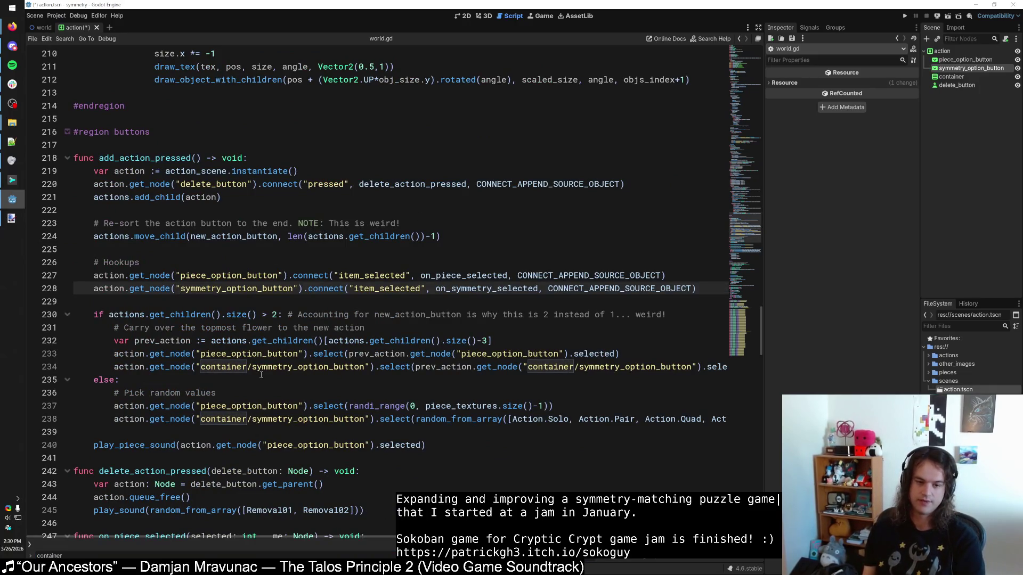
{"action": "left_click", "coordinate": [251, 366]}
{"action": "key", "text": "ctrl+shift+Left"}
{"action": "key", "text": "ctrl+shift+Left"}
{"action": "key", "text": "BackSpace"}
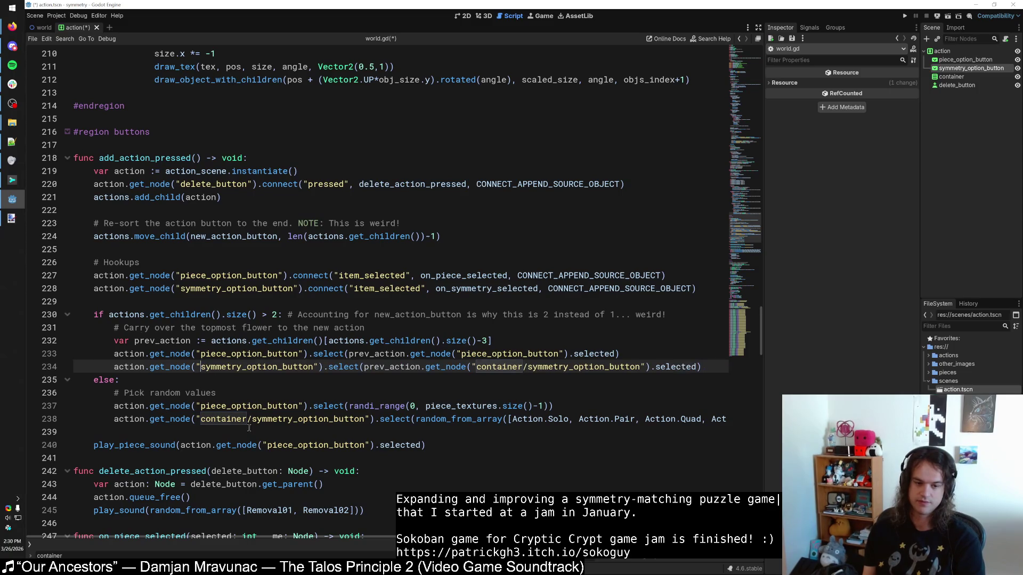
{"action": "left_click", "coordinate": [246, 425]}
{"action": "key", "text": "ctrl+shift+Left"}
{"action": "key", "text": "ctrl+shift+Left"}
{"action": "key", "text": "BackSpace"}
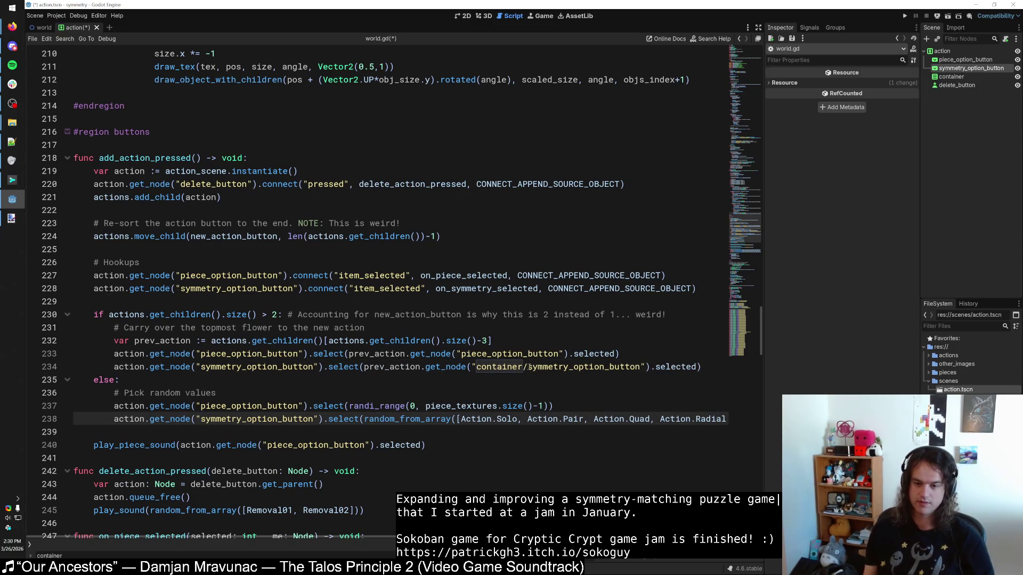
Step: Remove container/ from line 234's second path and lines 117 and 122, save, and rerun the game
{"action": "left_click", "coordinate": [529, 367]}
{"action": "key", "text": "ctrl+shift+Left"}
{"action": "key", "text": "ctrl+shift+Left"}
{"action": "key", "text": "BackSpace"}
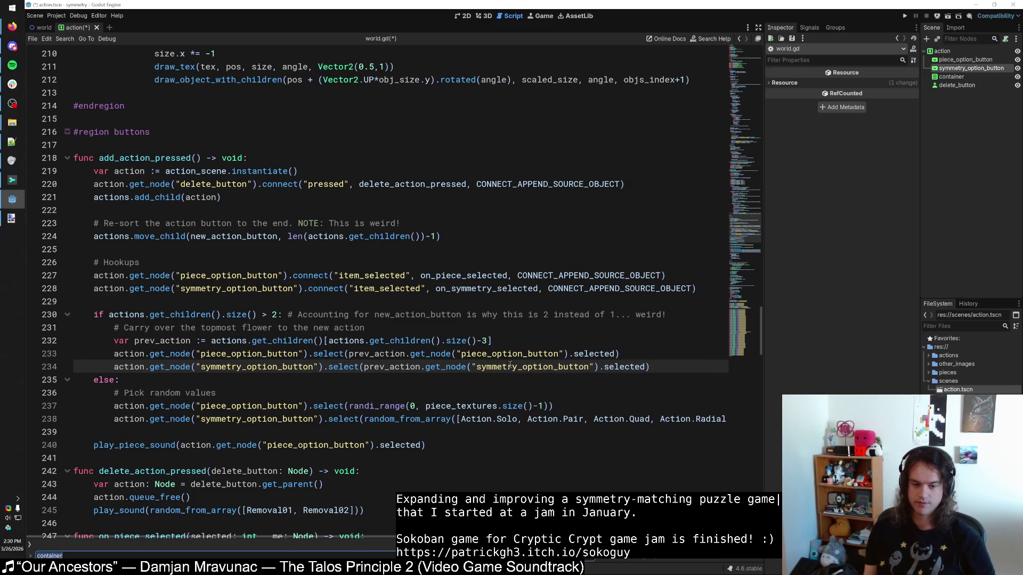
{"action": "key", "text": "F3"}
{"action": "key", "text": "F3"}
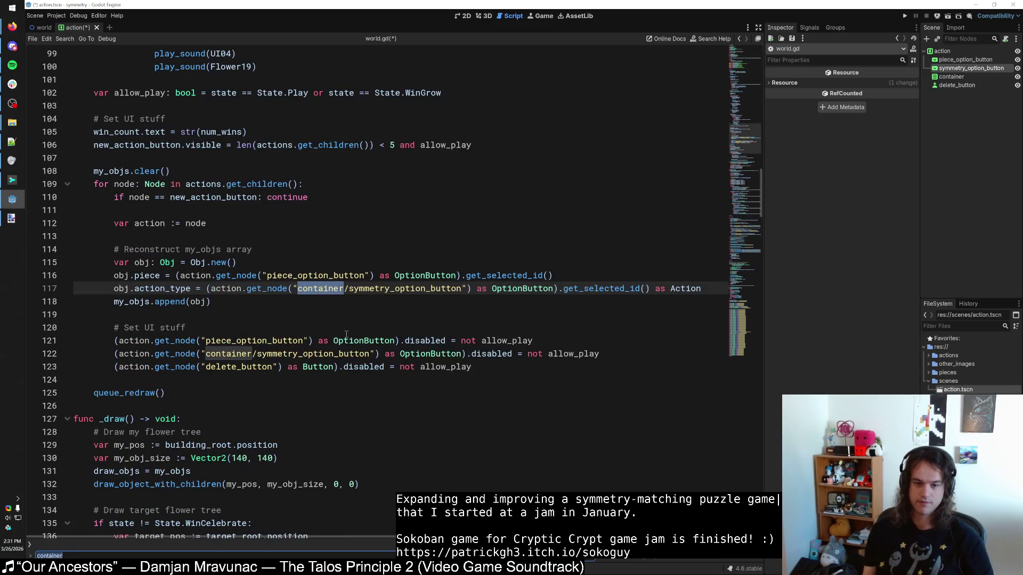
{"action": "left_click_drag", "start_coordinate": [348, 288], "coordinate": [297, 288]}
{"action": "key", "text": "BackSpace"}
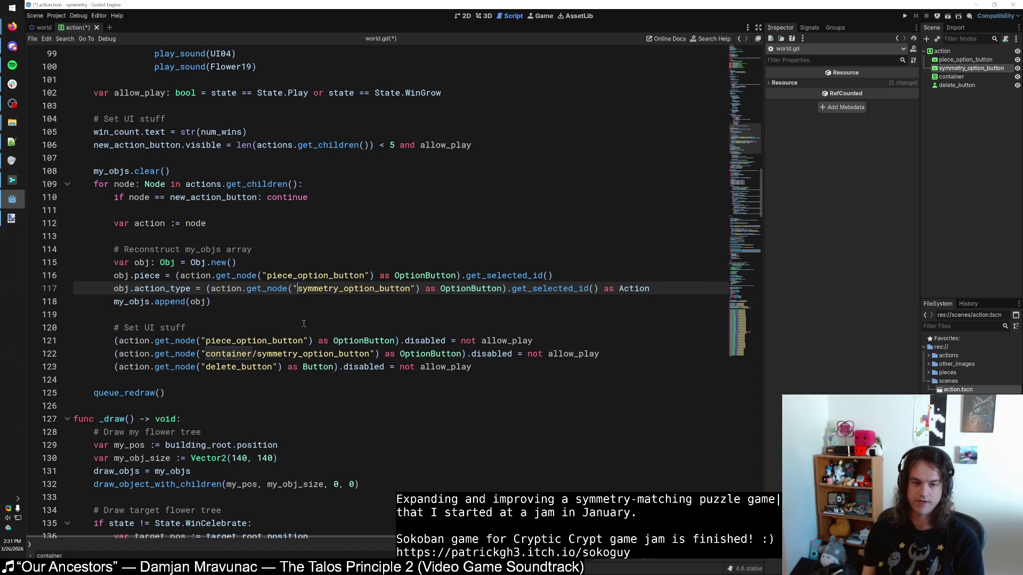
{"action": "left_click_drag", "start_coordinate": [258, 354], "coordinate": [206, 354]}
{"action": "key", "text": "BackSpace"}
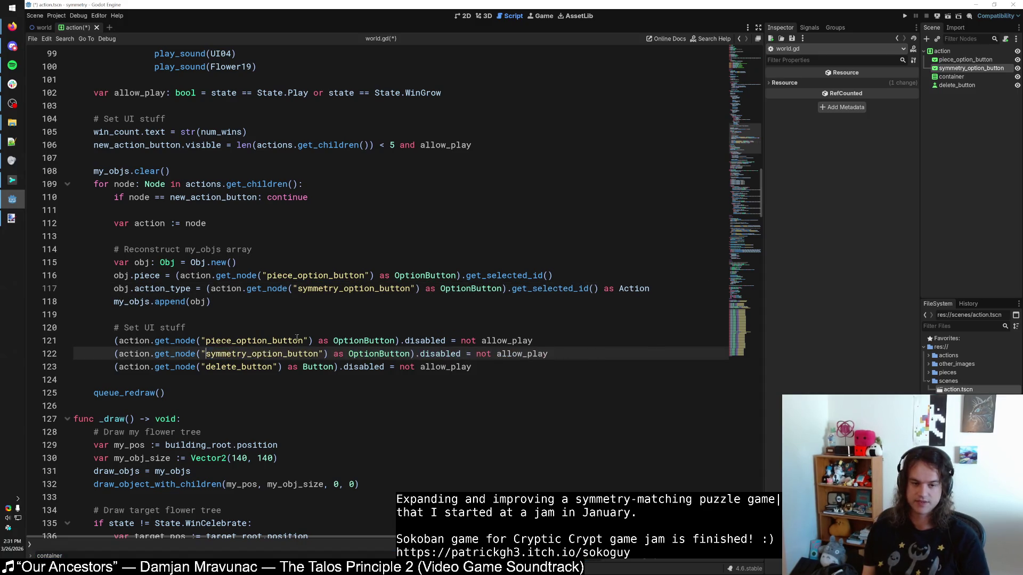
{"action": "key", "text": "F3"}
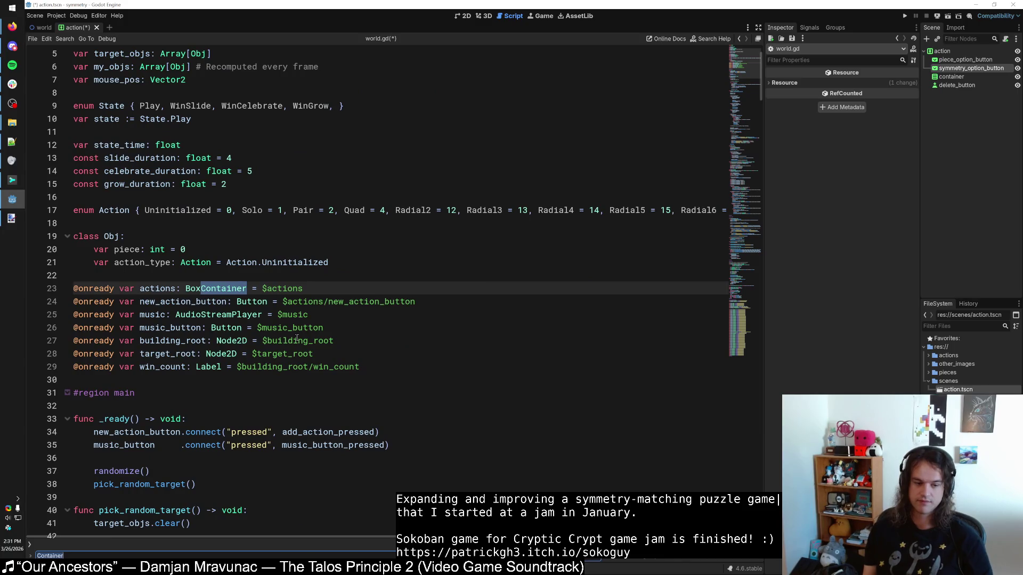
{"action": "key", "text": "Escape"}
{"action": "key", "text": "ctrl+s"}
{"action": "left_click", "coordinate": [906, 16]}
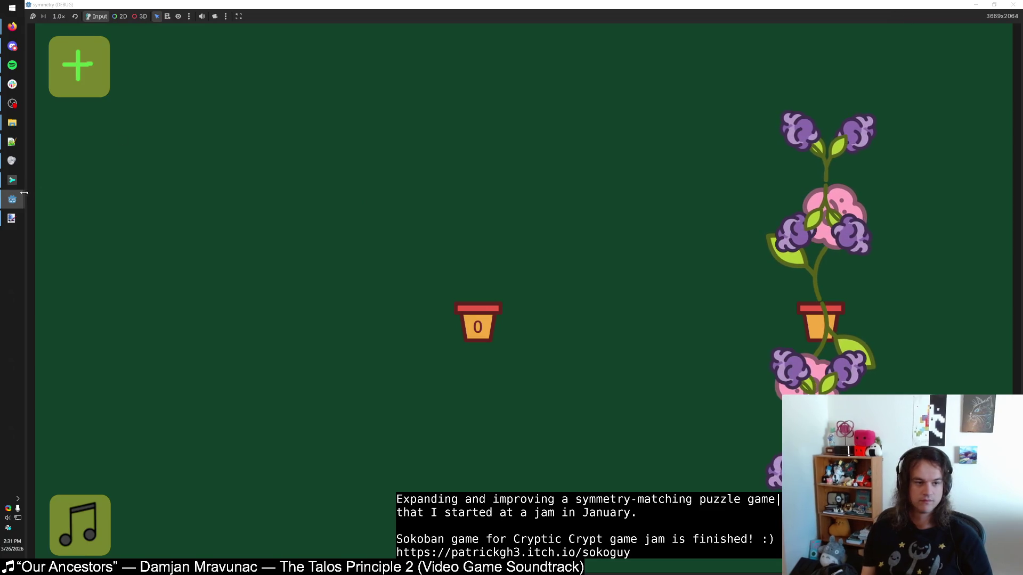
Step: In the running game, mute the music, add two pink-flower rules and open a symmetry dropdown
{"action": "mouse_move", "coordinate": [11, 198]}
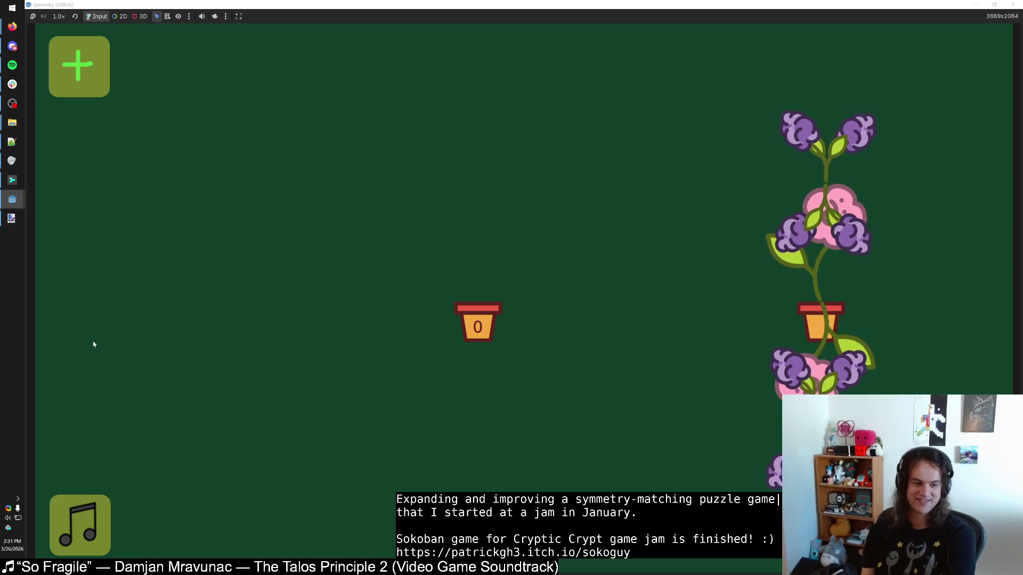
{"action": "left_click", "coordinate": [80, 525]}
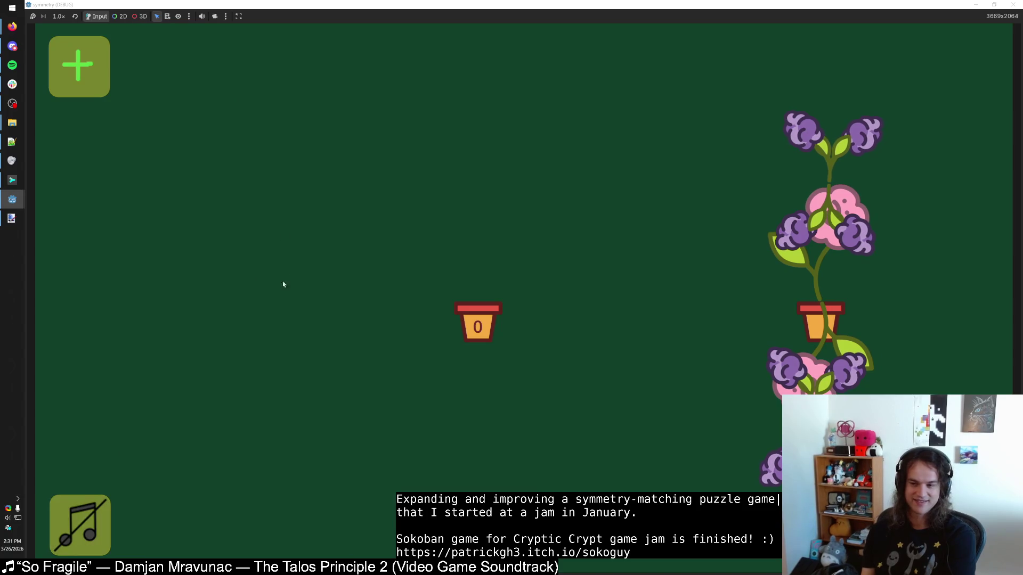
{"action": "left_click", "coordinate": [80, 67]}
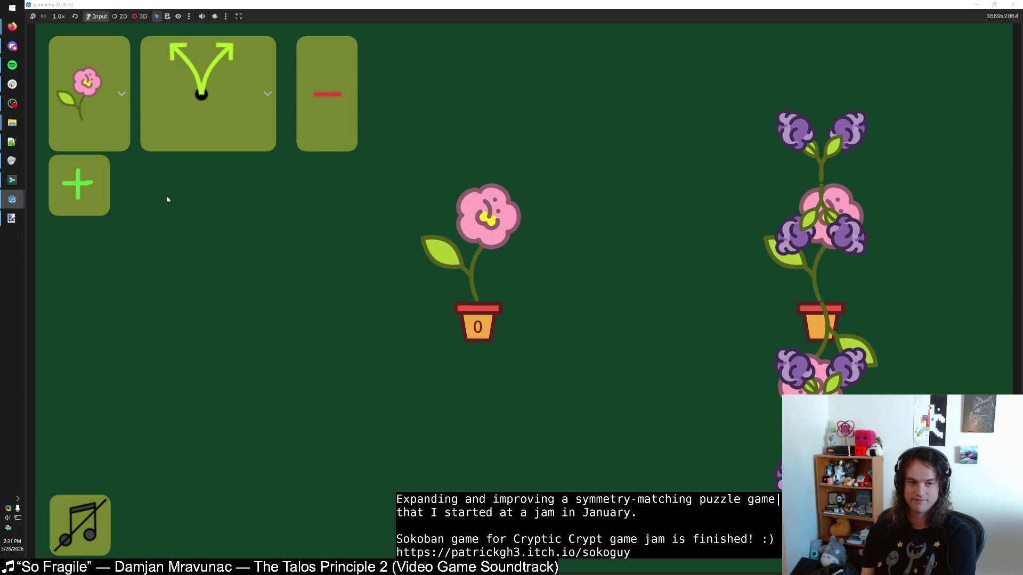
{"action": "left_click", "coordinate": [94, 180]}
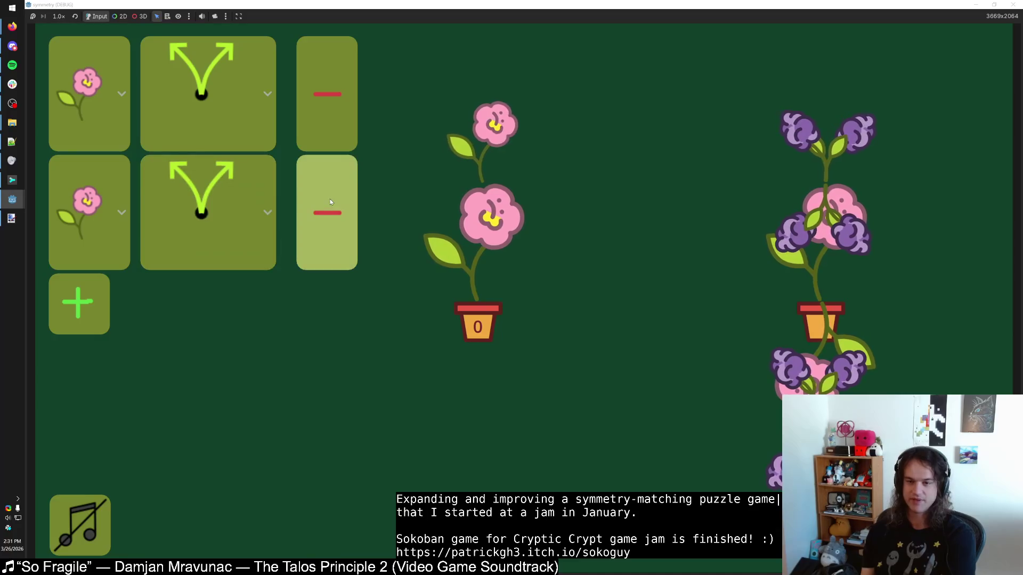
{"action": "left_click", "coordinate": [191, 196]}
{"action": "key", "text": "alt+Tab"}
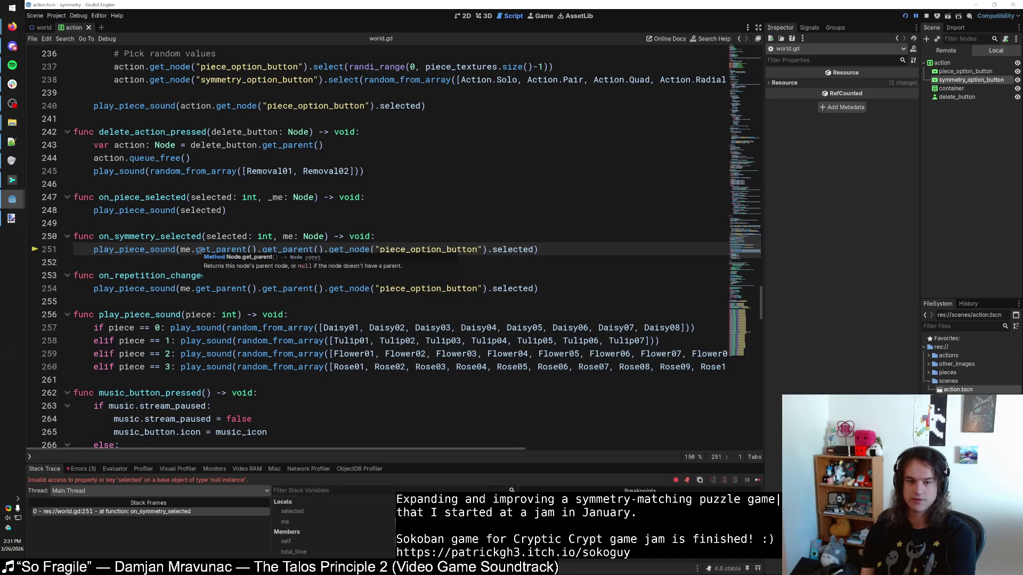
Step: Remove the extra .get_parent() calls on lines 251 and 254 of world.gd
{"action": "left_click_drag", "start_coordinate": [323, 249], "coordinate": [254, 249]}
{"action": "key", "text": "BackSpace"}
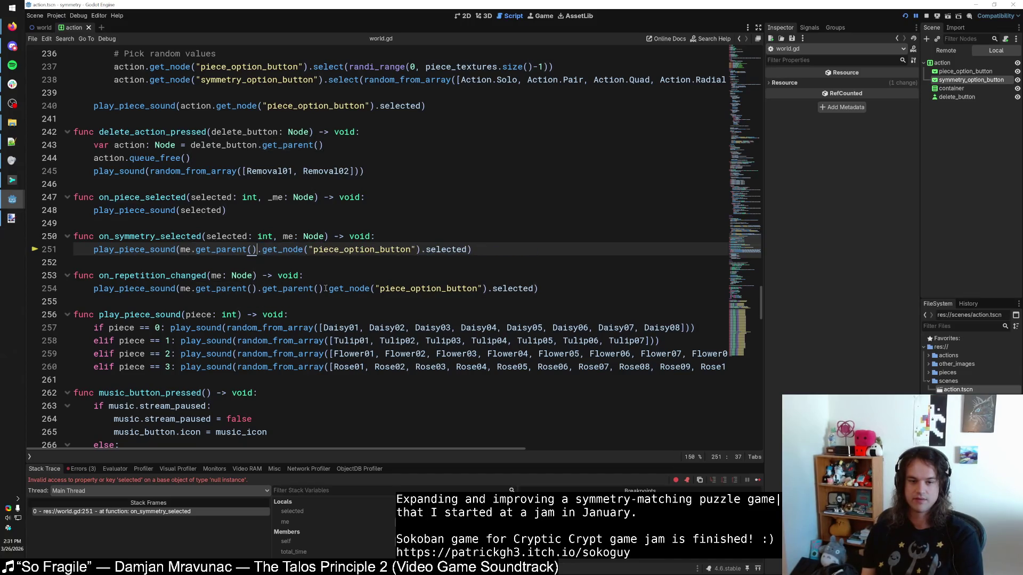
{"action": "left_click_drag", "start_coordinate": [323, 288], "coordinate": [254, 288]}
{"action": "key", "text": "BackSpace"}
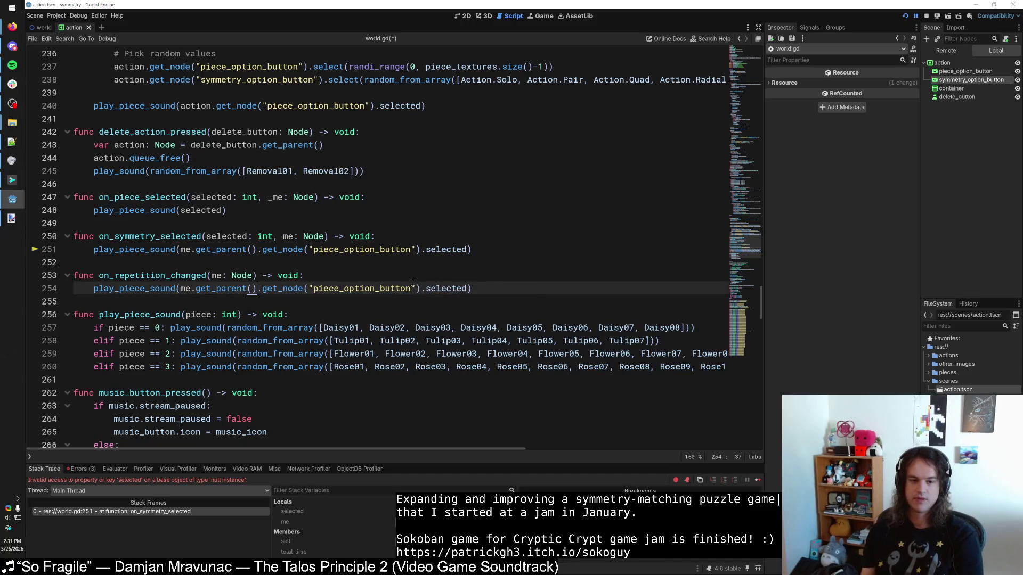
Step: Delete the on_repetition_changed function and relaunch the game
{"action": "key", "text": "shift+Up"}
{"action": "key", "text": "shift+Up"}
{"action": "key", "text": "shift+Up"}
{"action": "key", "text": "BackSpace"}
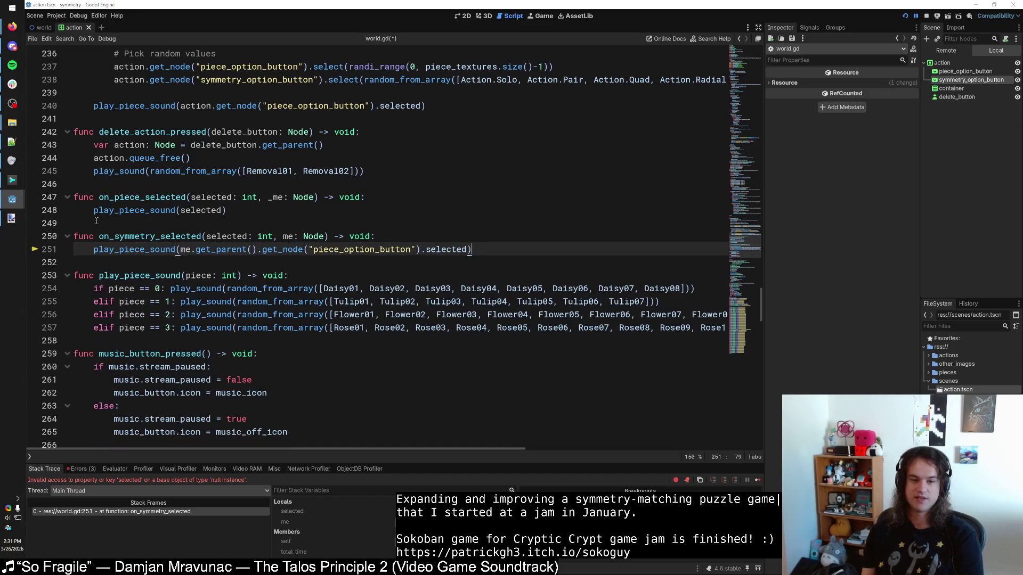
{"action": "left_click", "coordinate": [906, 17]}
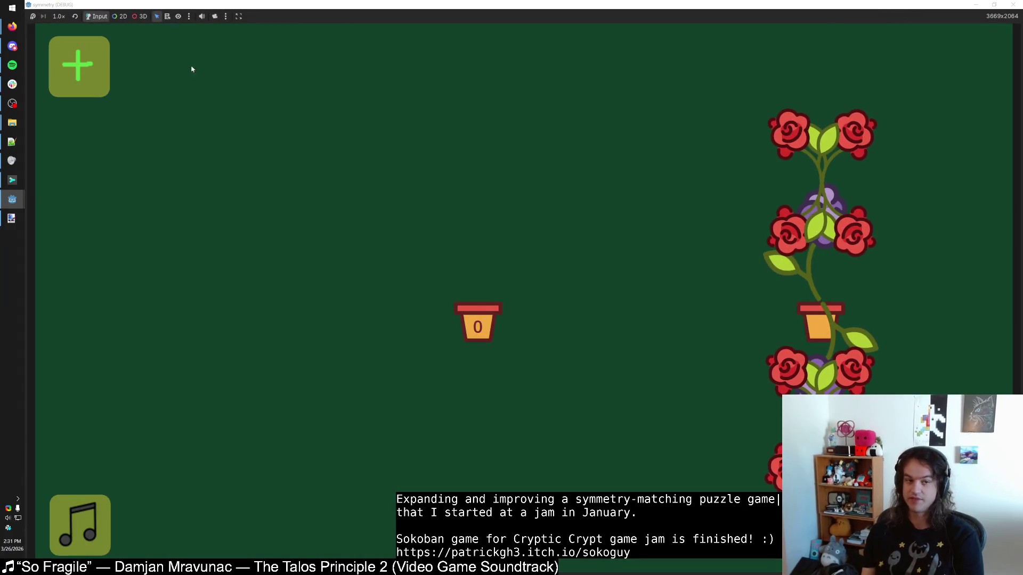
Step: Add two rows and give the second row crosshair symmetry and the orange tulip
{"action": "left_click", "coordinate": [79, 65]}
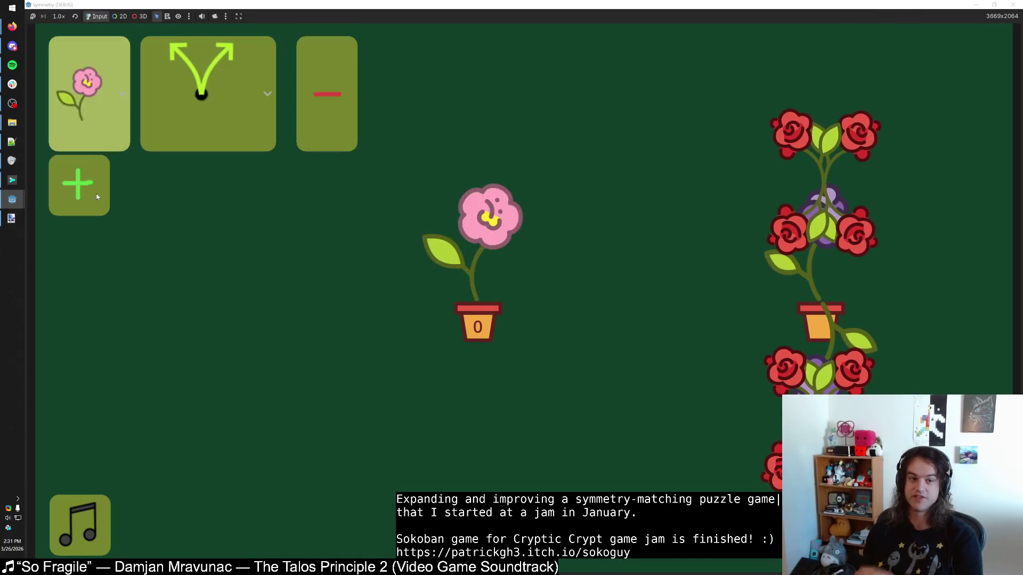
{"action": "left_click", "coordinate": [79, 184]}
{"action": "left_click", "coordinate": [102, 222]}
{"action": "left_click", "coordinate": [208, 213]}
{"action": "left_click", "coordinate": [190, 279]}
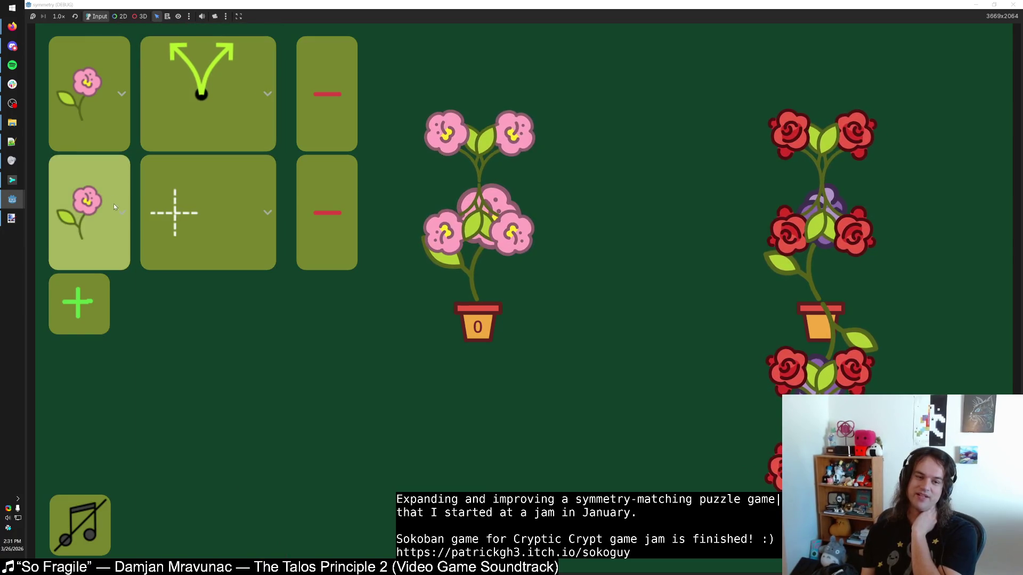
{"action": "left_click", "coordinate": [102, 222]}
{"action": "left_click", "coordinate": [102, 222]}
{"action": "left_click", "coordinate": [102, 222]}
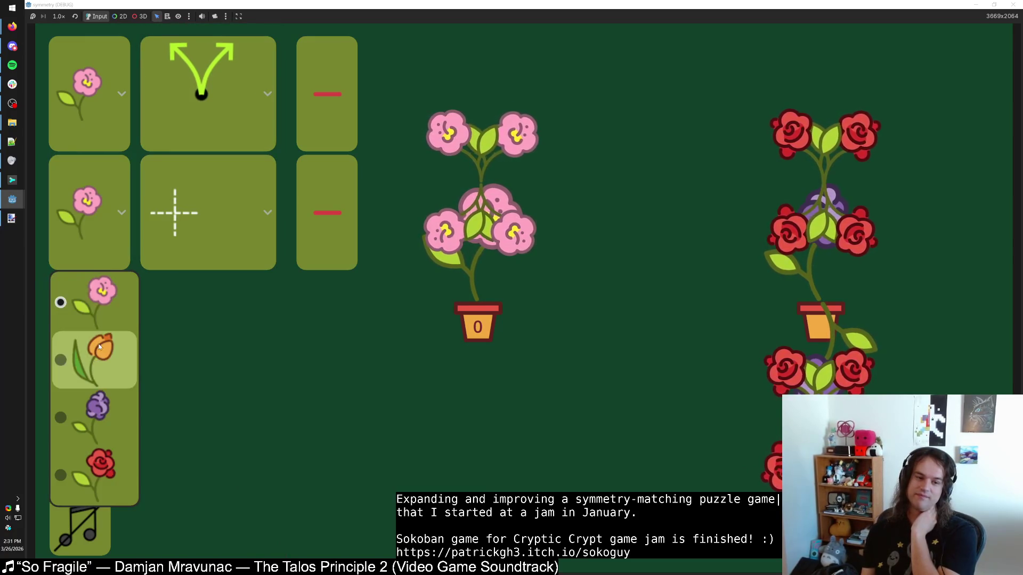
{"action": "left_click", "coordinate": [95, 354]}
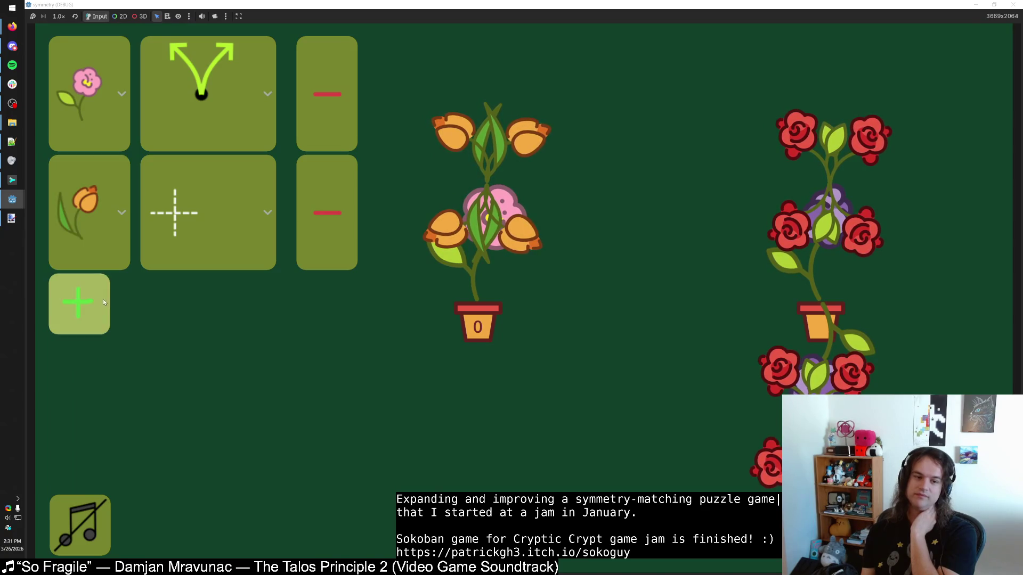
Step: Add a third row with rotation symmetry and the purple flower, then close the game window
{"action": "left_click", "coordinate": [104, 297]}
{"action": "left_click", "coordinate": [143, 327]}
{"action": "left_click", "coordinate": [176, 336]}
{"action": "left_click", "coordinate": [176, 372]}
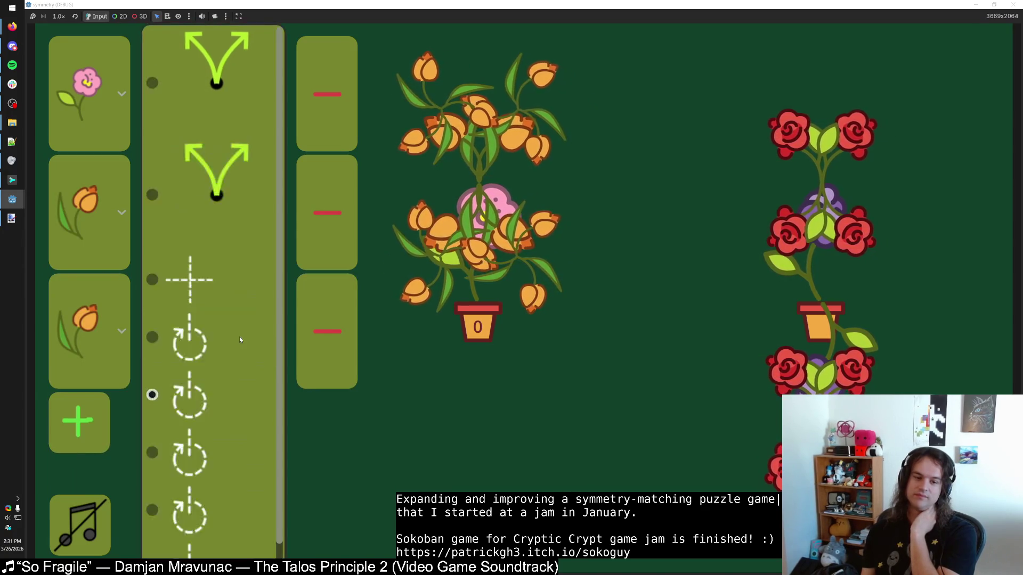
{"action": "left_click", "coordinate": [151, 393]}
{"action": "left_click", "coordinate": [107, 341]}
{"action": "left_click", "coordinate": [96, 479]}
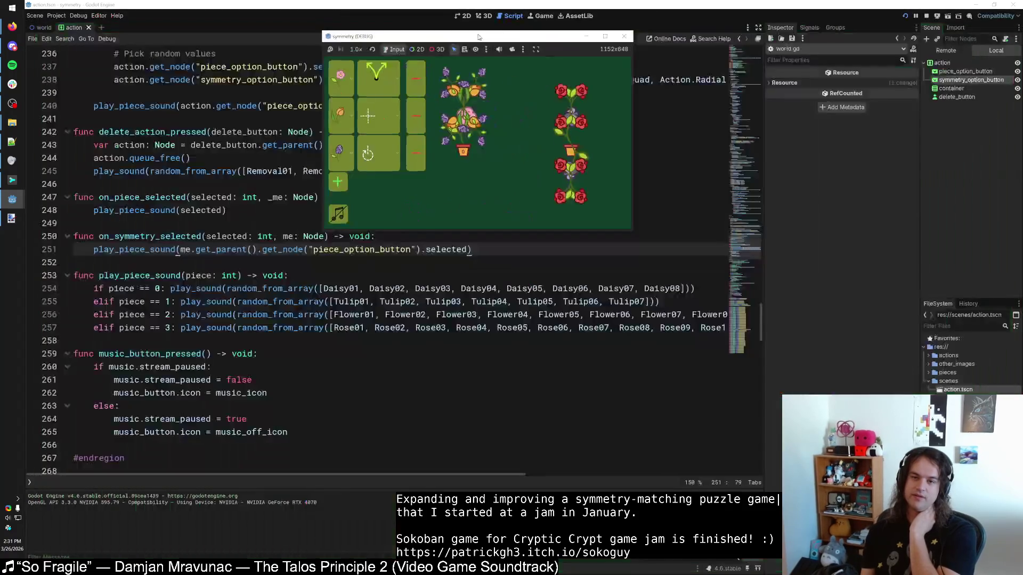
{"action": "left_click", "coordinate": [994, 5]}
{"action": "left_click", "coordinate": [623, 37]}
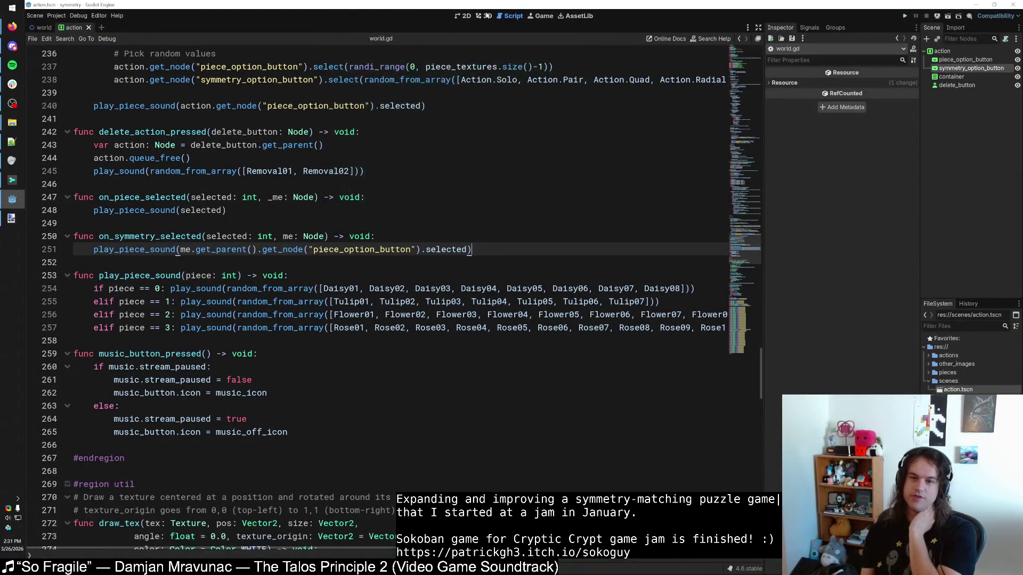
Step: In the 2D view, delete the container node from the action scene
{"action": "key", "text": "ctrl+F1"}
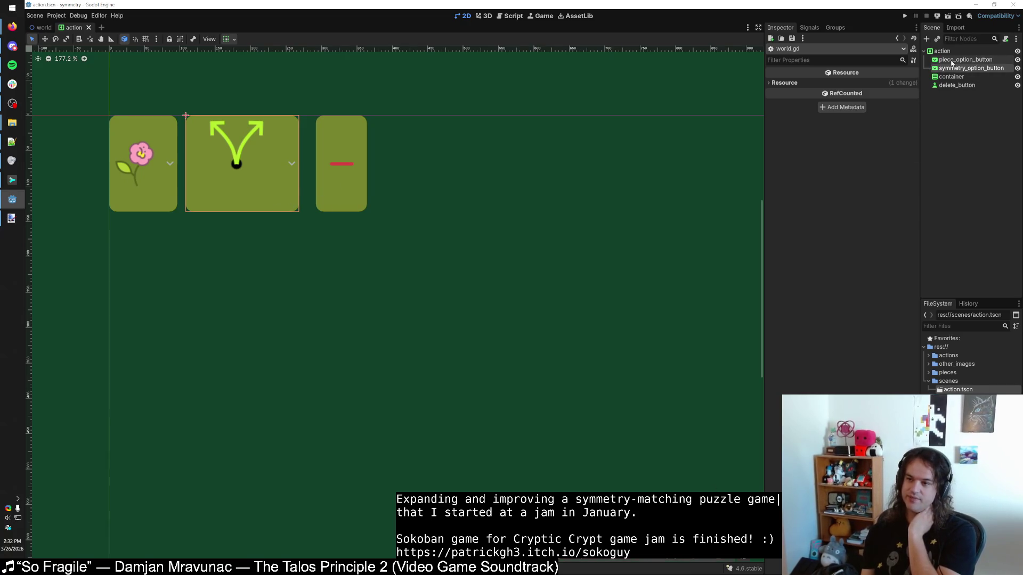
{"action": "left_click", "coordinate": [958, 60]}
{"action": "left_click", "coordinate": [955, 53]}
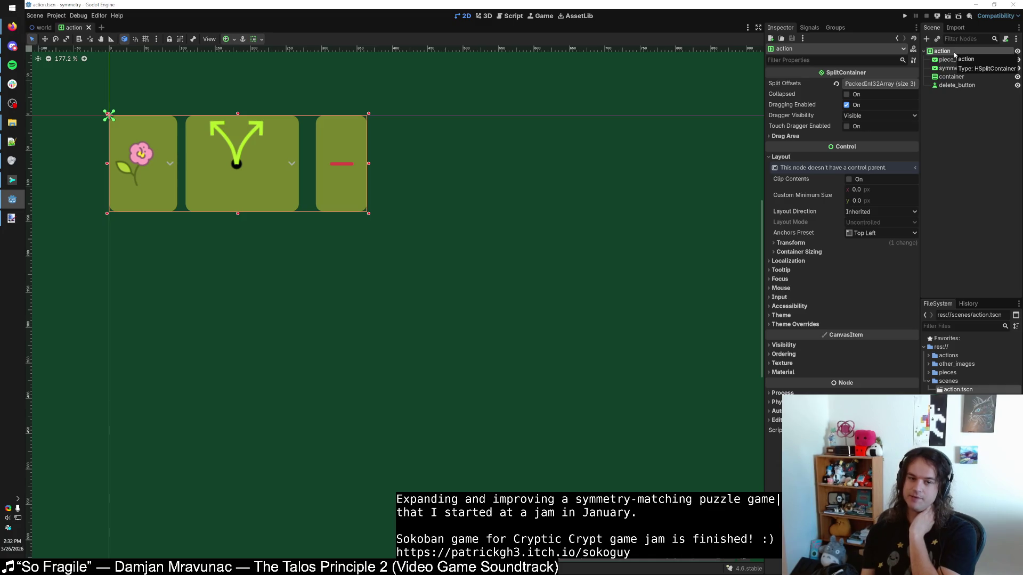
{"action": "left_click", "coordinate": [955, 59]}
{"action": "left_click", "coordinate": [955, 68]}
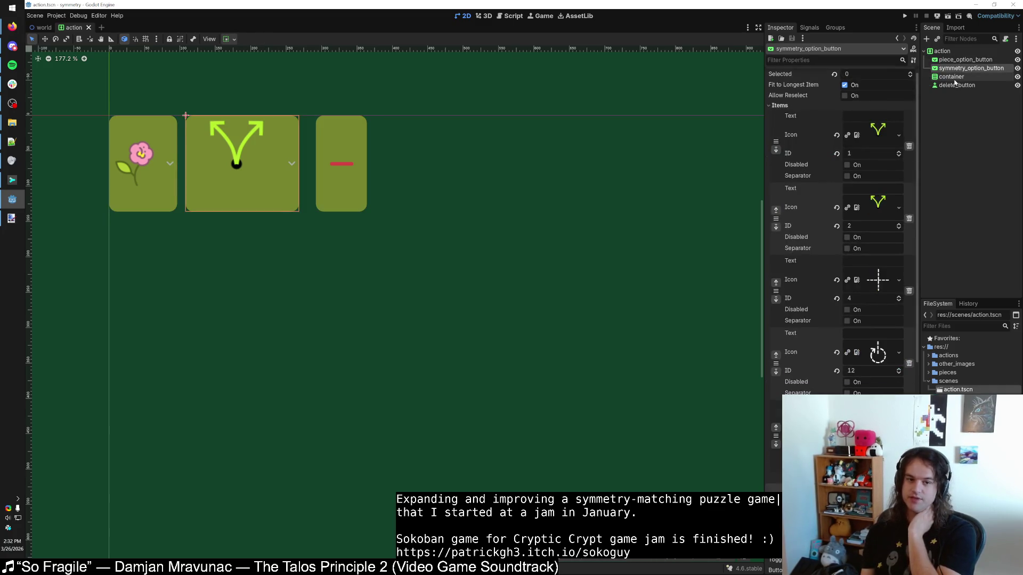
{"action": "left_click", "coordinate": [955, 77]}
{"action": "key", "text": "Delete"}
{"action": "key", "text": "Return"}
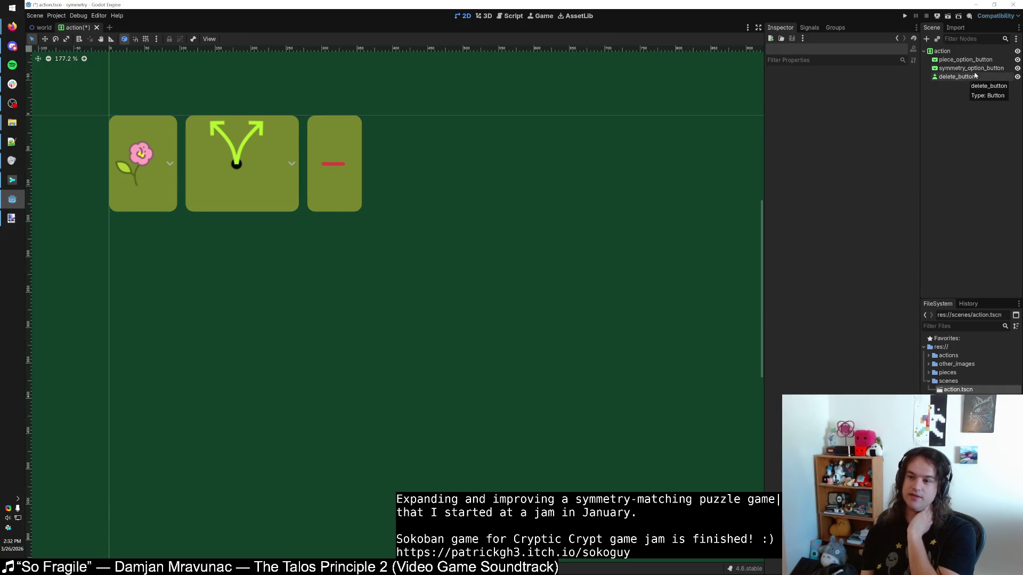
Step: Select the root action node to view its split properties
{"action": "left_click", "coordinate": [946, 53]}
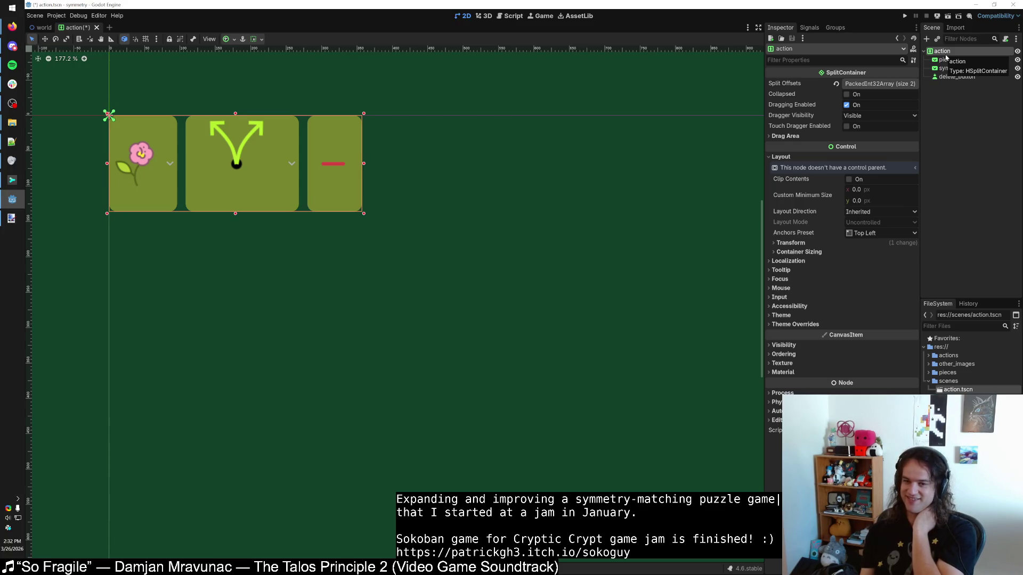
{"action": "left_click", "coordinate": [948, 59]}
{"action": "left_click", "coordinate": [950, 52]}
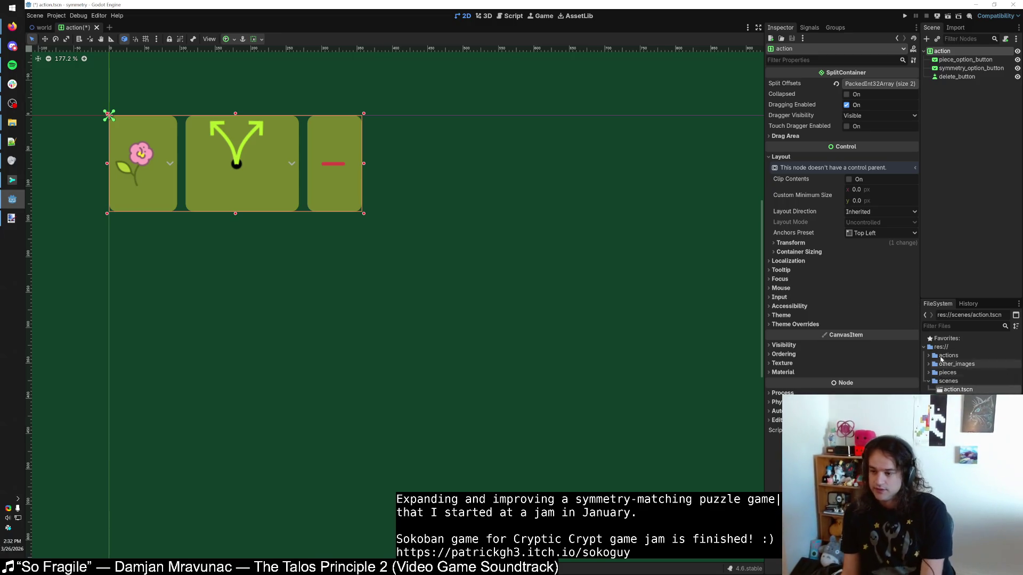
Step: Inspect the root action node's Localization, Drag Area, Layout and Split Offsets properties
{"action": "double_click", "coordinate": [948, 52]}
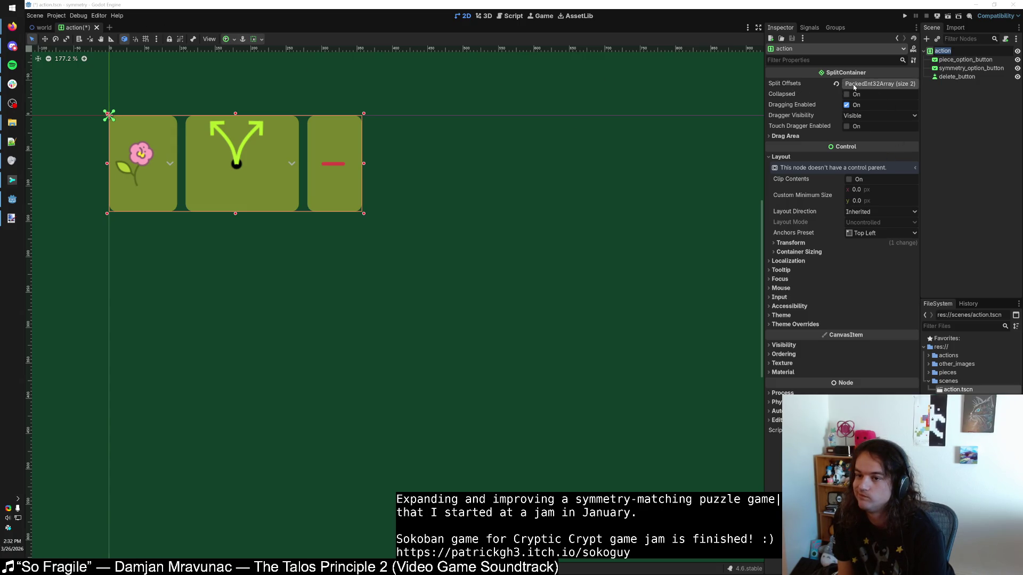
{"action": "left_click", "coordinate": [777, 262]}
{"action": "left_click", "coordinate": [777, 262]}
{"action": "left_click", "coordinate": [773, 262]}
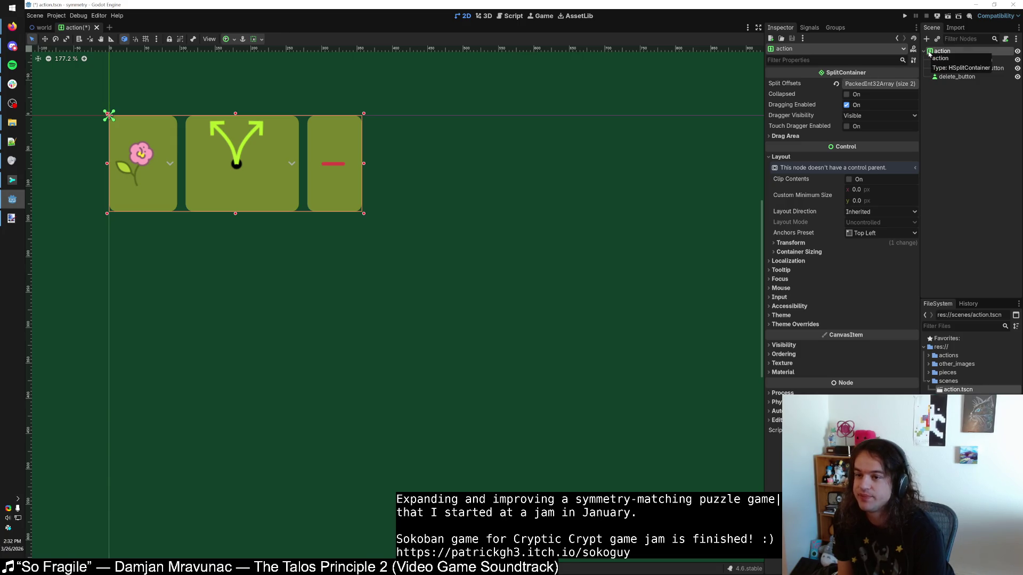
{"action": "left_click", "coordinate": [770, 138]}
{"action": "left_click", "coordinate": [767, 136]}
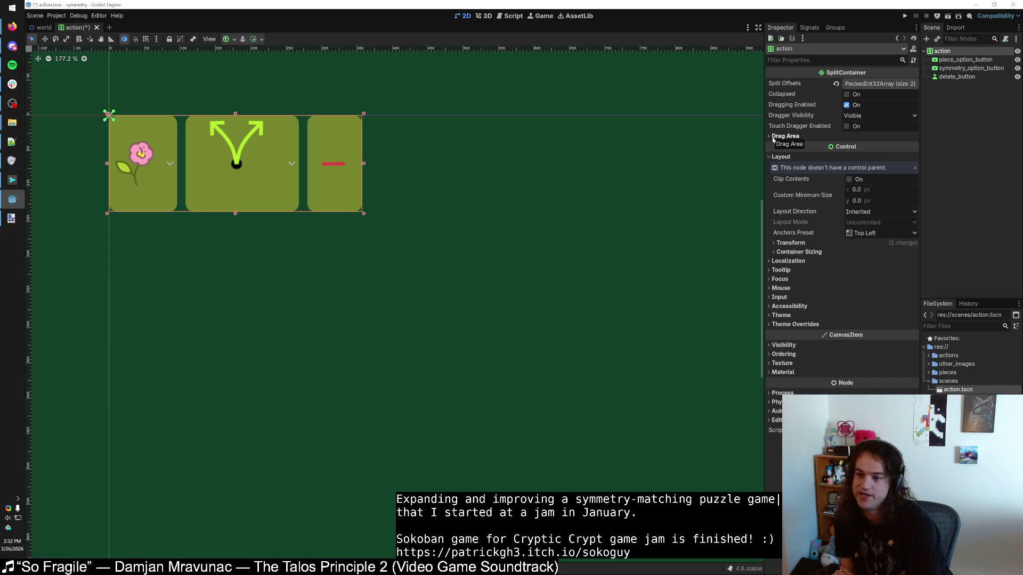
{"action": "left_click", "coordinate": [770, 156]}
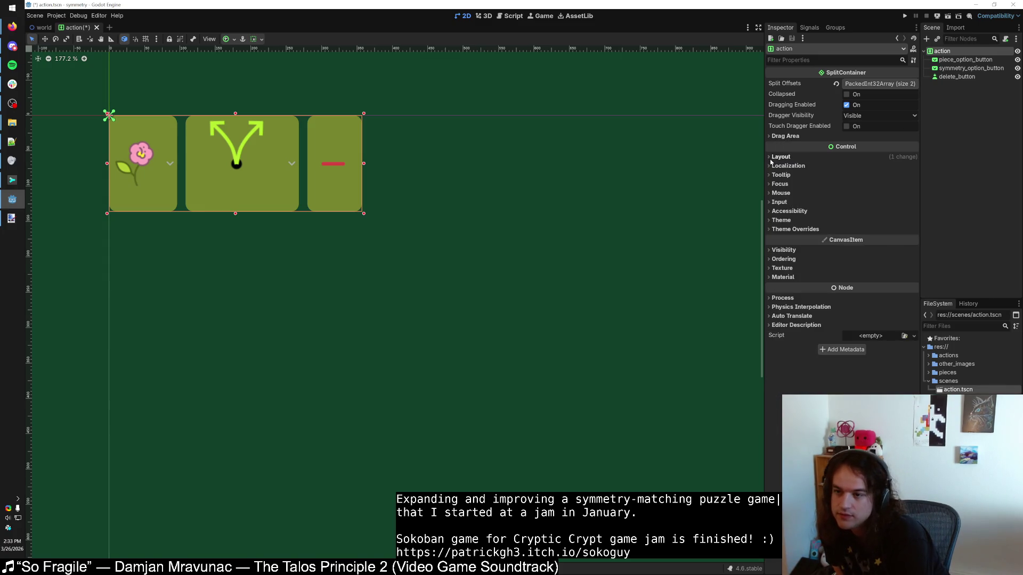
{"action": "left_click", "coordinate": [769, 157]}
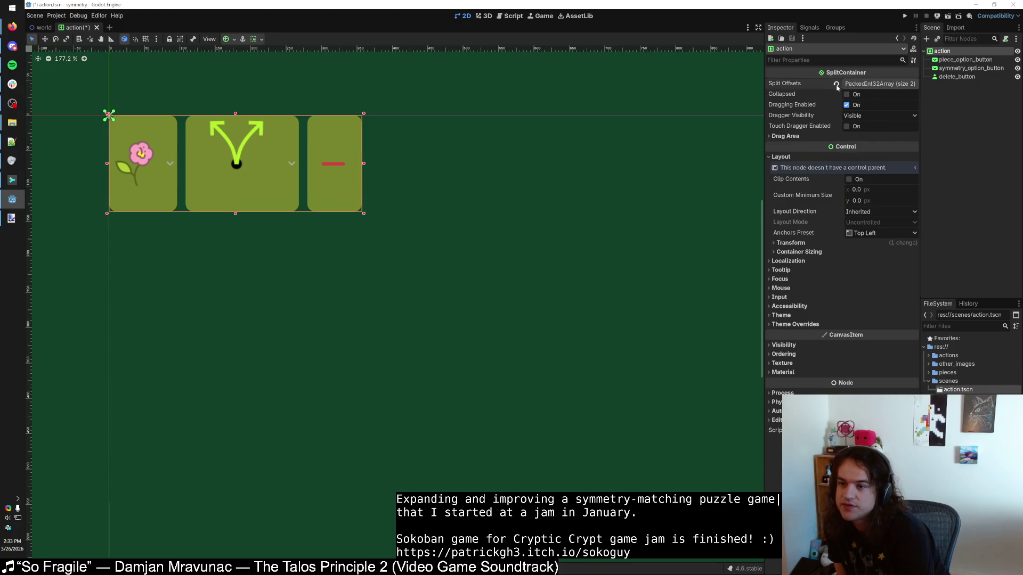
{"action": "left_click", "coordinate": [847, 87]}
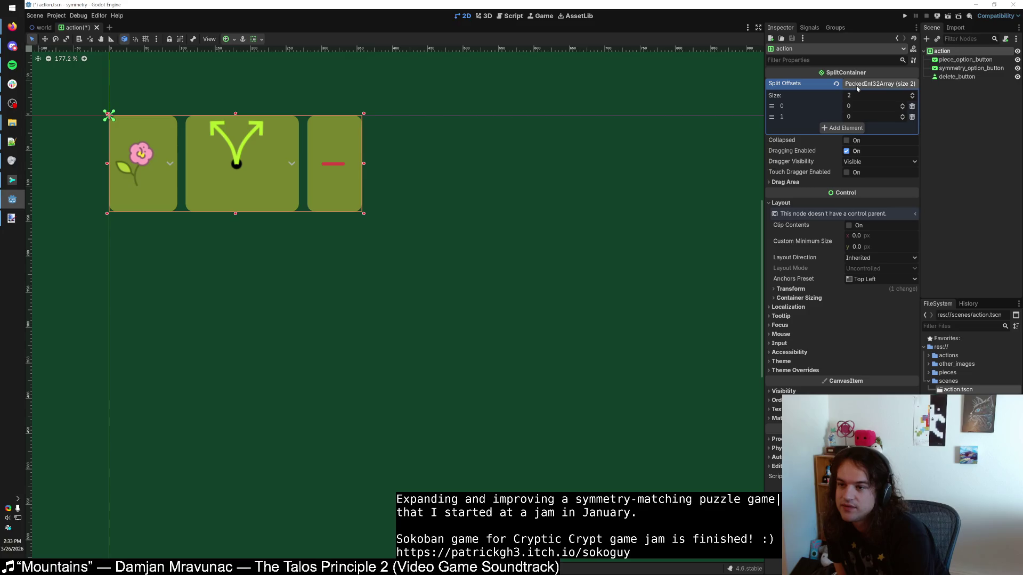
{"action": "left_click", "coordinate": [846, 85]}
Step: Change Split Offsets through its context menu, then save and run the game with F5
{"action": "right_click", "coordinate": [836, 85]}
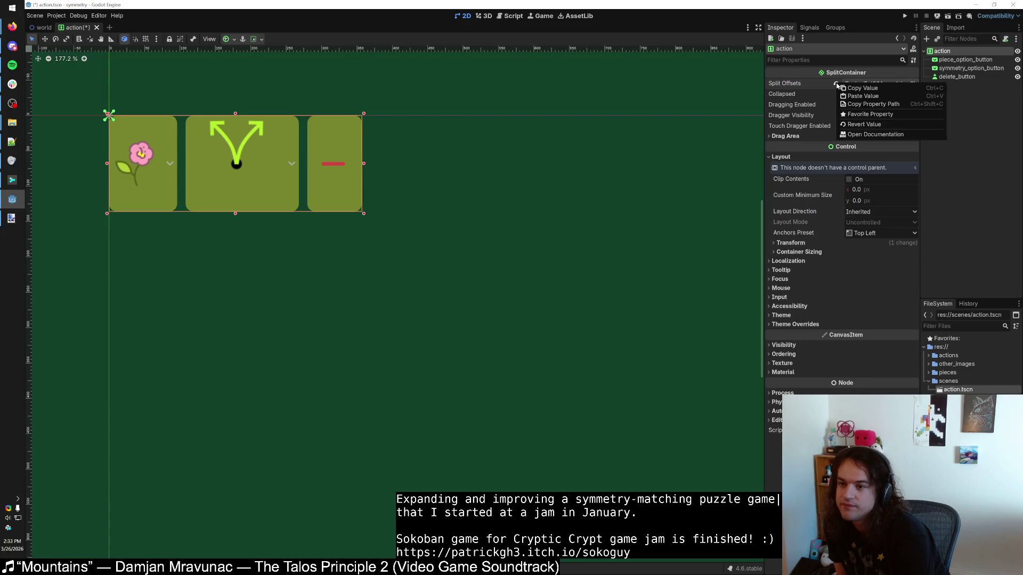
{"action": "left_click", "coordinate": [863, 124]}
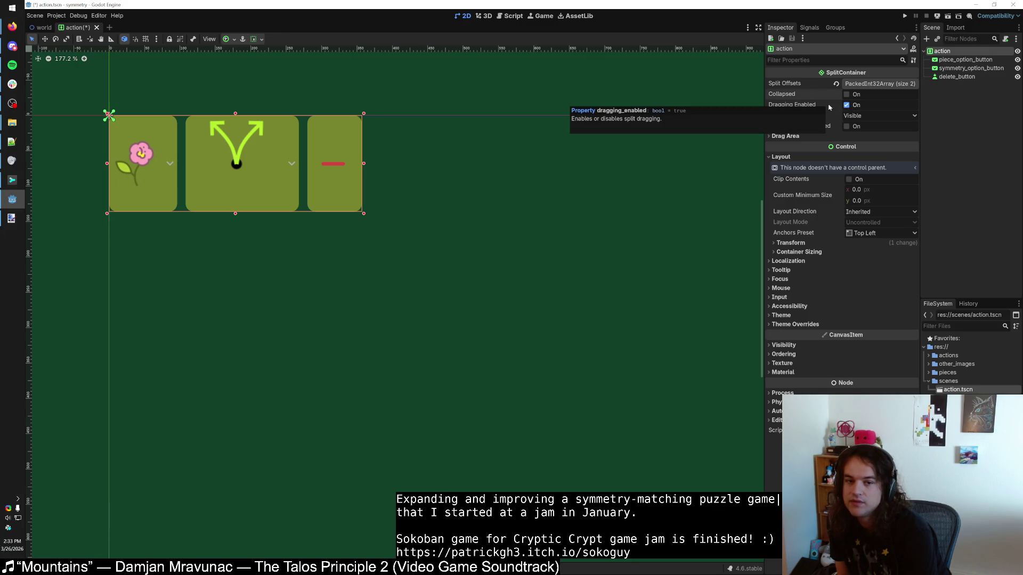
{"action": "key", "text": "F5"}
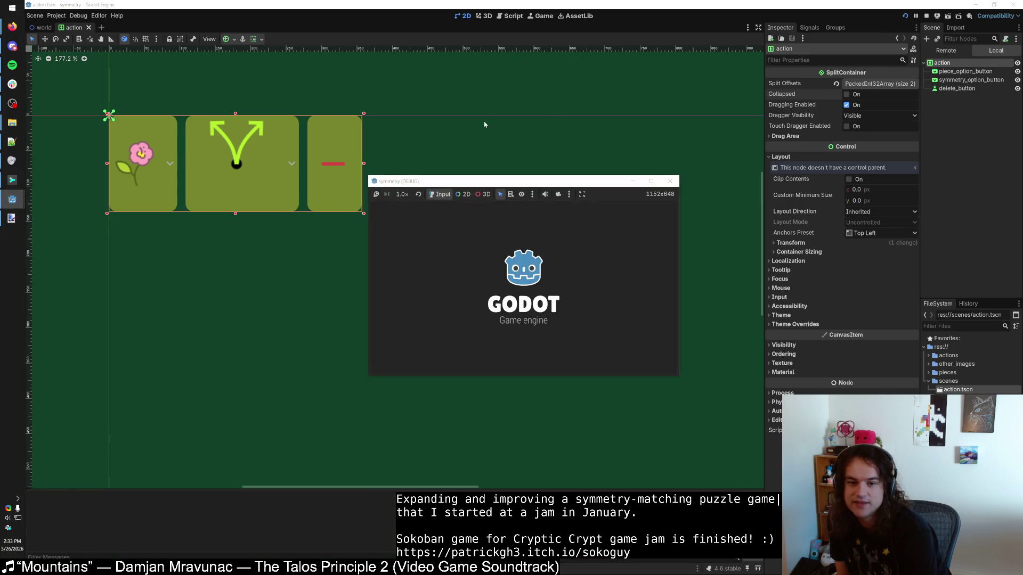
Step: Add a row in the test game, close it, and uncheck Dragging Enabled on the action root
{"action": "left_click", "coordinate": [384, 214]}
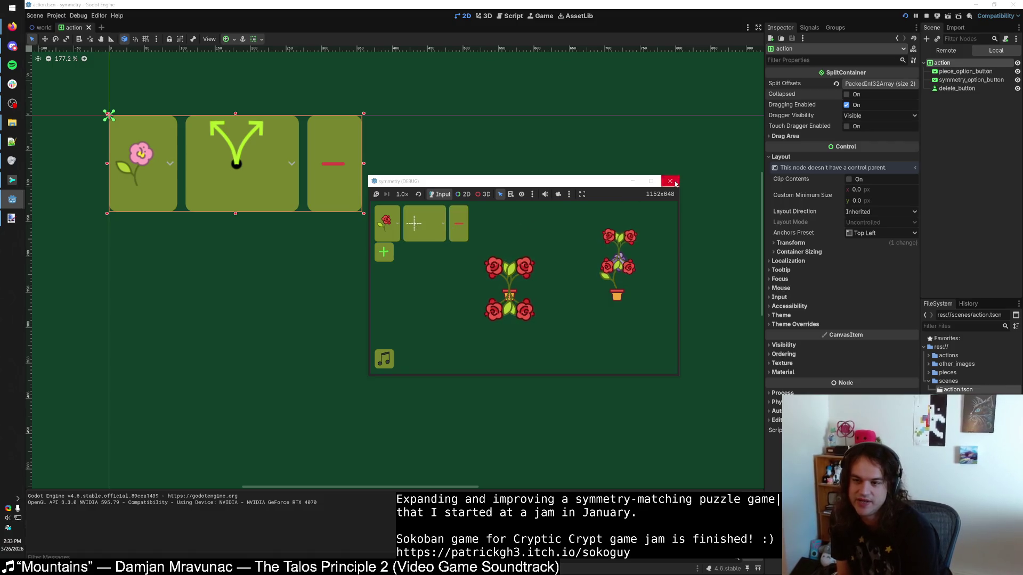
{"action": "left_click", "coordinate": [670, 181]}
{"action": "left_click", "coordinate": [846, 105]}
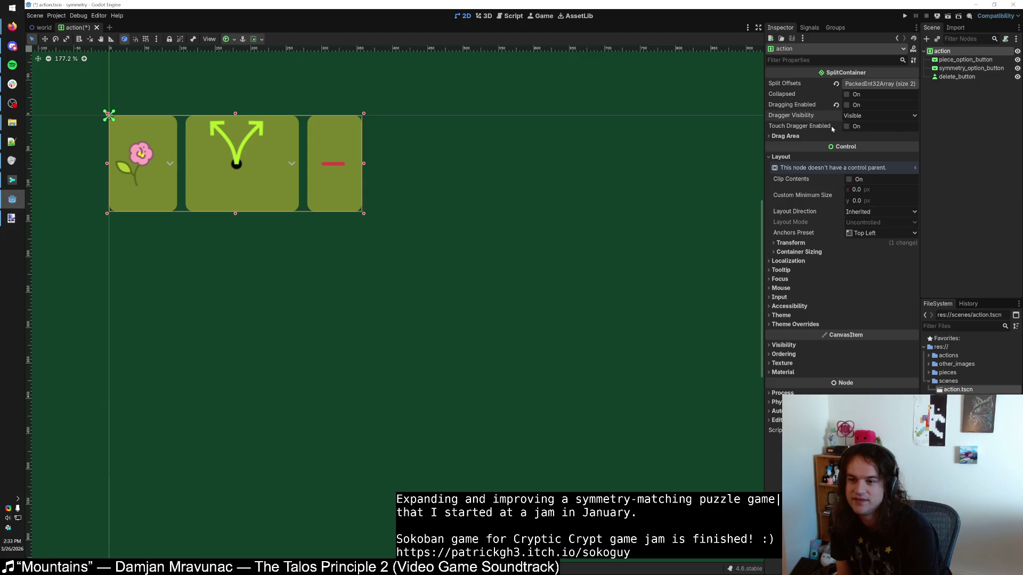
{"action": "mouse_move", "coordinate": [828, 129]}
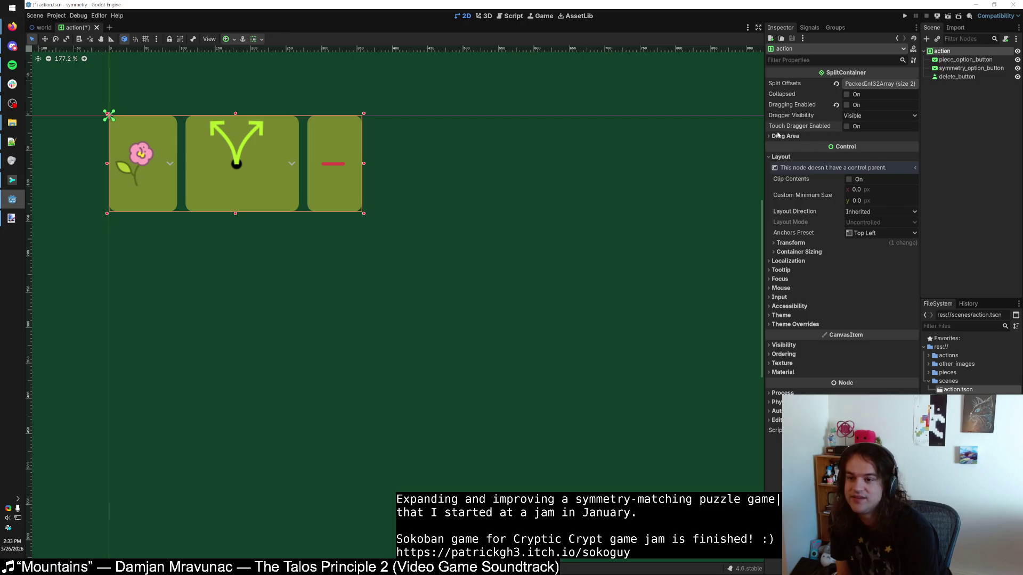
{"action": "left_click", "coordinate": [769, 138]}
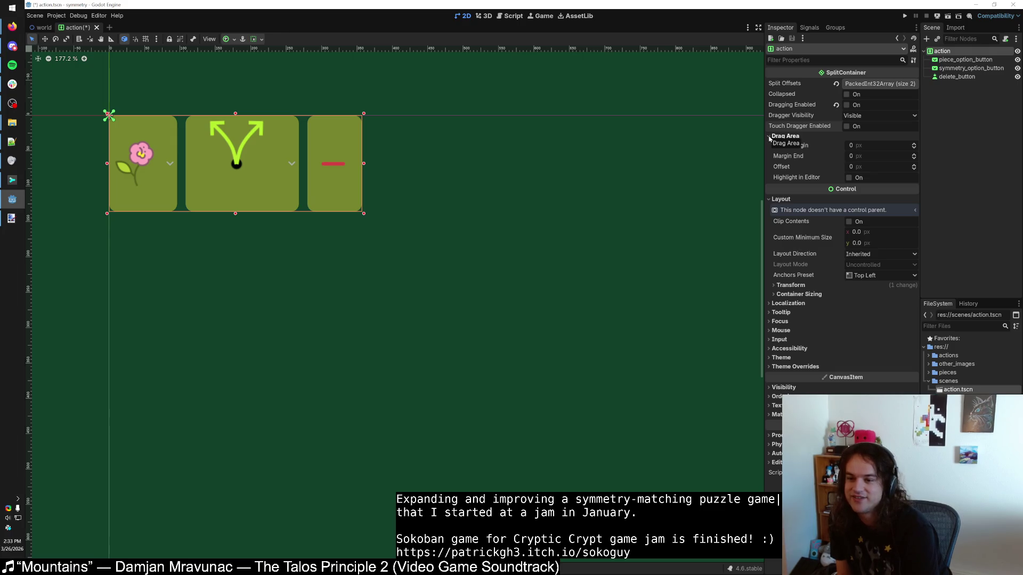
{"action": "left_click", "coordinate": [769, 137]}
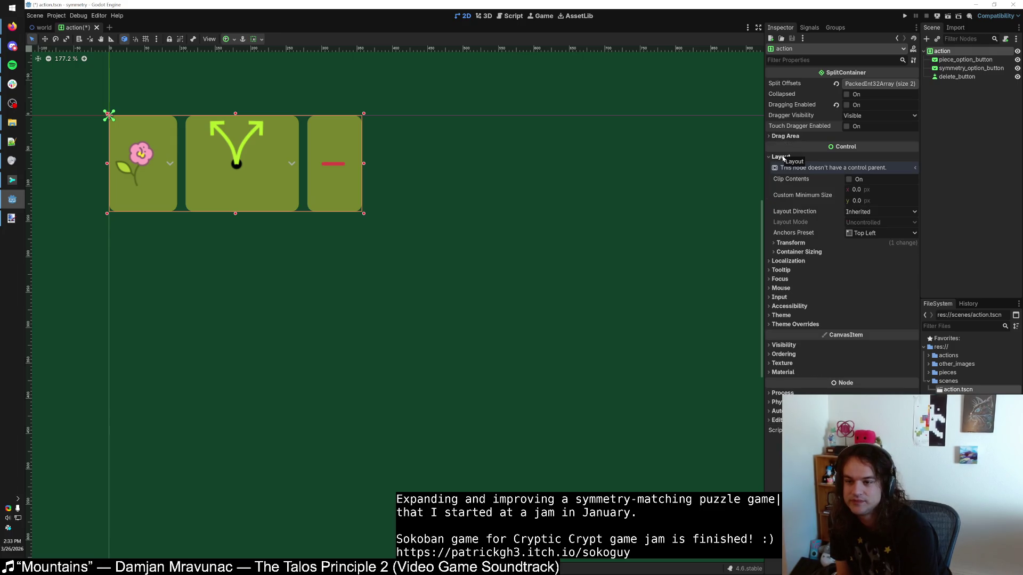
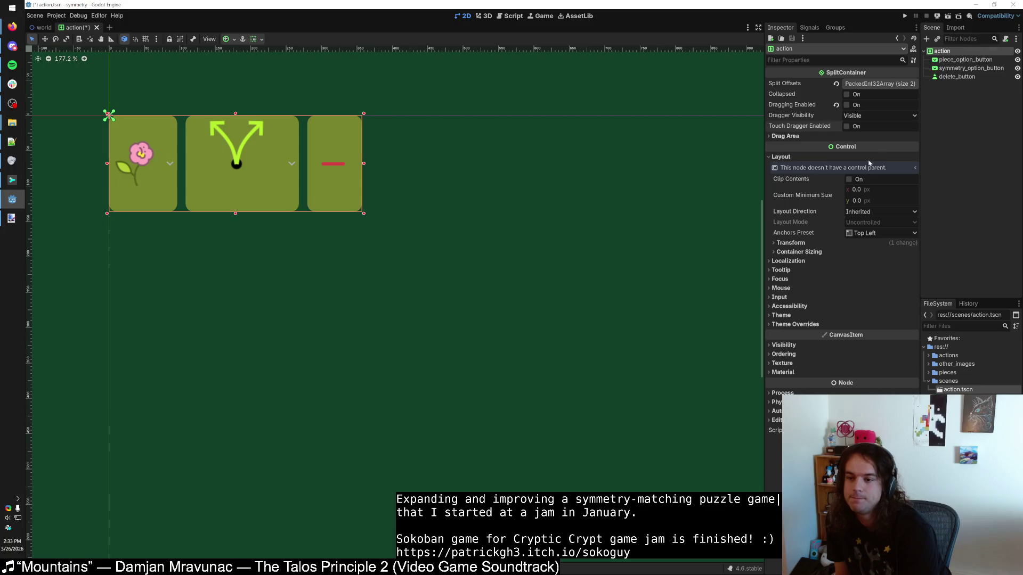
Step: Adjust the action row container's height and keep its layout direction Inherited
{"action": "left_click", "coordinate": [790, 243]}
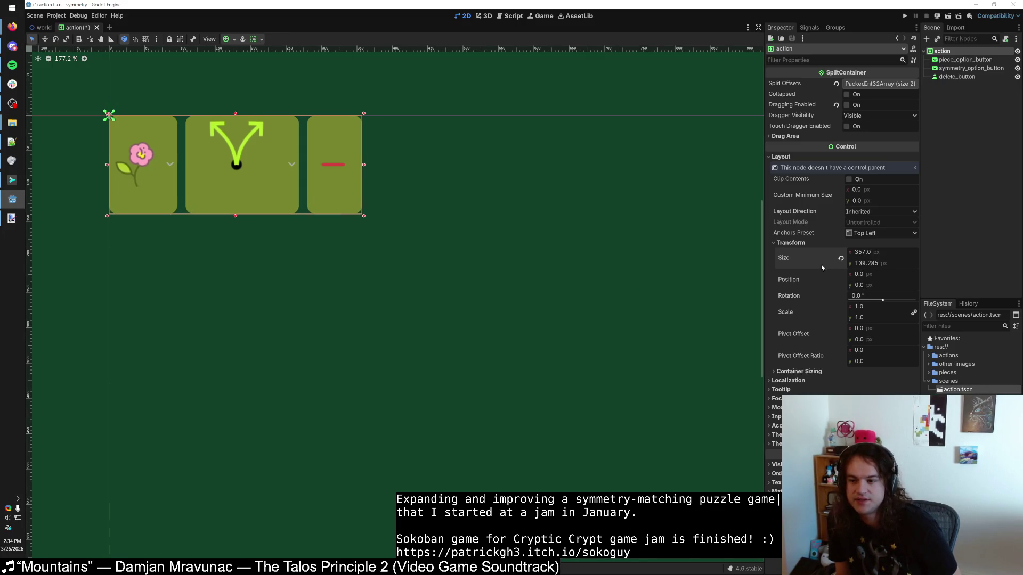
{"action": "mouse_move", "coordinate": [863, 263]}
{"action": "left_mouse_down"}
{"action": "mouse_move", "coordinate": [895, 263]}
{"action": "mouse_move", "coordinate": [865, 263]}
{"action": "left_mouse_up"}
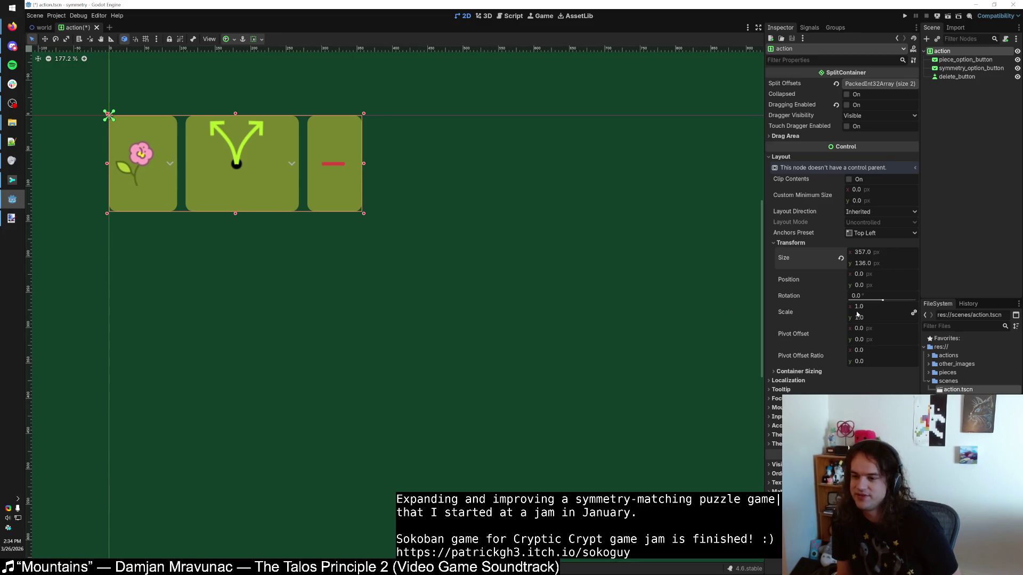
{"action": "key", "text": "ctrl+z"}
{"action": "key", "text": "ctrl+shift+z"}
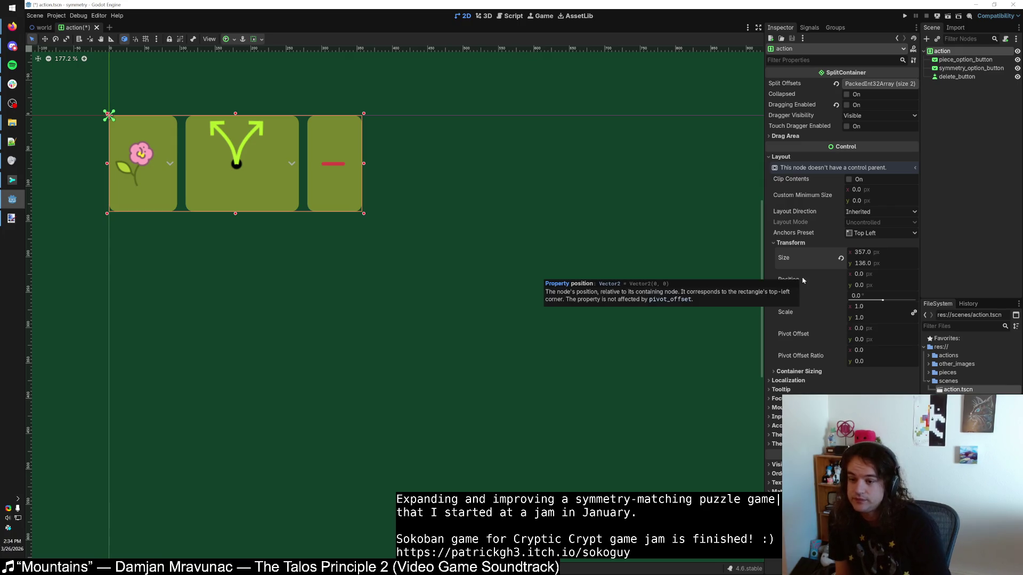
{"action": "left_click", "coordinate": [799, 244]}
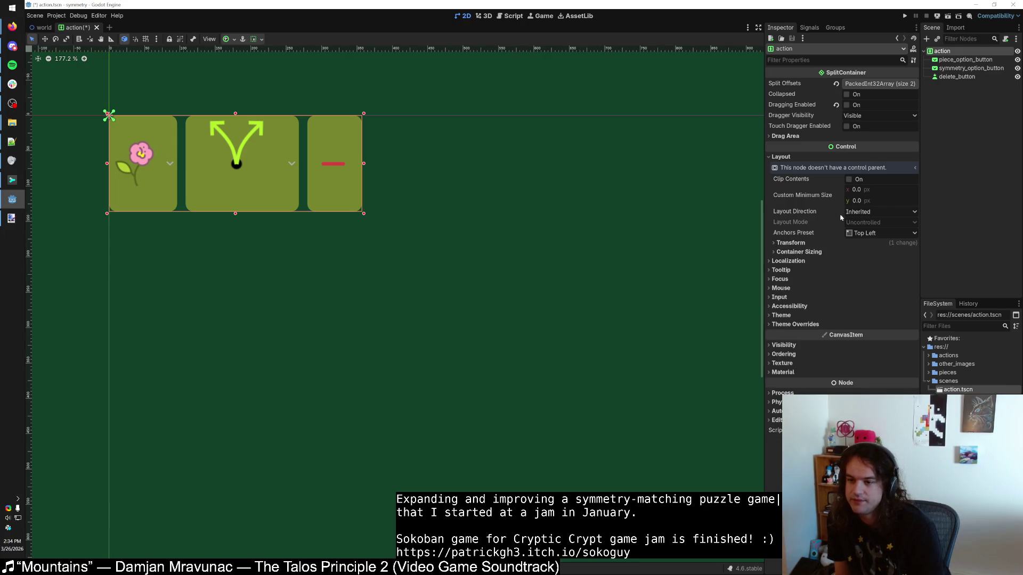
{"action": "left_click", "coordinate": [854, 212]}
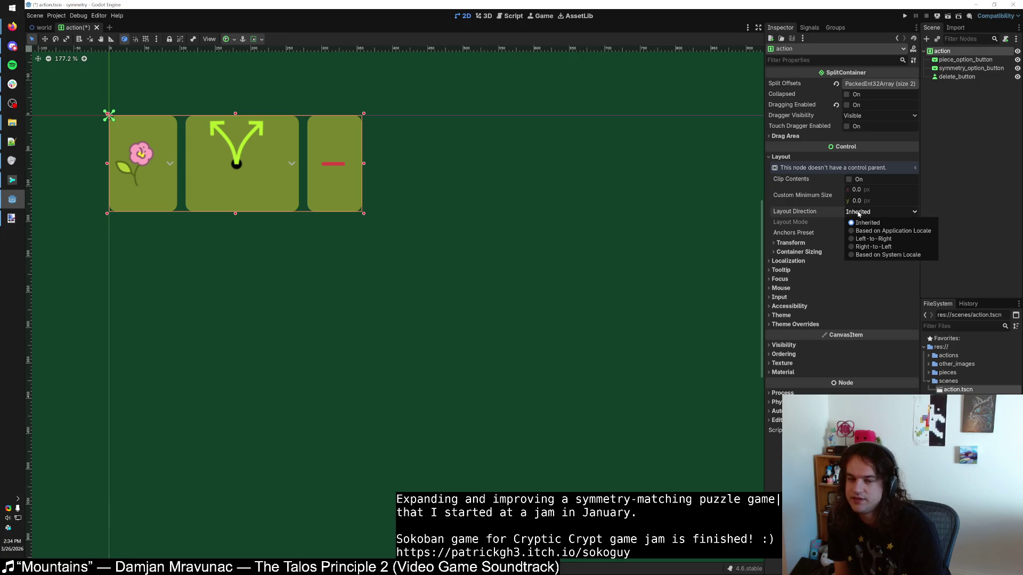
{"action": "left_click", "coordinate": [859, 214]}
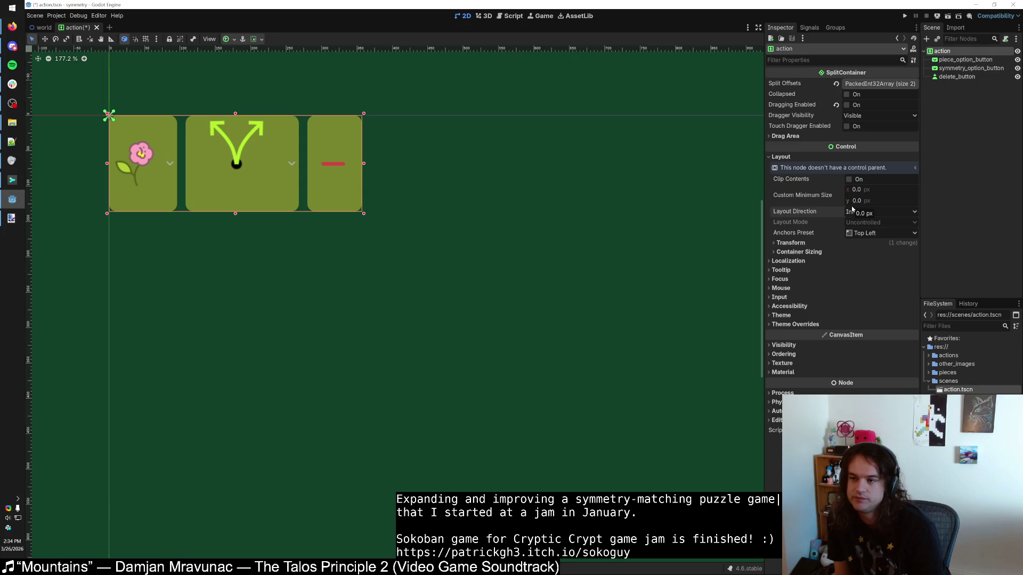
Step: Move the delete button to the start of the action row, leaving its text empty
{"action": "left_click", "coordinate": [950, 78]}
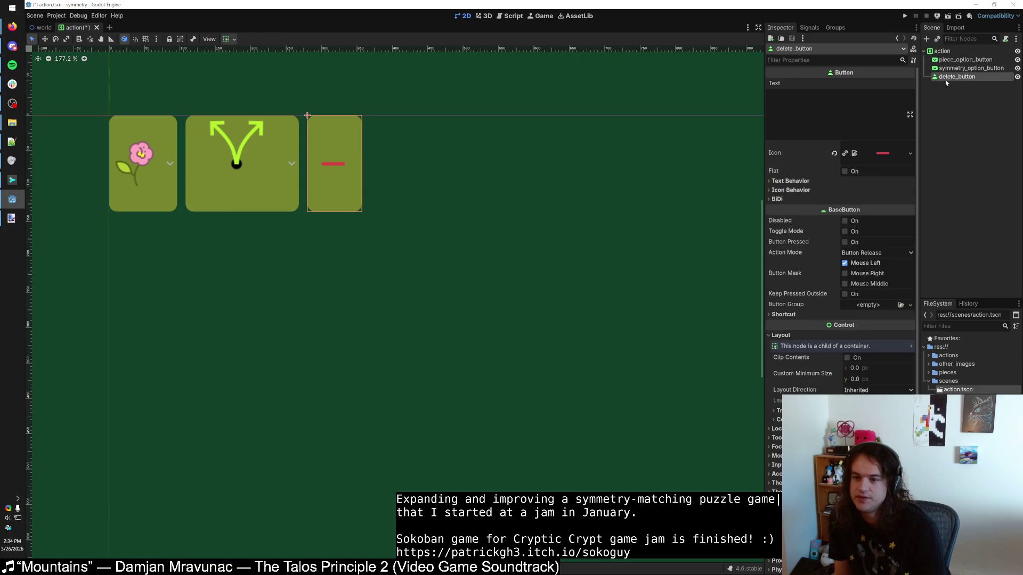
{"action": "left_click", "coordinate": [803, 115]}
{"action": "type", "text": "asdf"}
{"action": "key", "text": "BackSpace"}
{"action": "key", "text": "BackSpace"}
{"action": "key", "text": "BackSpace"}
{"action": "left_click", "coordinate": [954, 71]}
{"action": "left_click", "coordinate": [953, 76]}
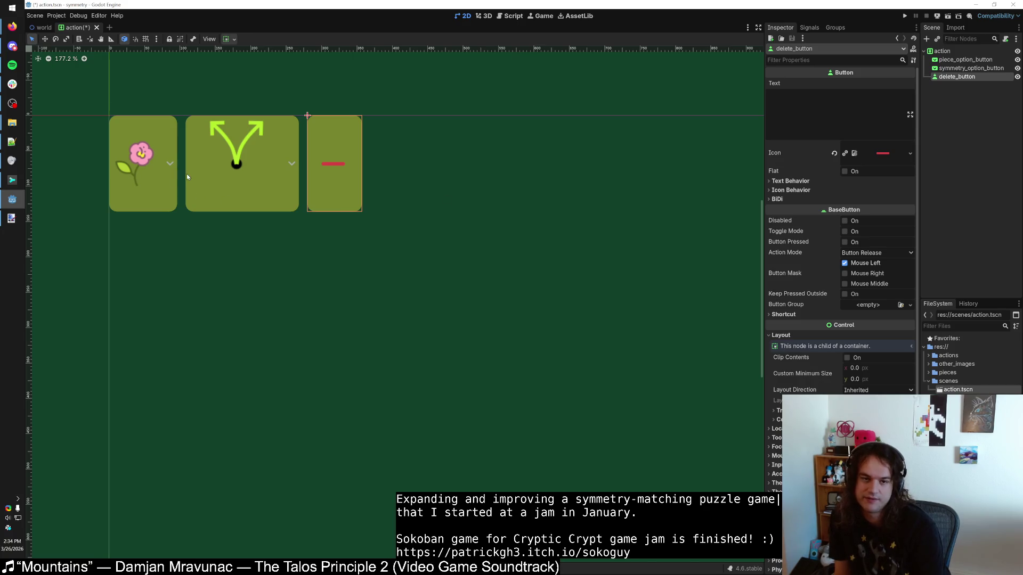
{"action": "left_click_drag", "start_coordinate": [939, 80], "coordinate": [953, 59]}
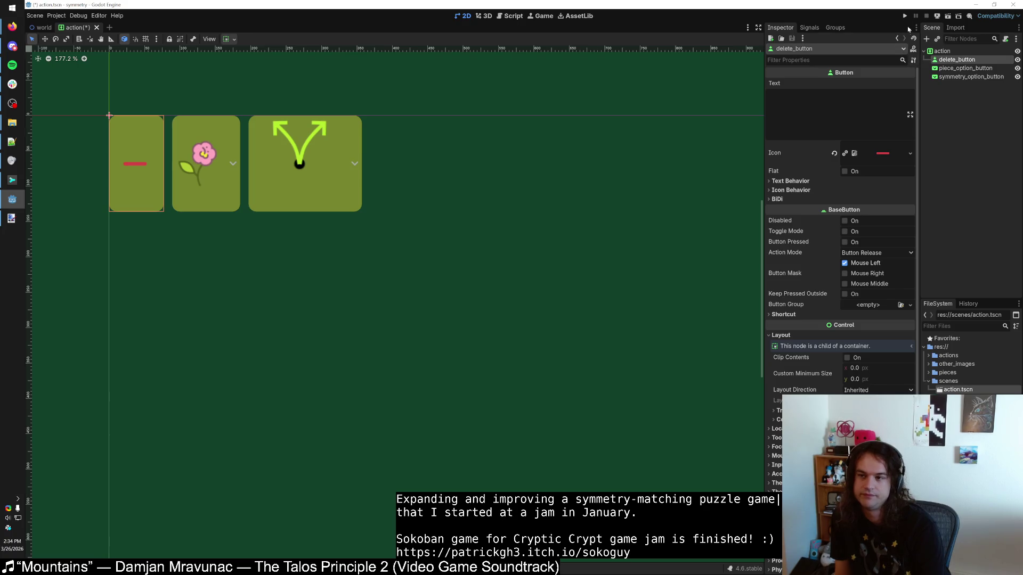
Step: Run the game to add and delete action rows, then move the delete button back last
{"action": "left_click", "coordinate": [904, 16]}
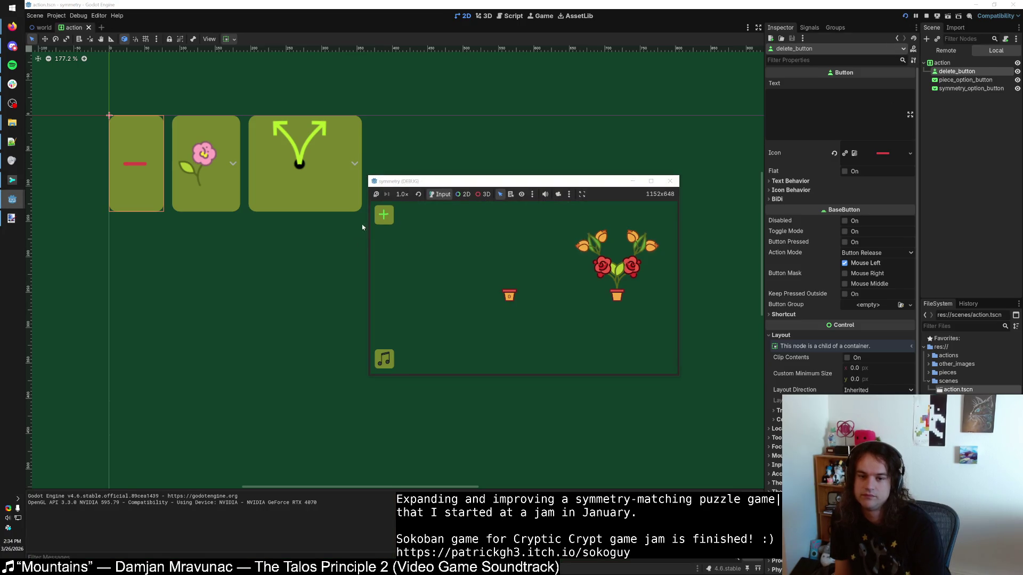
{"action": "left_click", "coordinate": [384, 214]}
{"action": "left_click", "coordinate": [384, 224]}
{"action": "left_click", "coordinate": [383, 214]}
{"action": "left_click", "coordinate": [385, 255]}
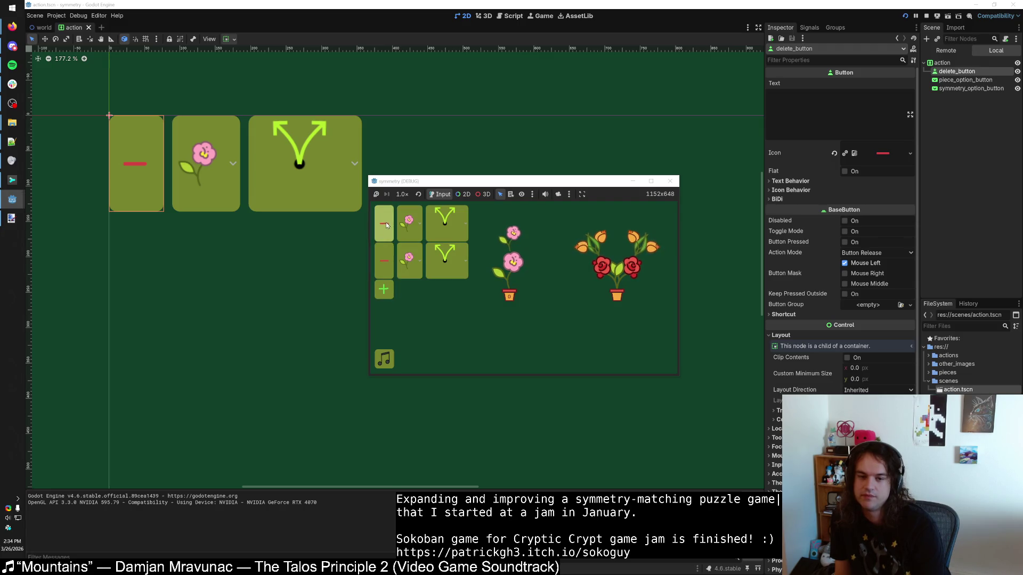
{"action": "left_click", "coordinate": [669, 181]}
{"action": "left_click_drag", "start_coordinate": [965, 65], "coordinate": [959, 84]}
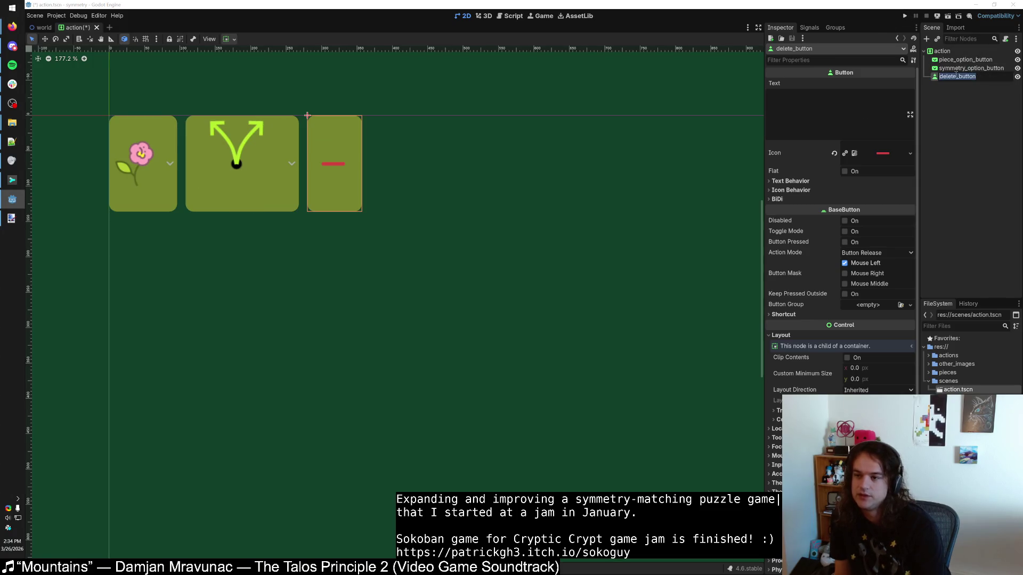
Step: Toggle the delete button's Flat option on and back off to keep its normal background
{"action": "key", "text": "Escape"}
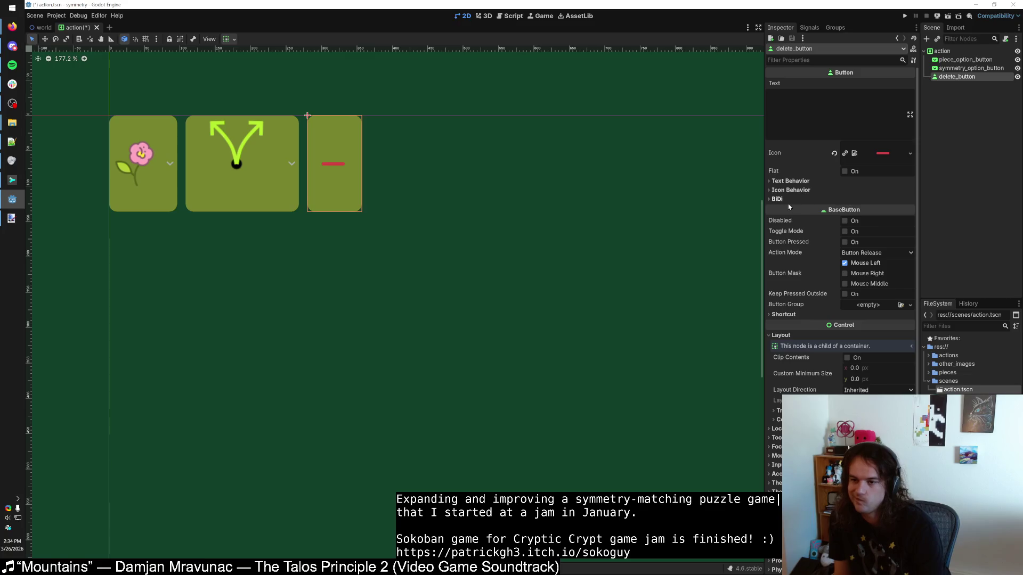
{"action": "left_click", "coordinate": [845, 172]}
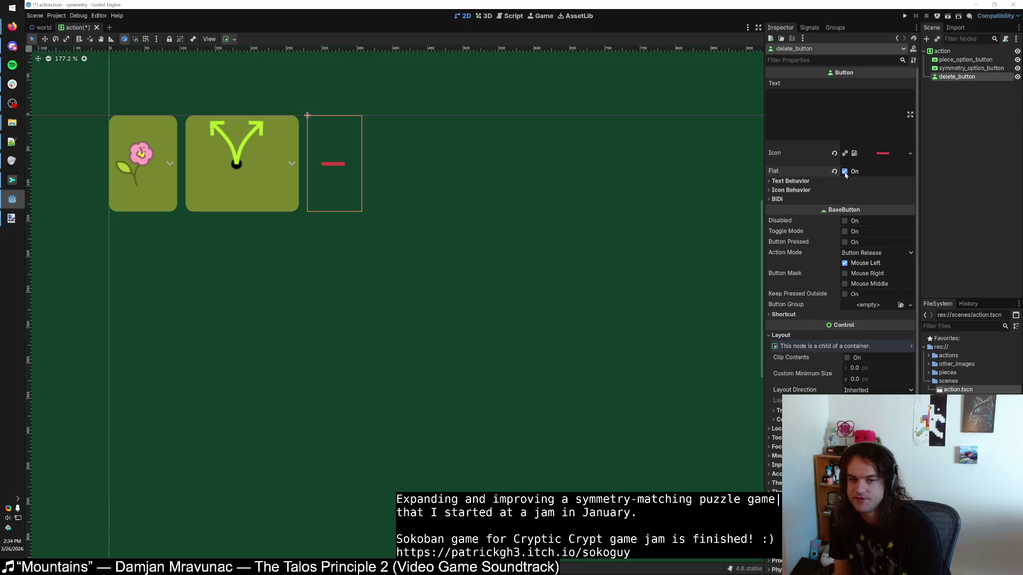
{"action": "left_click", "coordinate": [845, 171]}
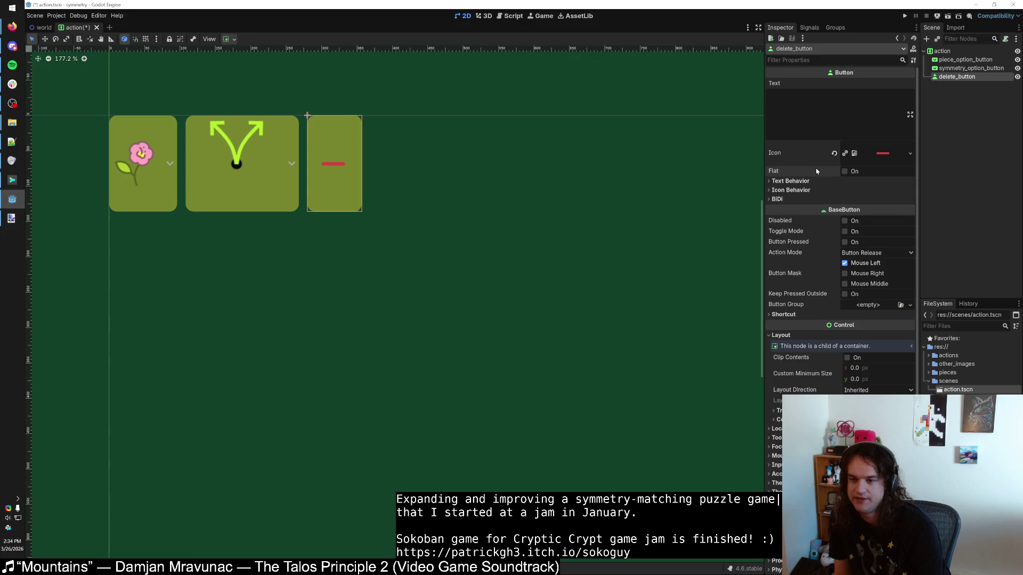
{"action": "key", "text": "Escape"}
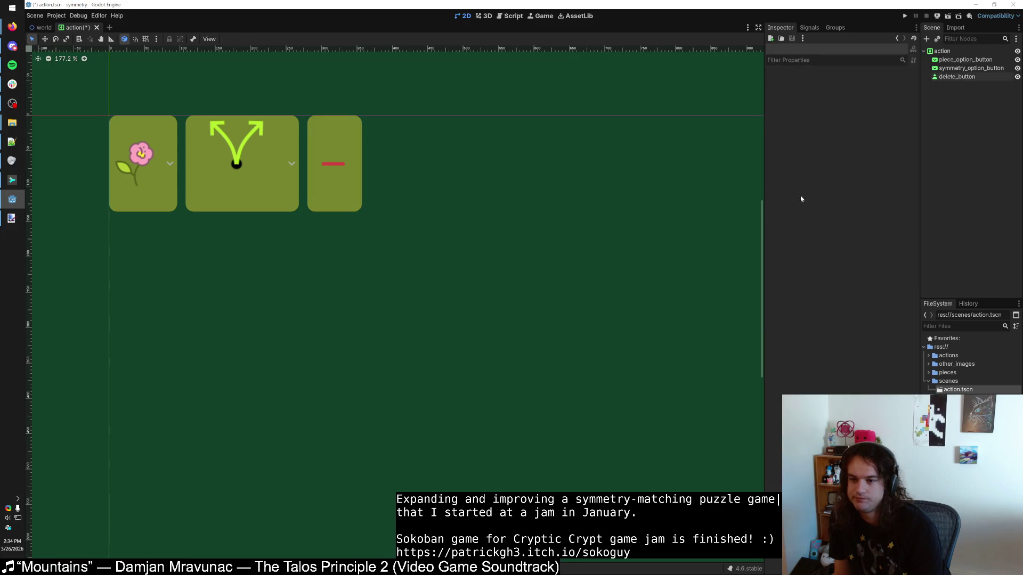
{"action": "left_click", "coordinate": [957, 77]}
Step: Tick Expand Icon under the delete button's Icon Behavior and preview its icon texture
{"action": "left_click", "coordinate": [767, 199]}
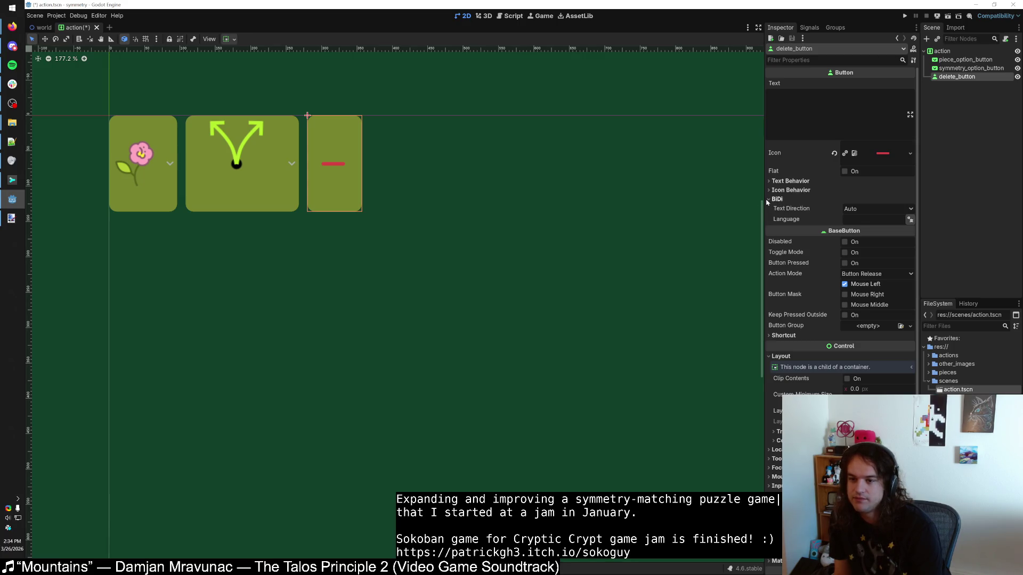
{"action": "left_click", "coordinate": [770, 199]}
{"action": "left_click", "coordinate": [768, 193]}
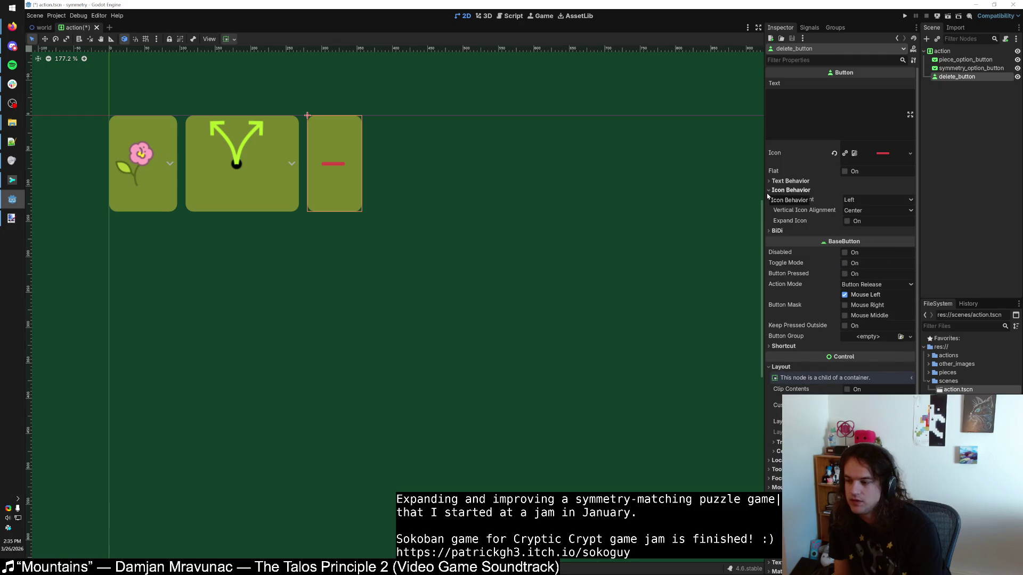
{"action": "left_click", "coordinate": [847, 221]}
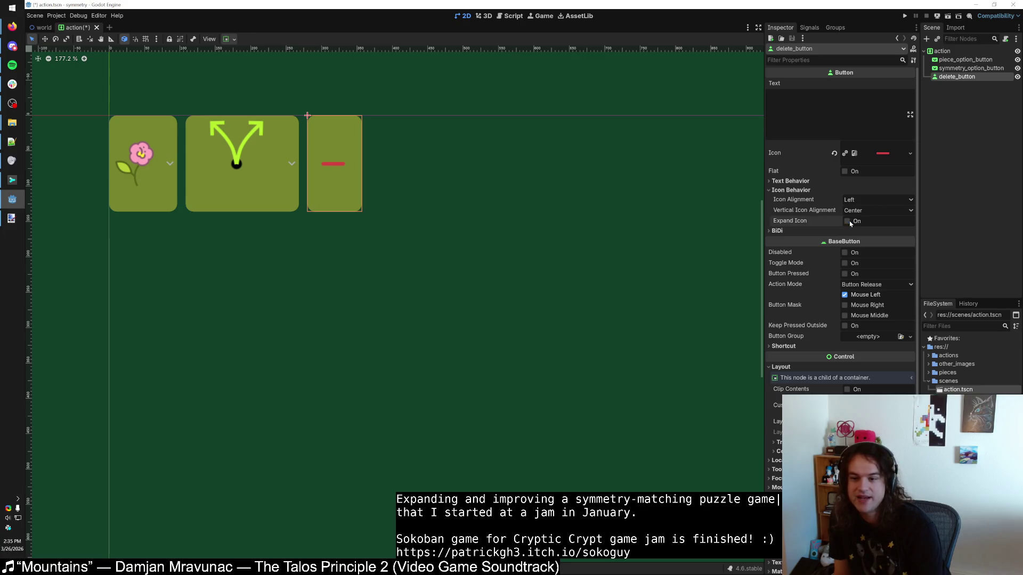
{"action": "mouse_move", "coordinate": [797, 222]}
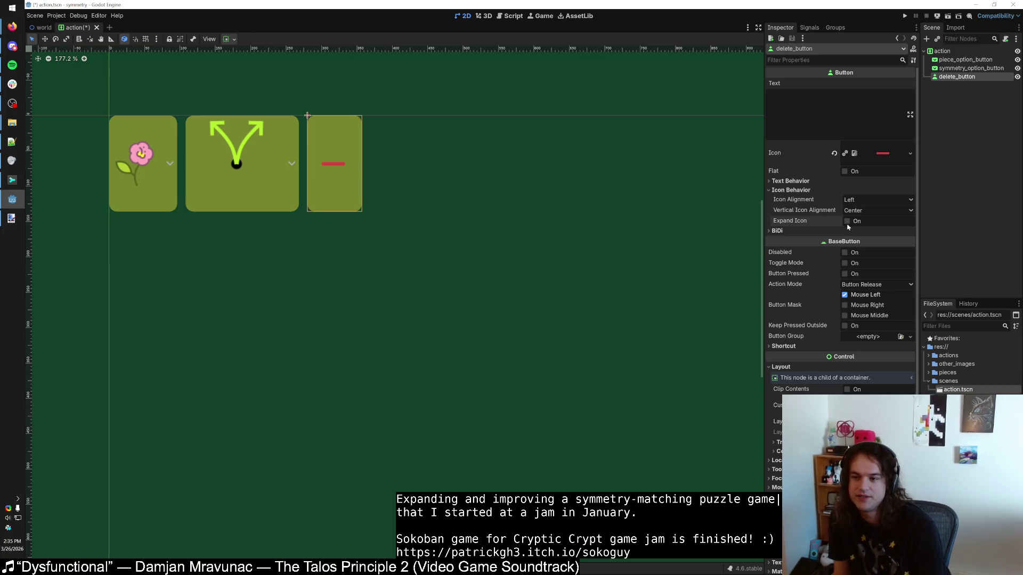
{"action": "left_click", "coordinate": [881, 152]}
Step: Try Right text alignment on the delete button, then revert it to Center
{"action": "left_click", "coordinate": [870, 157]}
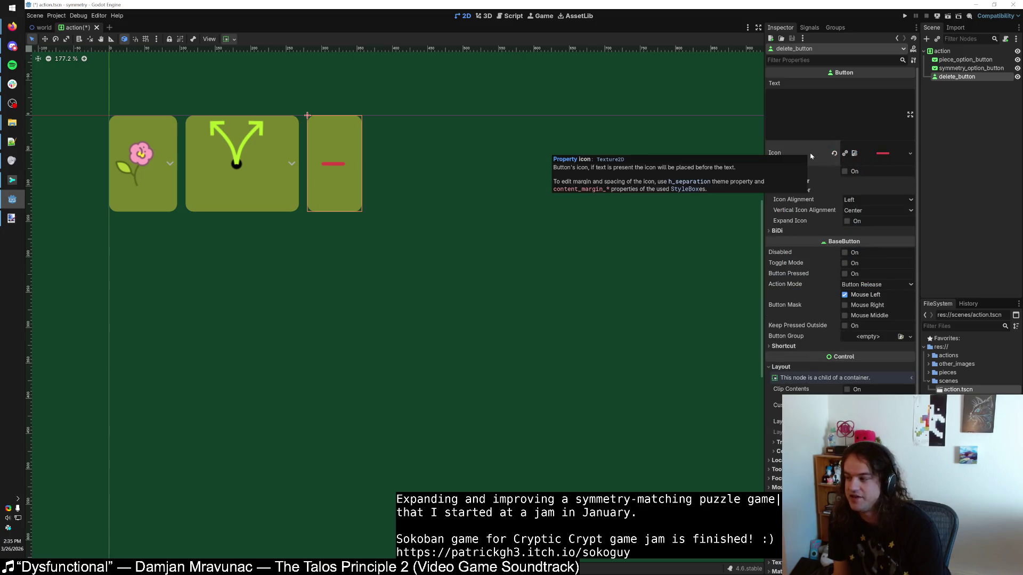
{"action": "left_click", "coordinate": [775, 190]}
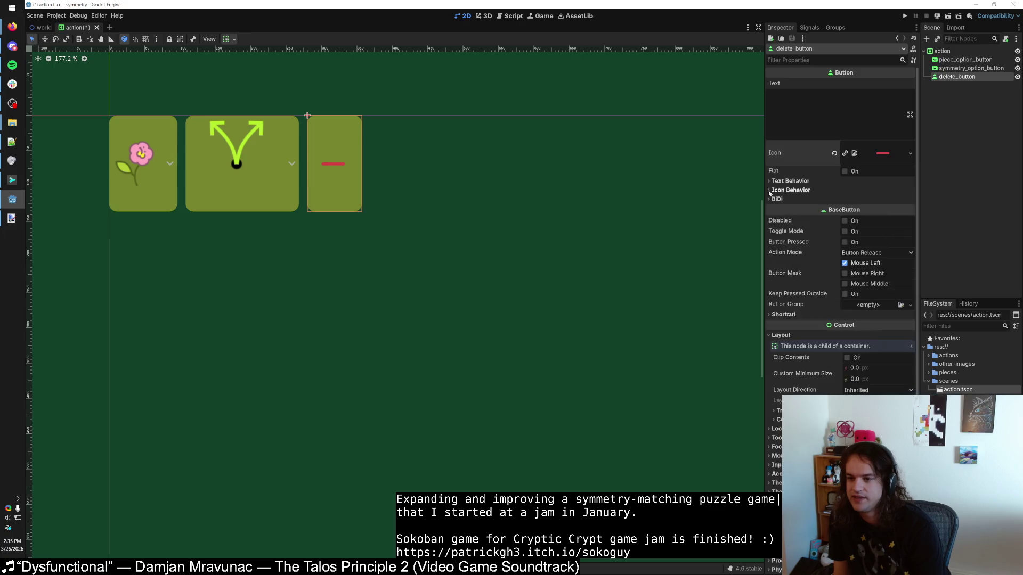
{"action": "left_click", "coordinate": [770, 181]}
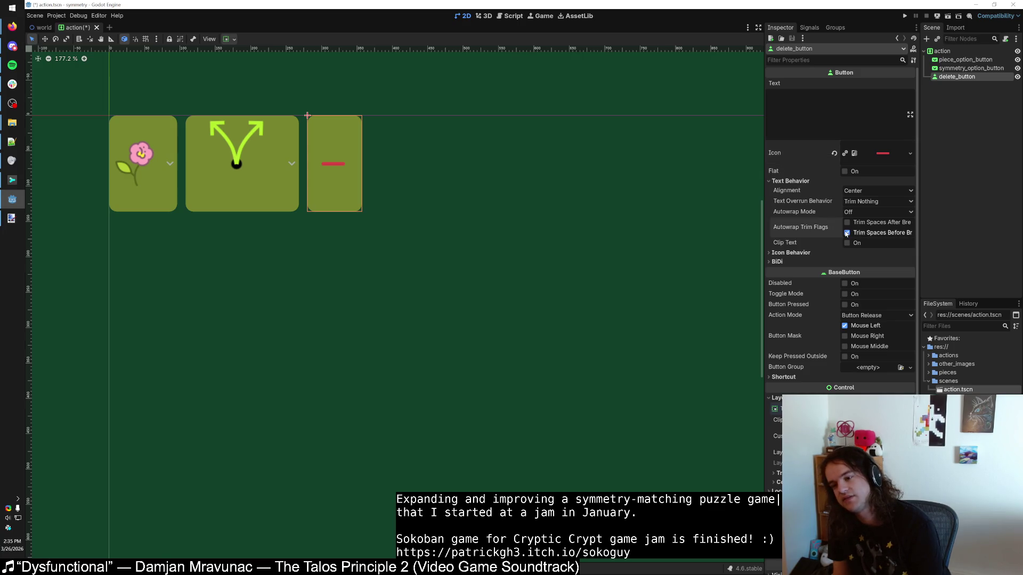
{"action": "left_click", "coordinate": [852, 191]}
{"action": "left_click", "coordinate": [861, 217]}
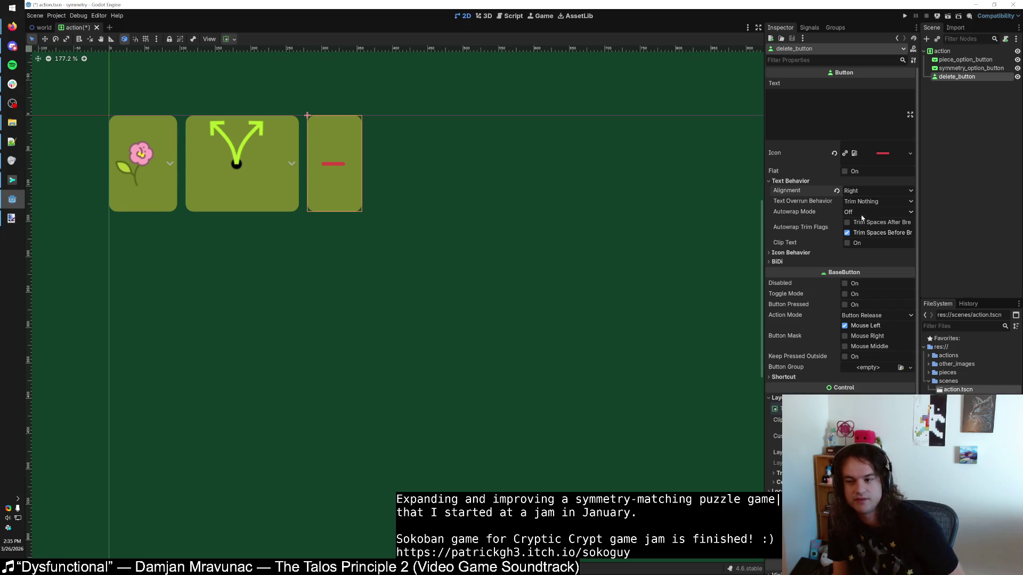
{"action": "left_click", "coordinate": [837, 191]}
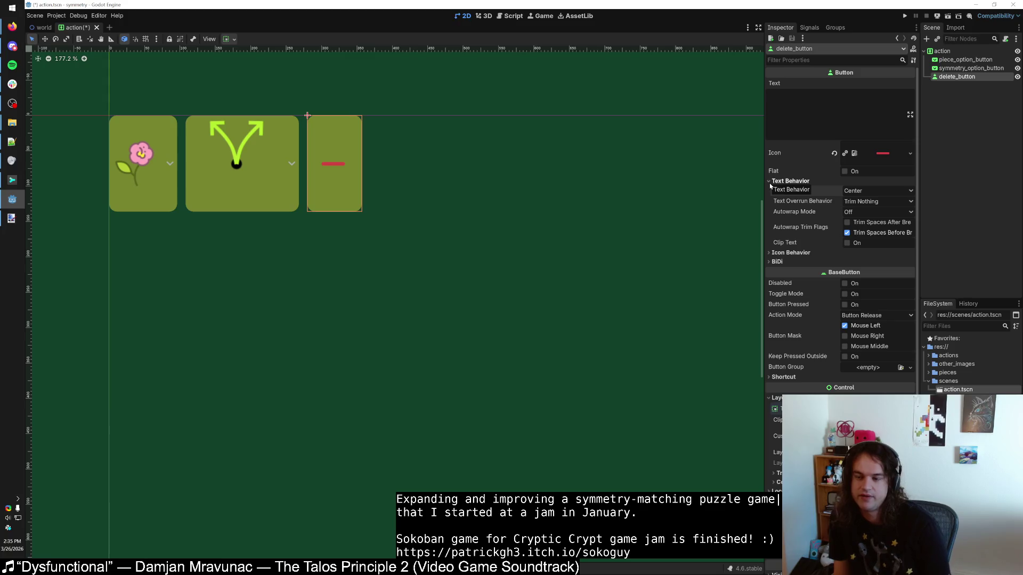
{"action": "left_click", "coordinate": [773, 181]}
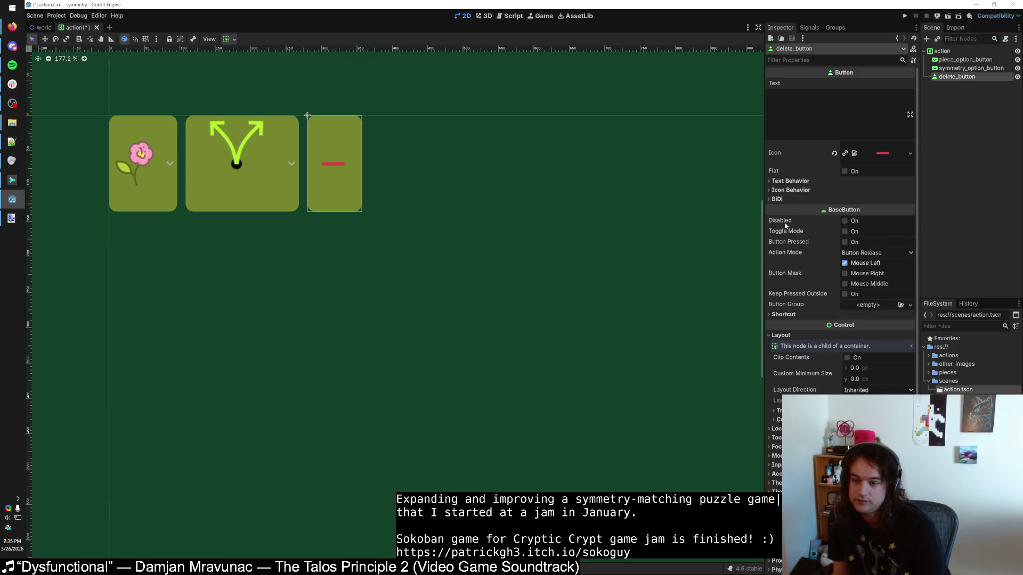
Step: Toggle the delete button's Disabled and Toggle Mode options on and back off
{"action": "left_click", "coordinate": [844, 221]}
{"action": "left_click", "coordinate": [844, 222]}
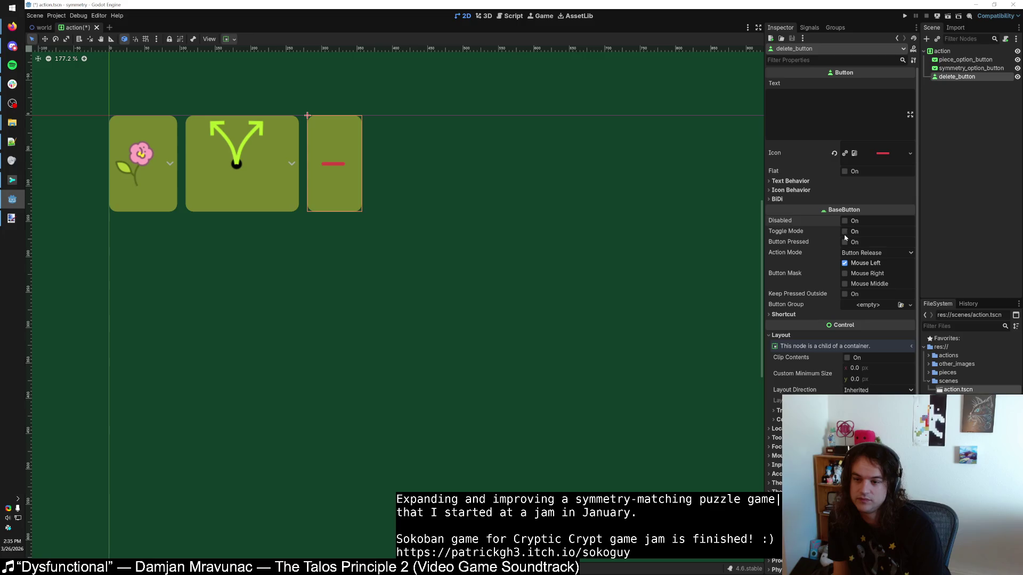
{"action": "left_click", "coordinate": [844, 231]}
{"action": "left_click", "coordinate": [844, 232]}
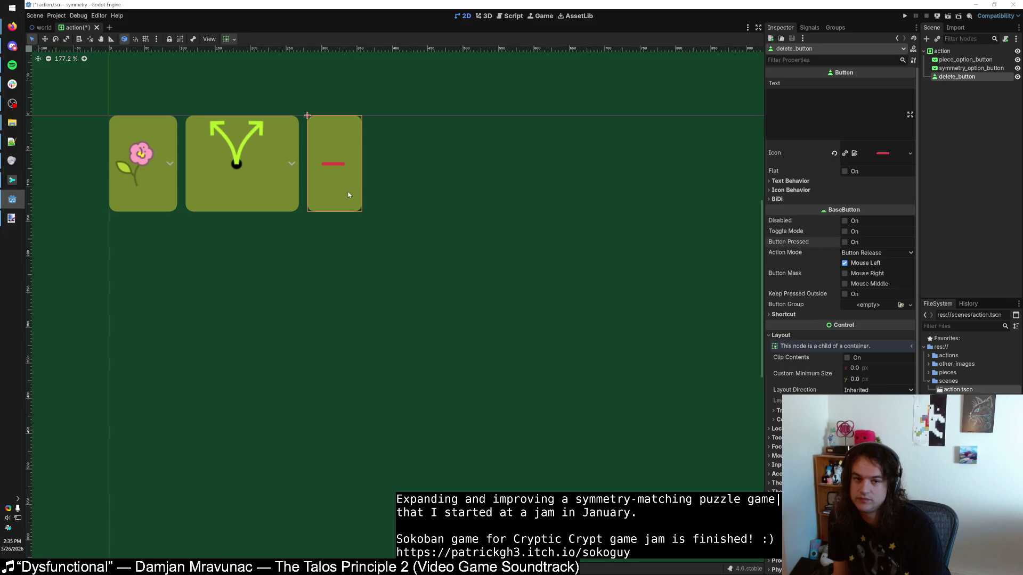
Step: Collapse the Shortcut and Transform sections, then select the root action node
{"action": "mouse_move", "coordinate": [824, 255]}
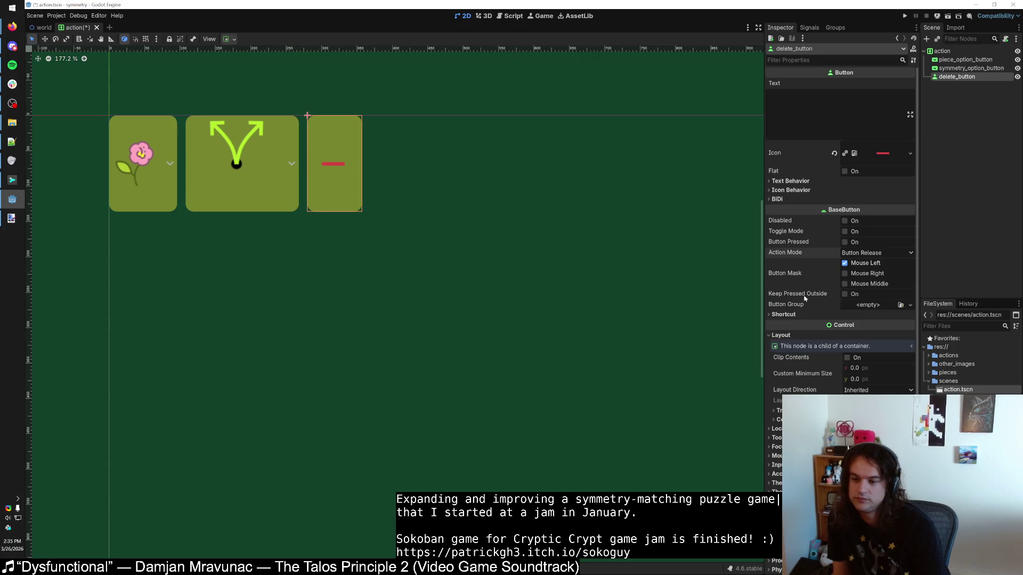
{"action": "left_click", "coordinate": [784, 315]}
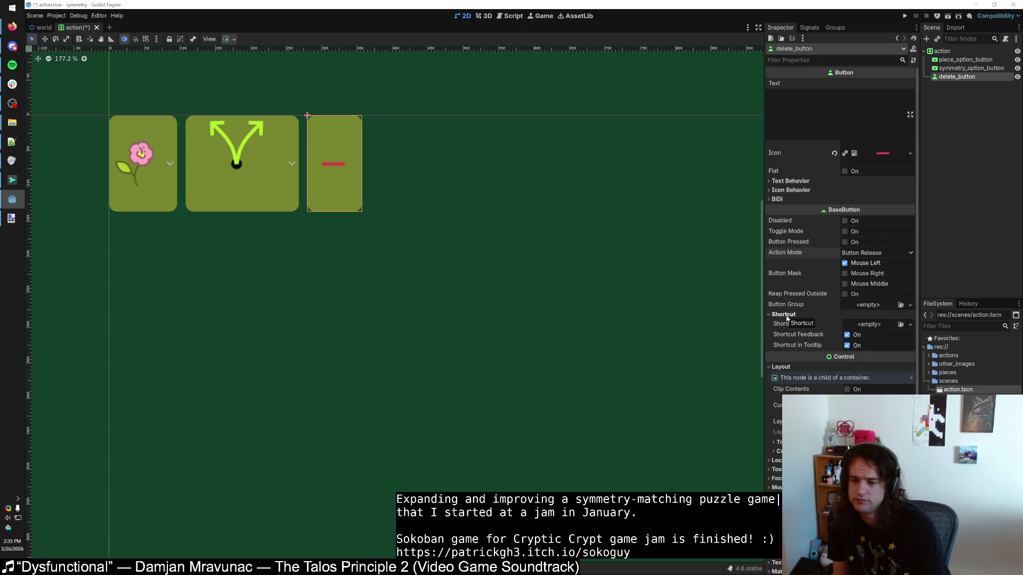
{"action": "left_click", "coordinate": [788, 315]}
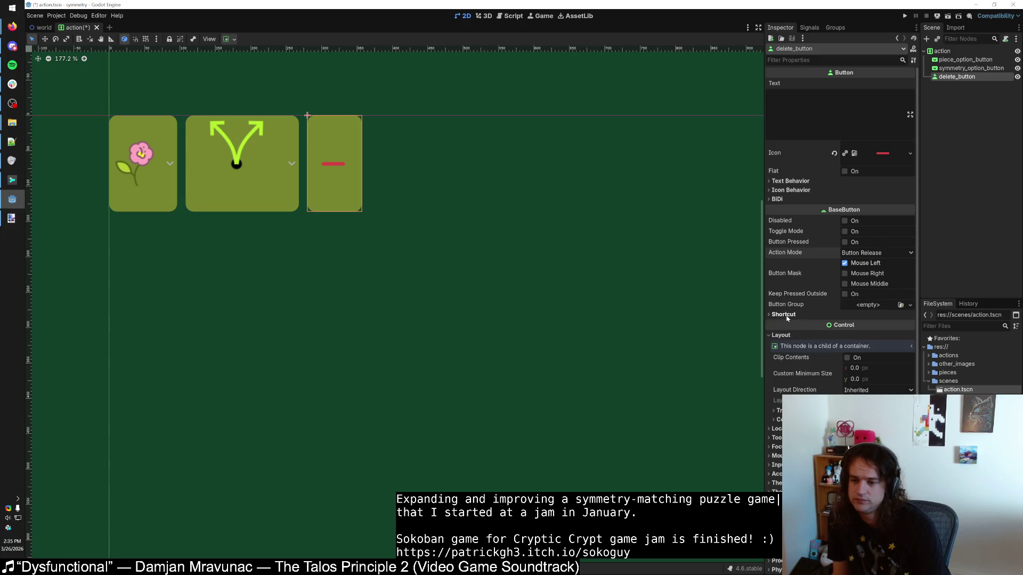
{"action": "left_click", "coordinate": [794, 346]}
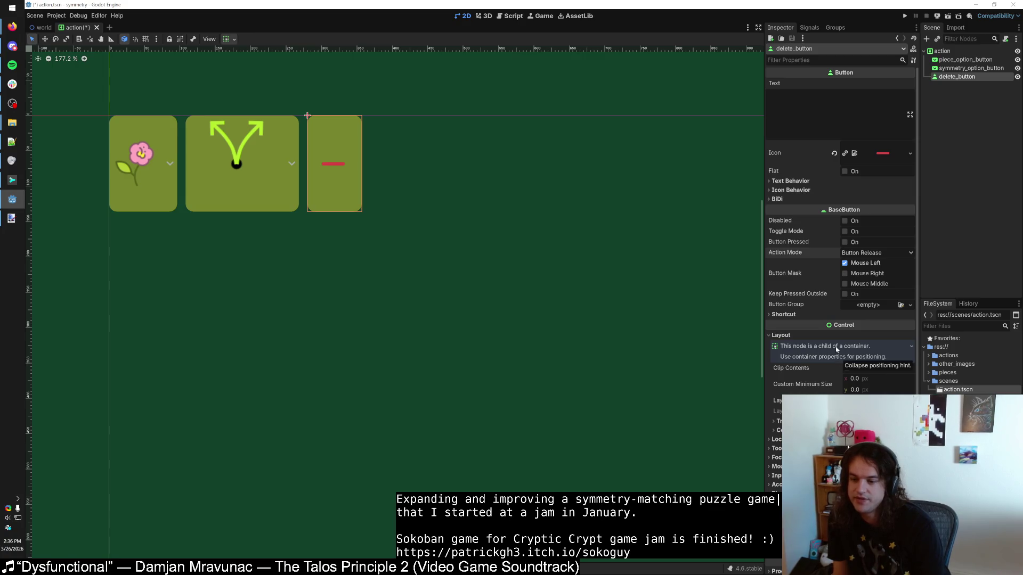
{"action": "left_click", "coordinate": [835, 346]}
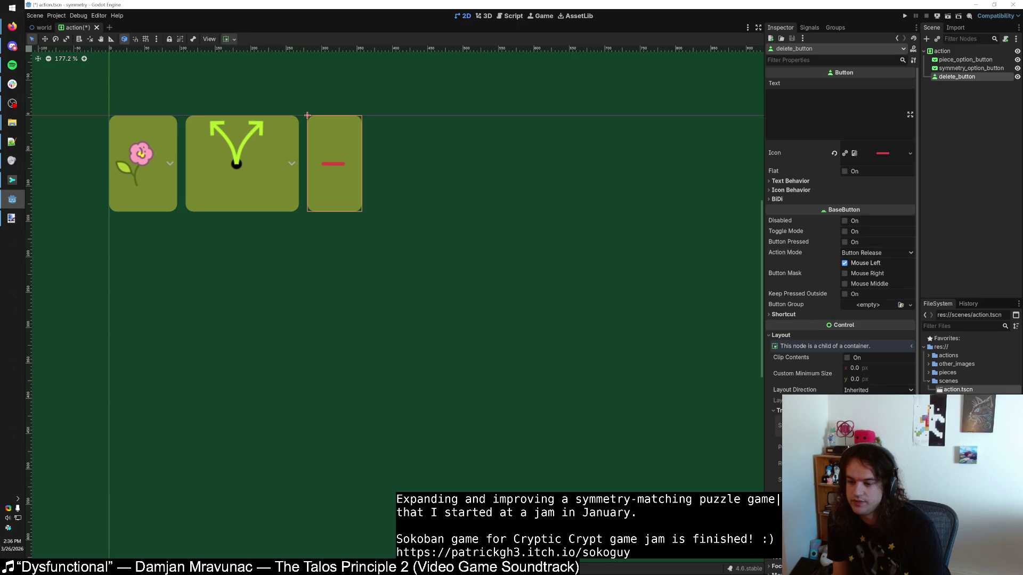
{"action": "left_click", "coordinate": [793, 410]}
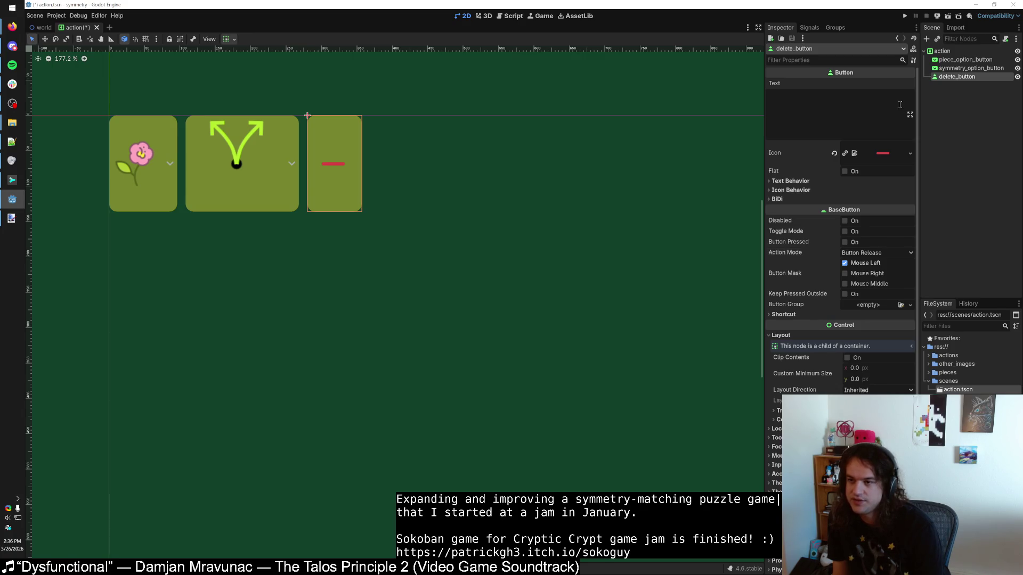
{"action": "left_click", "coordinate": [946, 51]}
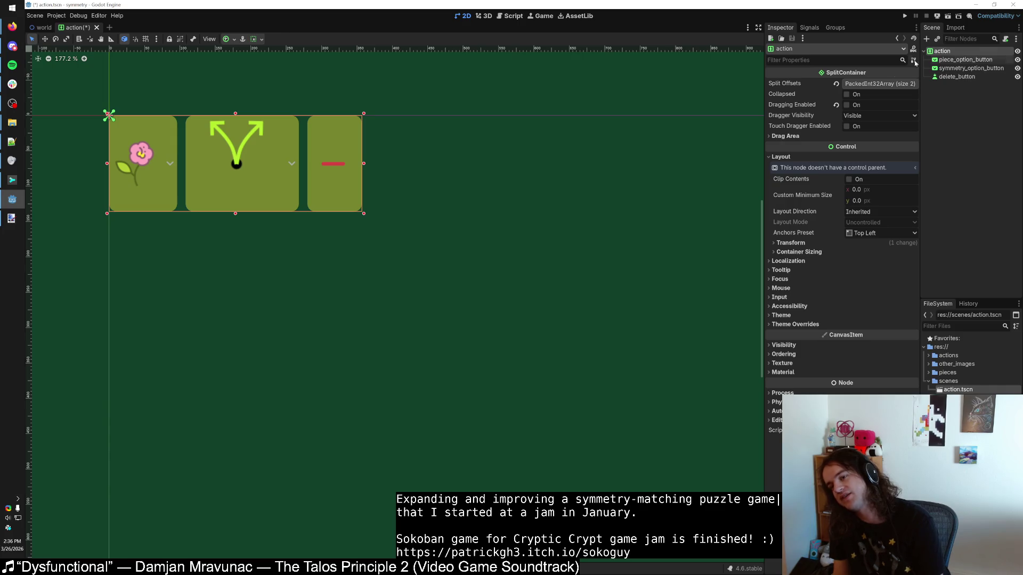
Step: Inspect the add-action button in the world scene, then return to the action scene
{"action": "left_click", "coordinate": [44, 28]}
{"action": "left_click", "coordinate": [312, 241]}
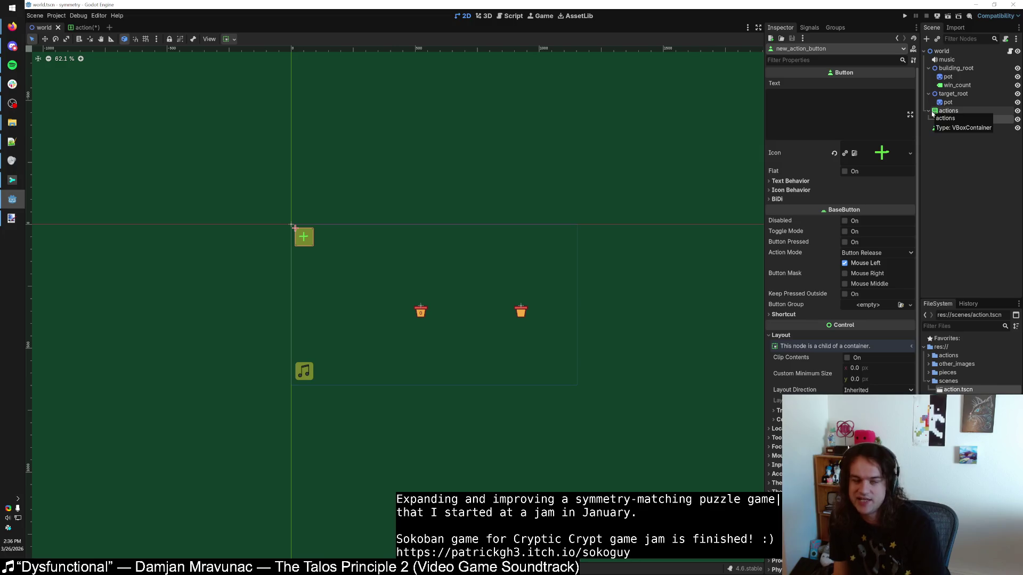
{"action": "left_click", "coordinate": [80, 27]}
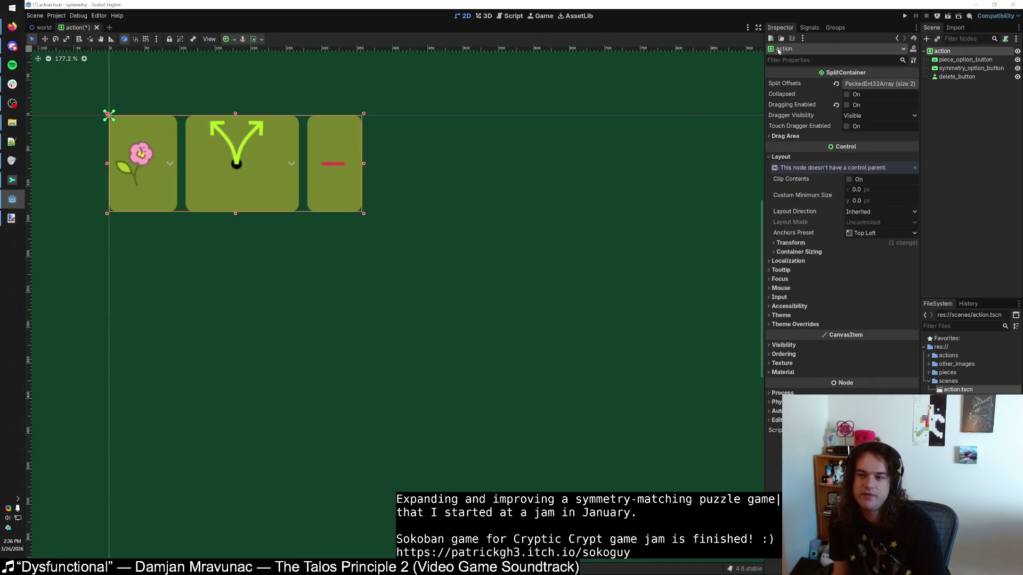
Step: Change the root action node's type to HBoxContainer by searching 'hbox', and adjust its bounds
{"action": "right_click", "coordinate": [942, 51]}
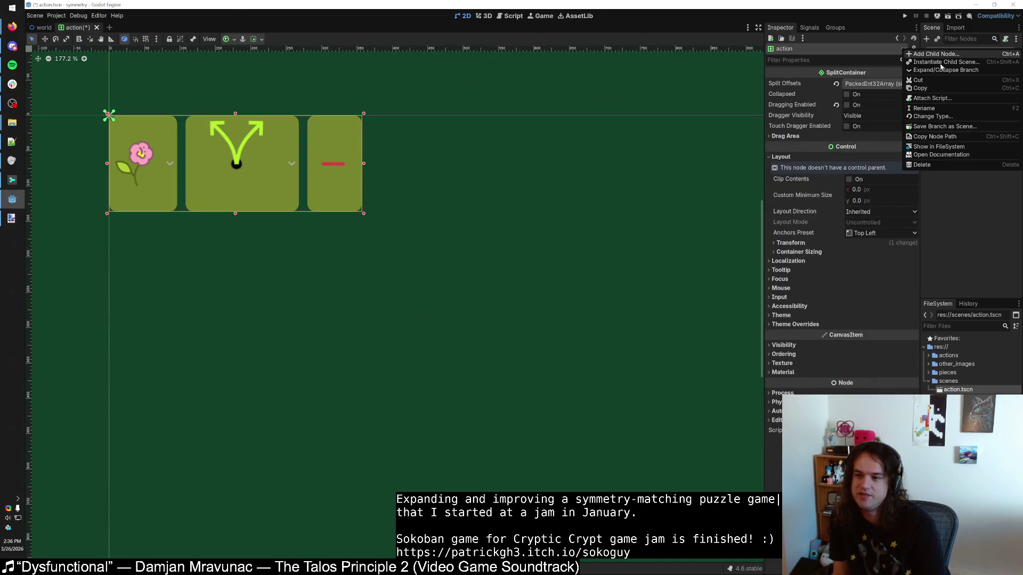
{"action": "left_click", "coordinate": [932, 116]}
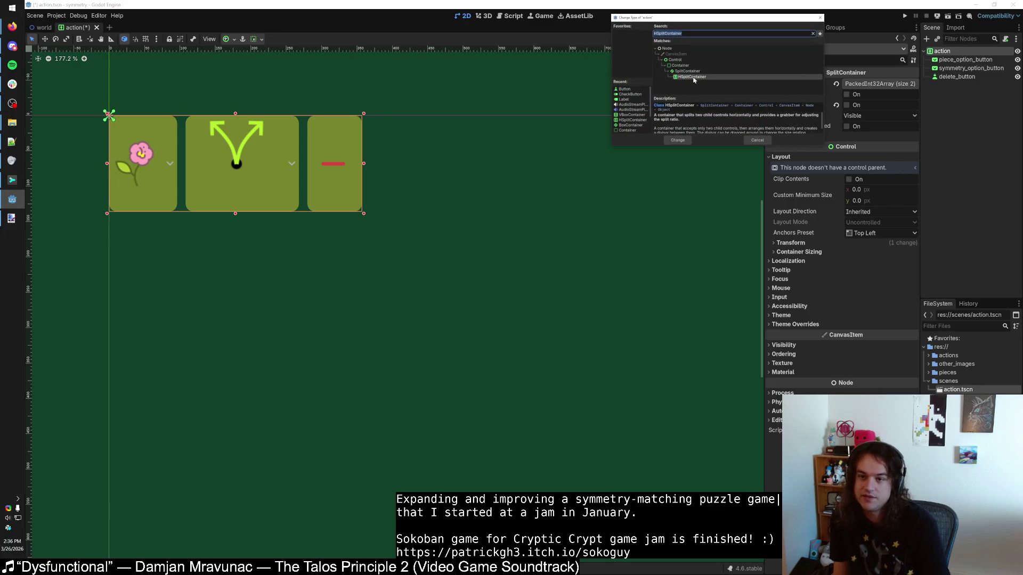
{"action": "type", "text": "hbox"}
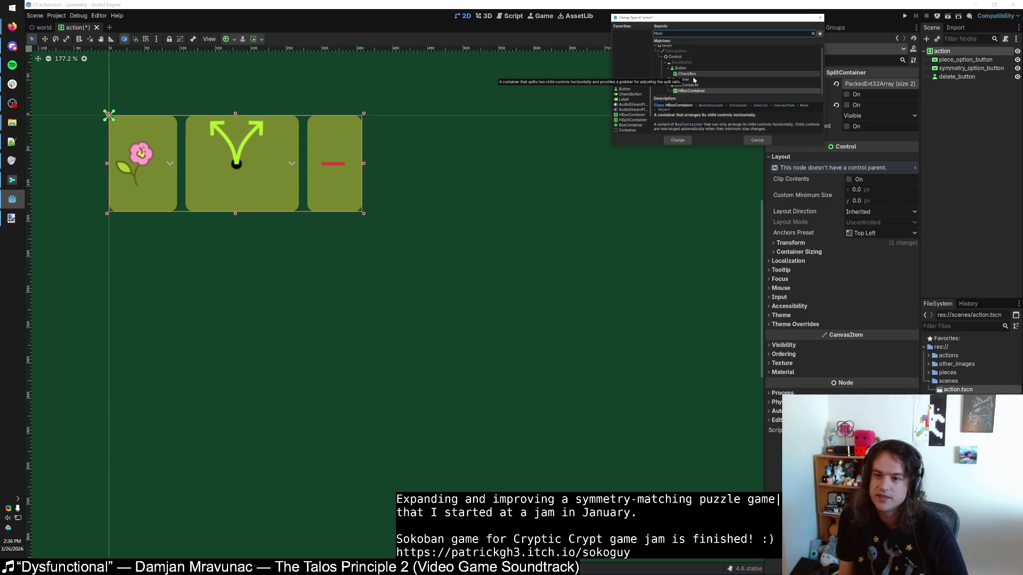
{"action": "left_click", "coordinate": [697, 90]}
{"action": "double_click", "coordinate": [708, 93]}
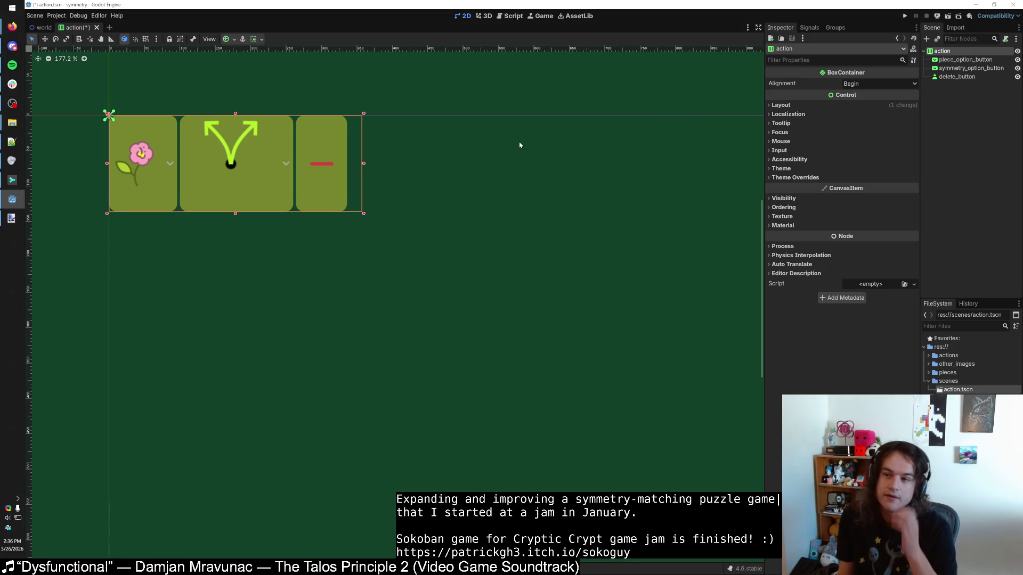
{"action": "mouse_move", "coordinate": [366, 218]}
{"action": "left_mouse_down"}
{"action": "mouse_move", "coordinate": [408, 215]}
{"action": "mouse_move", "coordinate": [395, 389]}
{"action": "mouse_move", "coordinate": [456, 424]}
{"action": "mouse_move", "coordinate": [364, 226]}
{"action": "left_mouse_up"}
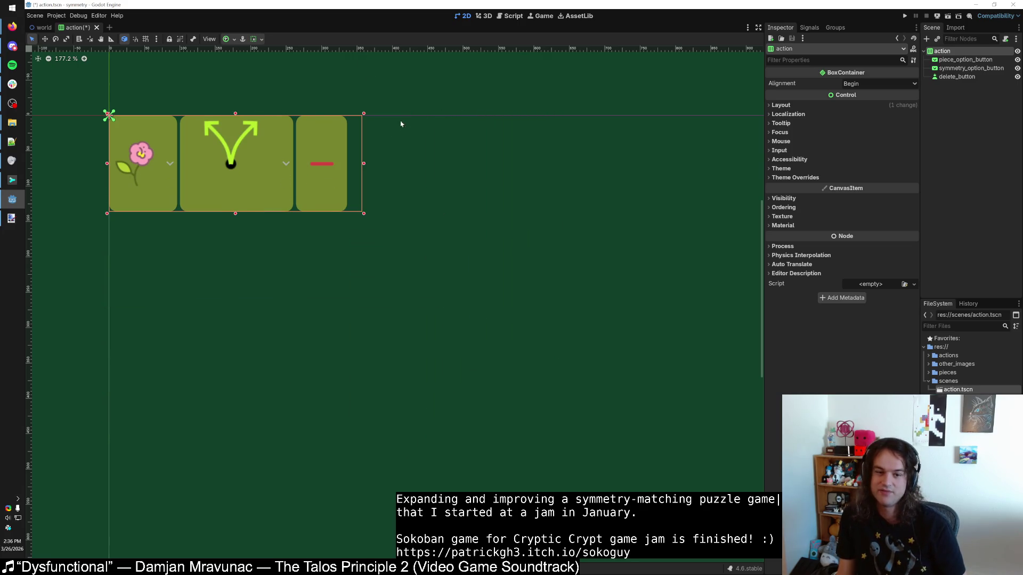
Step: Inspect the flower picker, delete button and symmetry picker, adjusting the delete button's minimum height
{"action": "left_click", "coordinate": [951, 60]}
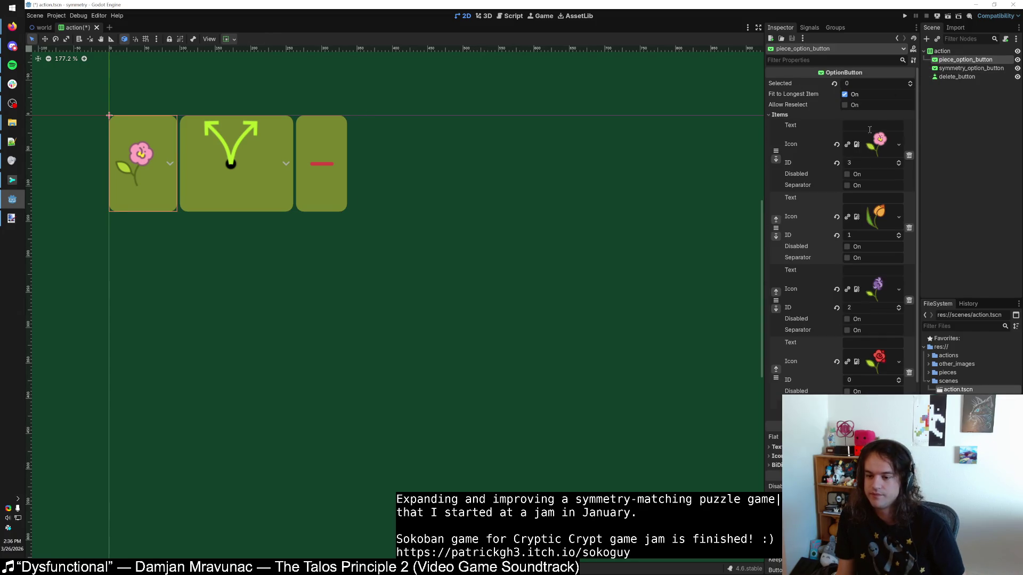
{"action": "left_click", "coordinate": [967, 68]}
{"action": "left_click", "coordinate": [954, 77]}
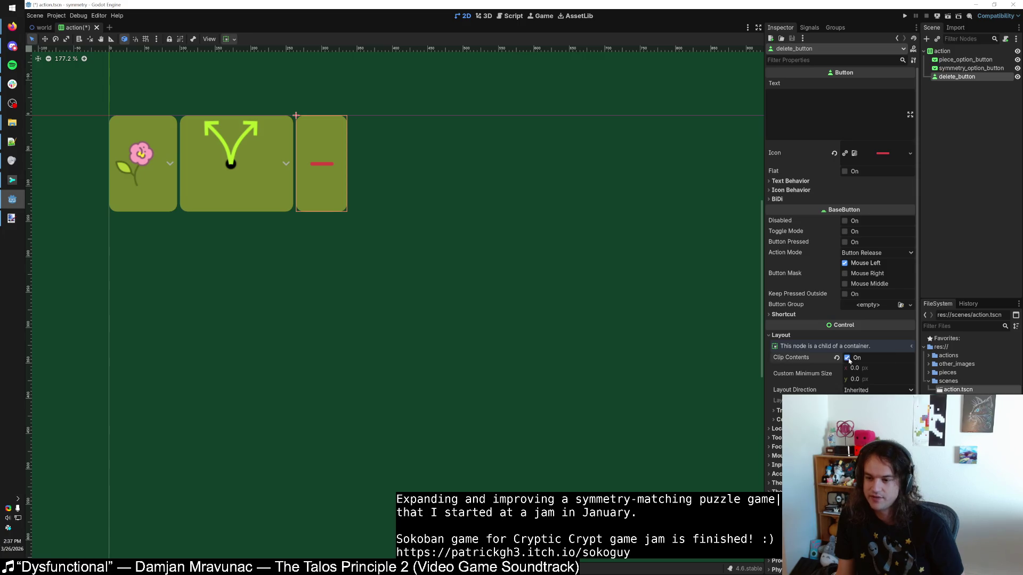
{"action": "mouse_move", "coordinate": [855, 378]}
{"action": "left_mouse_down"}
{"action": "mouse_move", "coordinate": [838, 379]}
{"action": "mouse_move", "coordinate": [854, 379]}
{"action": "left_mouse_up"}
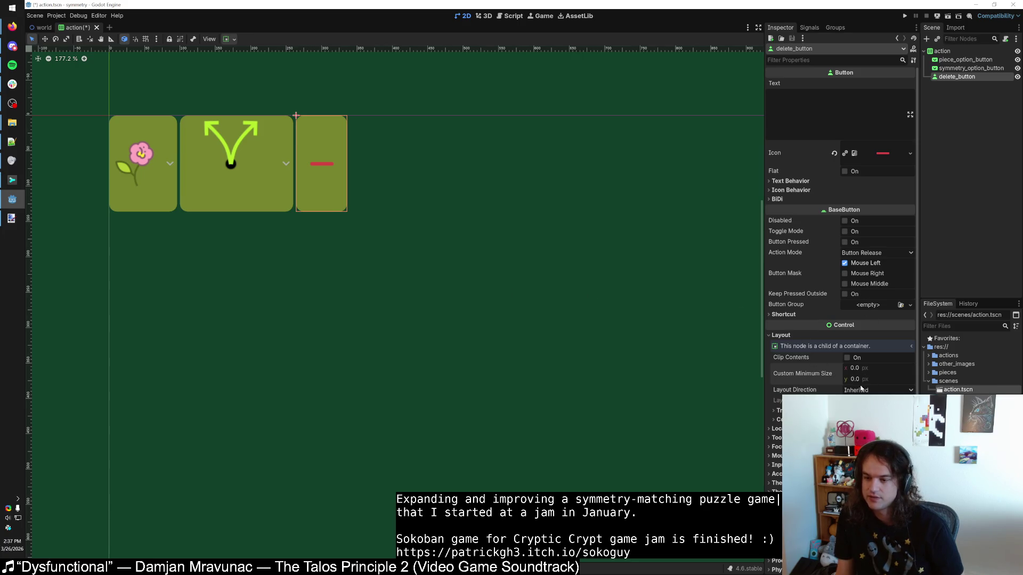
{"action": "mouse_move", "coordinate": [811, 376]}
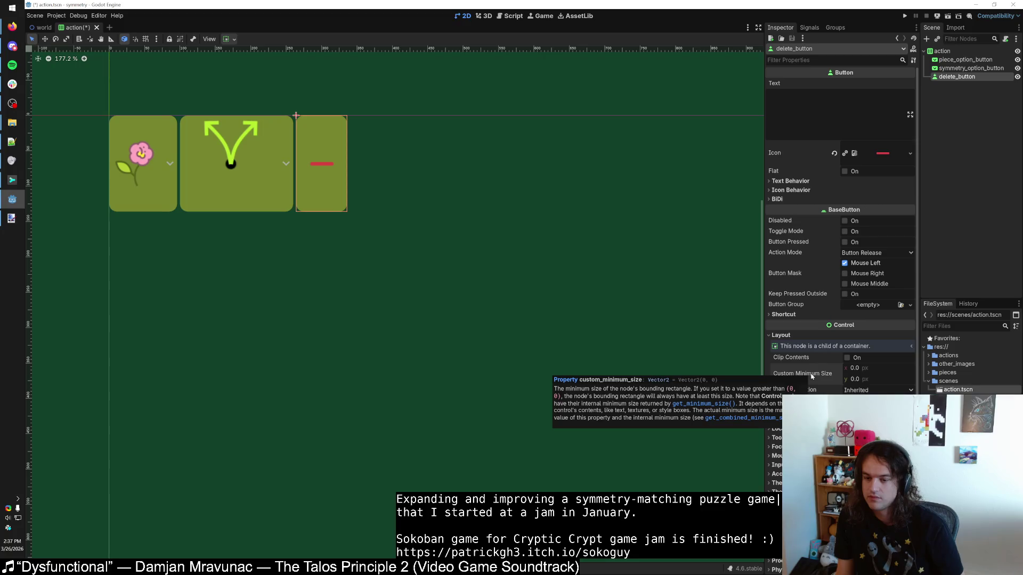
{"action": "left_click", "coordinate": [958, 68]}
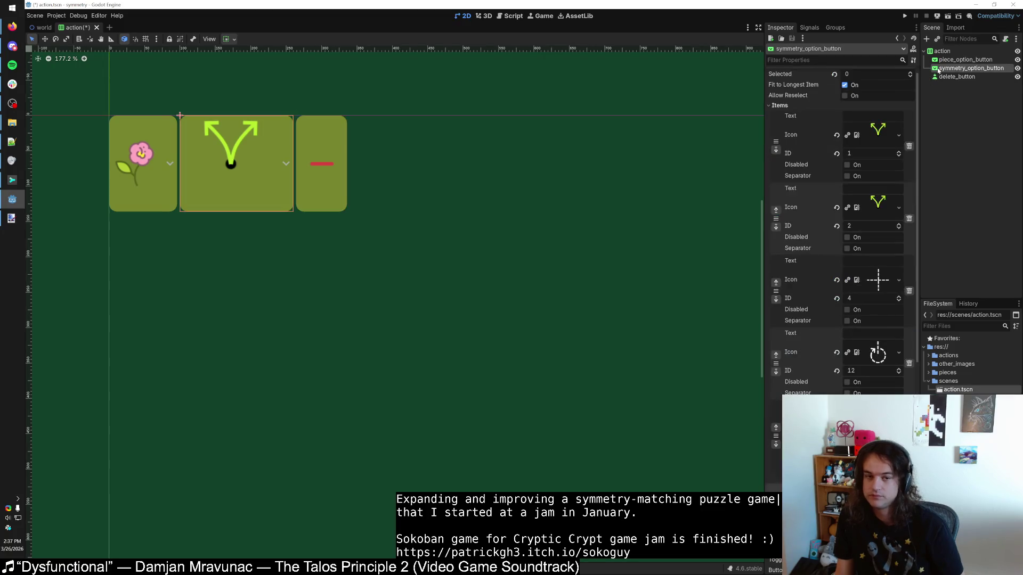
Step: Drag the root container's handles so its rect fits the three buttons
{"action": "left_click", "coordinate": [957, 77]}
{"action": "left_click", "coordinate": [964, 60]}
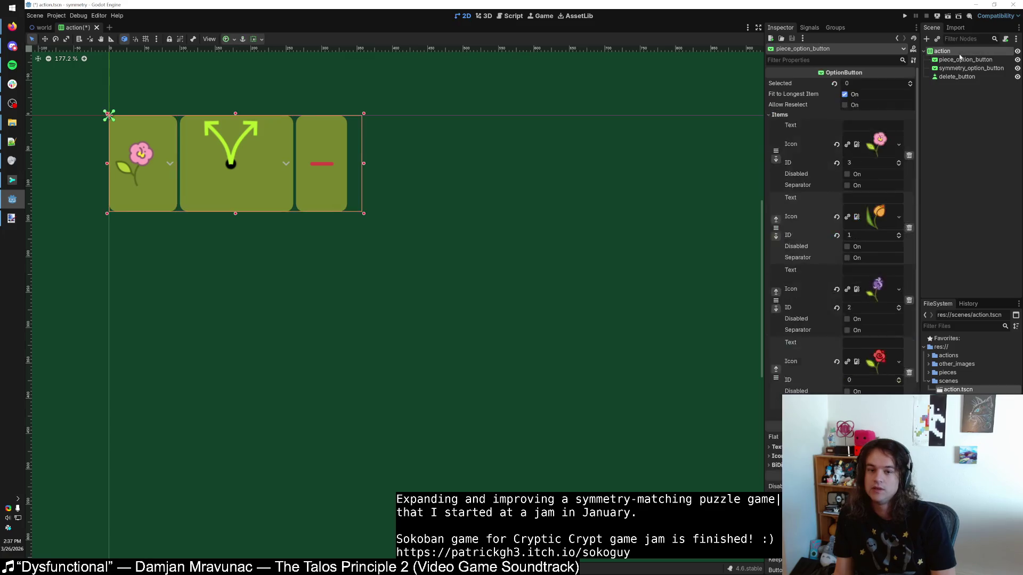
{"action": "left_click", "coordinate": [941, 51]}
{"action": "mouse_move", "coordinate": [363, 163]}
{"action": "left_mouse_down"}
{"action": "mouse_move", "coordinate": [347, 164]}
{"action": "mouse_move", "coordinate": [443, 161]}
{"action": "mouse_move", "coordinate": [452, 162]}
{"action": "mouse_move", "coordinate": [349, 164]}
{"action": "mouse_move", "coordinate": [542, 193]}
{"action": "mouse_move", "coordinate": [347, 184]}
{"action": "left_mouse_up"}
{"action": "left_click_drag", "start_coordinate": [228, 213], "coordinate": [223, 360]}
{"action": "right_click", "coordinate": [223, 361]}
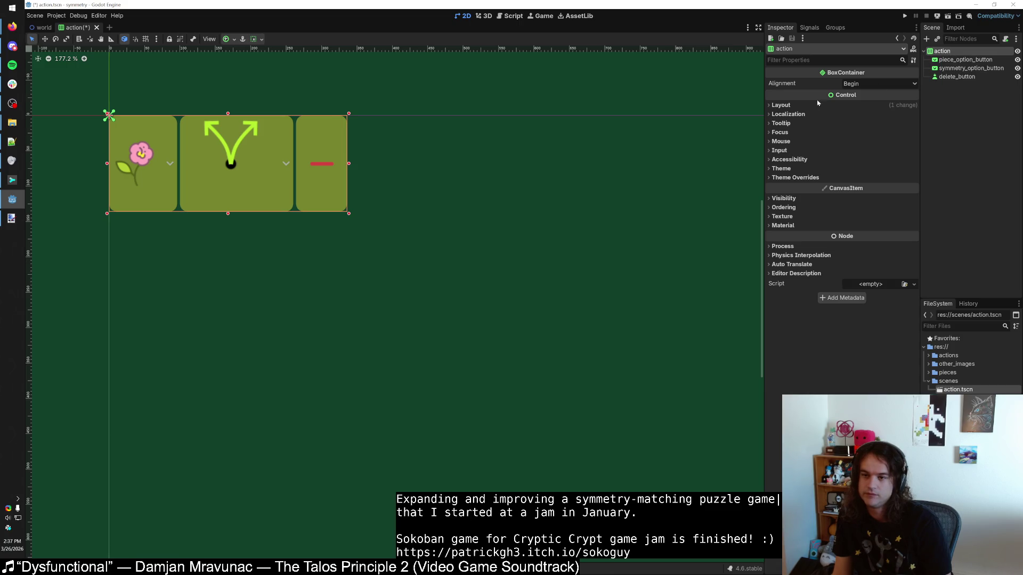
{"action": "left_click", "coordinate": [790, 106]}
{"action": "left_click", "coordinate": [792, 106]}
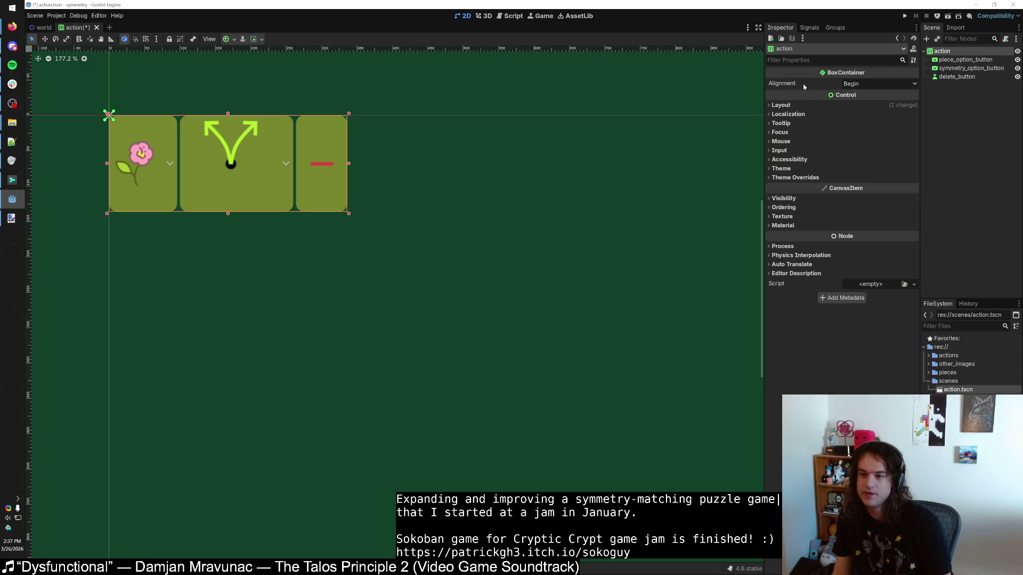
{"action": "left_click", "coordinate": [858, 83]}
{"action": "left_click", "coordinate": [853, 104]}
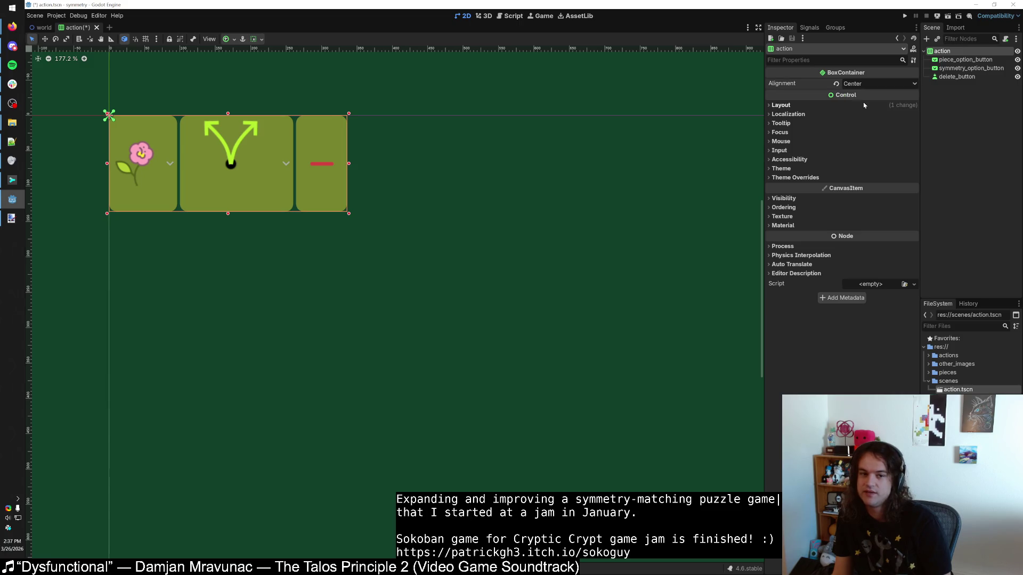
{"action": "left_click_drag", "start_coordinate": [349, 167], "coordinate": [529, 164]}
{"action": "left_click", "coordinate": [857, 84]}
{"action": "left_click", "coordinate": [865, 107]}
{"action": "left_click", "coordinate": [857, 83]}
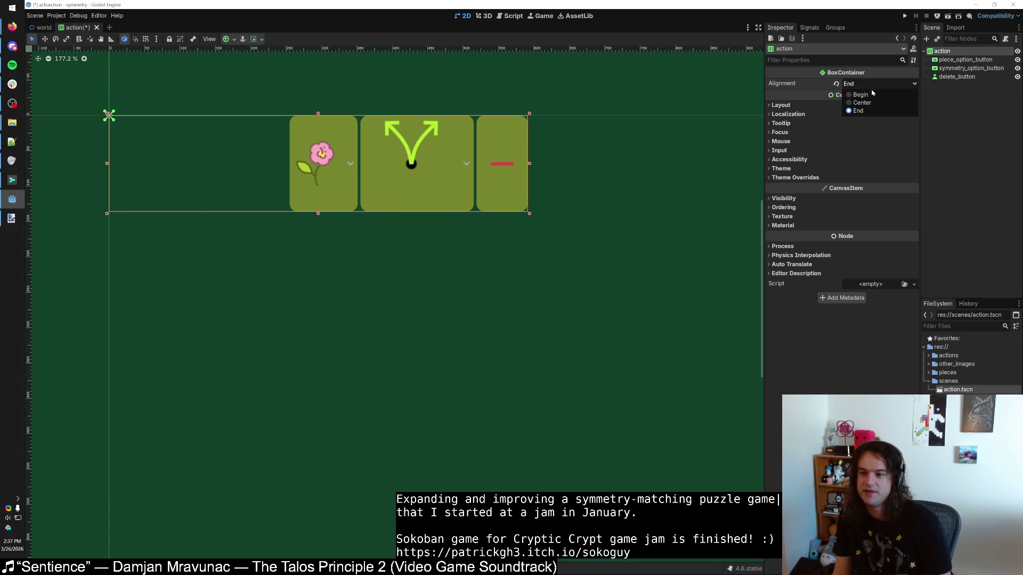
{"action": "left_click", "coordinate": [853, 93]}
{"action": "left_click_drag", "start_coordinate": [529, 163], "coordinate": [276, 167]}
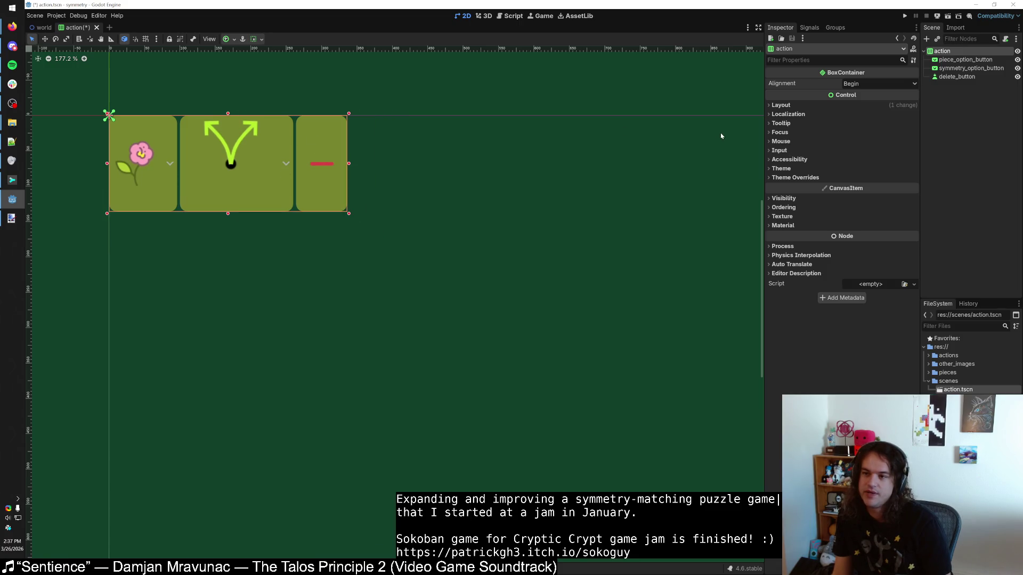
{"action": "left_click", "coordinate": [986, 60]}
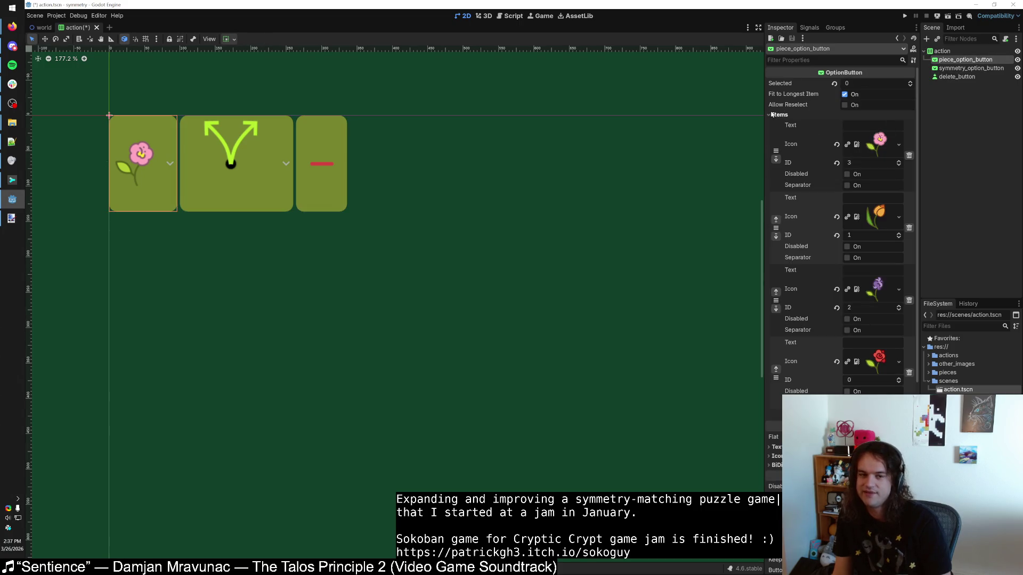
{"action": "left_click", "coordinate": [245, 178]}
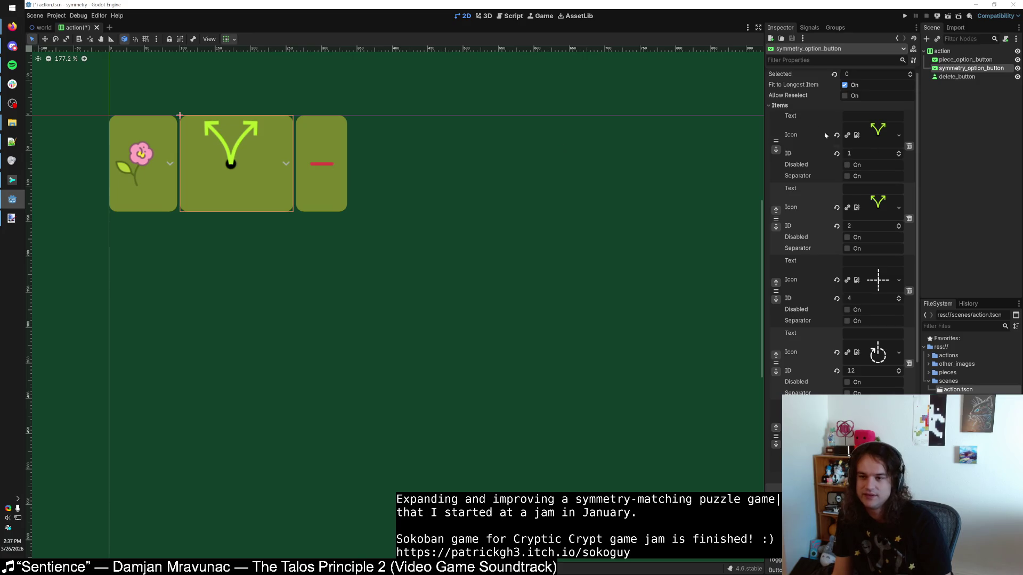
{"action": "left_click", "coordinate": [326, 164]}
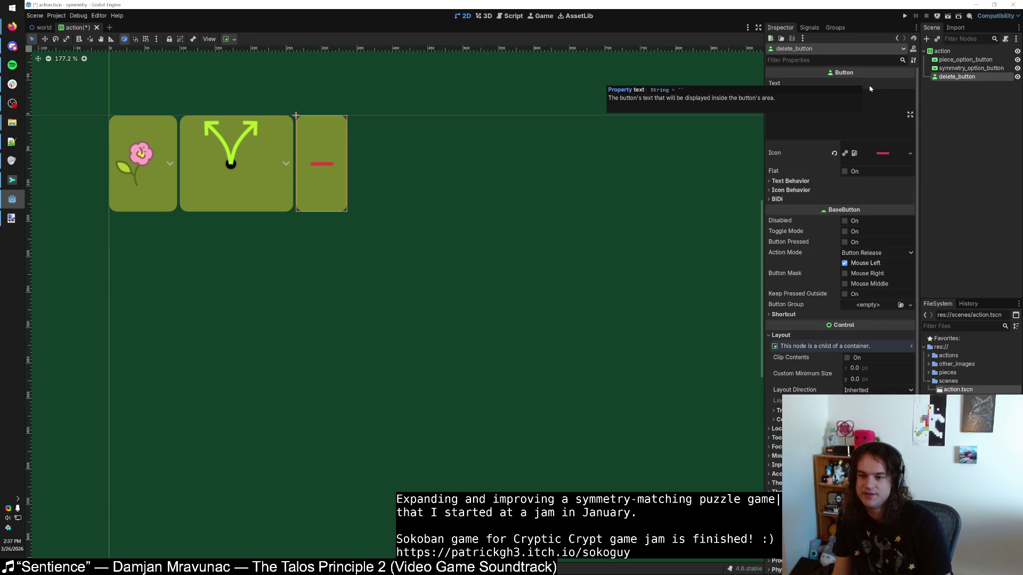
{"action": "mouse_move", "coordinate": [795, 242]}
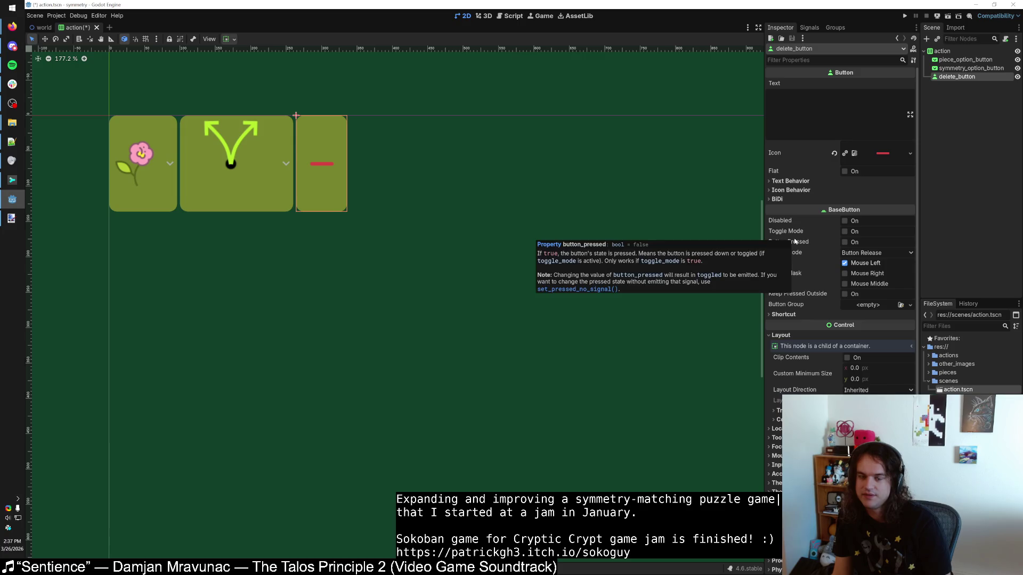
{"action": "left_click", "coordinate": [809, 349]}
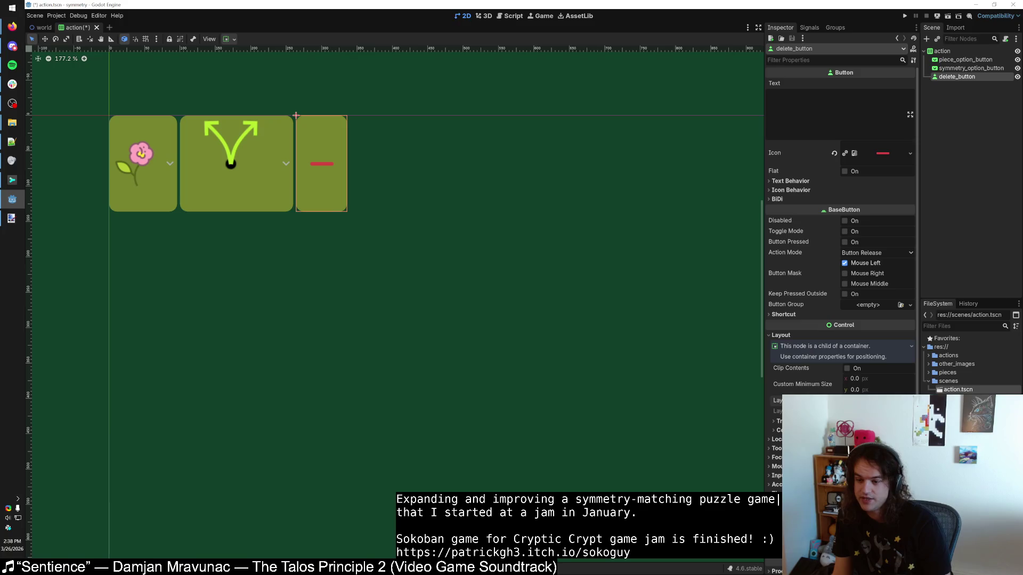
{"action": "left_click", "coordinate": [942, 50]}
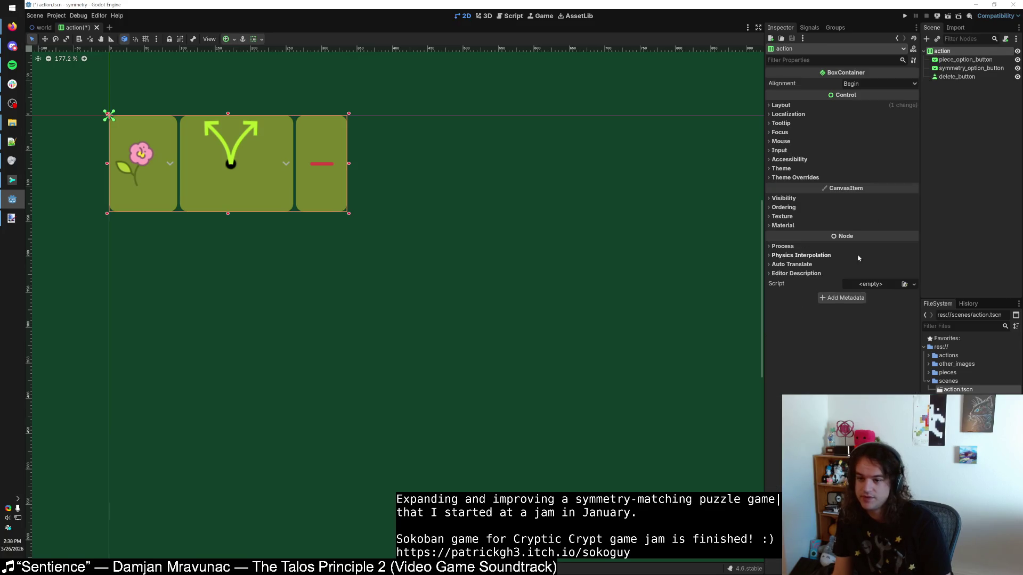
Step: Enable Clip Contents on the action container, keeping layout direction Inherited
{"action": "left_click", "coordinate": [780, 105]}
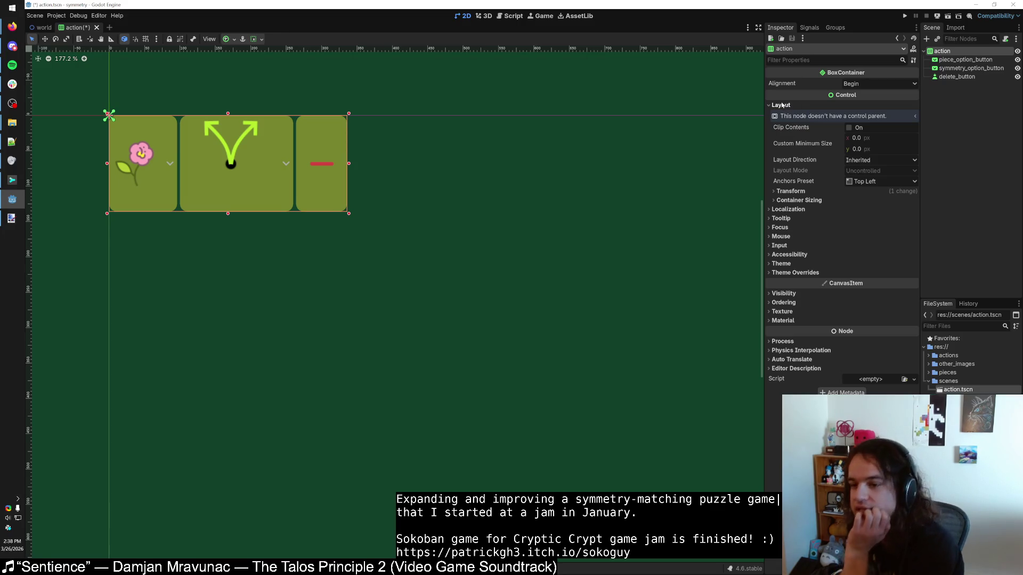
{"action": "left_click", "coordinate": [848, 128]}
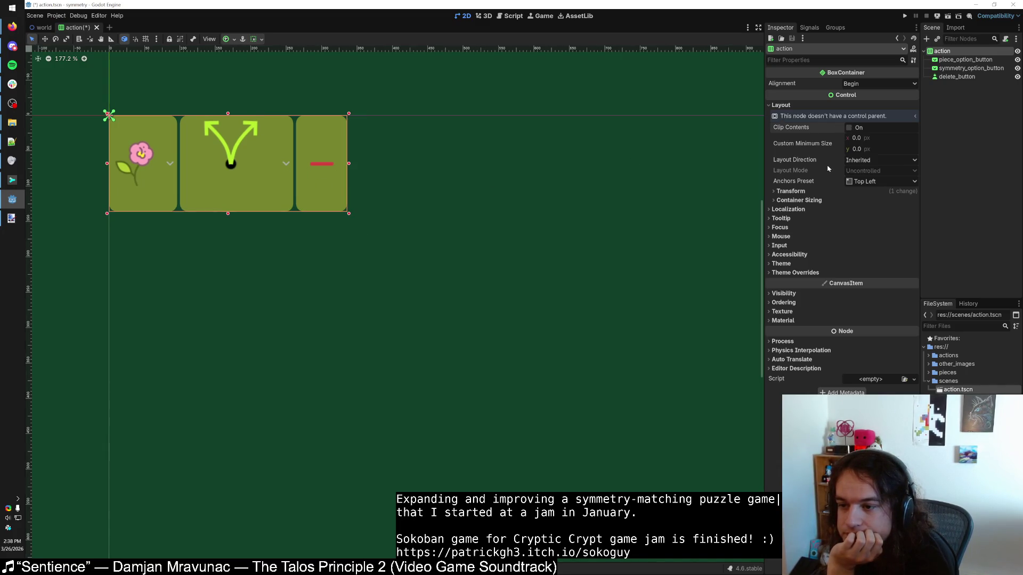
{"action": "left_click", "coordinate": [855, 162]}
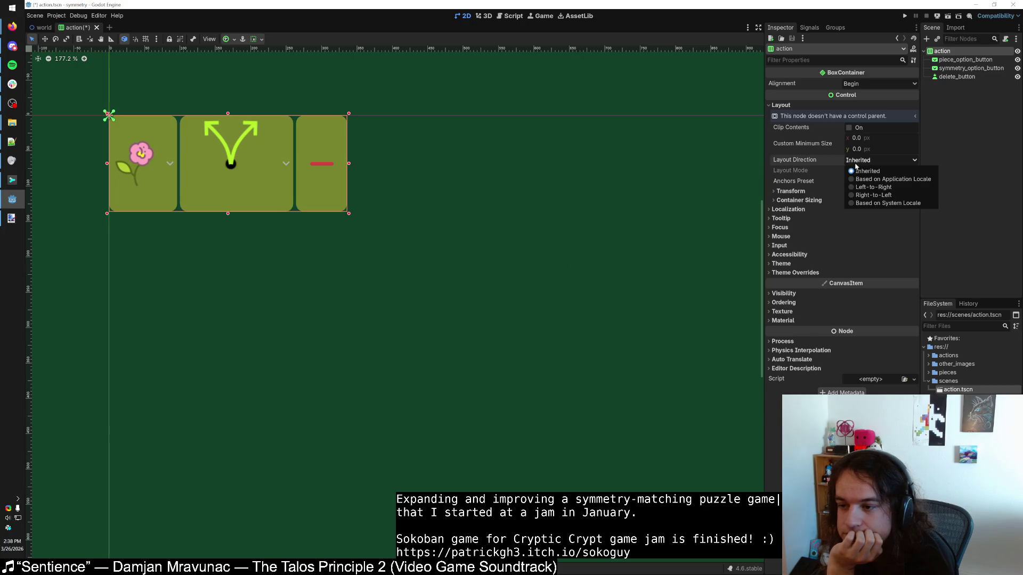
{"action": "left_click", "coordinate": [861, 171]}
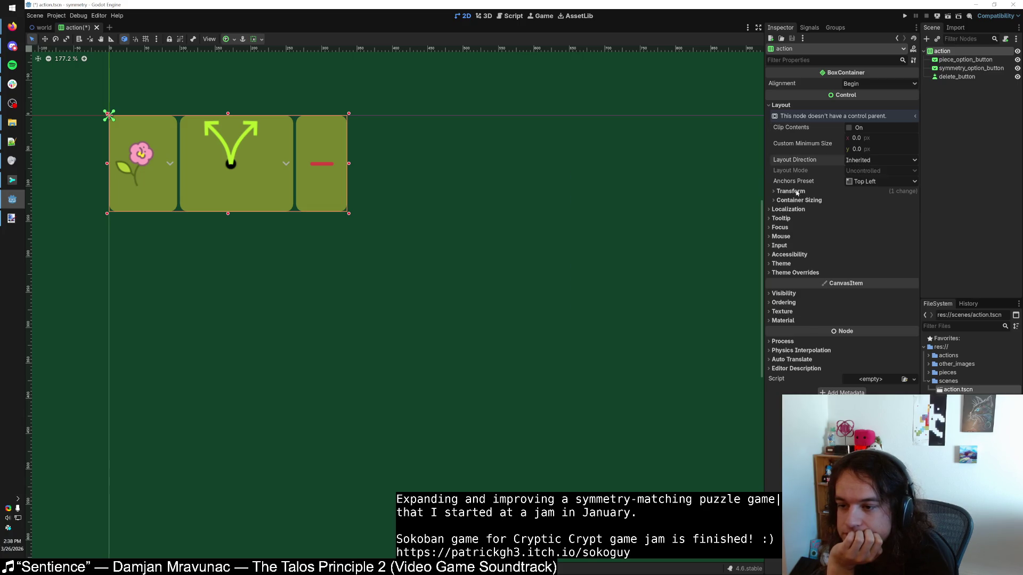
{"action": "left_click", "coordinate": [770, 210]}
{"action": "left_click", "coordinate": [788, 209]}
{"action": "left_click", "coordinate": [784, 192]}
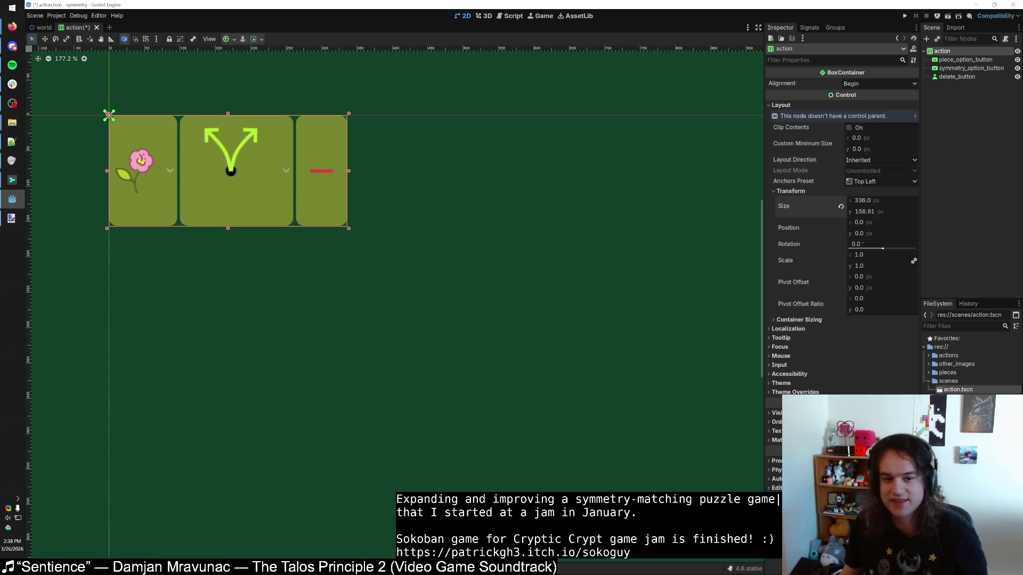
Step: Experiment with the container's rotation and pivot offset, resetting its scale to 1
{"action": "left_click_drag", "start_coordinate": [882, 249], "coordinate": [857, 259]}
{"action": "left_click", "coordinate": [865, 261]}
{"action": "type", "text": "1"}
{"action": "key", "text": "Return"}
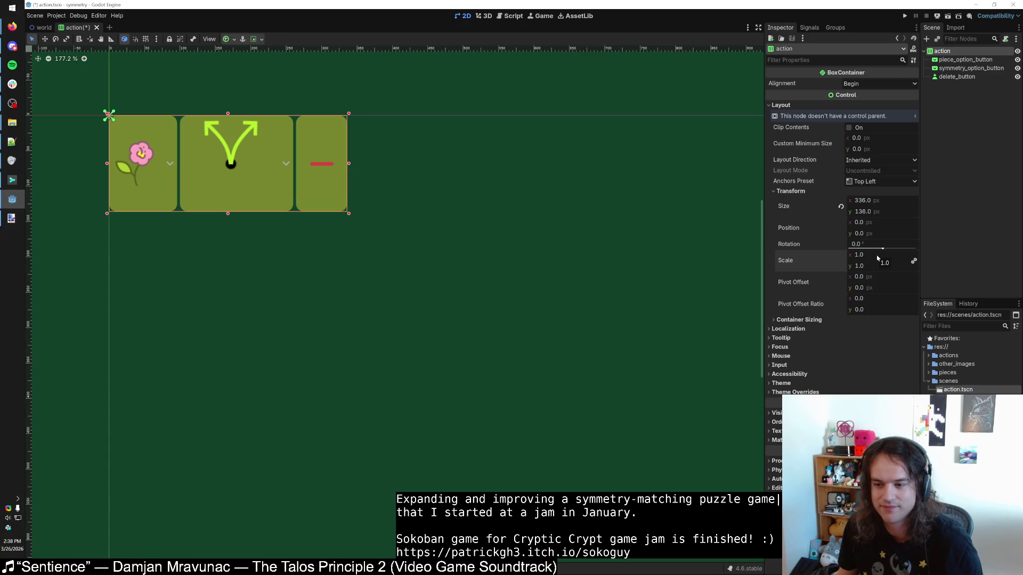
{"action": "left_click_drag", "start_coordinate": [870, 281], "coordinate": [873, 280]}
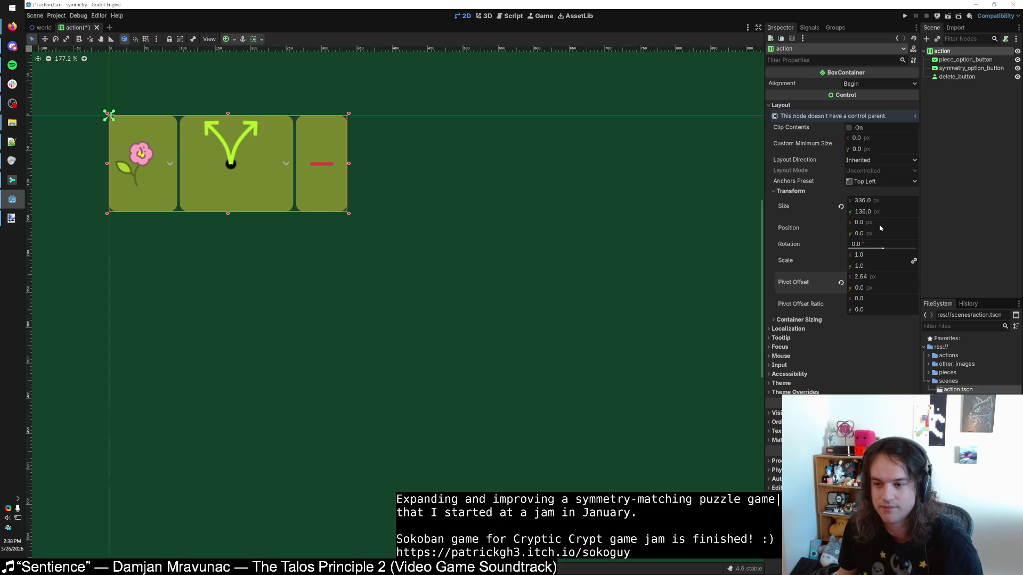
{"action": "mouse_move", "coordinate": [868, 243]}
{"action": "left_mouse_down"}
{"action": "mouse_move", "coordinate": [884, 244]}
{"action": "mouse_move", "coordinate": [852, 244]}
{"action": "mouse_move", "coordinate": [869, 244]}
{"action": "left_mouse_up"}
{"action": "left_click_drag", "start_coordinate": [871, 284], "coordinate": [887, 284]}
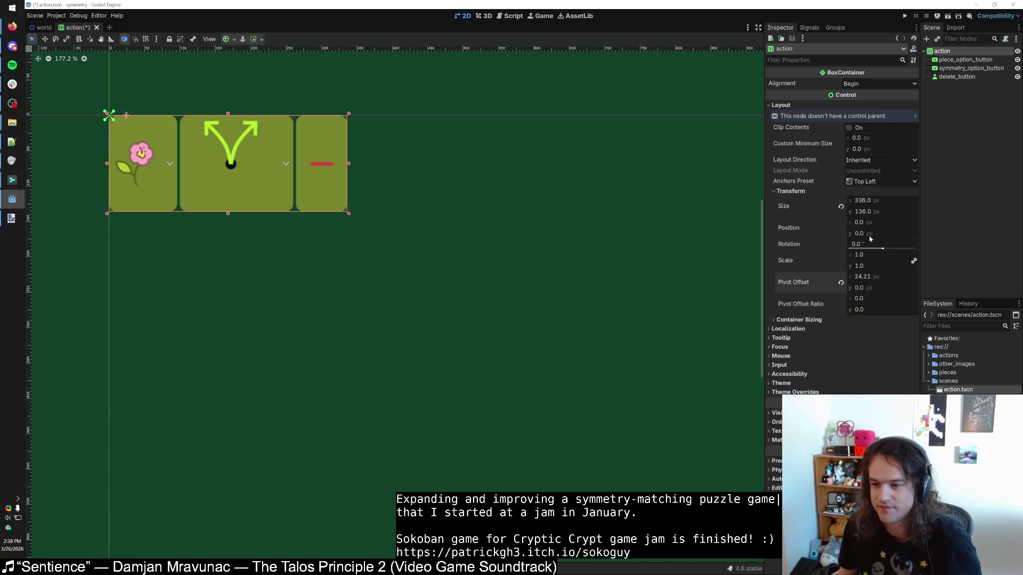
{"action": "left_click_drag", "start_coordinate": [882, 249], "coordinate": [901, 267]}
Step: Try Expand, Shrink Begin and Shrink Center for the container's horizontal sizing
{"action": "left_click", "coordinate": [791, 191]}
{"action": "left_click", "coordinate": [799, 200]}
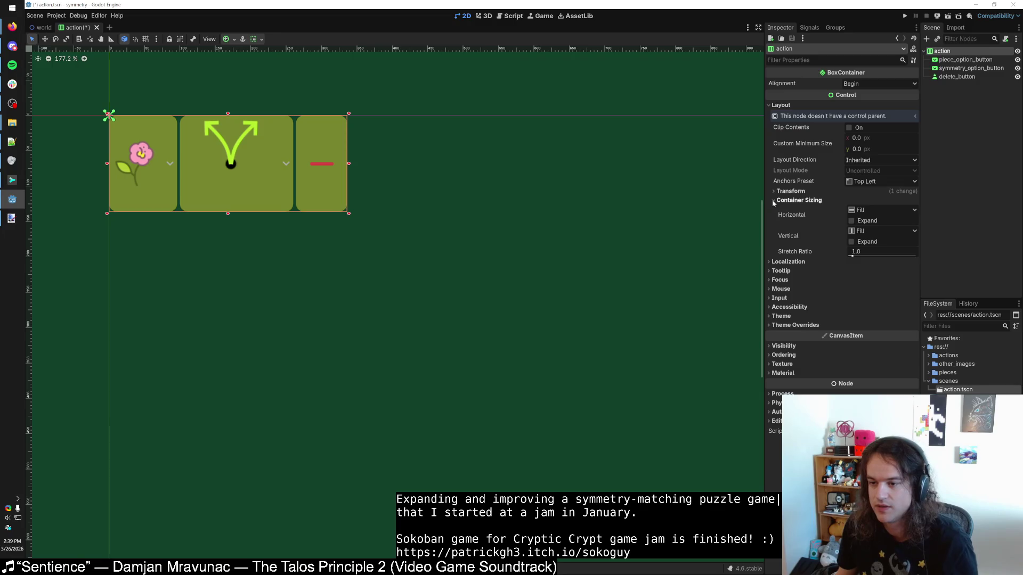
{"action": "left_click", "coordinate": [867, 220]}
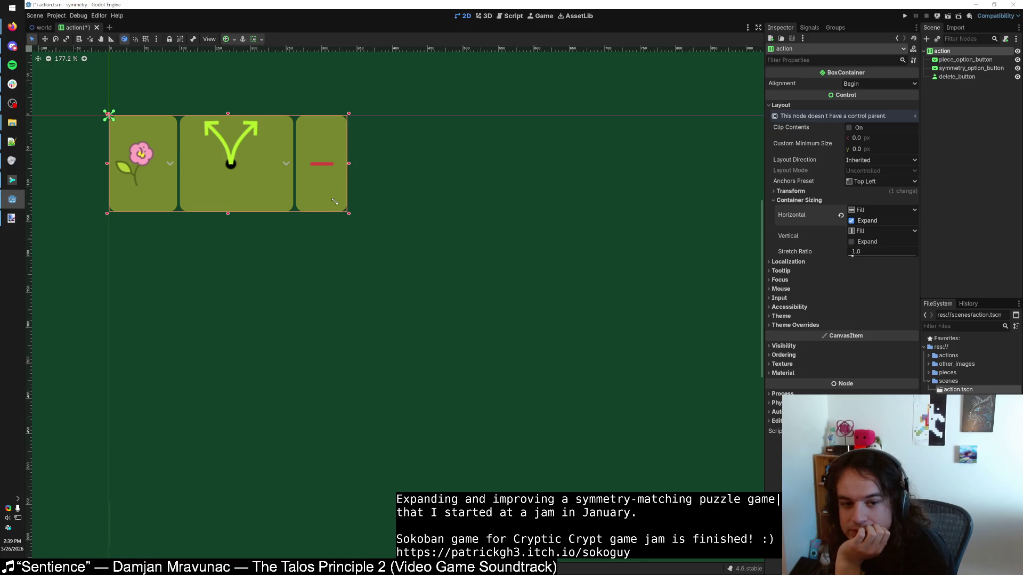
{"action": "left_click", "coordinate": [856, 212]}
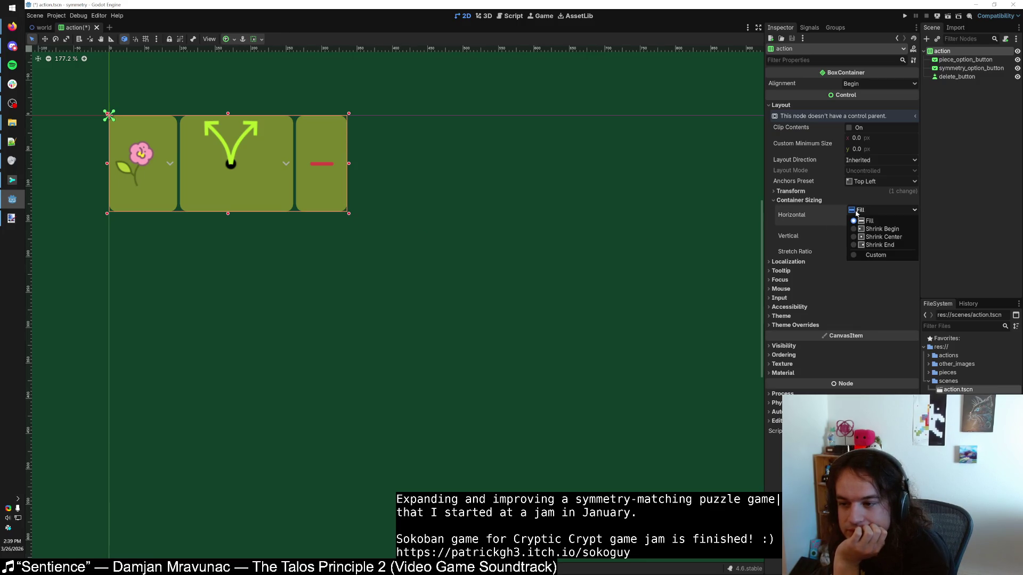
{"action": "left_click", "coordinate": [879, 229]}
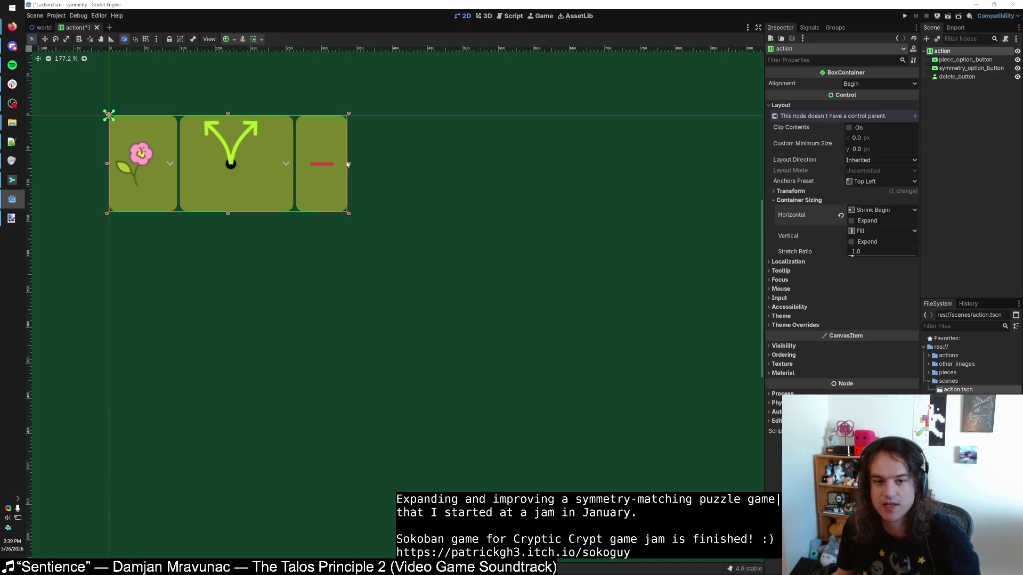
{"action": "left_click", "coordinate": [874, 210]}
{"action": "left_click", "coordinate": [883, 237]}
{"action": "left_click", "coordinate": [879, 210]}
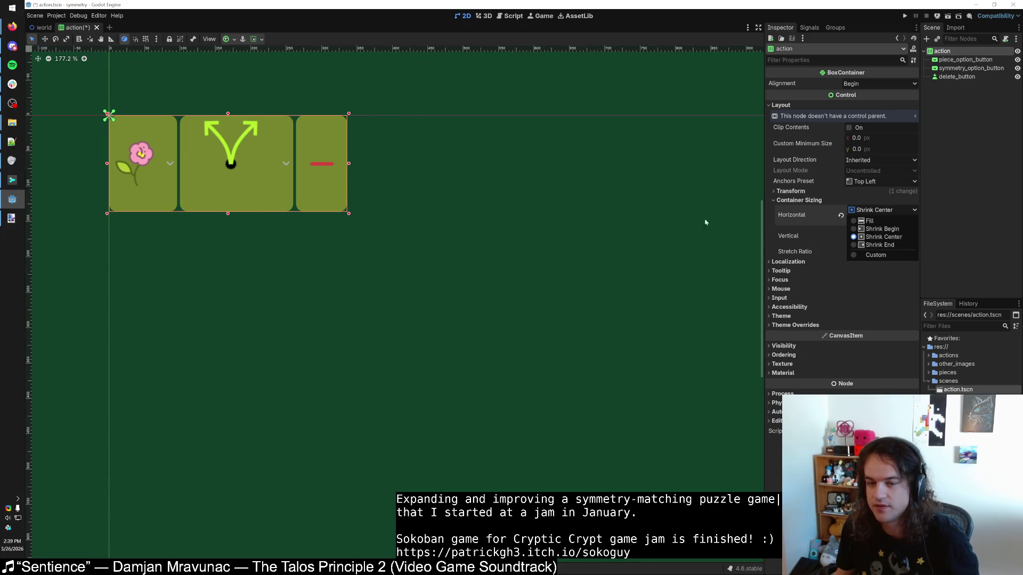
{"action": "left_click", "coordinate": [352, 168]}
{"action": "left_click", "coordinate": [349, 164]}
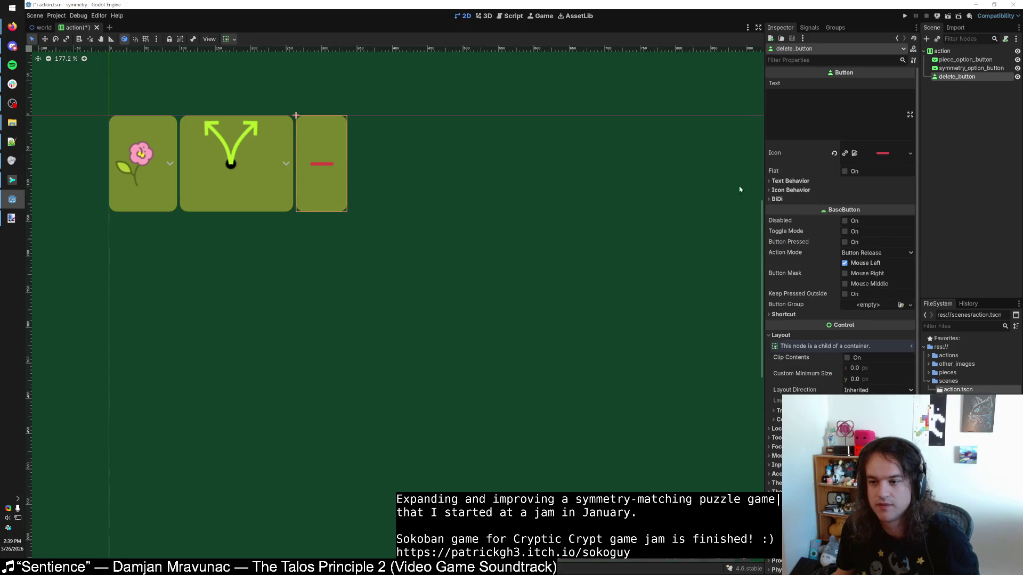
Step: Reset horizontal sizing to Fill, try vertical Shrink Center and Expand, then restore vertical Fill
{"action": "left_click", "coordinate": [942, 51]}
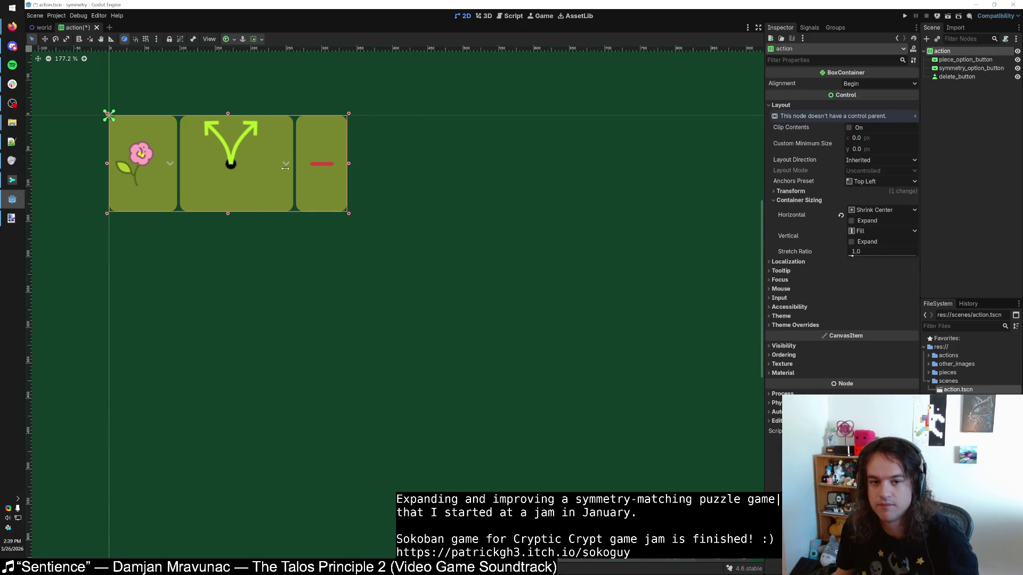
{"action": "left_click", "coordinate": [841, 215]}
{"action": "left_click", "coordinate": [858, 230]}
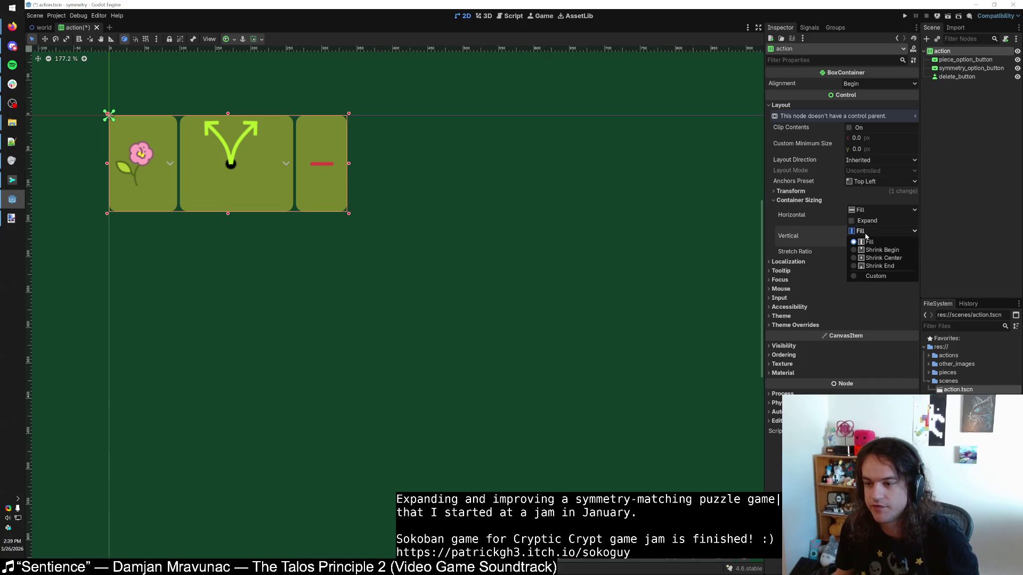
{"action": "left_click", "coordinate": [868, 257]}
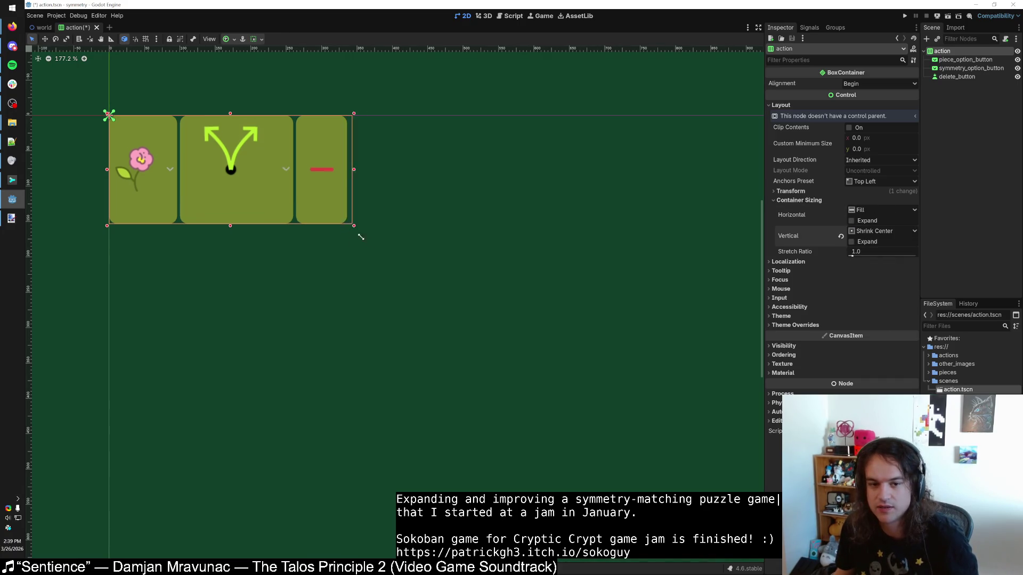
{"action": "left_click", "coordinate": [841, 236]}
{"action": "left_click", "coordinate": [852, 242]}
{"action": "left_click", "coordinate": [225, 219]}
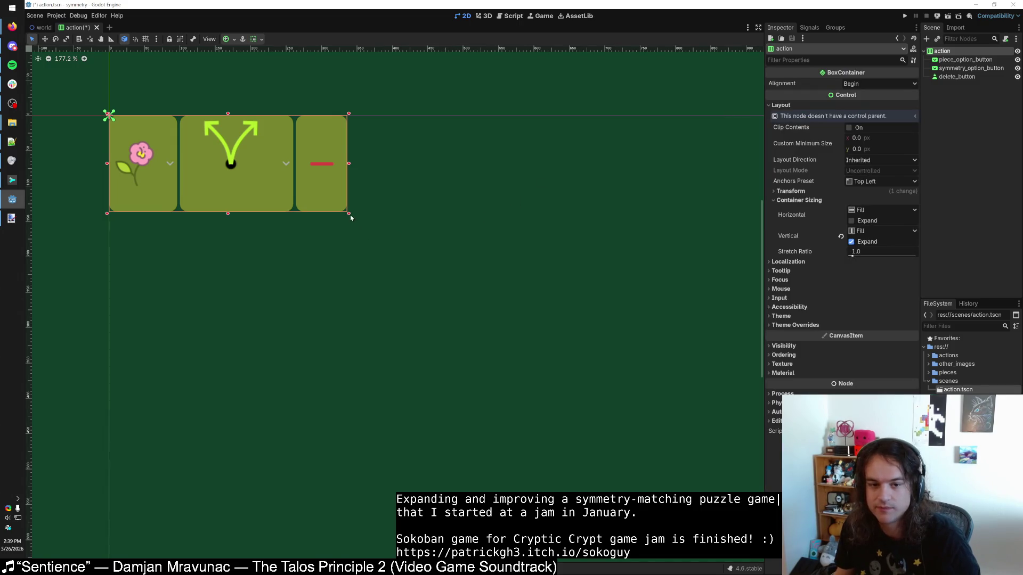
{"action": "left_click", "coordinate": [852, 243]}
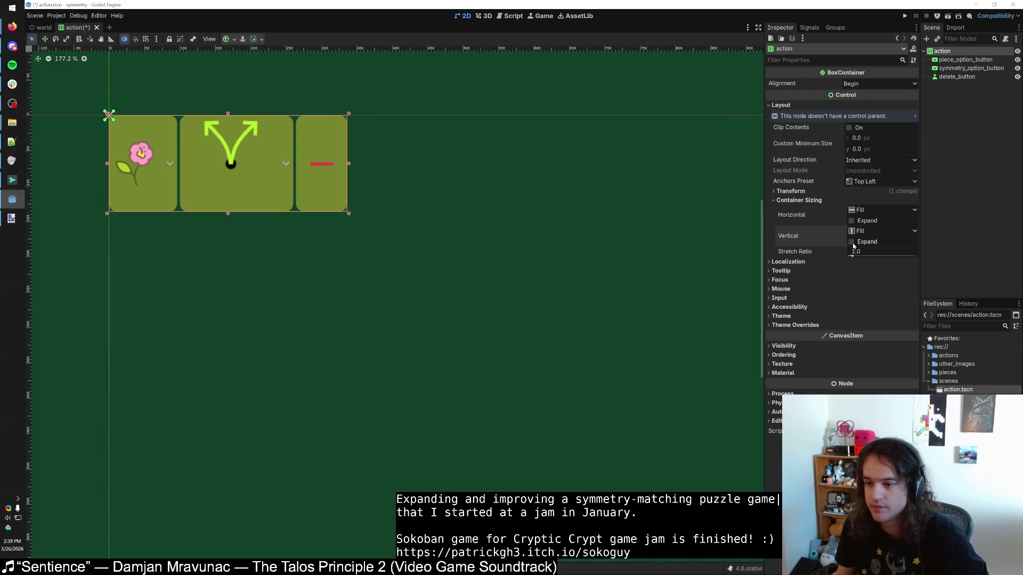
{"action": "left_click", "coordinate": [966, 68]}
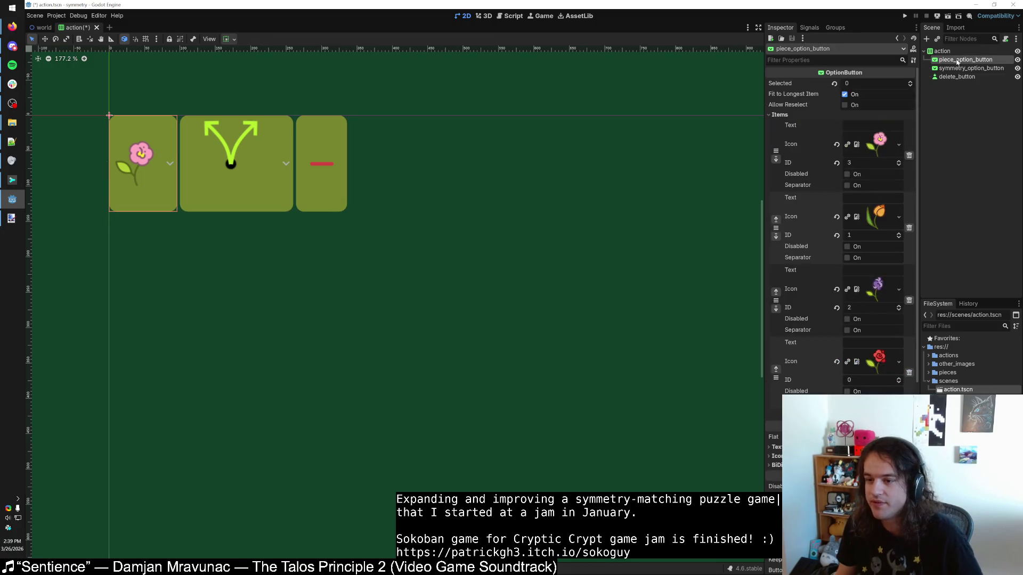
Step: Shorten the delete button by dragging its top edge down so it sits mid-height
{"action": "left_click", "coordinate": [957, 77]}
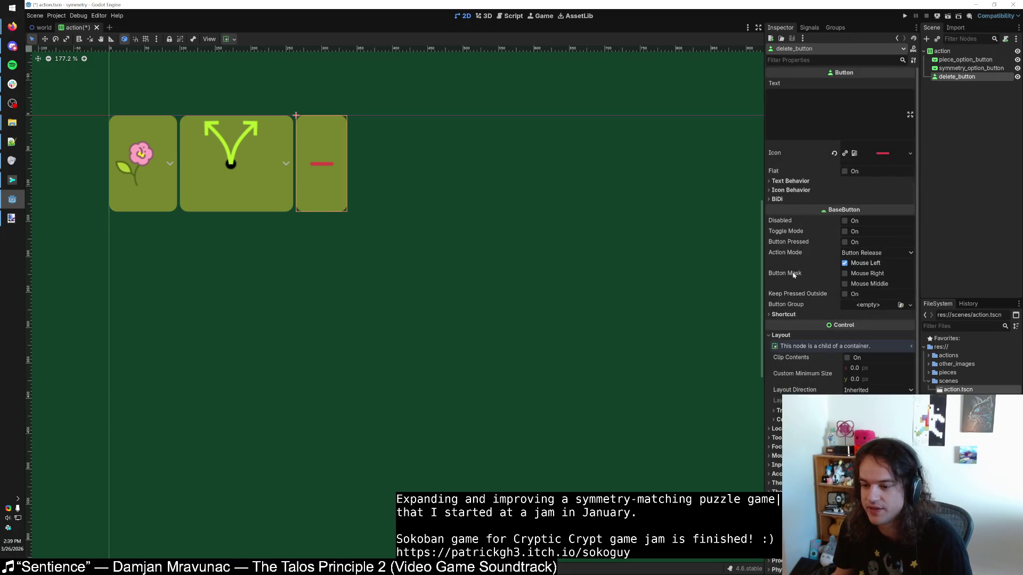
{"action": "scroll", "coordinate": [798, 366], "scroll_direction": "down", "scroll_amount": 2}
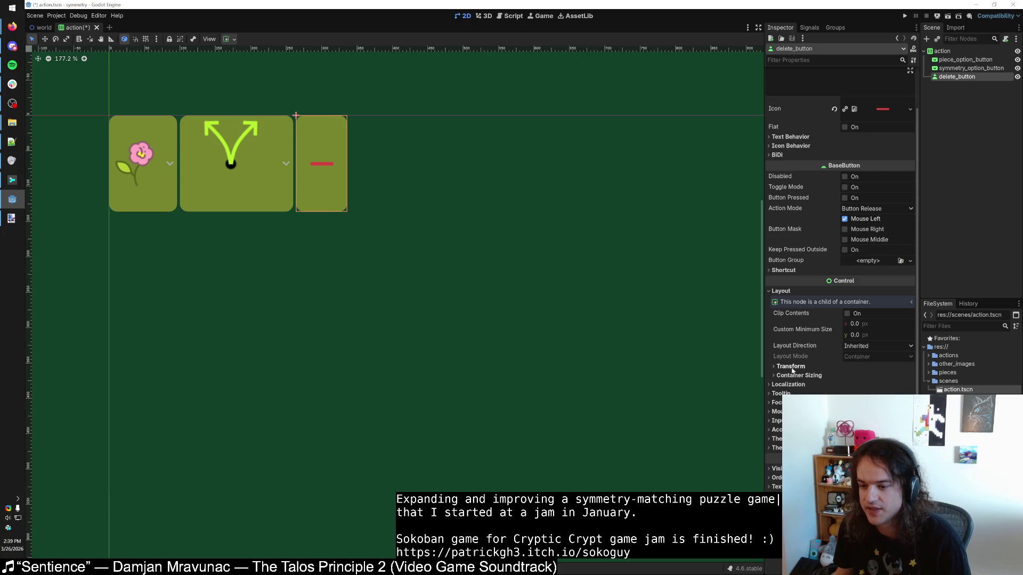
{"action": "left_click", "coordinate": [796, 375]}
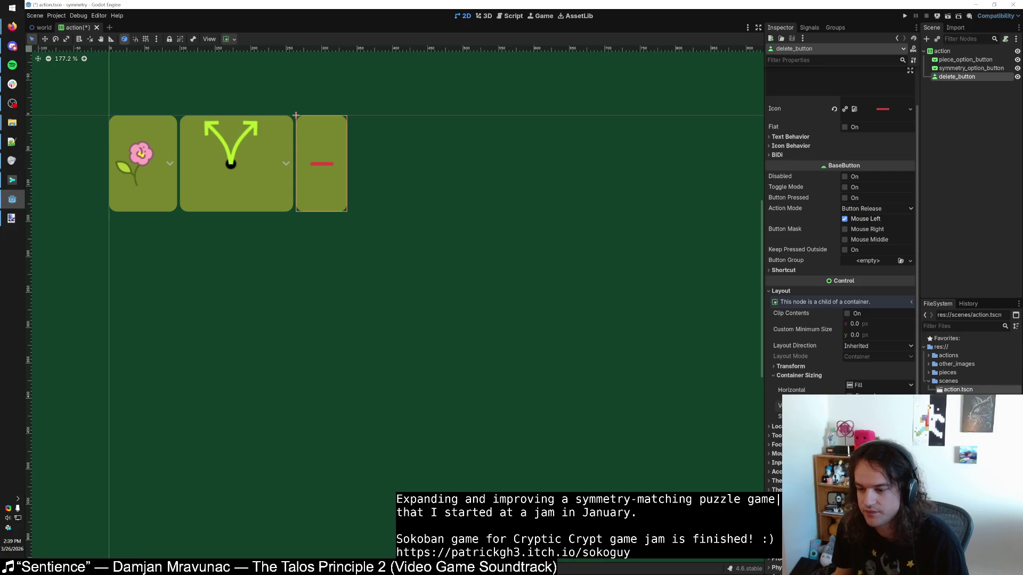
{"action": "left_click_drag", "start_coordinate": [296, 115], "coordinate": [295, 138]}
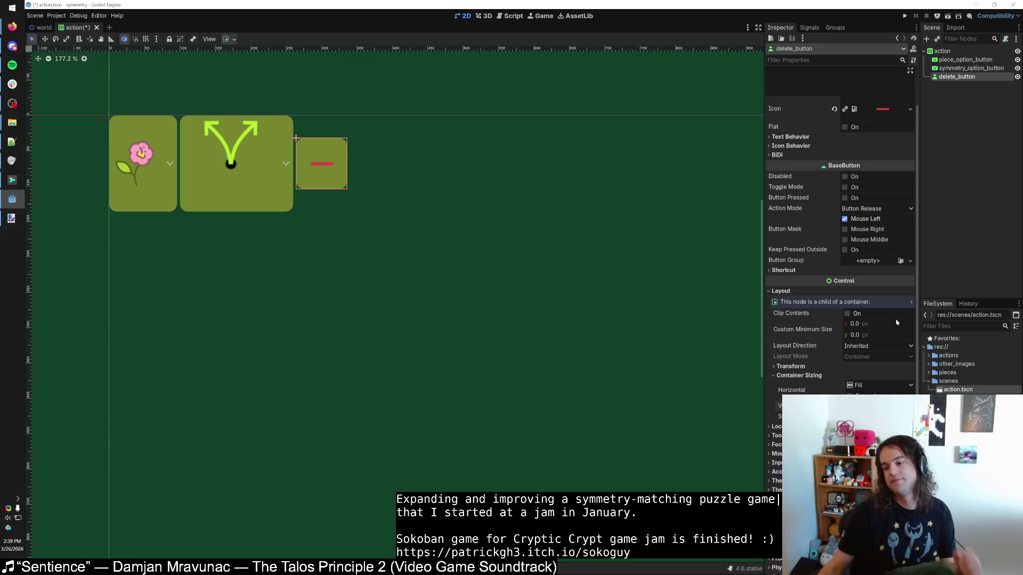
{"action": "key", "text": "ctrl+z"}
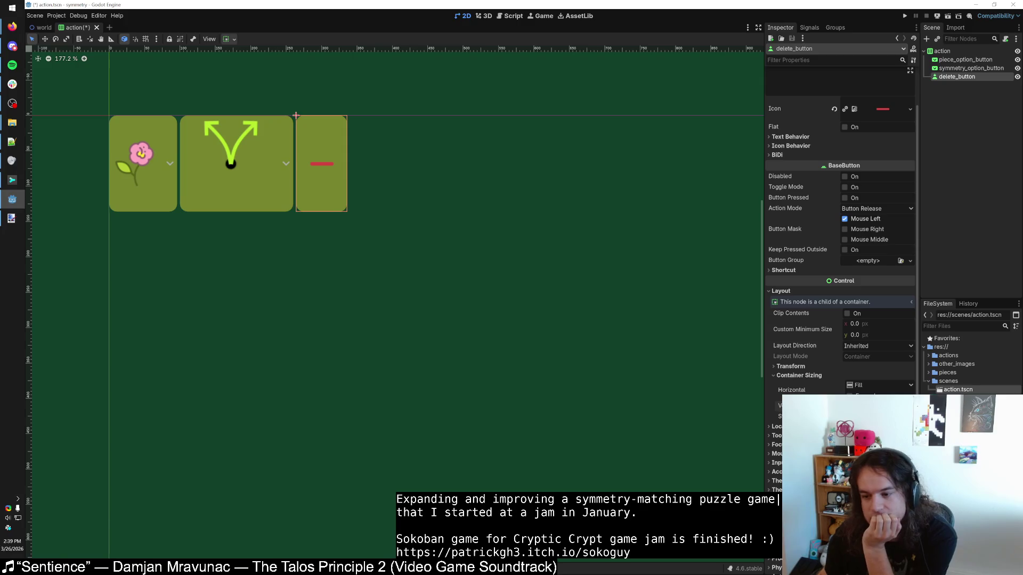
{"action": "left_click_drag", "start_coordinate": [296, 115], "coordinate": [296, 138]}
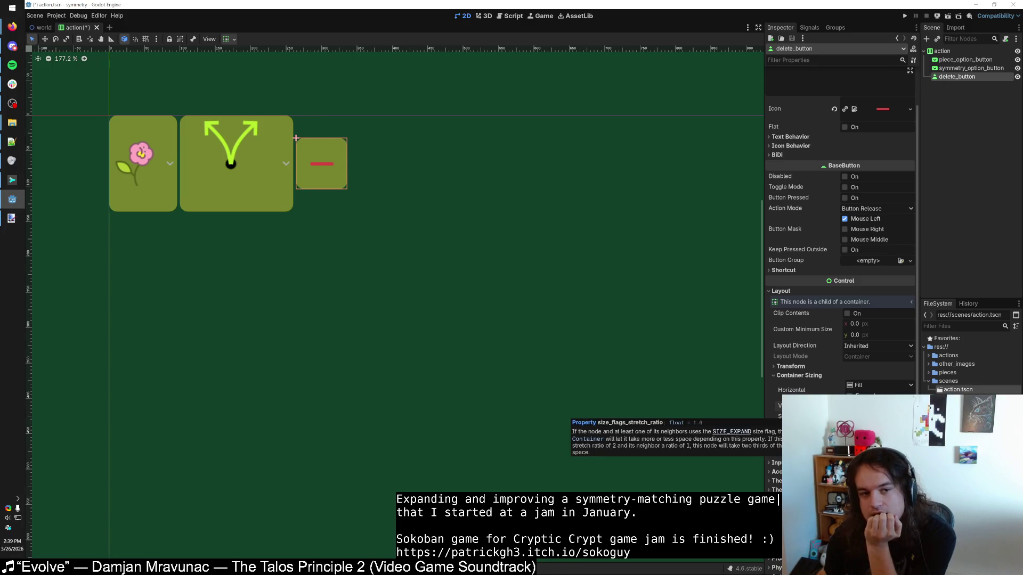
Step: Start setting the flower picker's horizontal container sizing to Shrink Center
{"action": "left_click", "coordinate": [949, 62]}
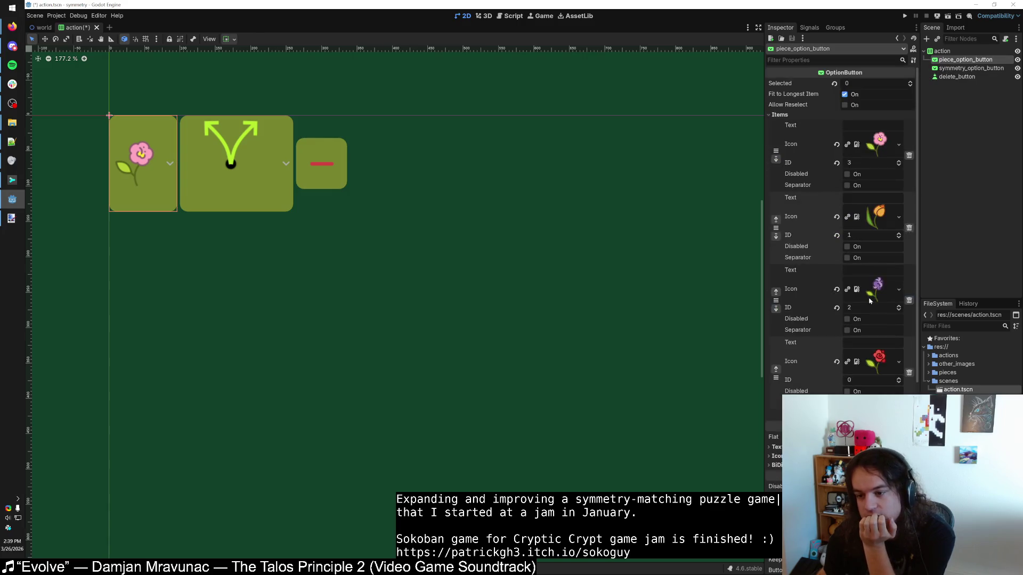
{"action": "scroll", "coordinate": [724, 396], "scroll_direction": "up", "scroll_amount": 2}
{"action": "scroll", "coordinate": [720, 398], "scroll_direction": "down", "scroll_amount": 2}
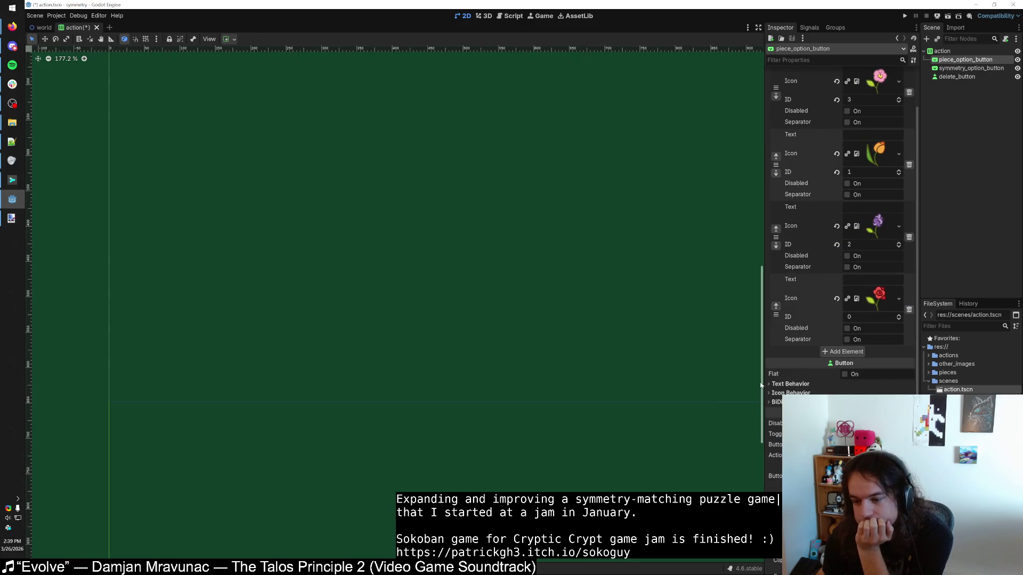
{"action": "scroll", "coordinate": [791, 337], "scroll_direction": "down", "scroll_amount": 4}
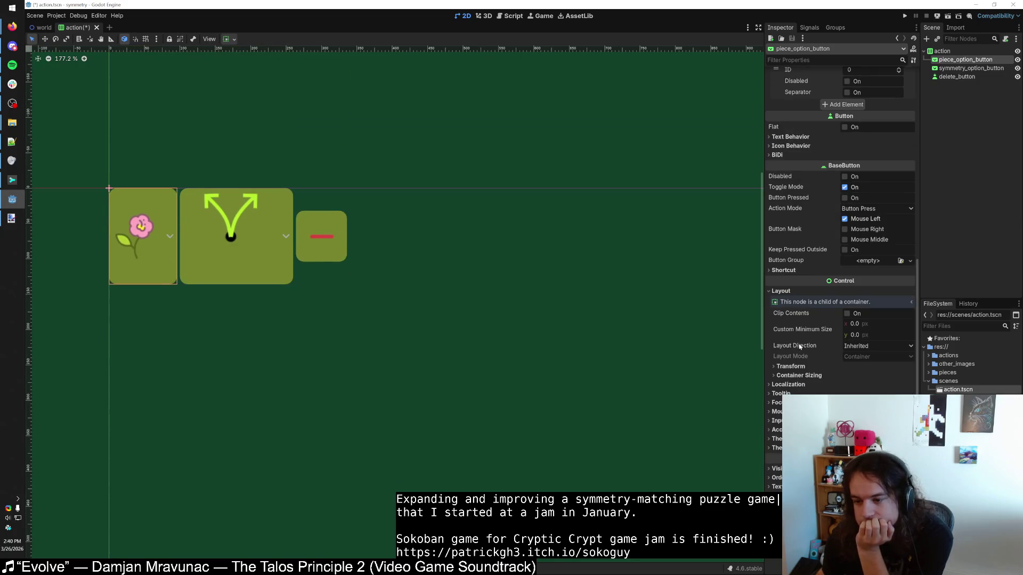
{"action": "left_click", "coordinate": [799, 376]}
{"action": "left_click", "coordinate": [863, 387]}
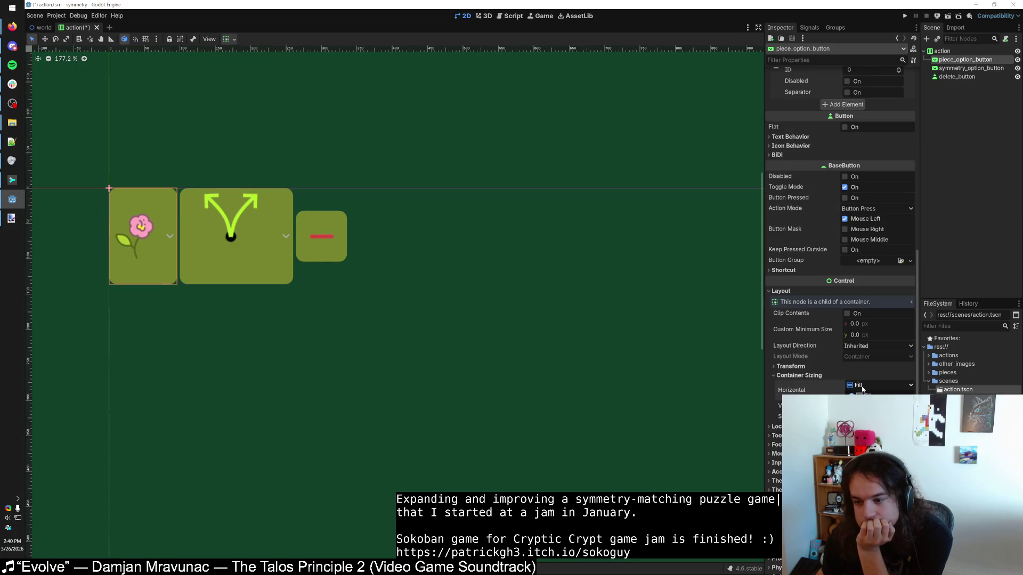